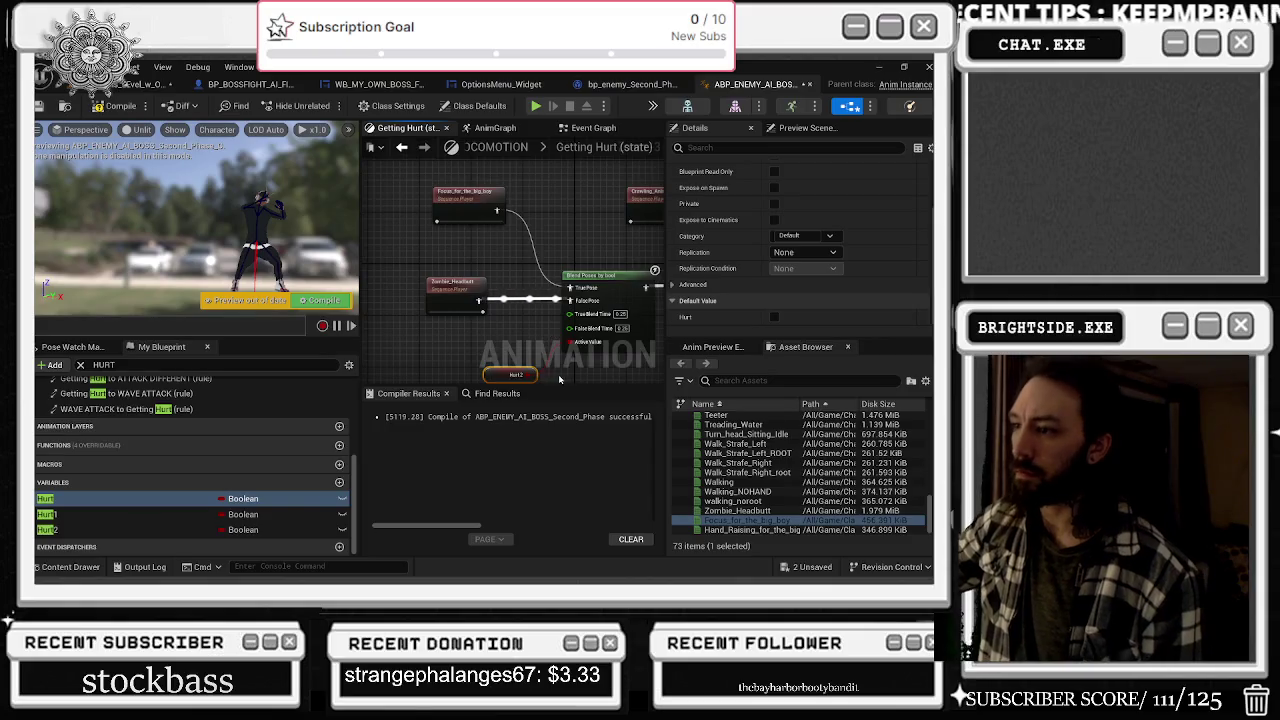
# - Recompile the boss animation blueprint after checking the Focus_for_the_big_bay sequence node
pyautogui.moveTo(527, 297)
pyautogui.mouseDown()
pyautogui.moveTo(574, 286)
pyautogui.moveTo(544, 265)
pyautogui.mouseUp()
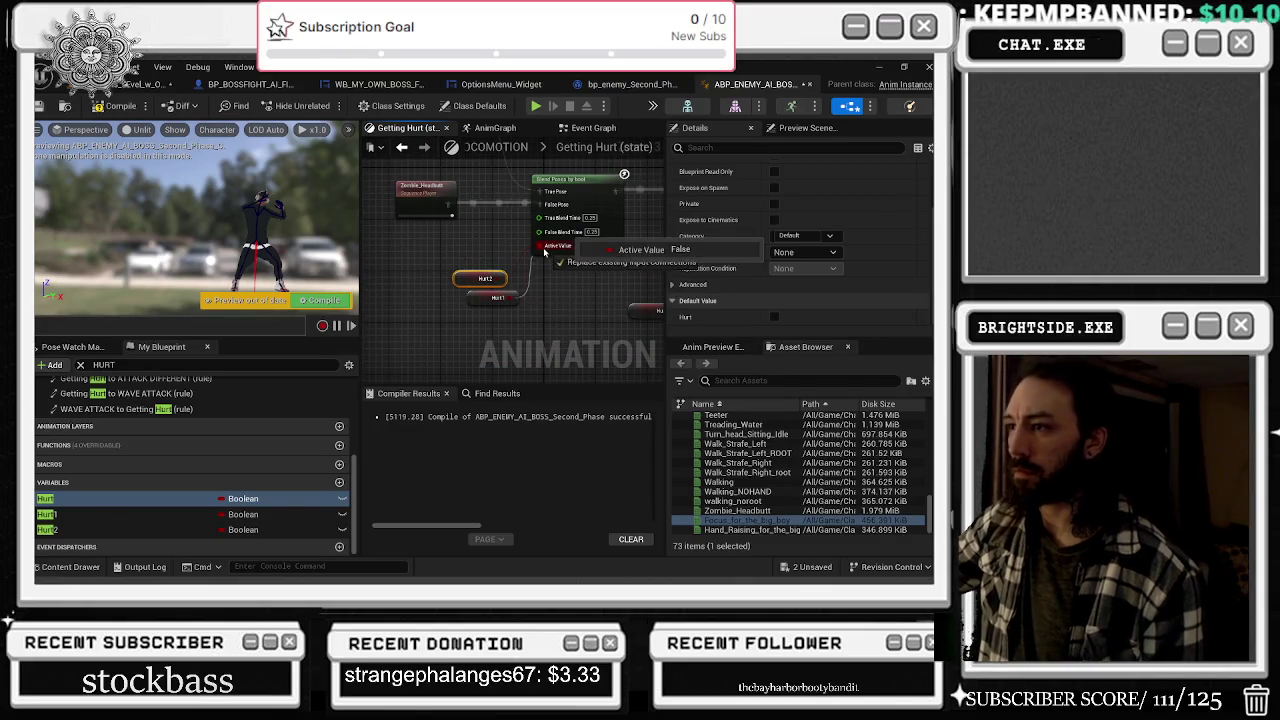
pyautogui.click(118, 106)
pyautogui.moveTo(539, 145); pyautogui.dragTo(519, 235)
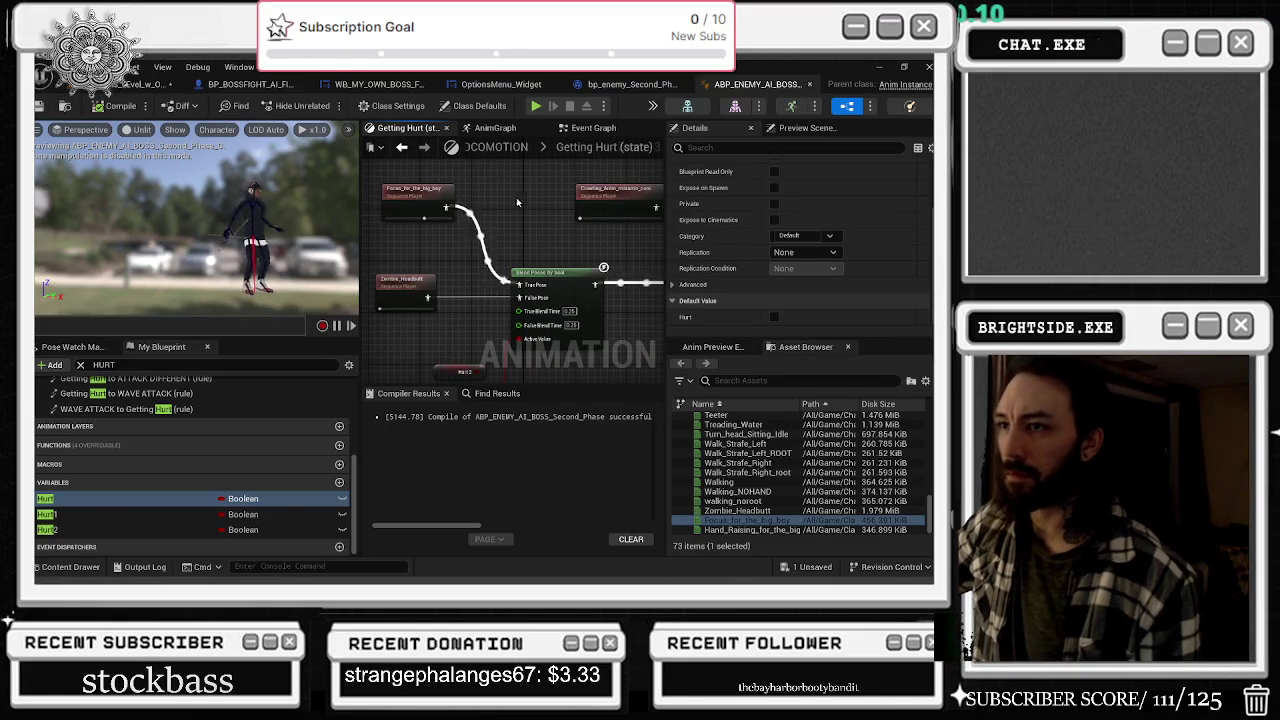
pyautogui.click(420, 200)
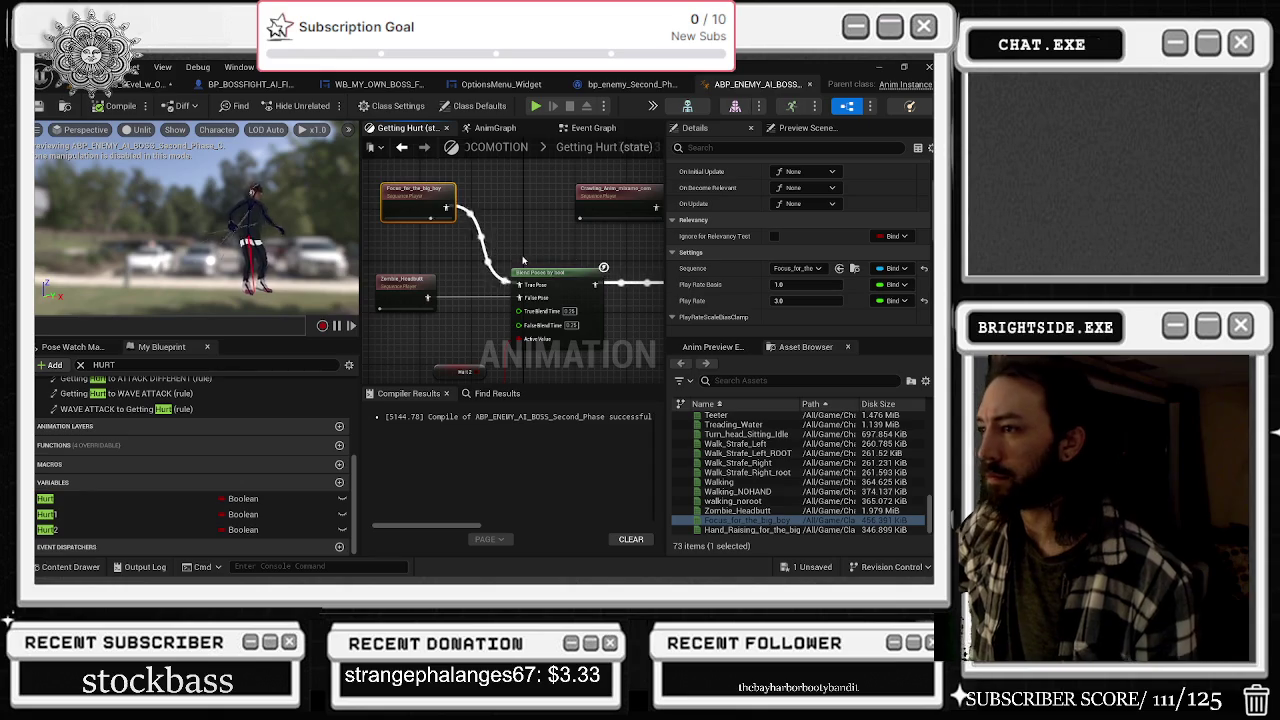
pyautogui.click(549, 234)
pyautogui.press('F7')
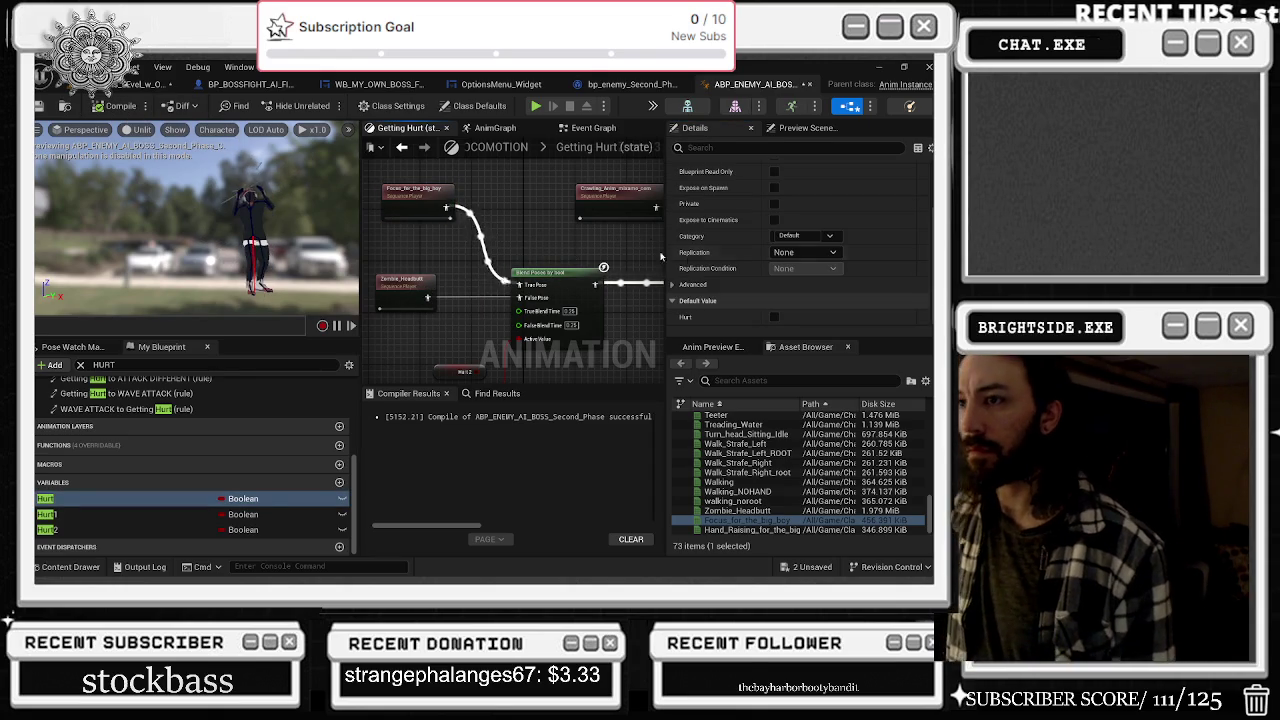
# - Inspect the Blend Poses by bool settings, then return to the MAIN LOCOMOTION state machine
pyautogui.click(540, 275)
pyautogui.scroll(-3, 553, 268)
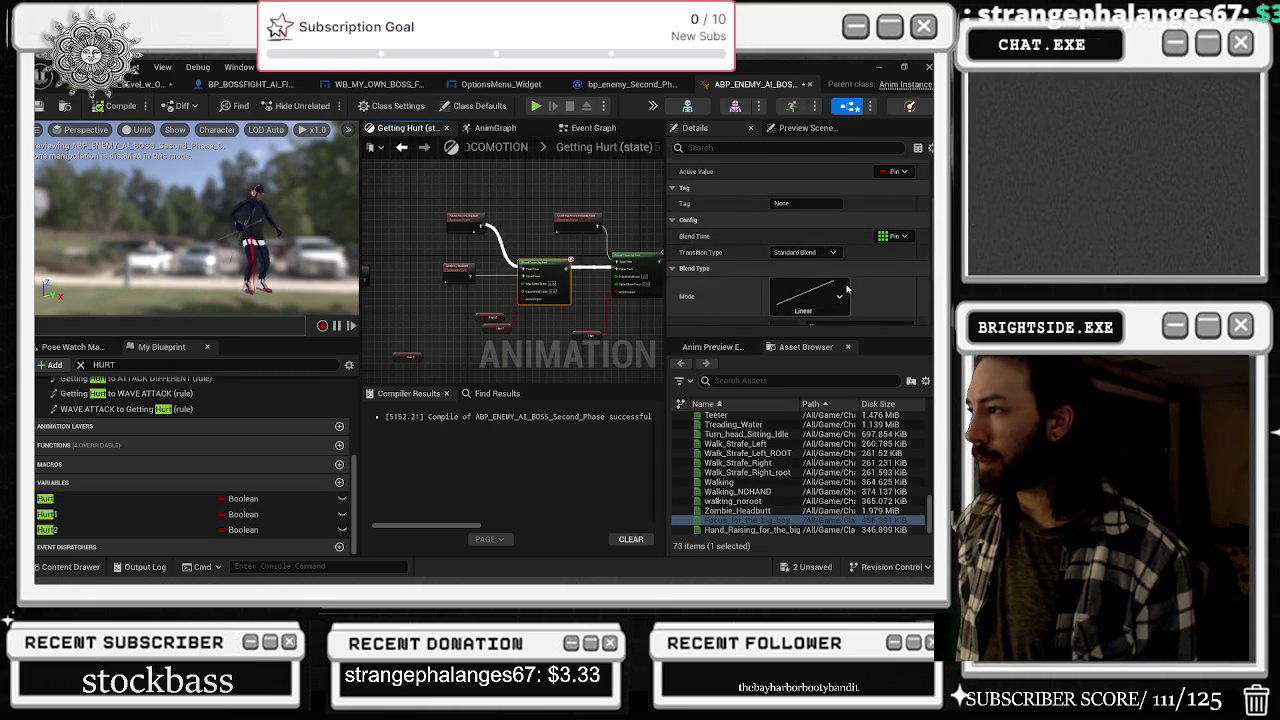
pyautogui.scroll(-2, 830, 232)
pyautogui.scroll(1, 885, 250)
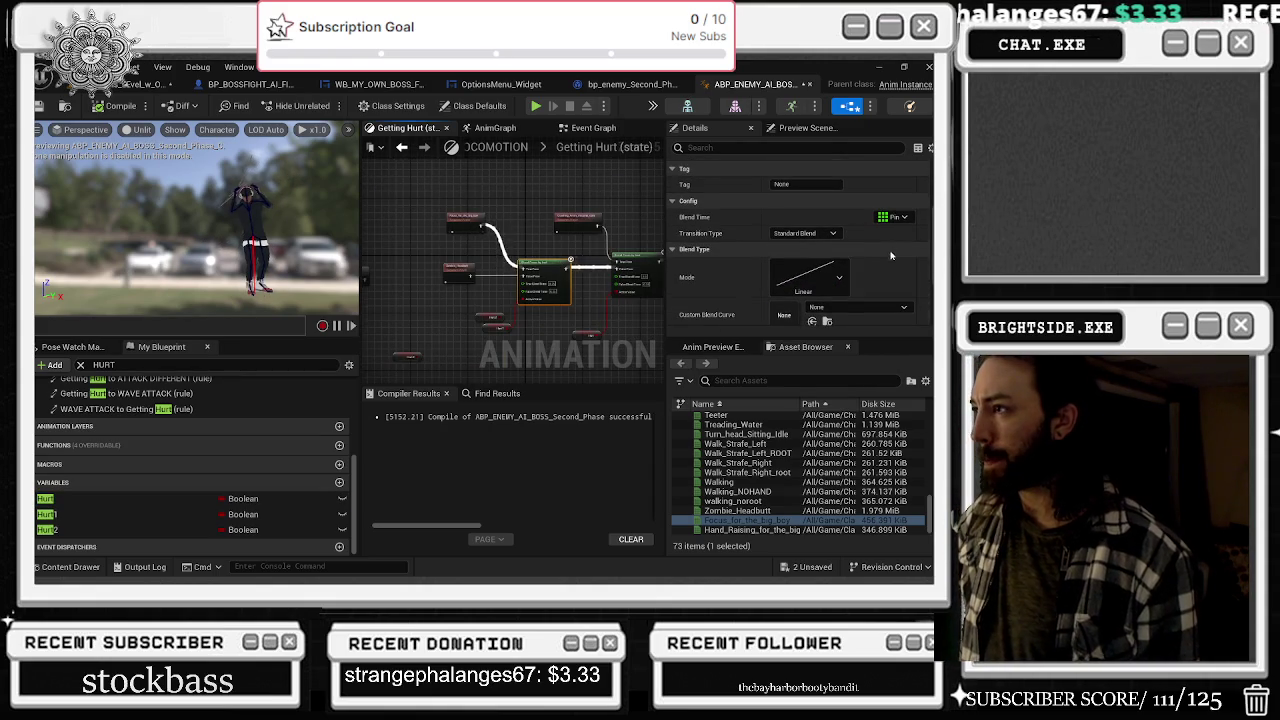
pyautogui.moveTo(585, 233); pyautogui.dragTo(434, 227)
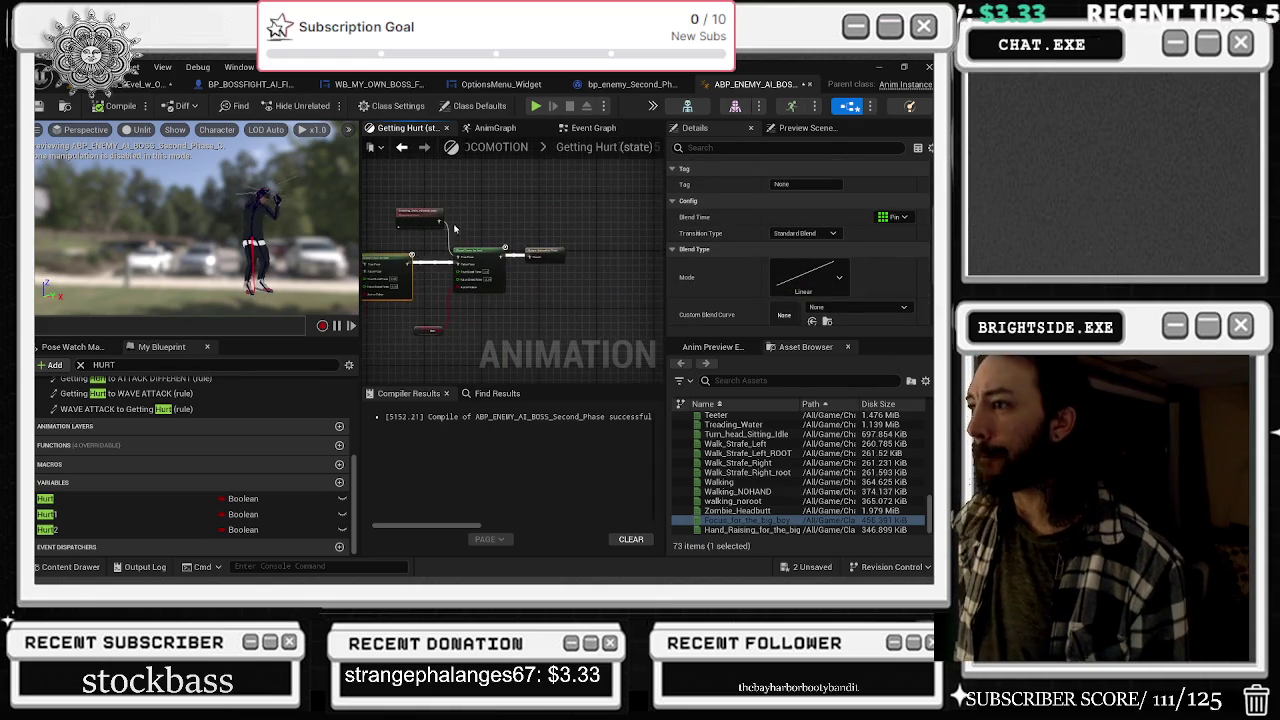
pyautogui.click(556, 254)
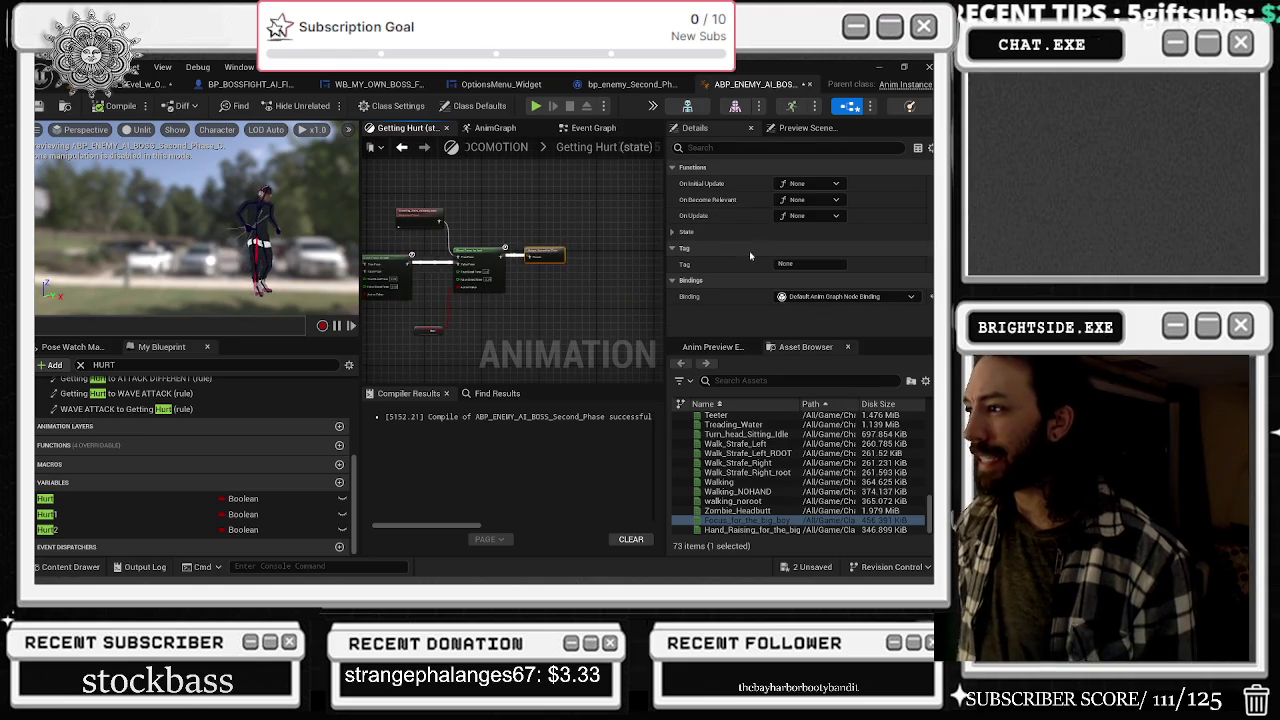
pyautogui.scroll(3, 491, 302)
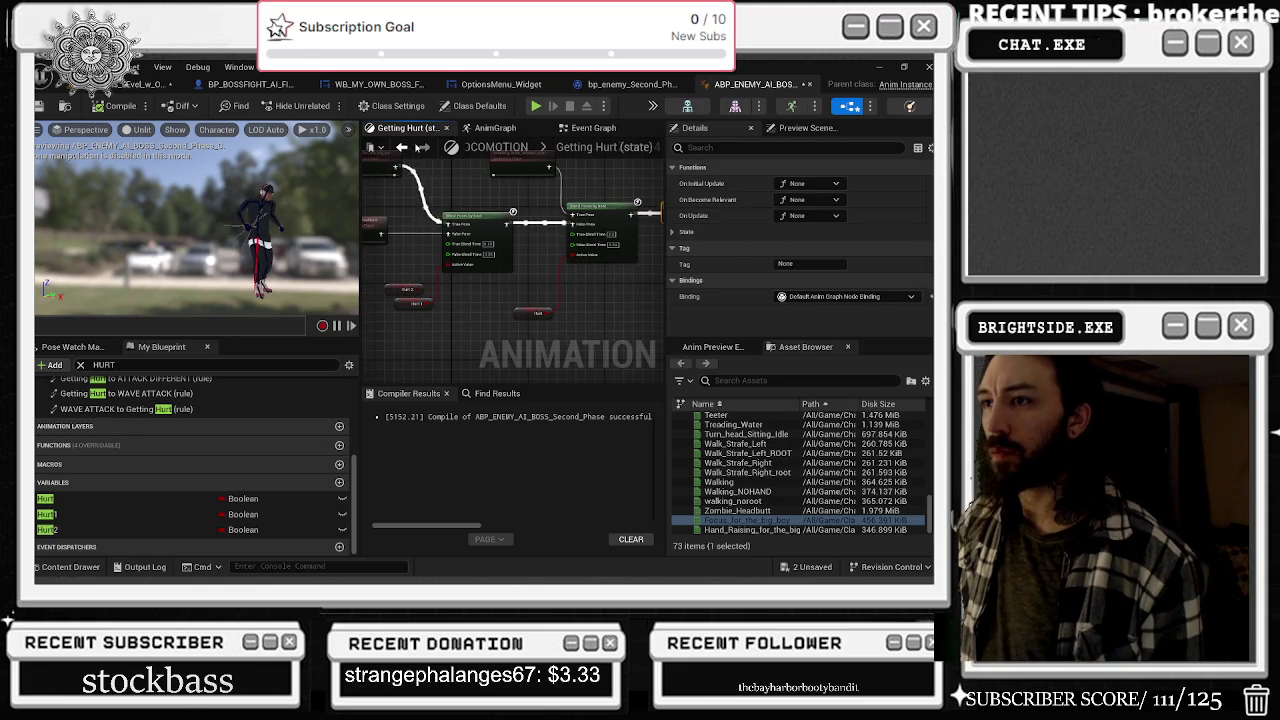
pyautogui.click(399, 147)
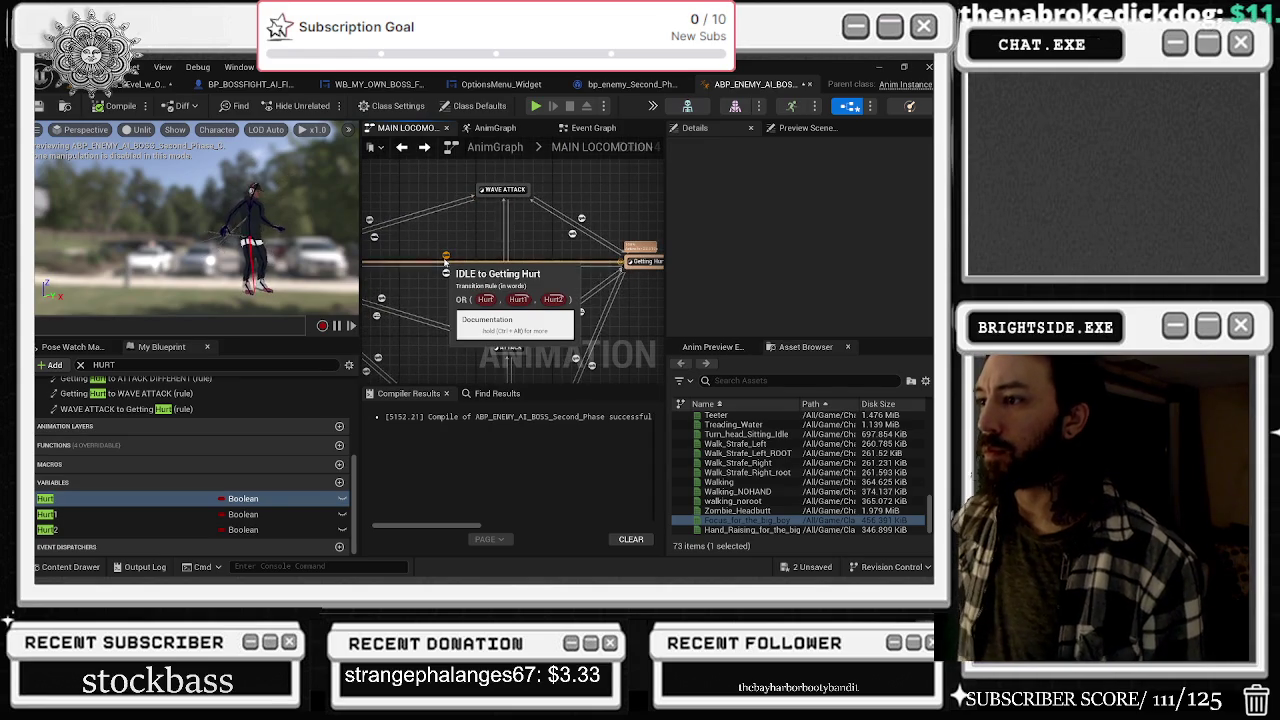
# - Recompile from the Event Graph and check the Hurt1 variable's default value
pyautogui.click(494, 128)
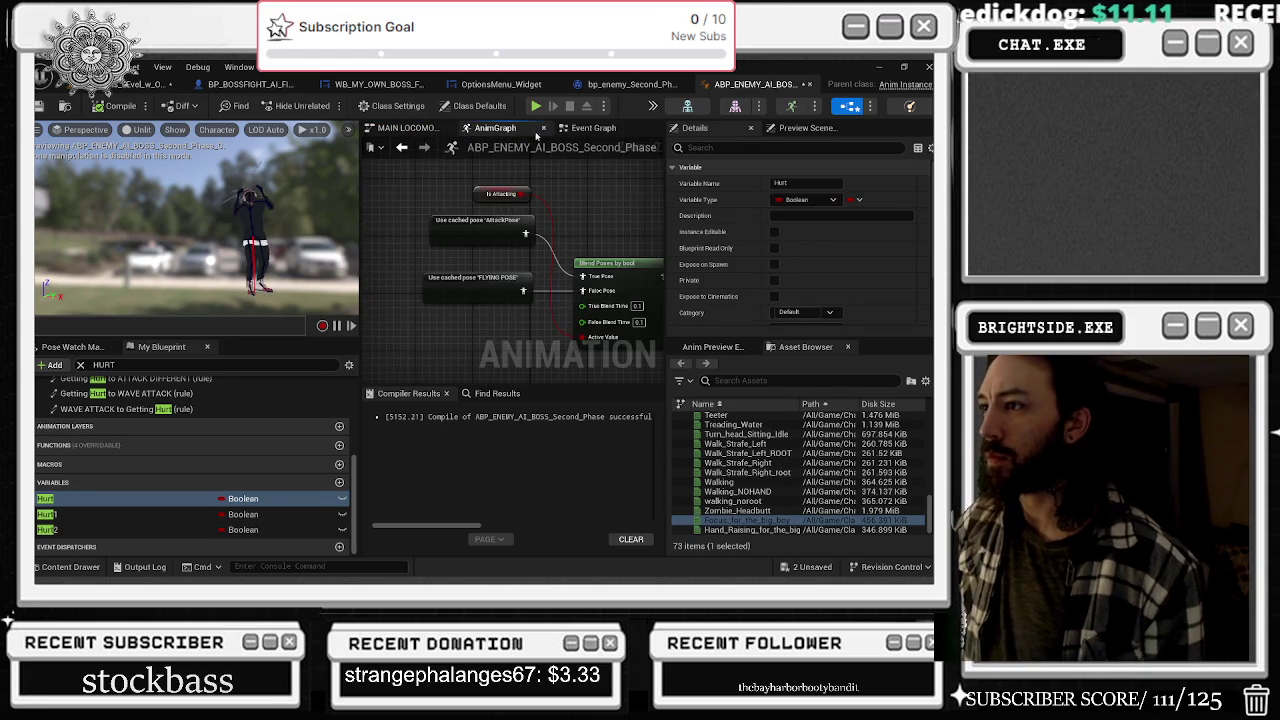
pyautogui.click(588, 128)
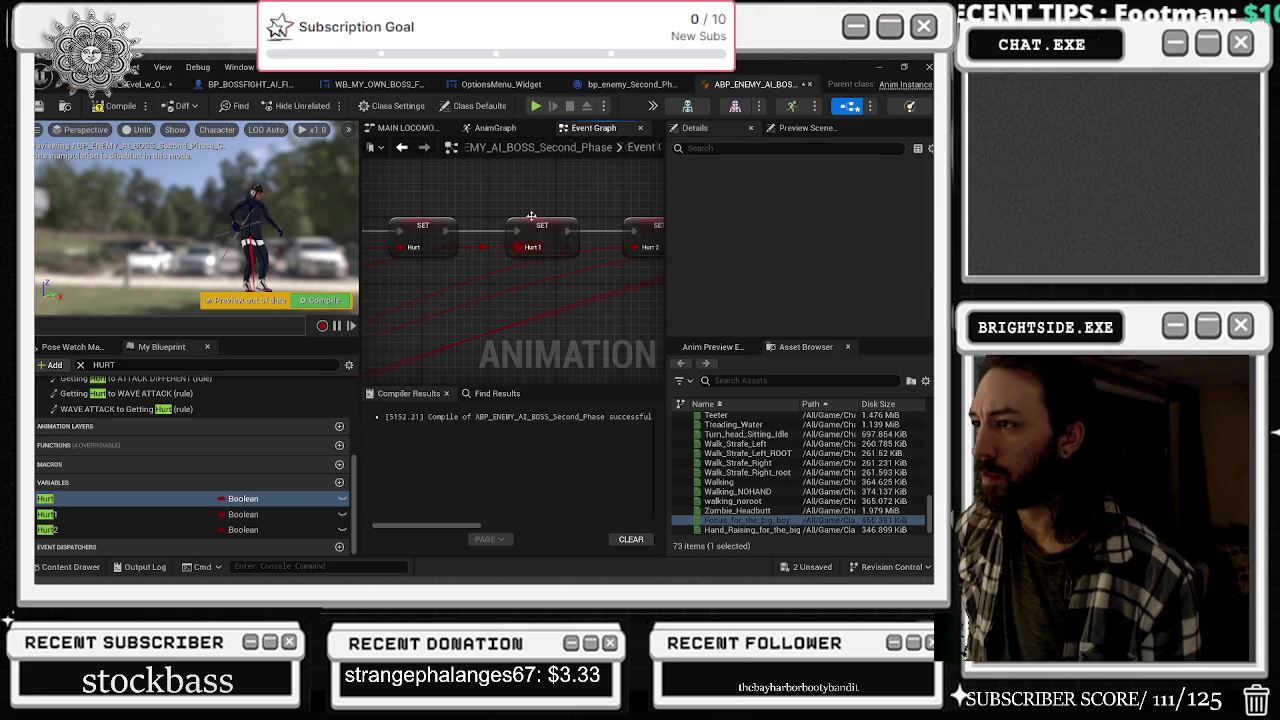
pyautogui.click(118, 106)
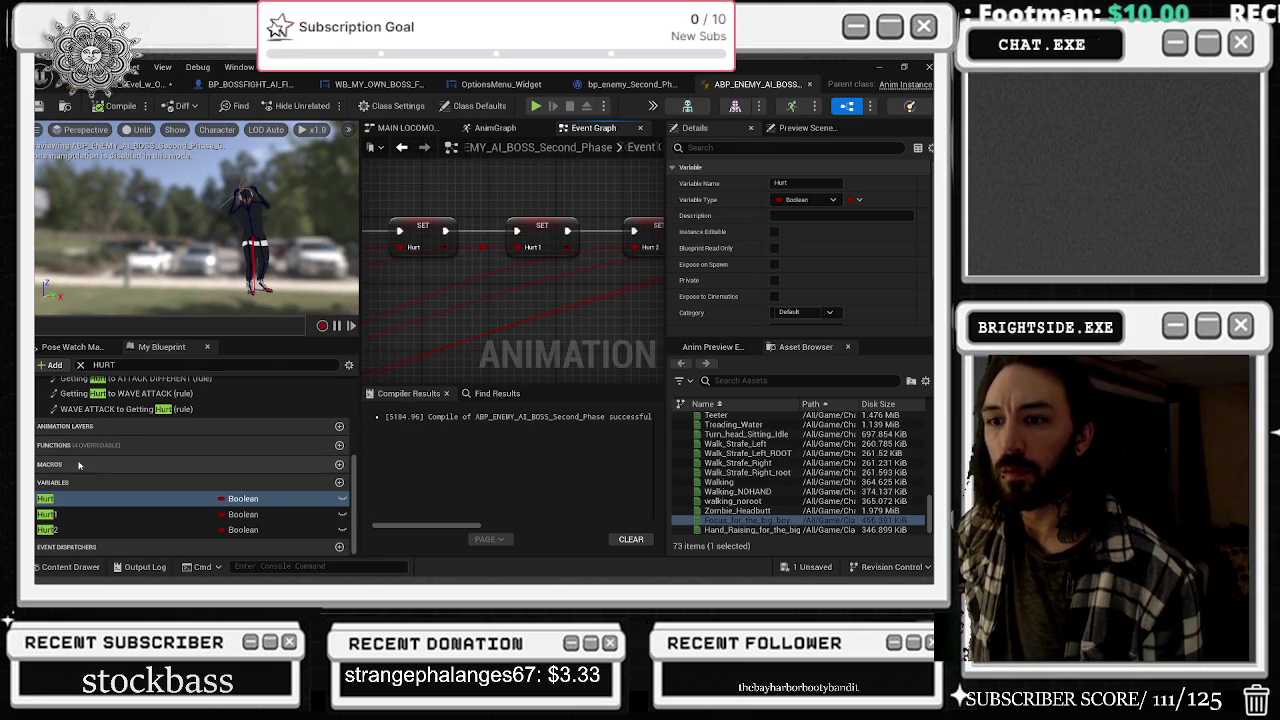
pyautogui.click(80, 513)
pyautogui.scroll(-2, 785, 287)
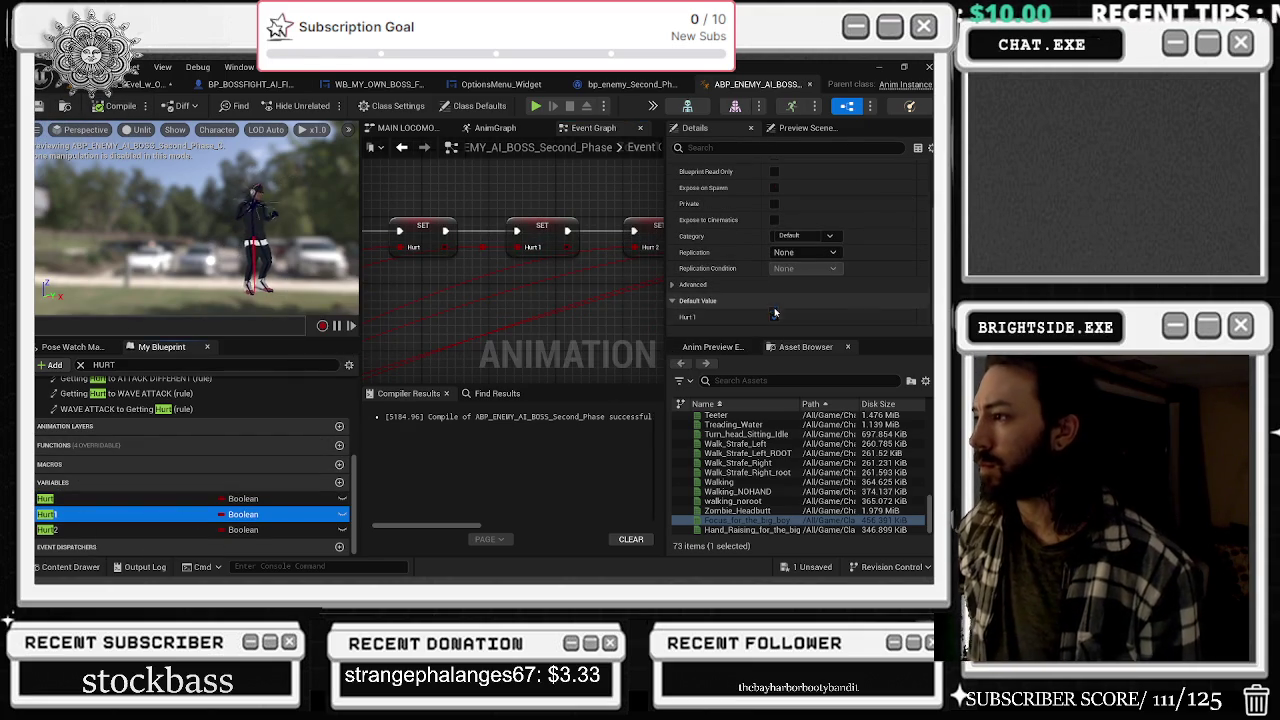
# - Compile and save the animation blueprint, then go back to MAIN LOCOMOTION
pyautogui.click(121, 106)
pyautogui.click(41, 106)
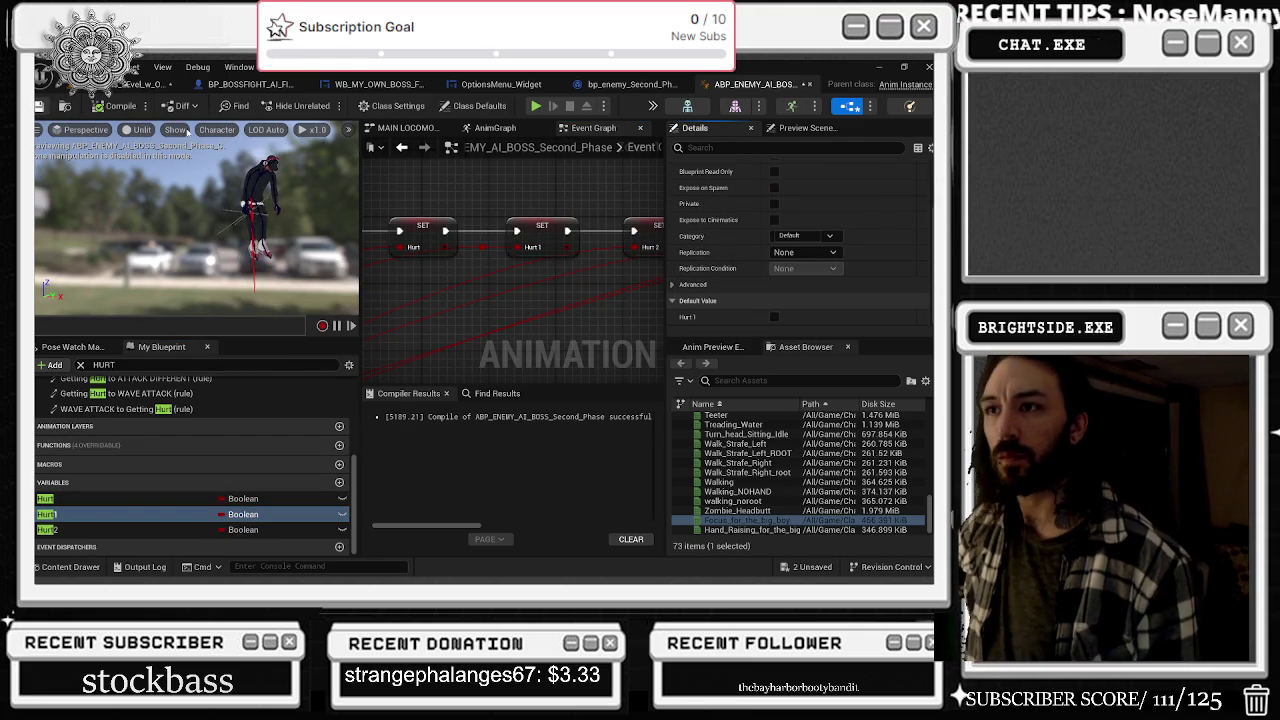
pyautogui.click(495, 128)
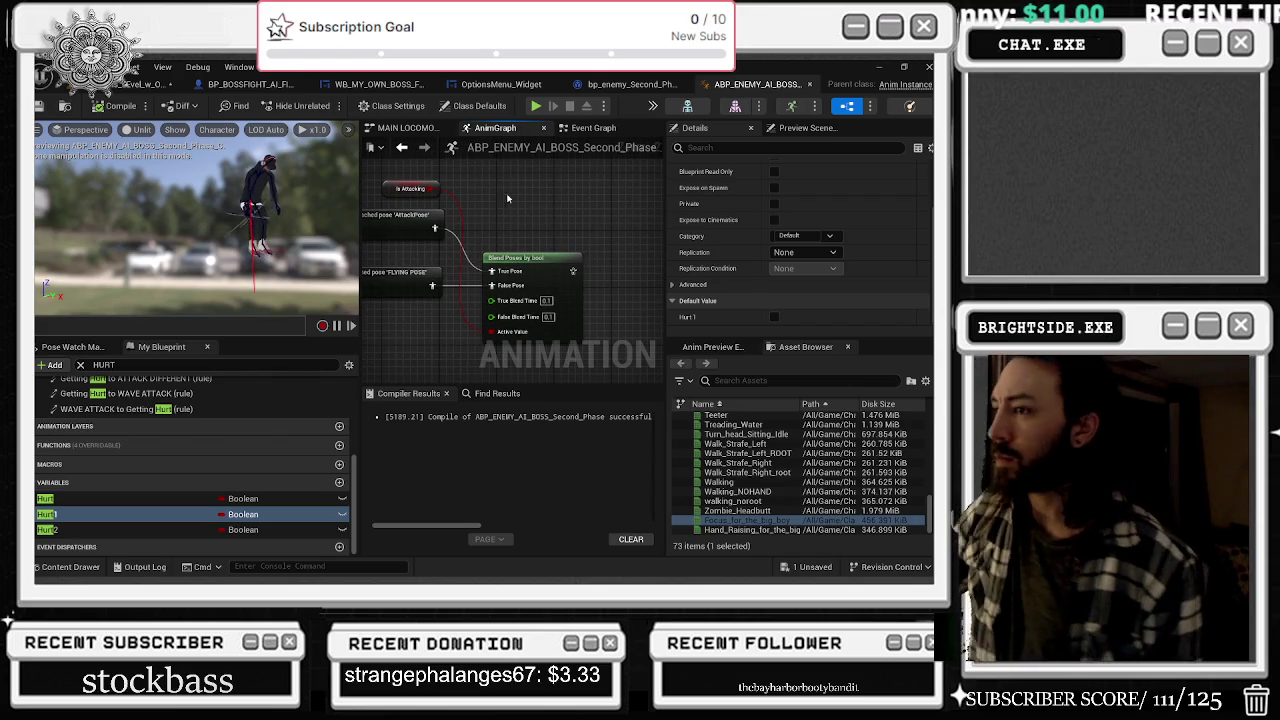
pyautogui.scroll(-1, 546, 188)
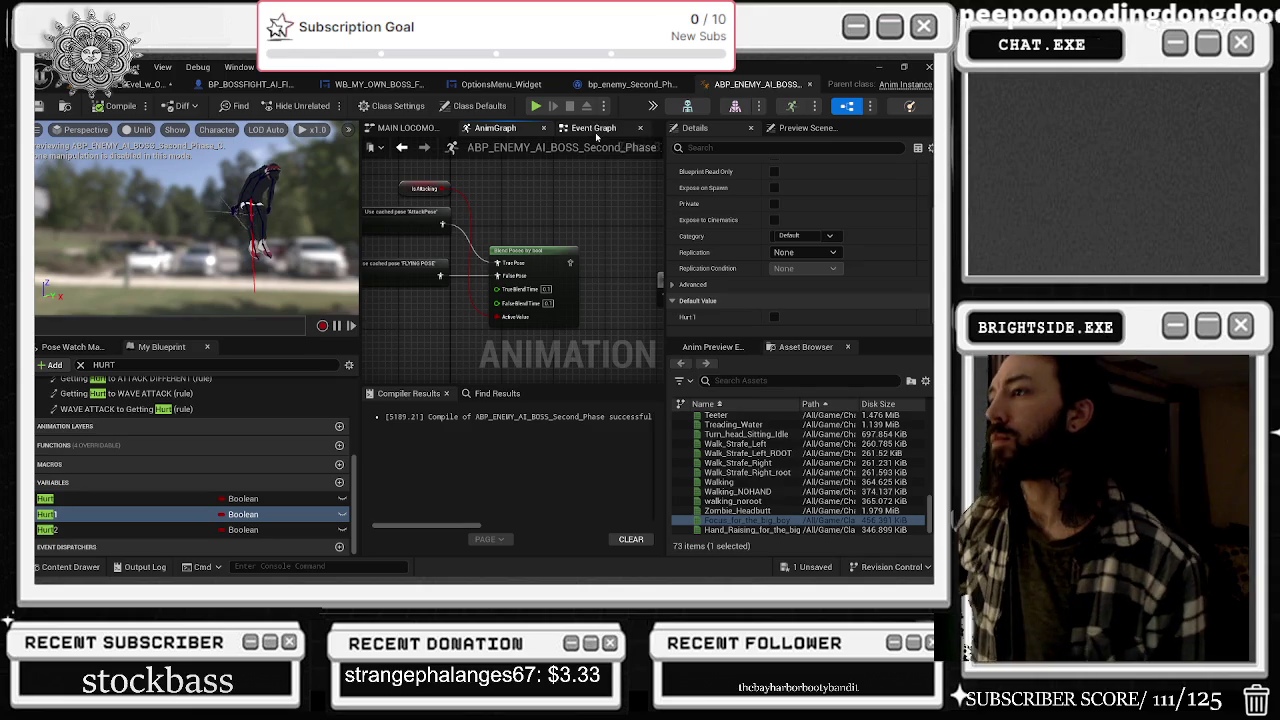
pyautogui.click(405, 128)
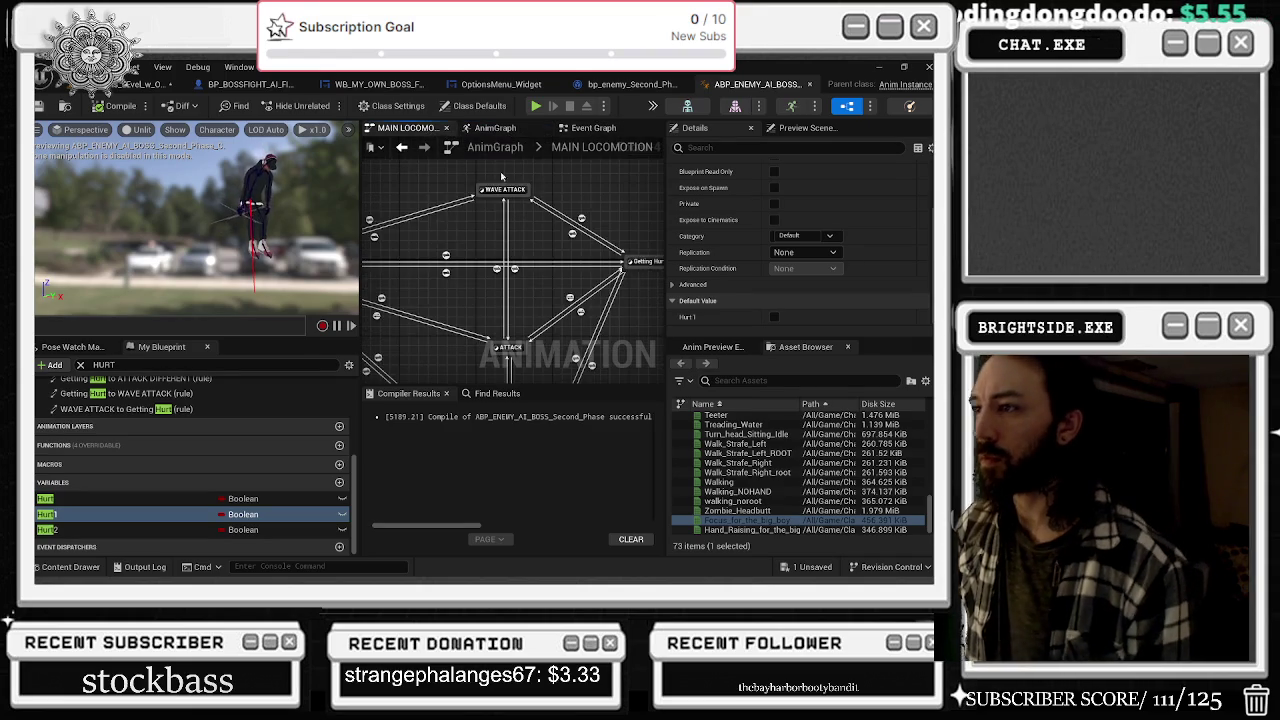
# - Set the Getting Hurt Blend Poses by bool True Blend Time to 0.2 and recompile
pyautogui.doubleClick(583, 261)
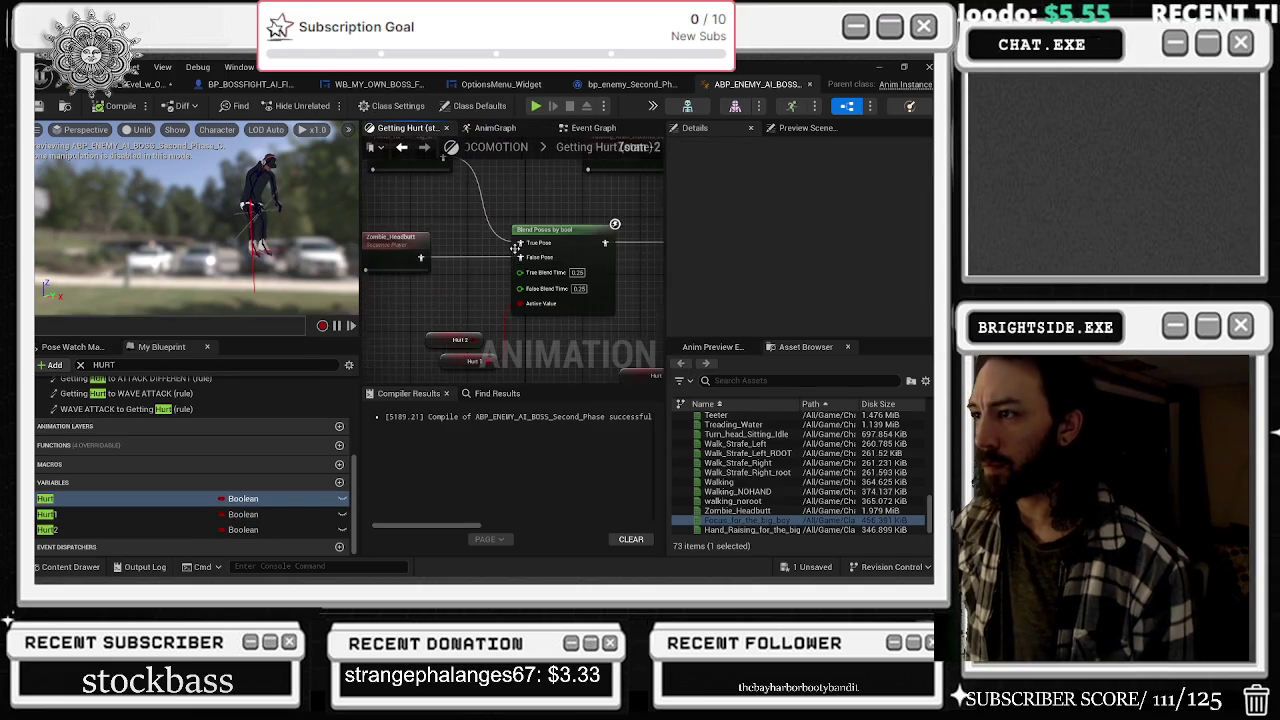
pyautogui.click(491, 245)
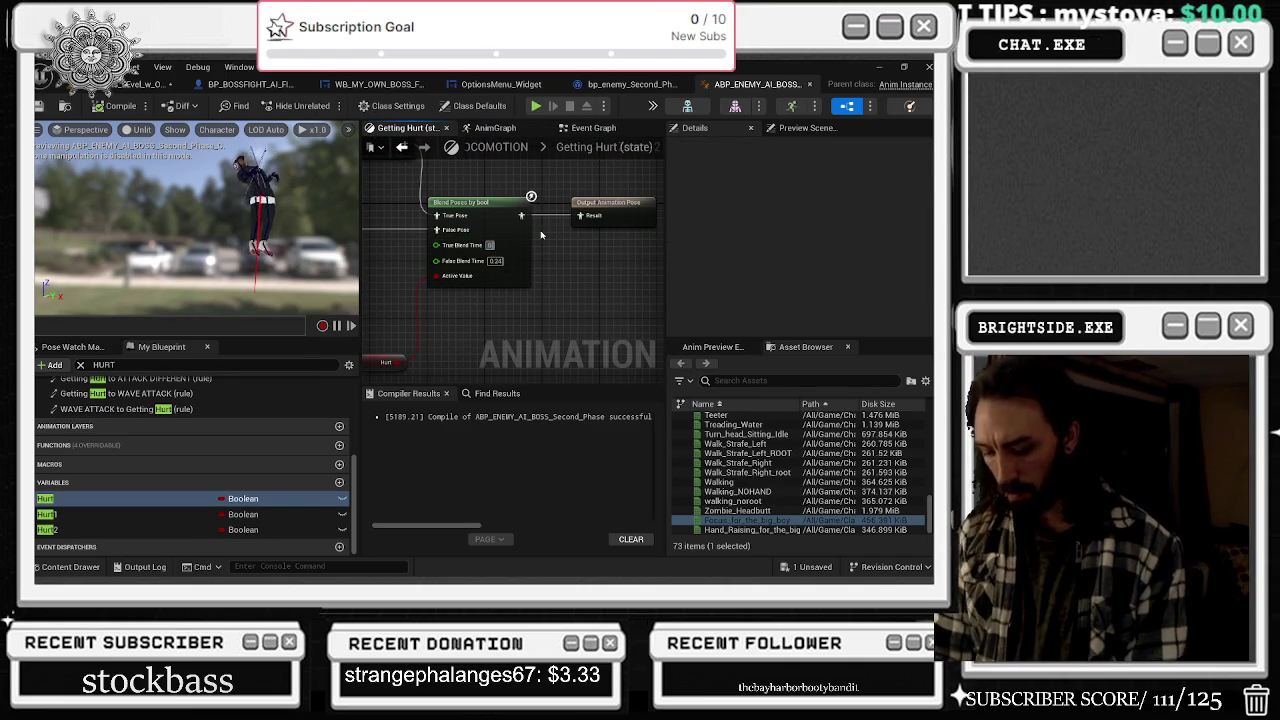
pyautogui.write('.2')
pyautogui.press('Return')
pyautogui.press('F7')
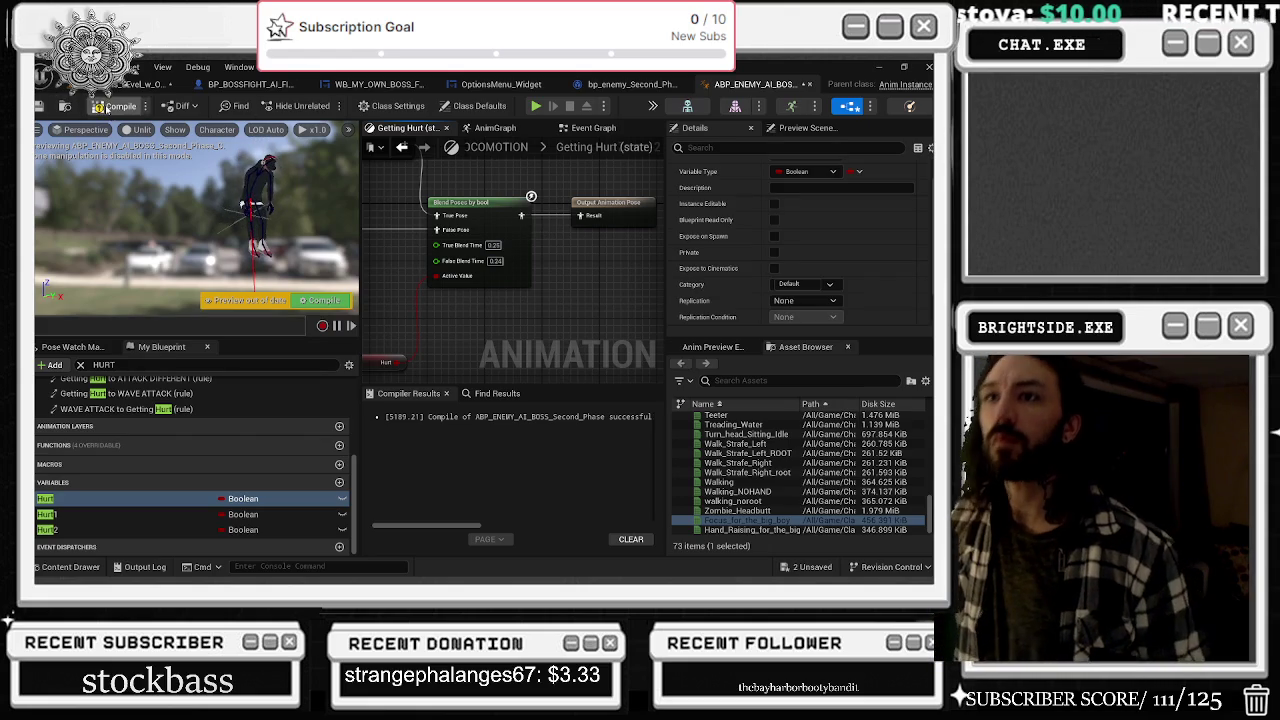
# - Look over the AnimGraph slot node and the event graph's attack nodes, then return to the level editor
pyautogui.click(495, 128)
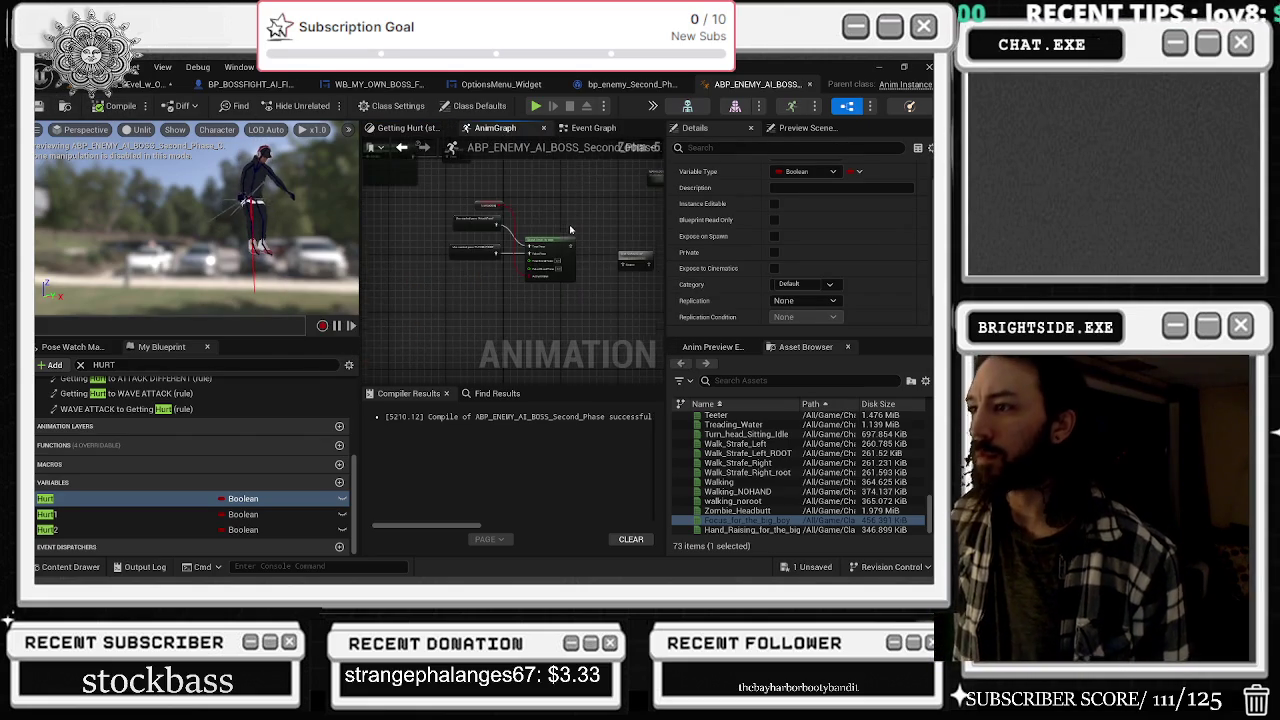
pyautogui.click(579, 281)
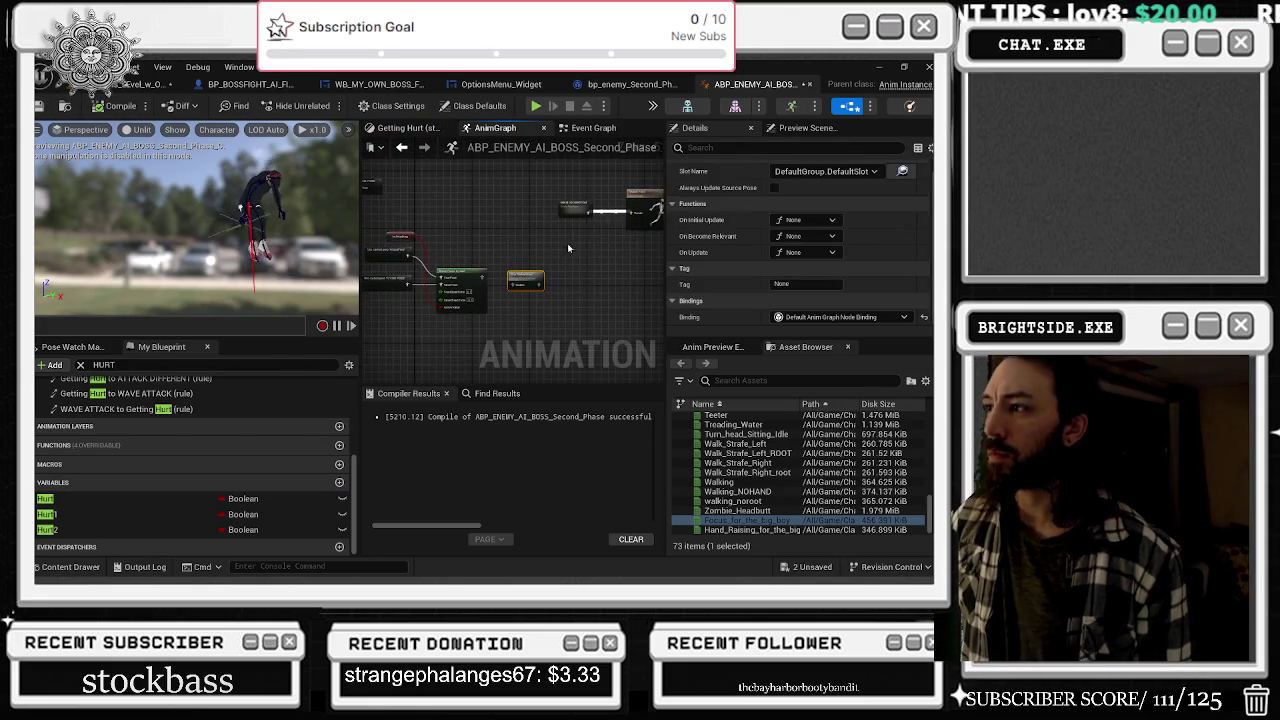
pyautogui.moveTo(522, 232); pyautogui.dragTo(567, 247)
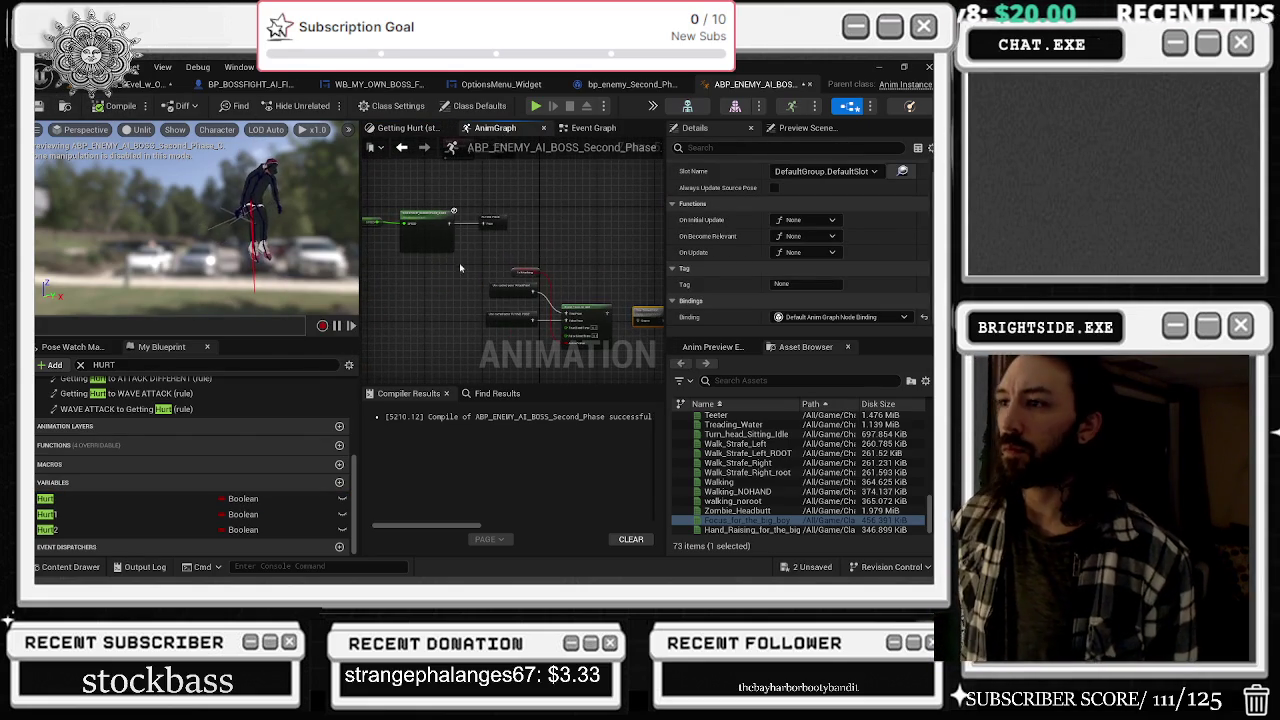
pyautogui.scroll(3, 410, 267)
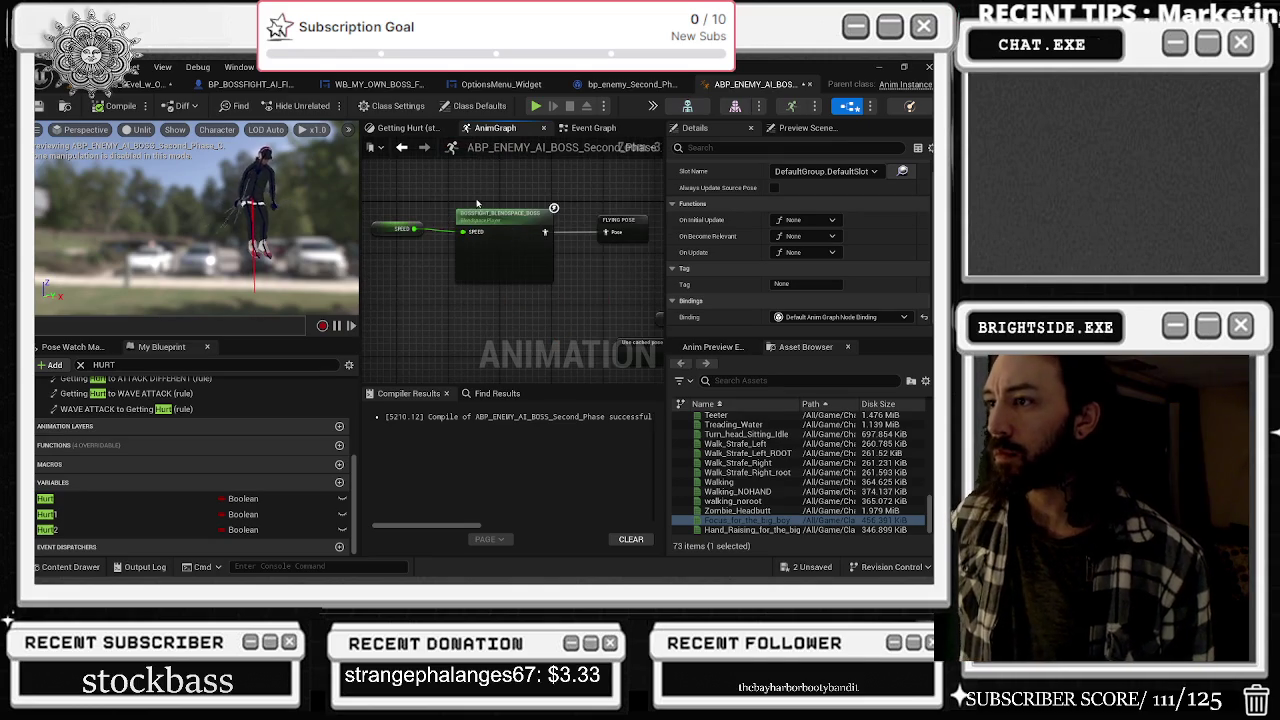
pyautogui.click(593, 128)
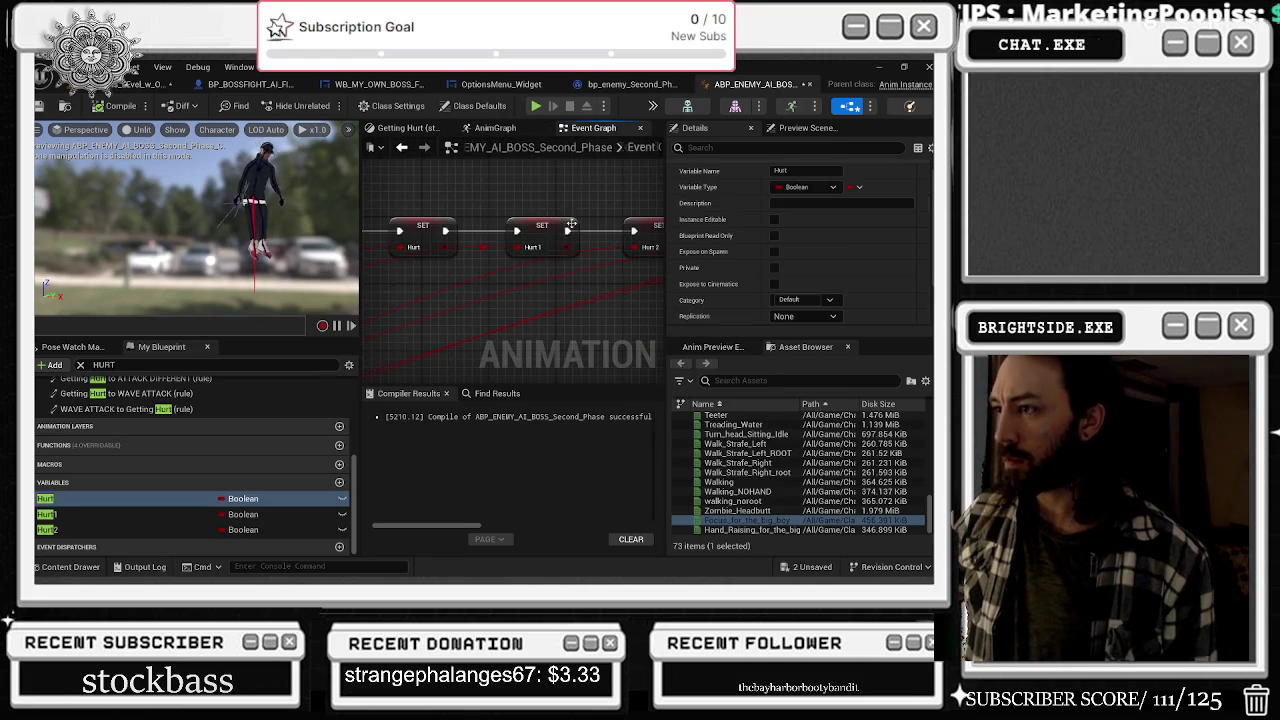
pyautogui.moveTo(462, 288); pyautogui.dragTo(237, 266)
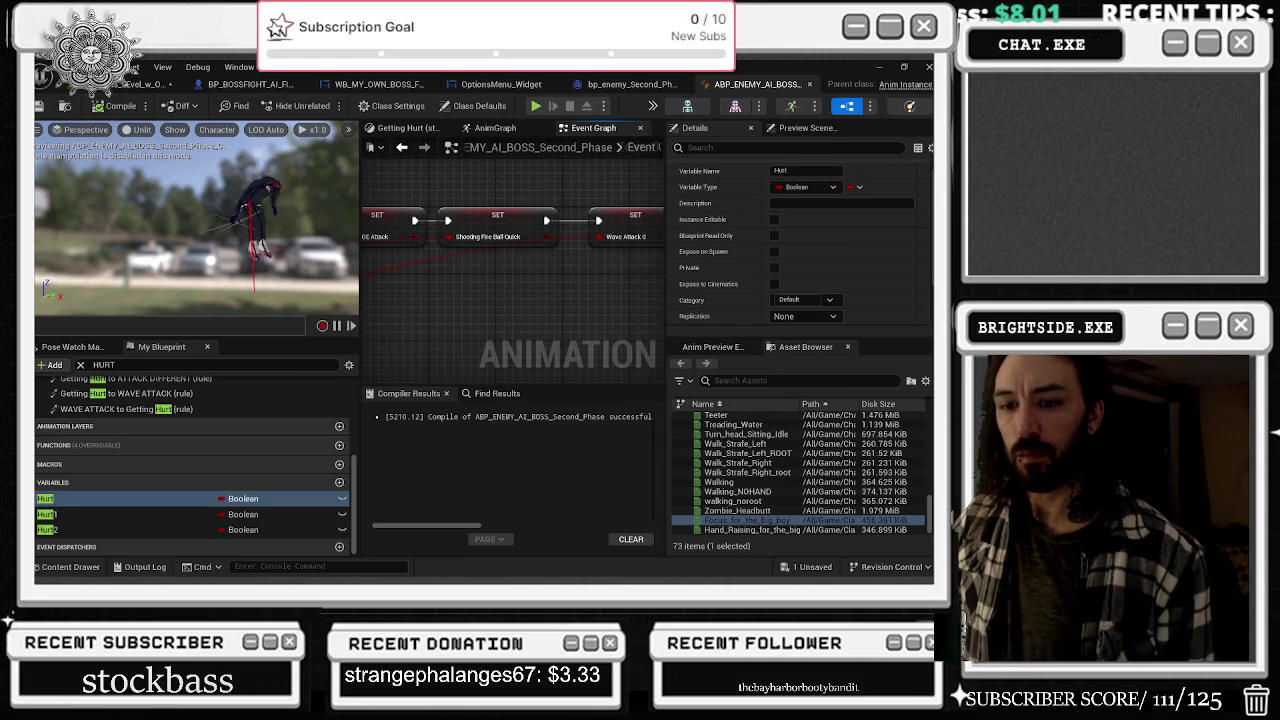
pyautogui.click(145, 84)
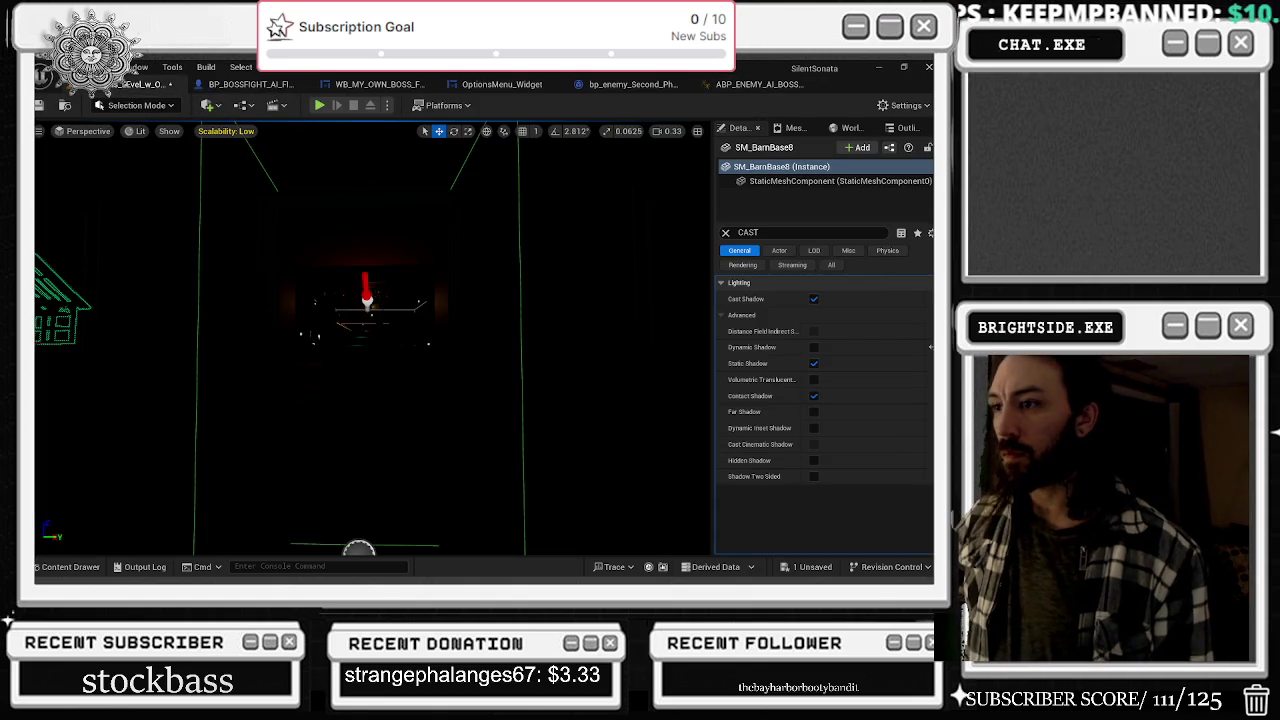
# - Toggle the viewport between unlit and lit shading, check view options, and fly toward the barn
pyautogui.hotkey('alt', '3')
pyautogui.hotkey('alt', '4')
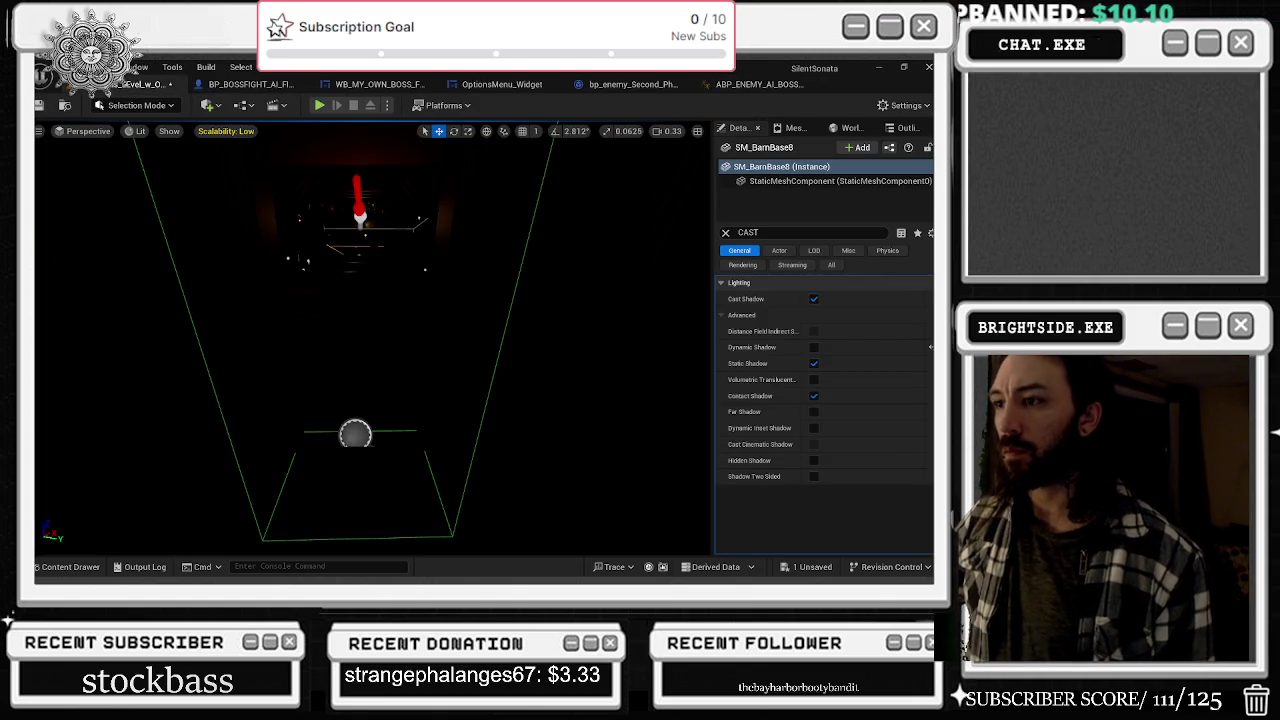
pyautogui.click(906, 105)
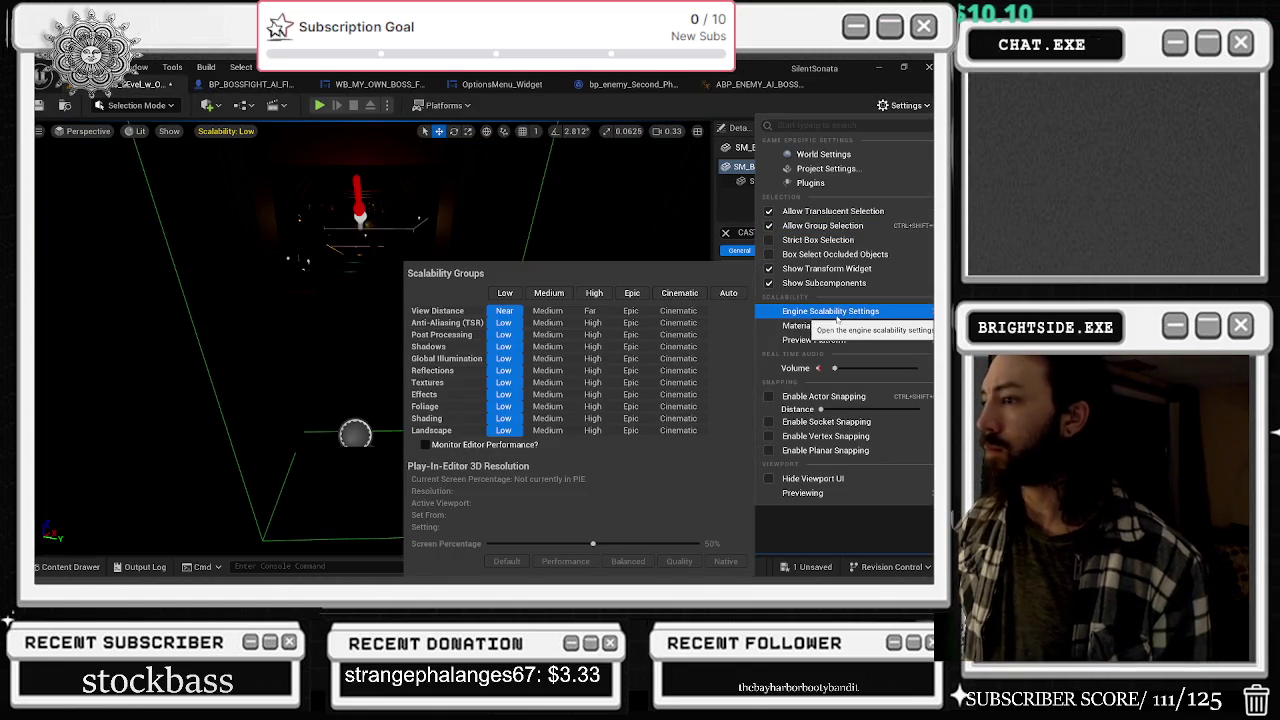
pyautogui.moveTo(600, 320)
pyautogui.mouseDown()
pyautogui.moveTo(600, 345)
pyautogui.moveTo(490, 345)
pyautogui.mouseUp()
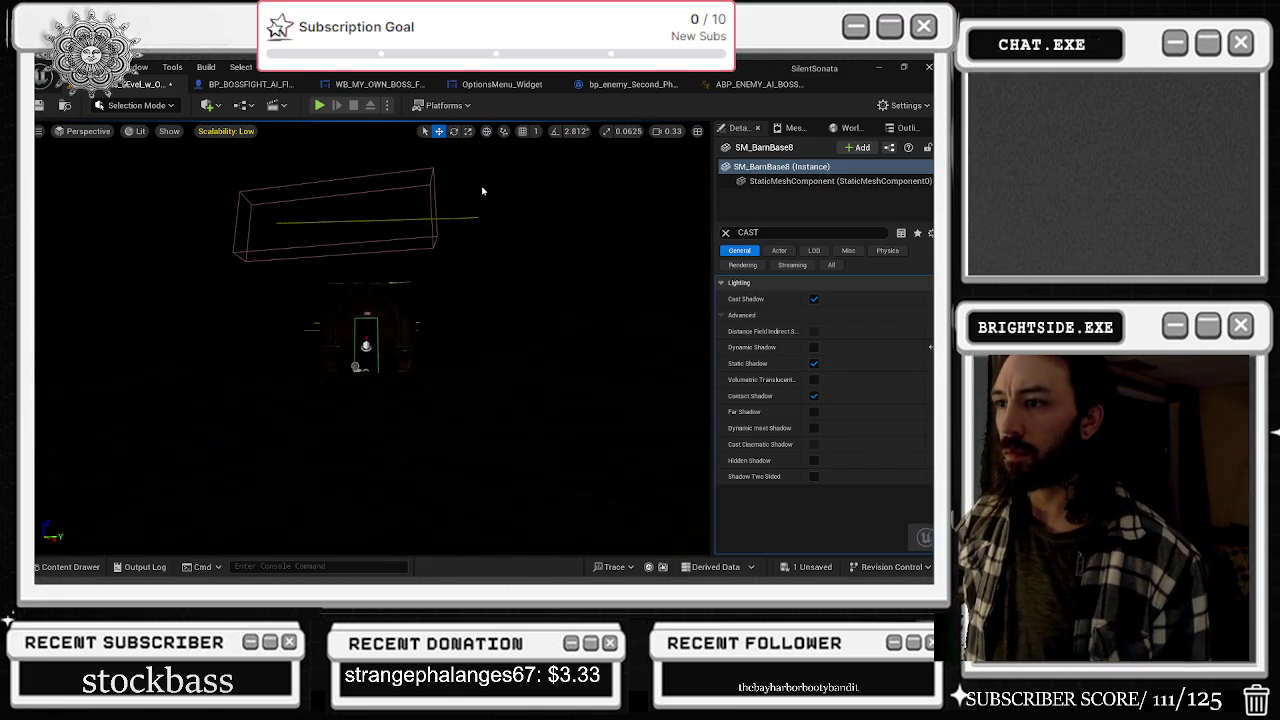
# - Cycle the camera through bookmarks 2, 3 and back to 1, then bring up the boss animation blueprint
pyautogui.press('2')
pyautogui.press('3')
pyautogui.press('1')
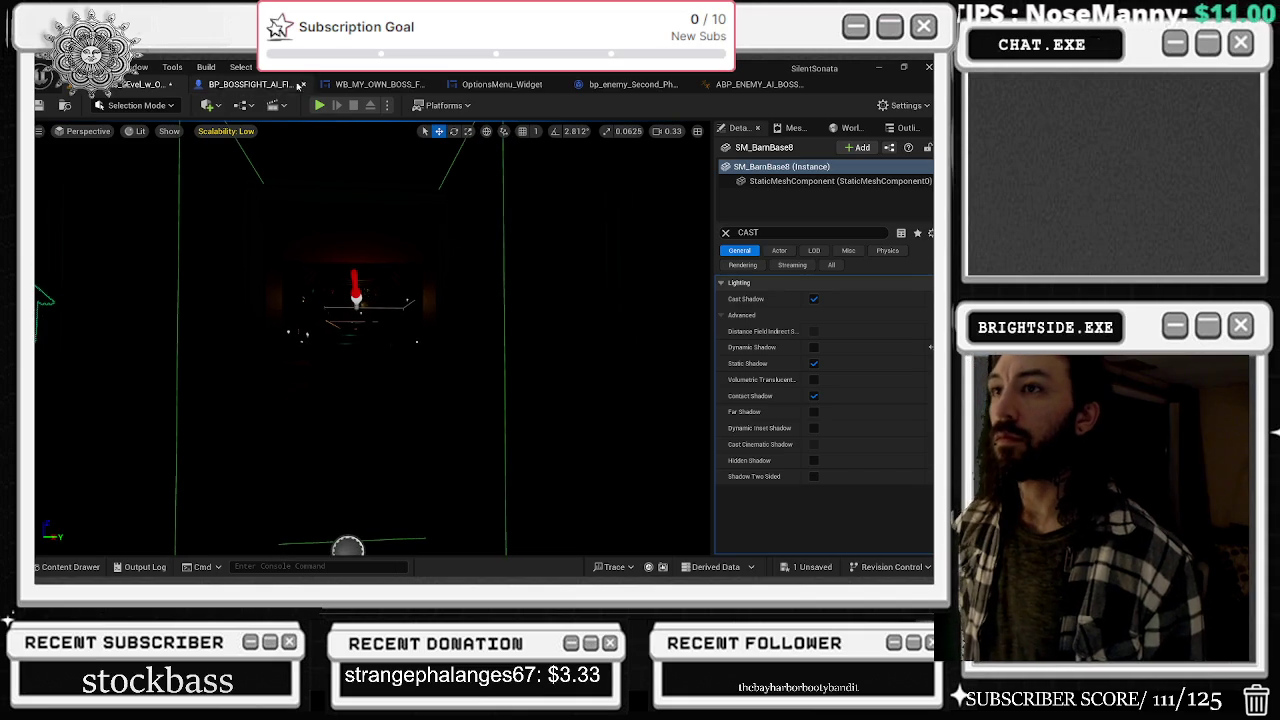
pyautogui.click(250, 84)
pyautogui.click(757, 84)
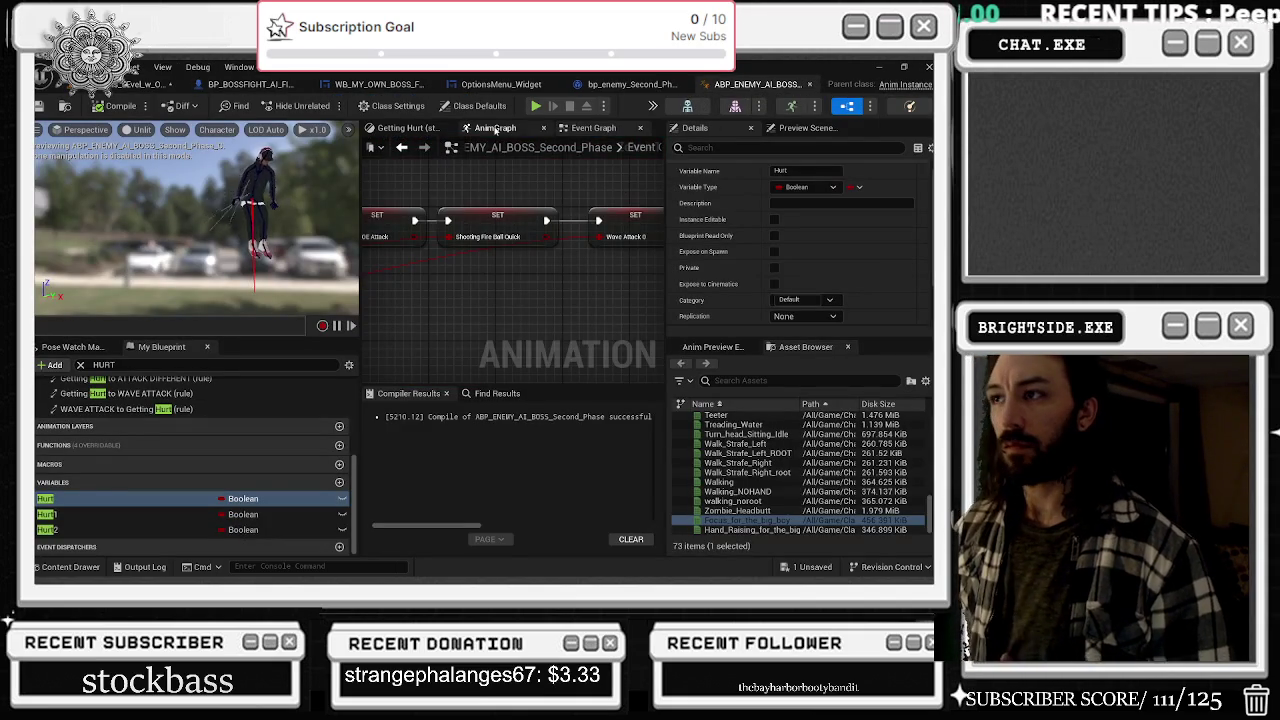
# - Pan and zoom around the boss AnimGraph to inspect its blend nodes
pyautogui.click(490, 127)
pyautogui.scroll(-3, 519, 200)
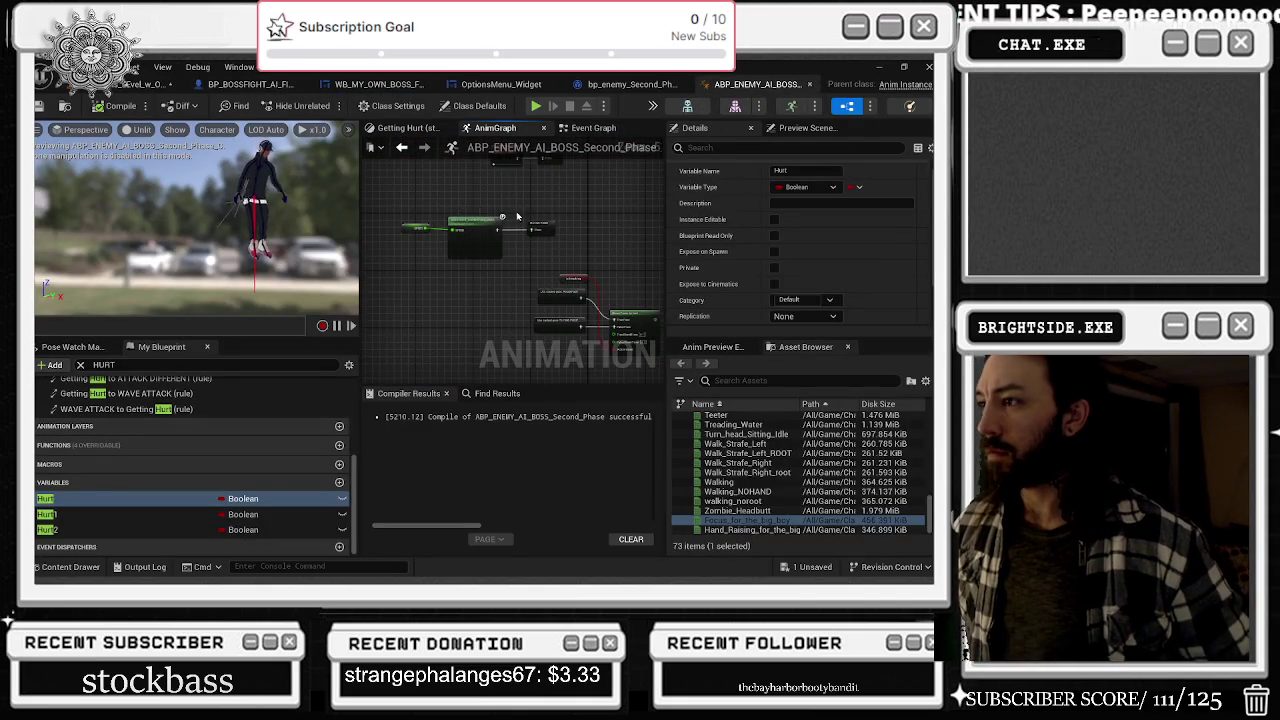
pyautogui.moveTo(572, 224); pyautogui.dragTo(492, 205)
pyautogui.moveTo(546, 268); pyautogui.dragTo(506, 256)
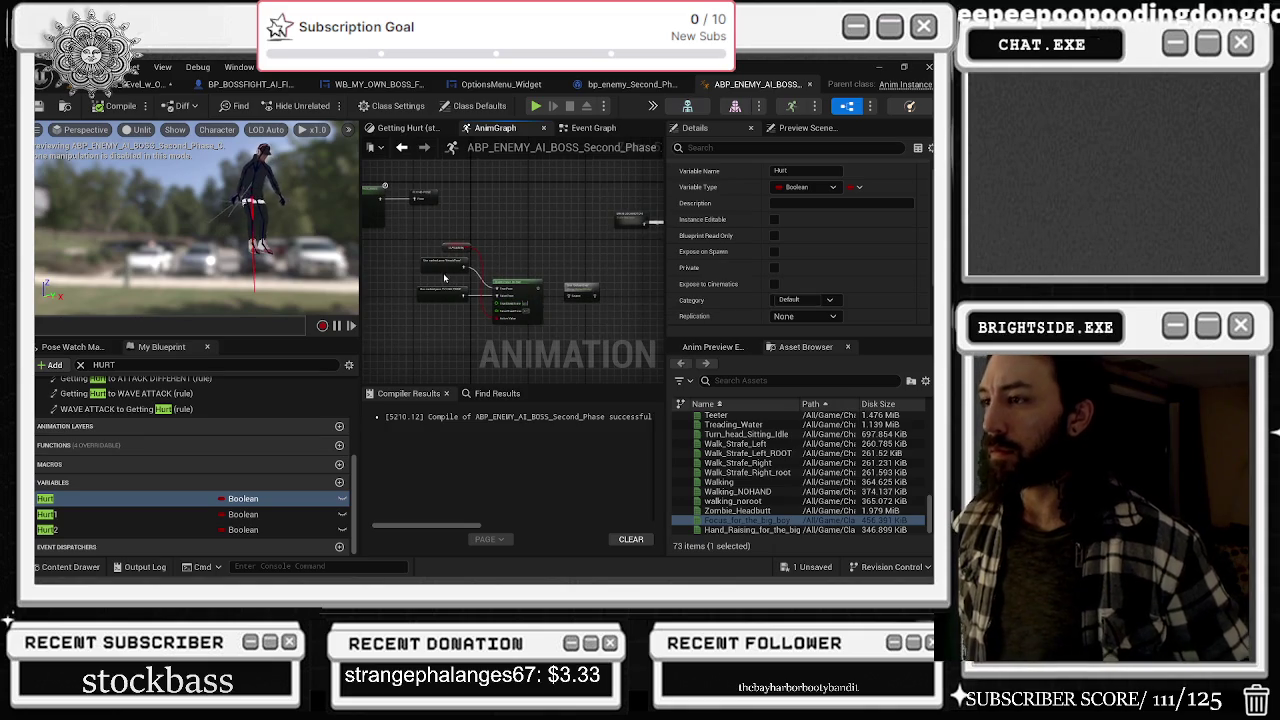
pyautogui.scroll(1, 444, 279)
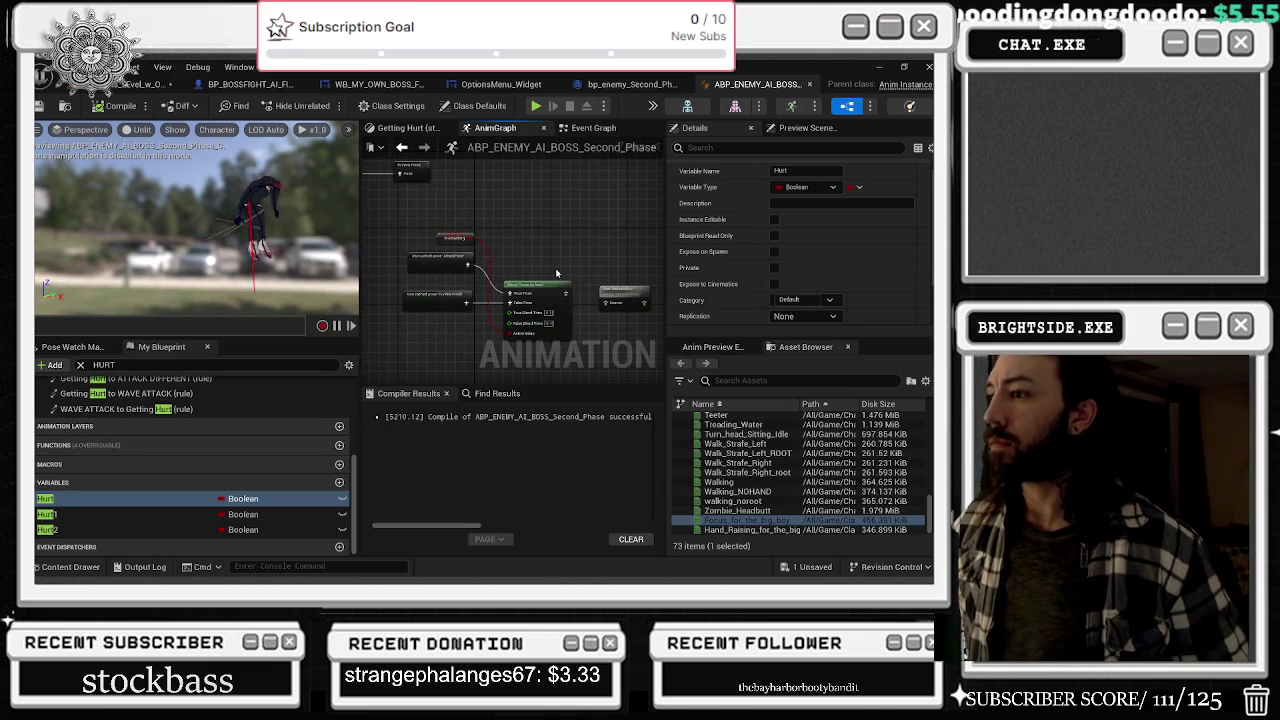
pyautogui.moveTo(544, 266); pyautogui.dragTo(464, 197)
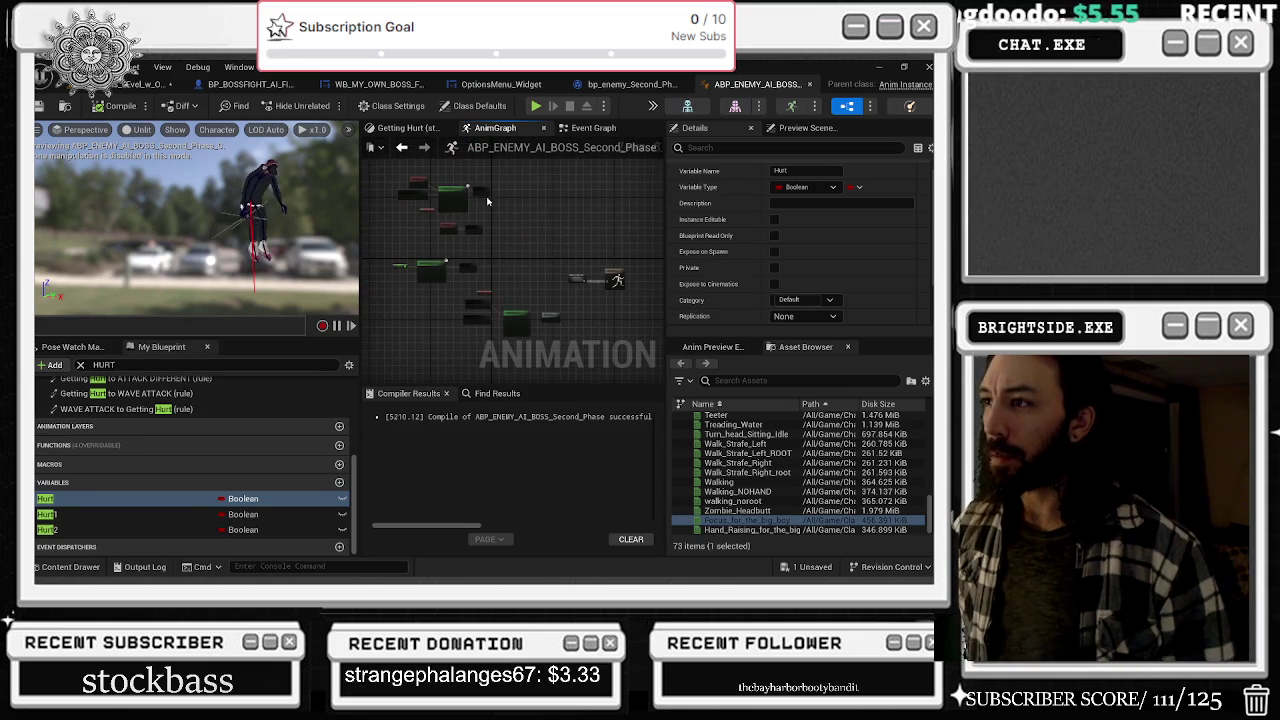
pyautogui.scroll(1, 464, 197)
pyautogui.scroll(2, 464, 197)
pyautogui.moveTo(430, 250); pyautogui.dragTo(466, 286)
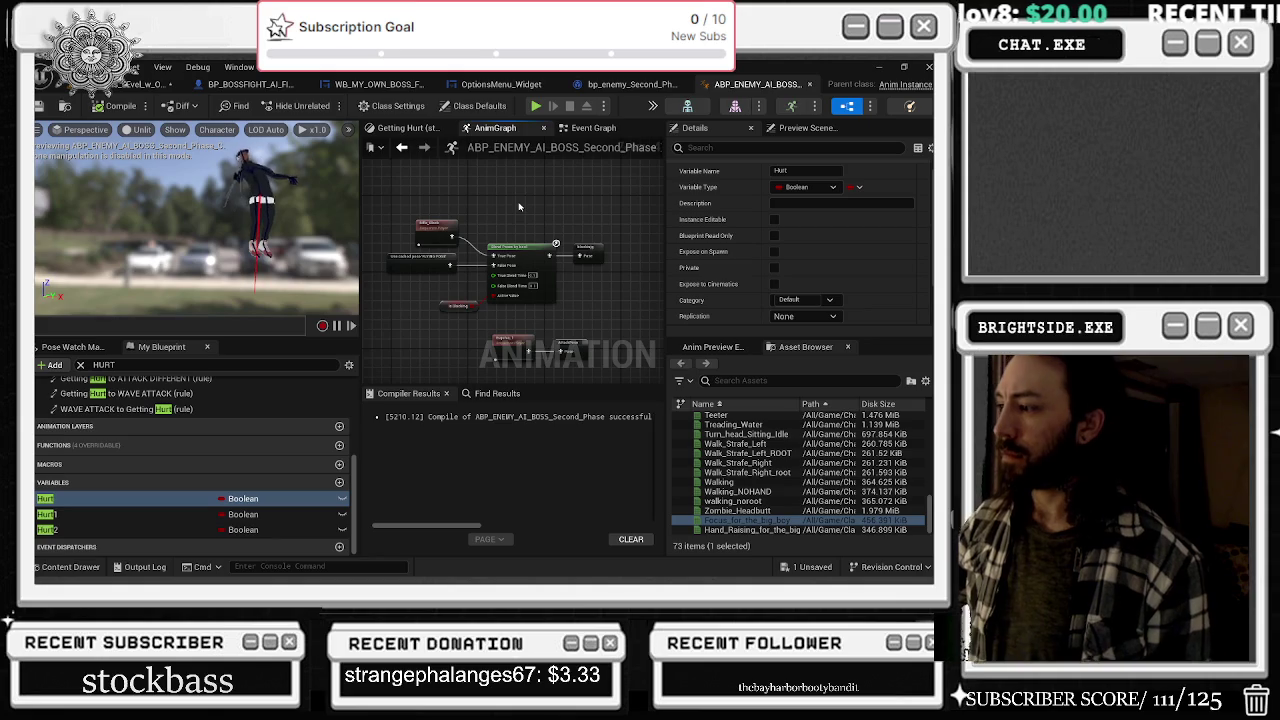
pyautogui.scroll(1, 490, 225)
pyautogui.scroll(-1, 470, 226)
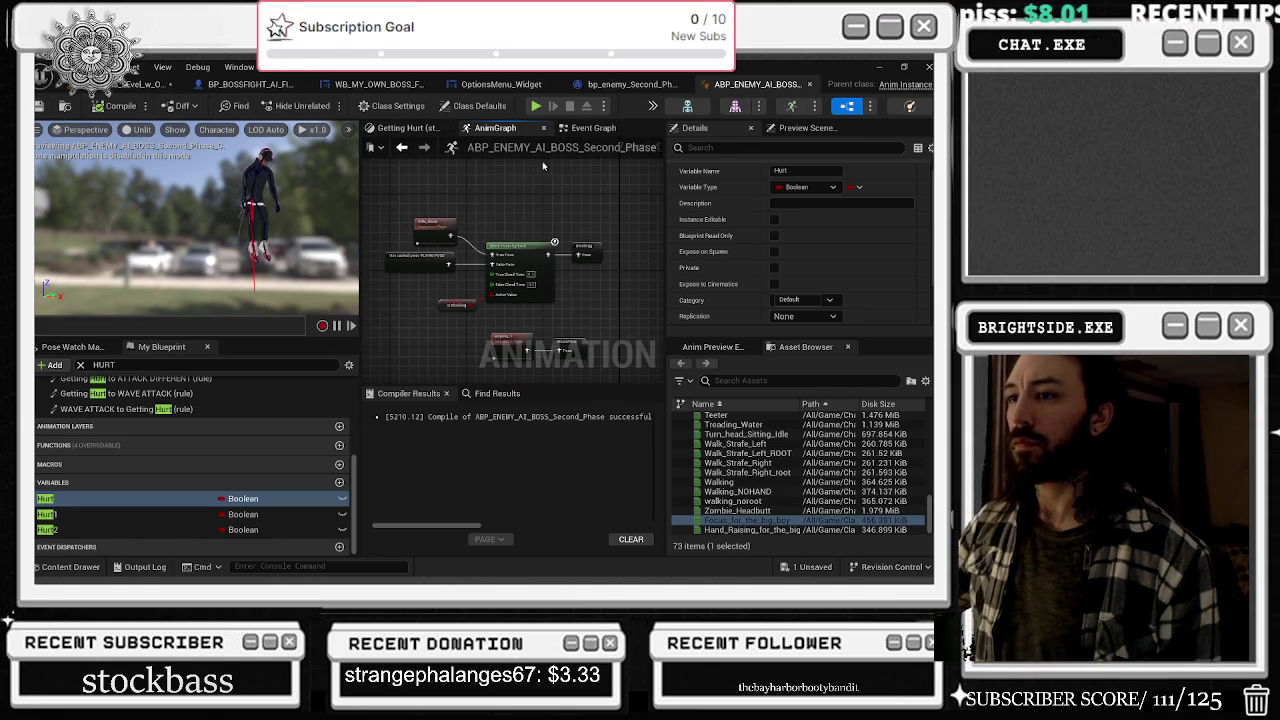
pyautogui.scroll(-2, 590, 217)
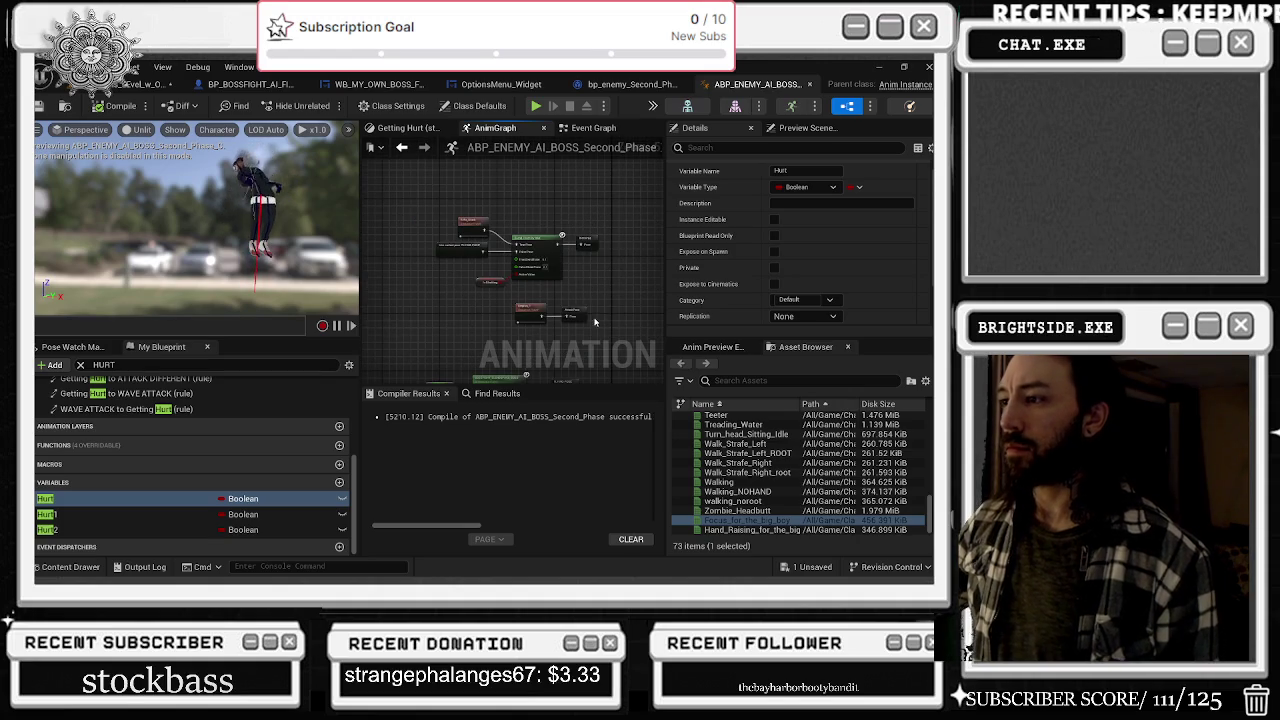
# - Check the Event Graph, then open and close the Getting Hurt state graph
pyautogui.click(593, 128)
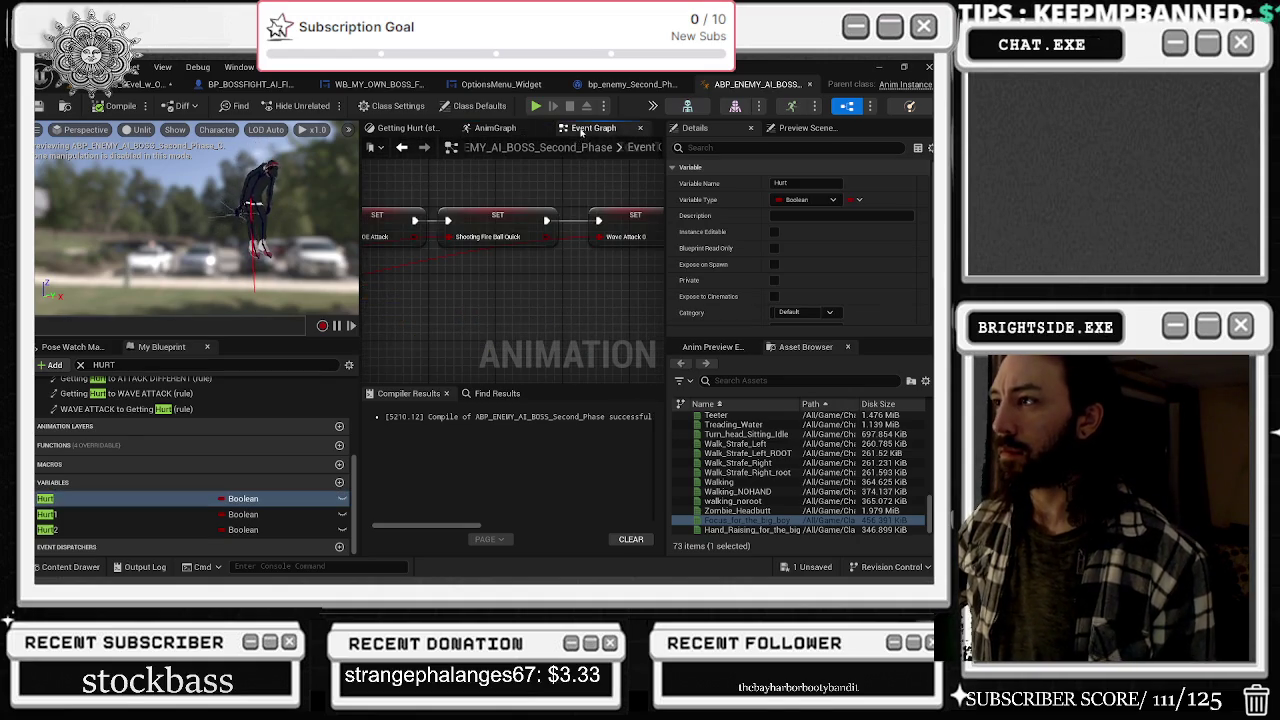
pyautogui.click(419, 130)
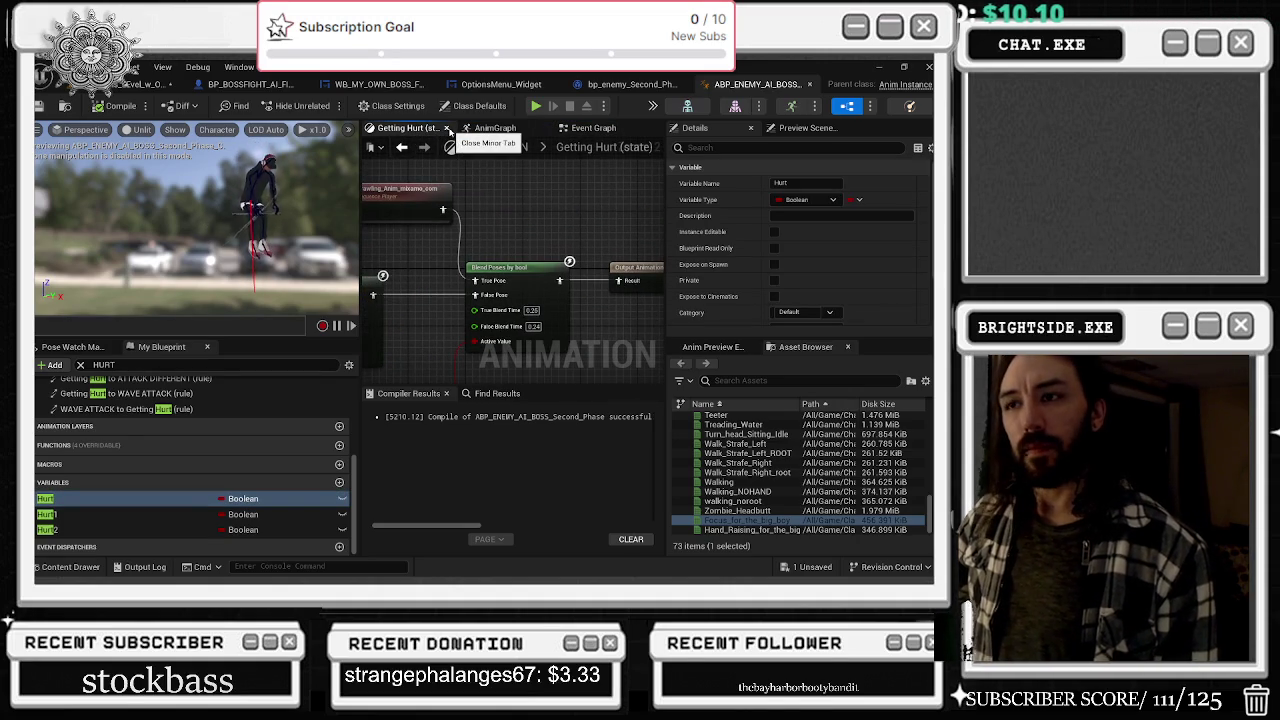
pyautogui.click(447, 128)
# - In MAIN LOCOMOTION, edit a transition's Blend Settings duration value
pyautogui.click(447, 128)
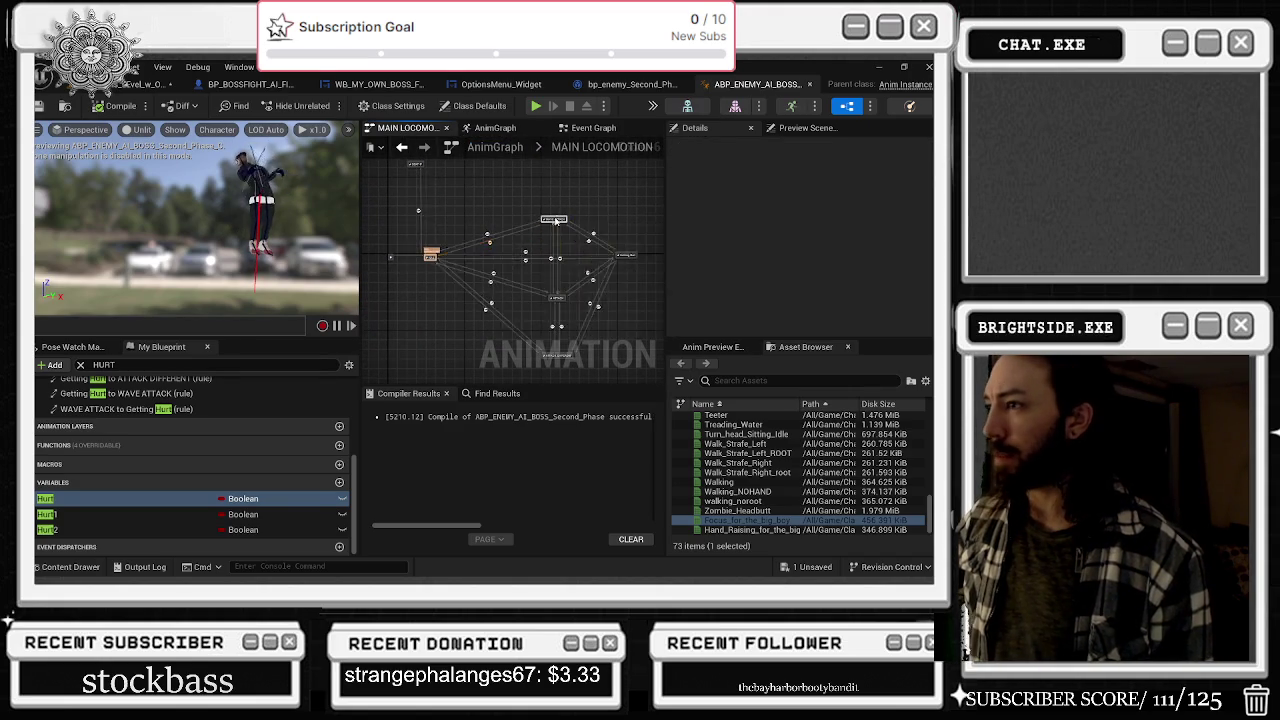
pyautogui.click(557, 297)
pyautogui.scroll(-1, 771, 240)
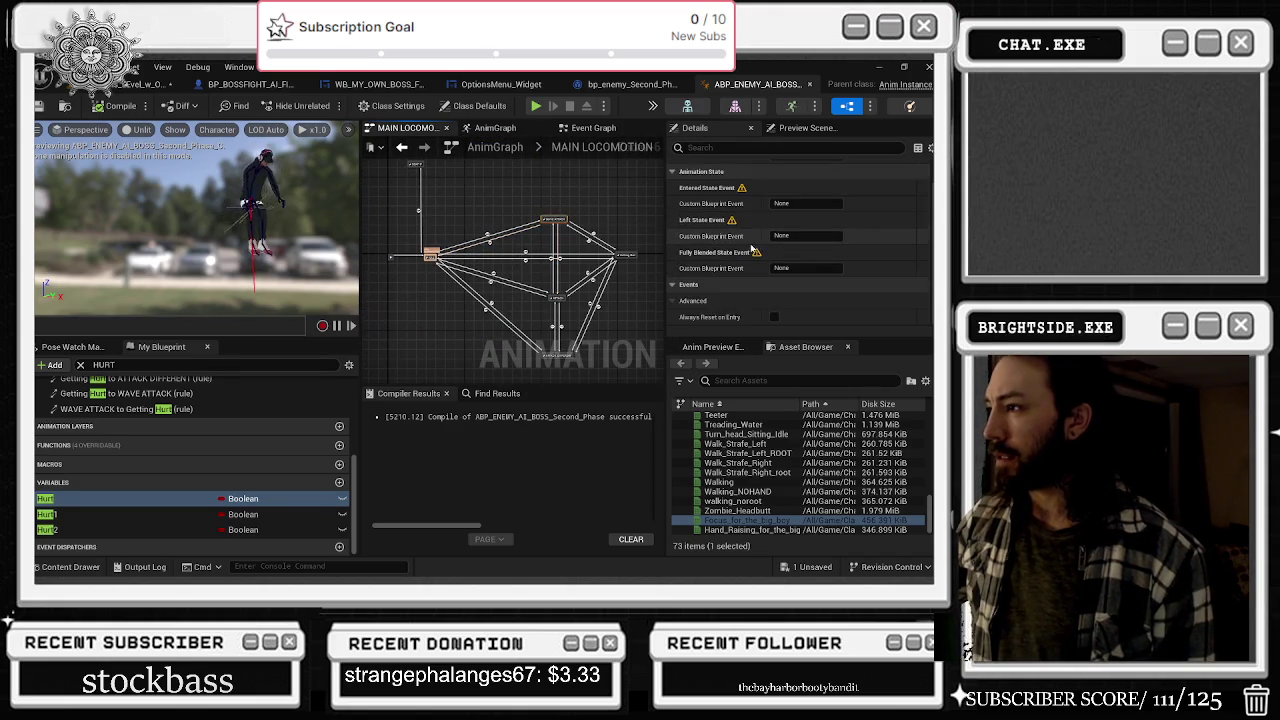
pyautogui.scroll(2, 483, 225)
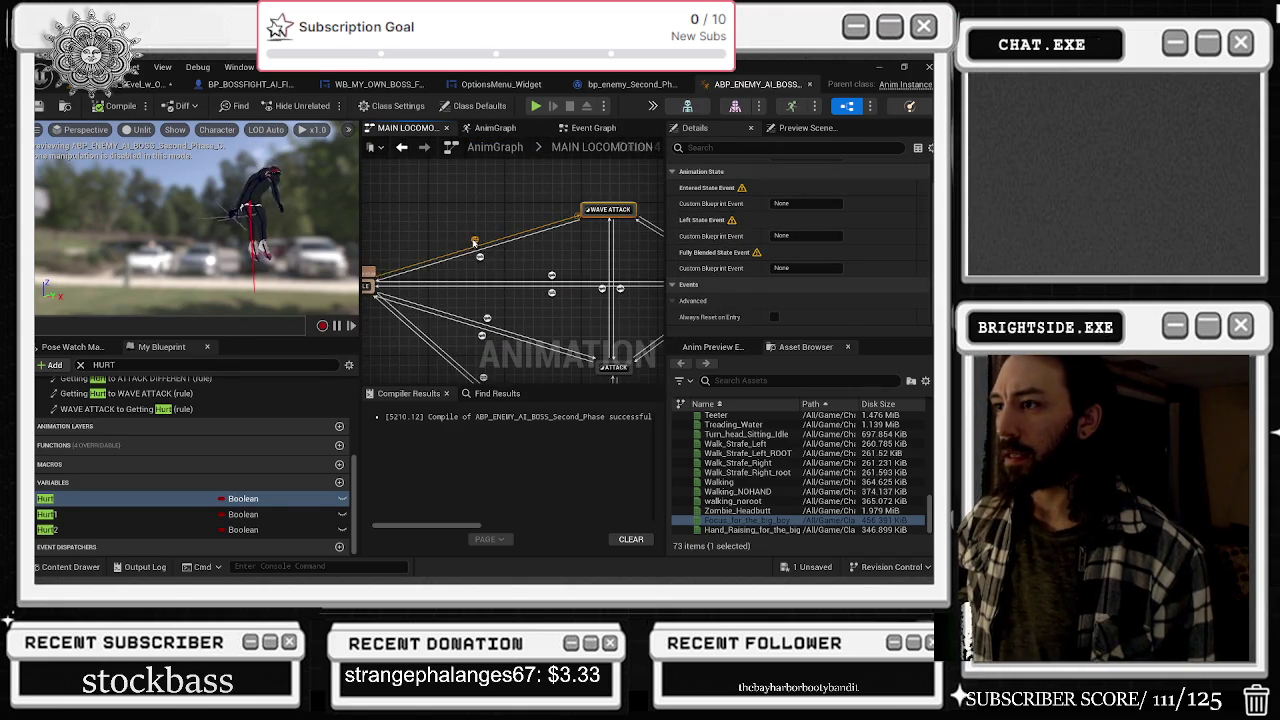
pyautogui.click(476, 240)
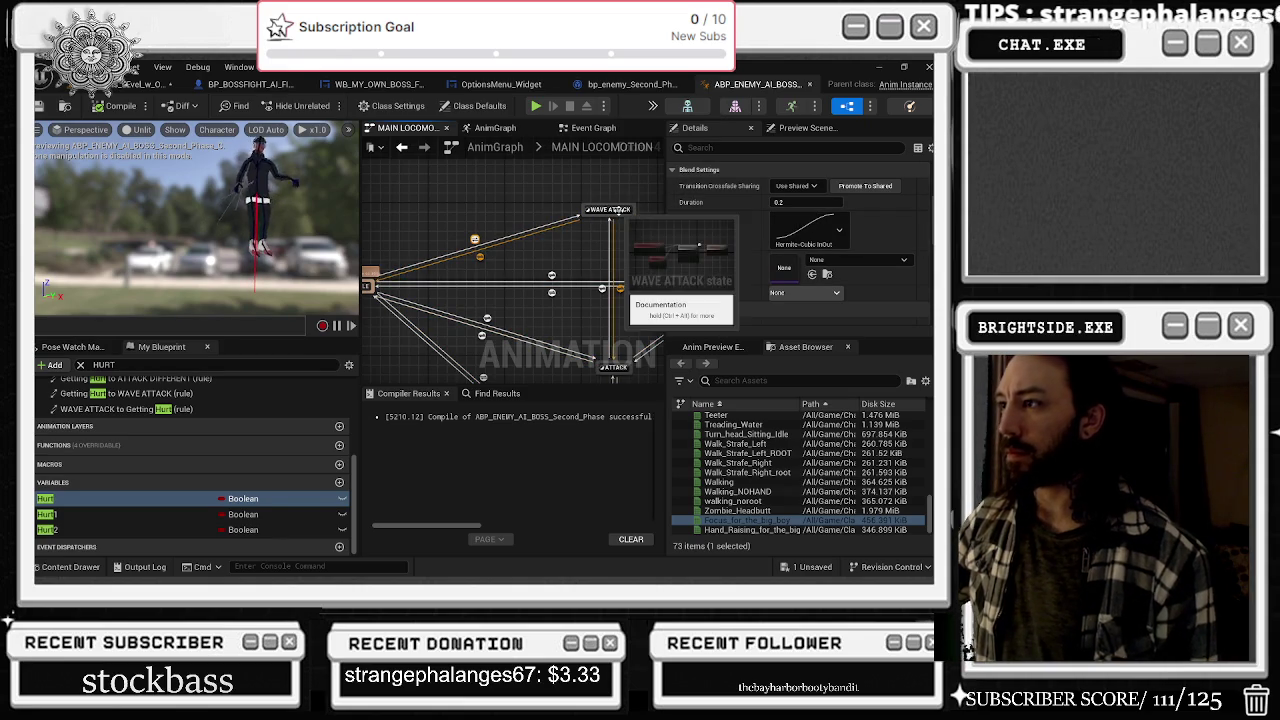
pyautogui.moveTo(585, 240)
pyautogui.mouseDown()
pyautogui.moveTo(545, 225)
pyautogui.moveTo(524, 258)
pyautogui.mouseUp()
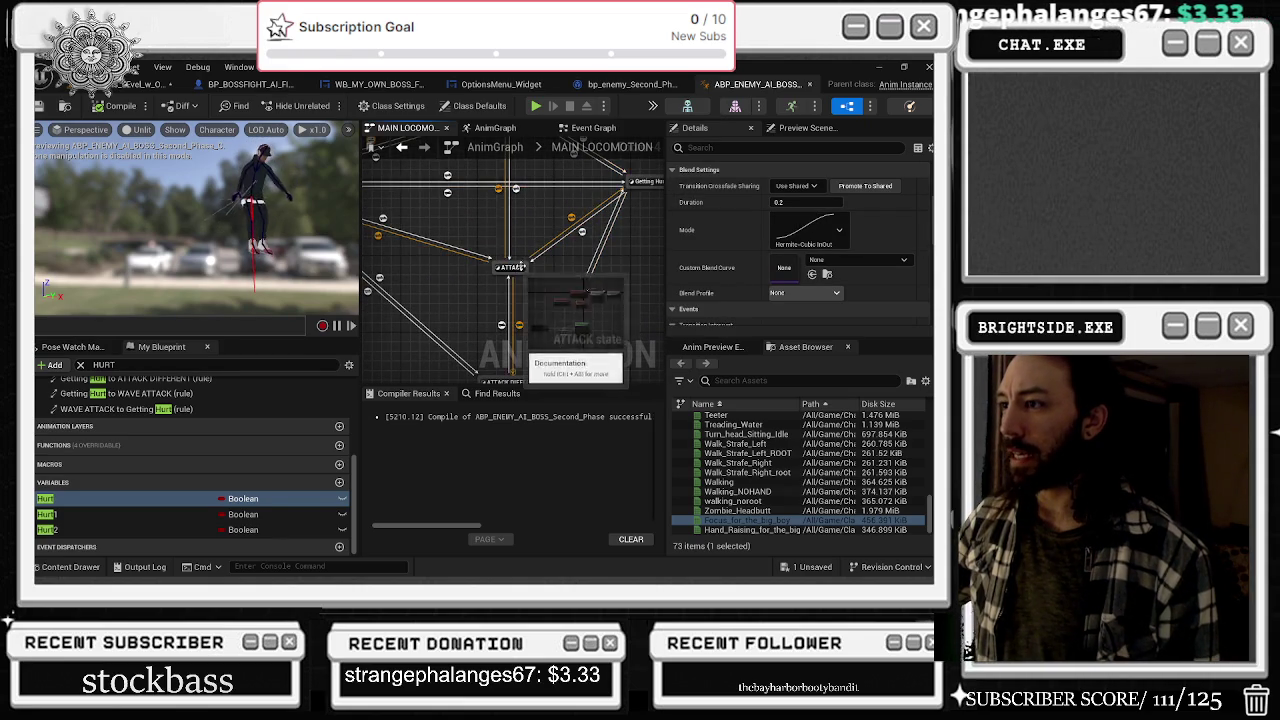
pyautogui.moveTo(436, 180); pyautogui.dragTo(555, 251)
pyautogui.click(795, 202)
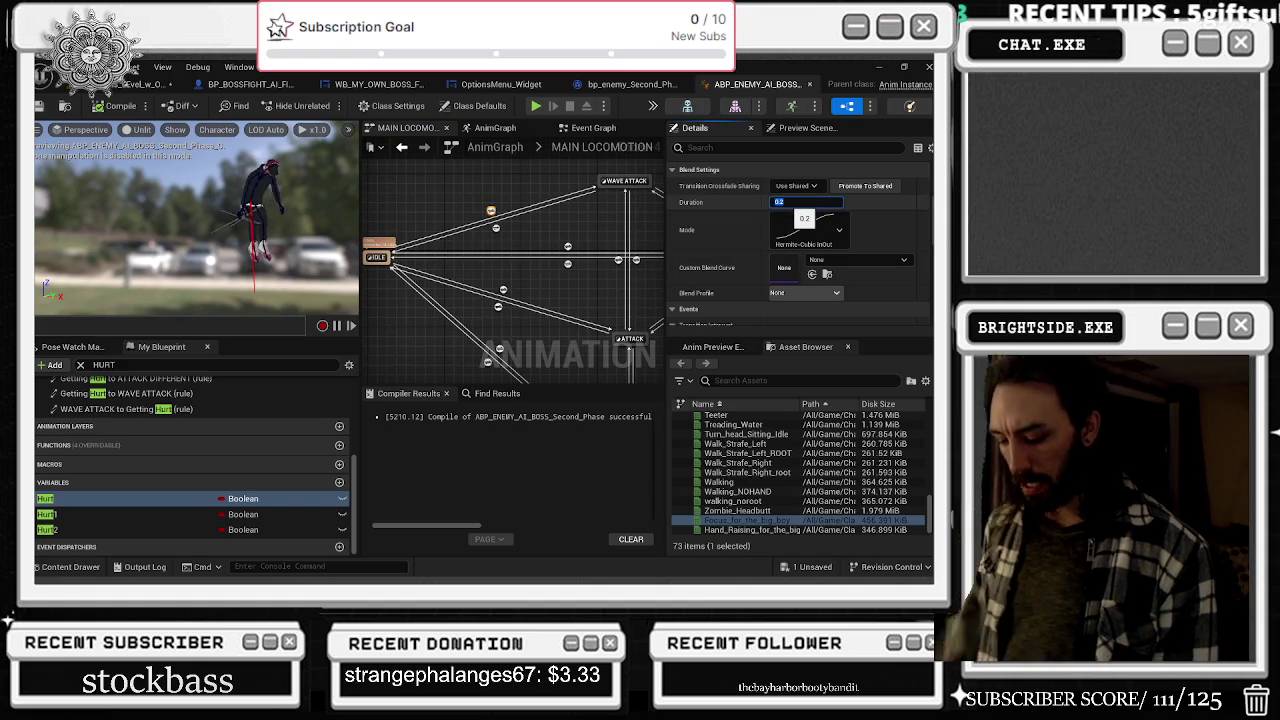
pyautogui.write('0')
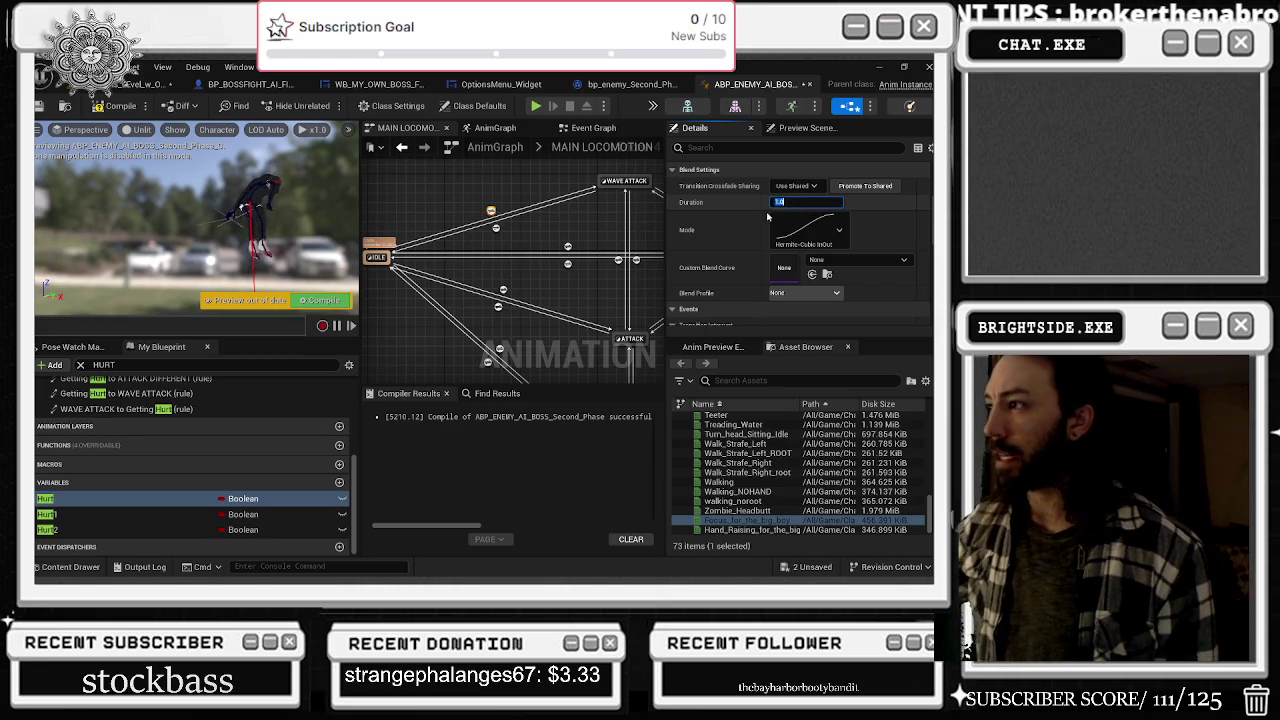
# - Inspect the WAVE ATTACK to IDLE, Is Attacking, and Hurt-flag transitions
pyautogui.click(500, 232)
pyautogui.click(498, 230)
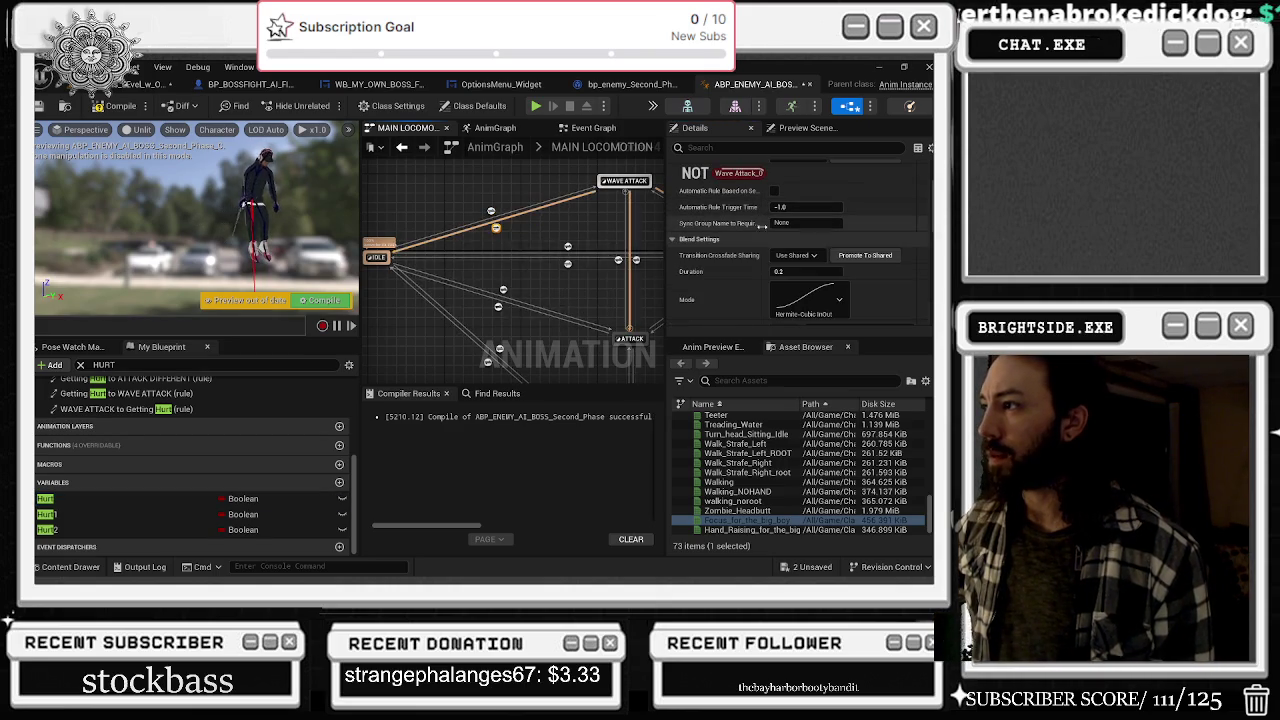
pyautogui.click(503, 289)
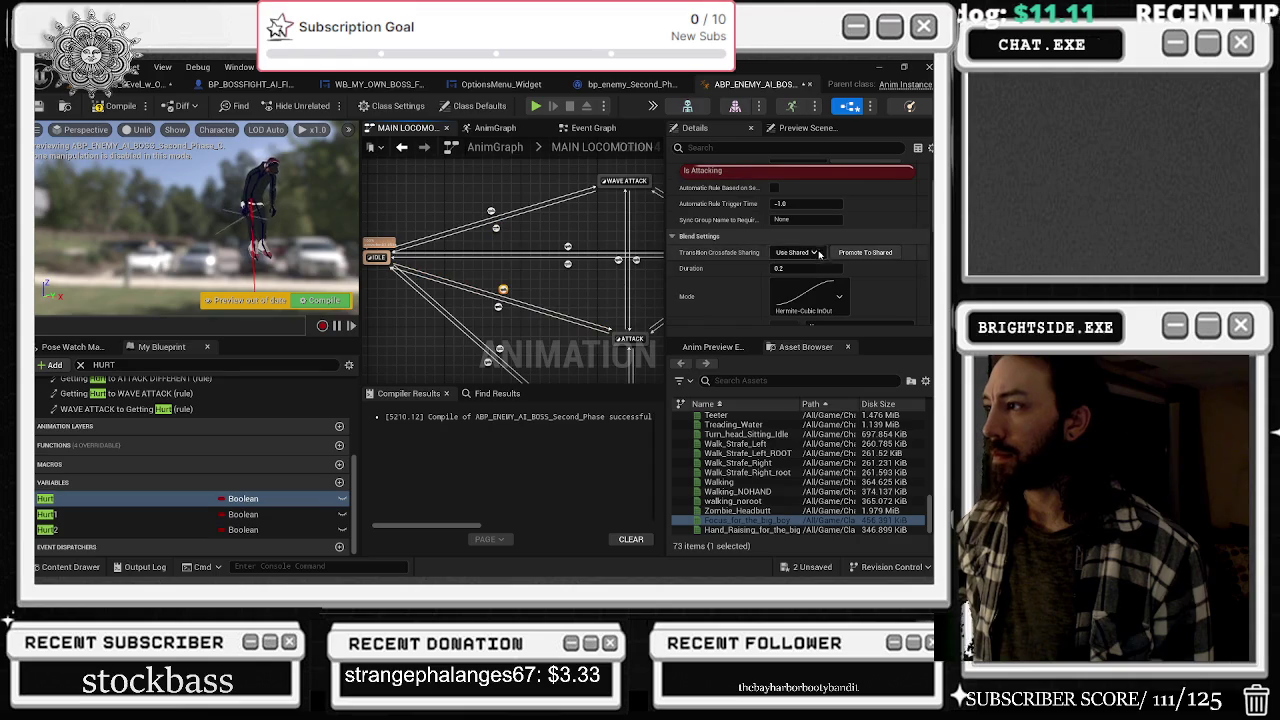
pyautogui.click(498, 306)
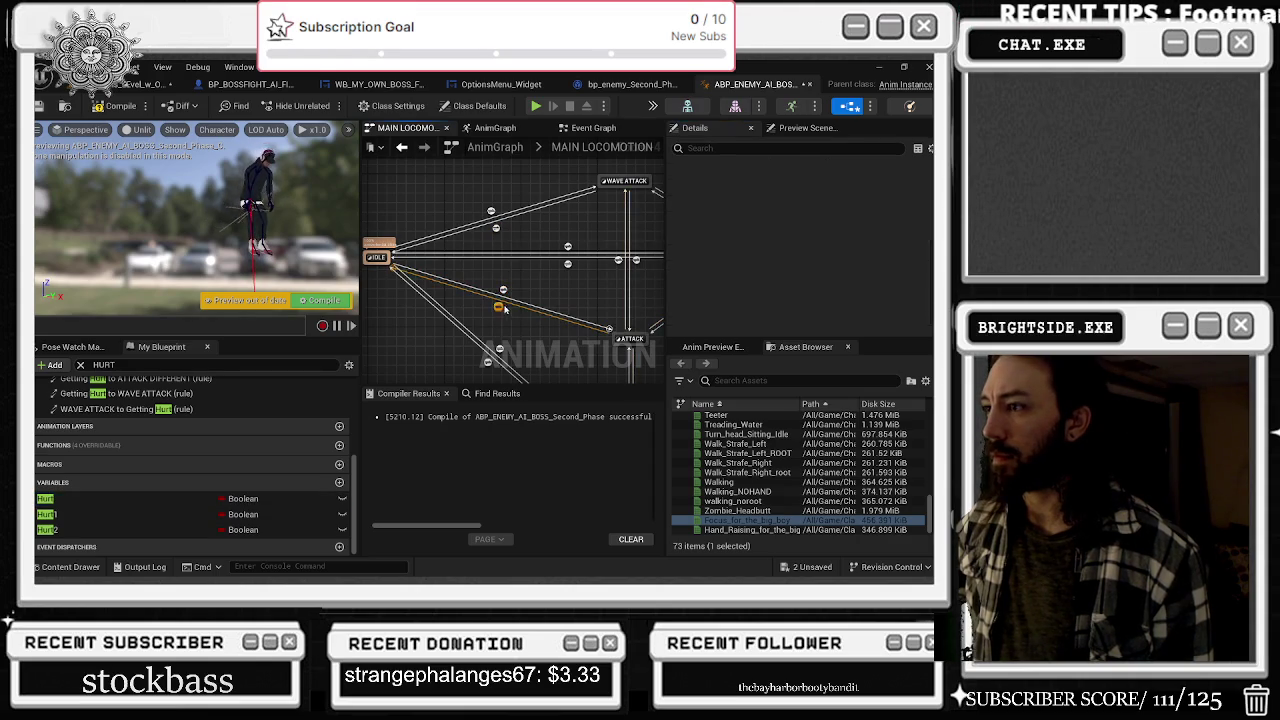
pyautogui.click(568, 247)
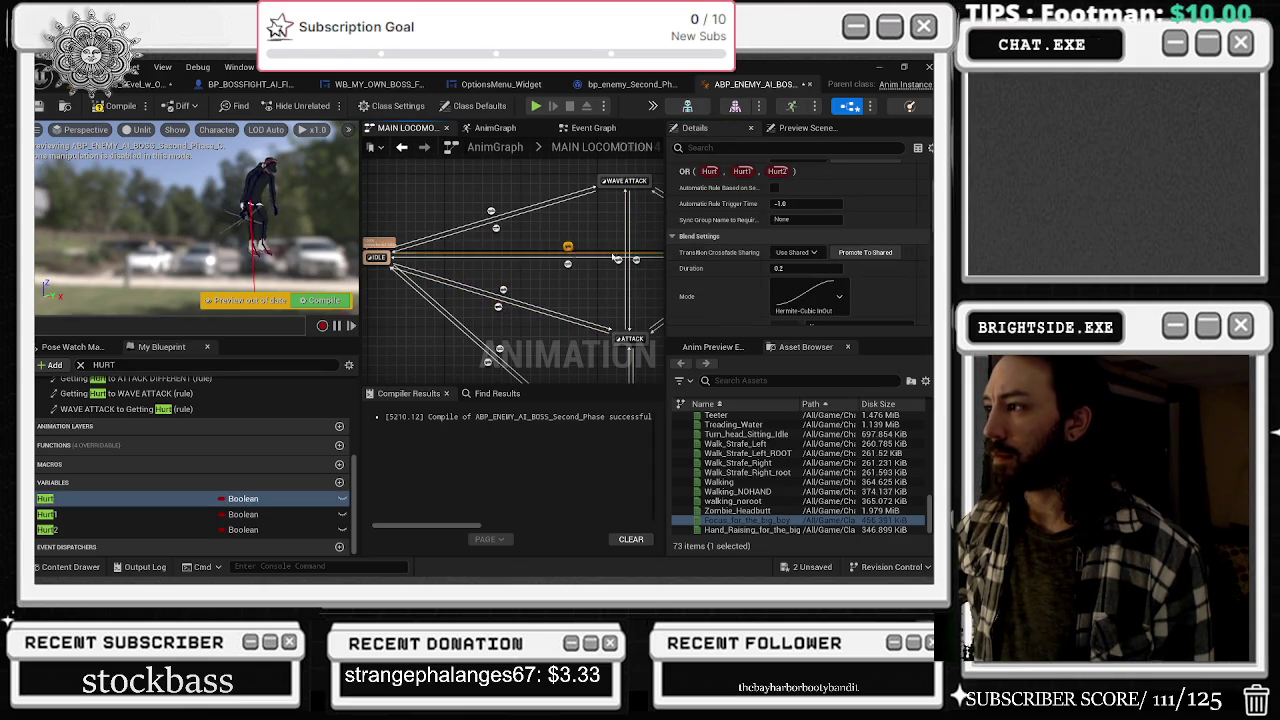
pyautogui.click(568, 265)
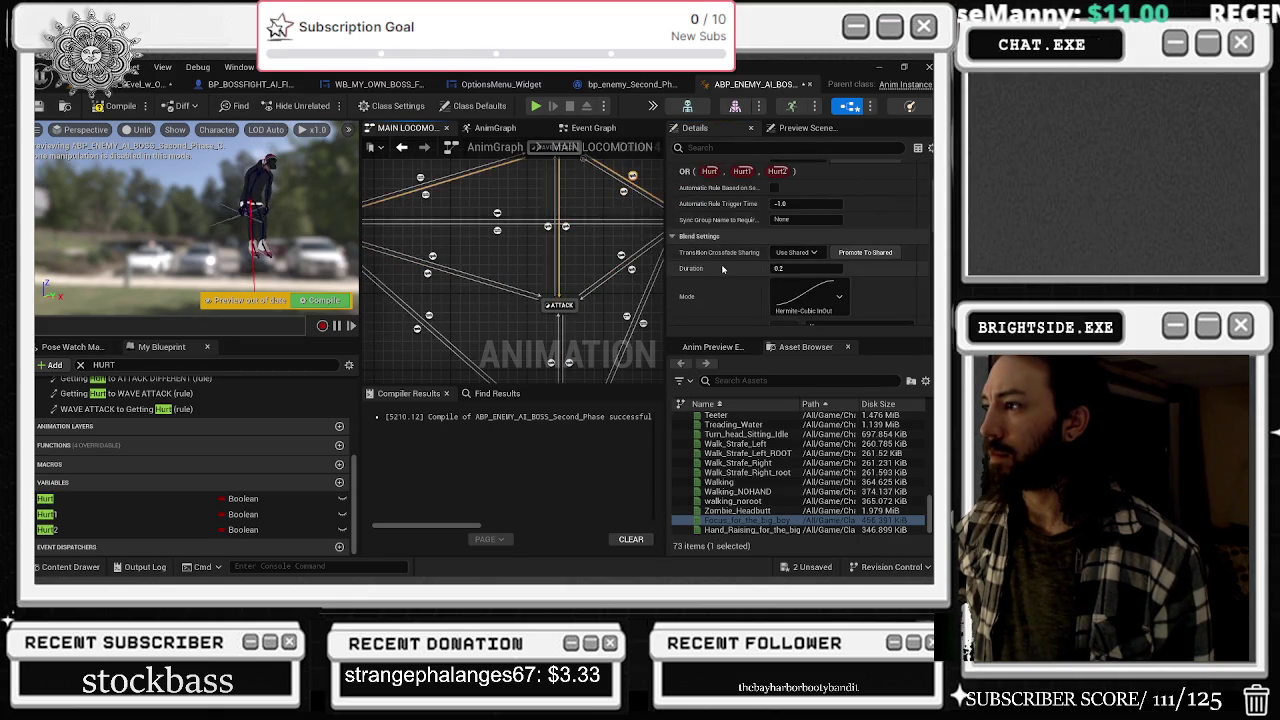
# - Set the selected attack transition's blend duration to 1.0
pyautogui.scroll(-5, 723, 280)
pyautogui.scroll(-3, 721, 293)
pyautogui.scroll(3, 738, 270)
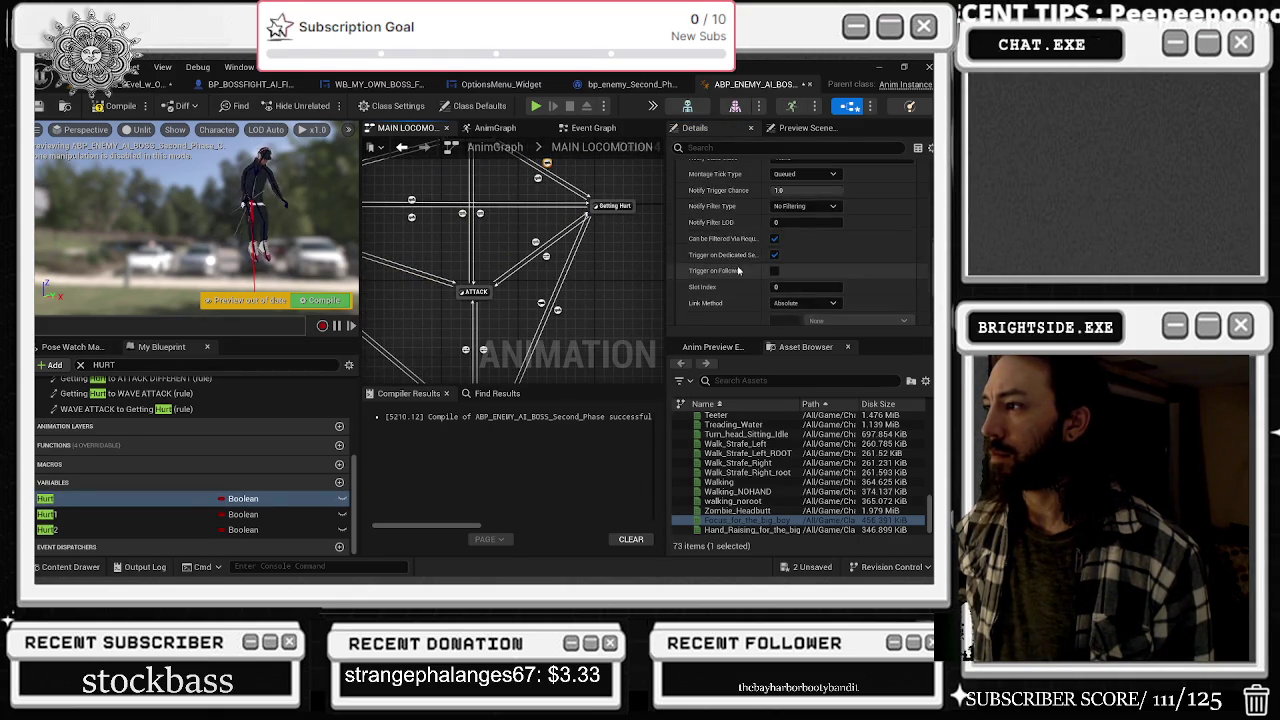
pyautogui.scroll(5, 725, 240)
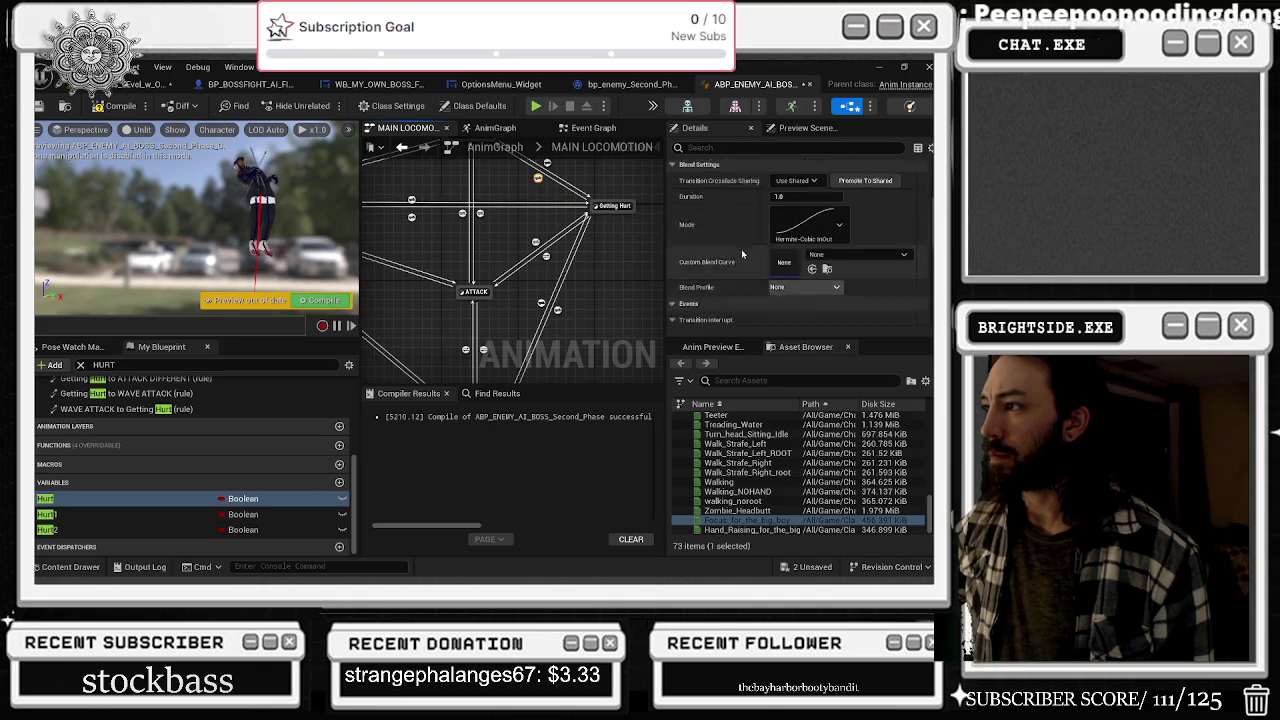
pyautogui.click(535, 241)
pyautogui.click(545, 255)
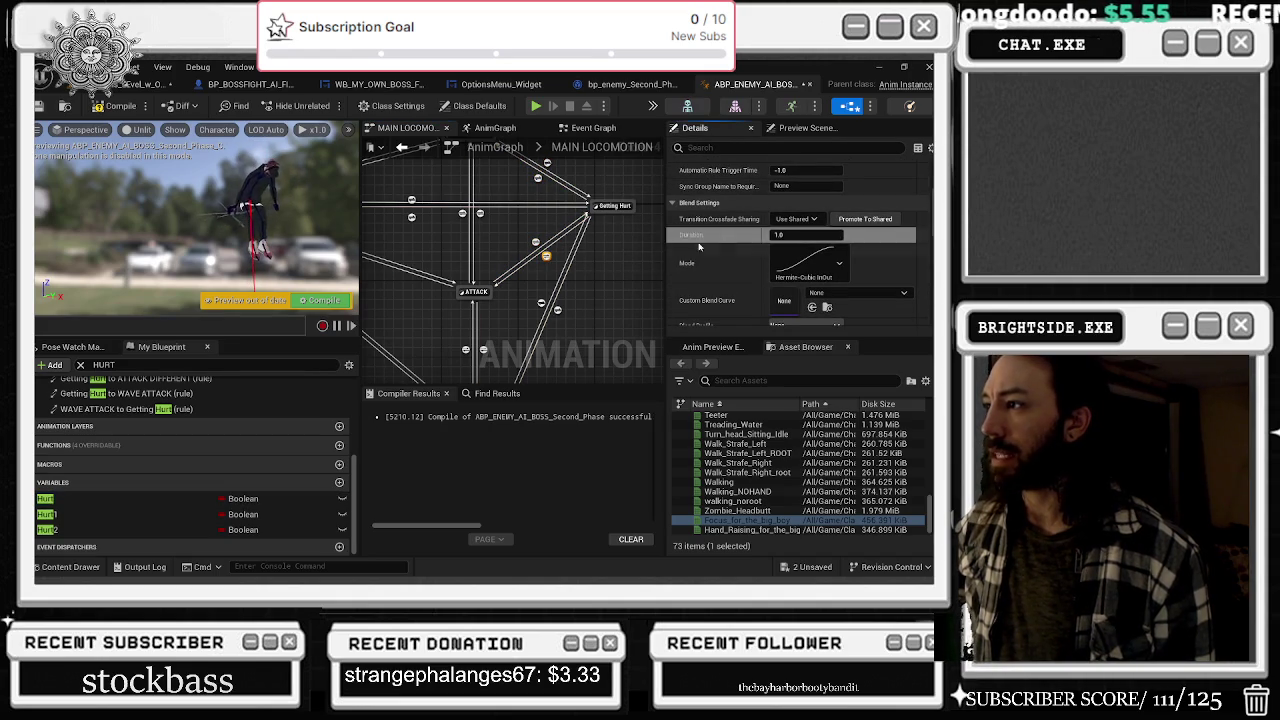
pyautogui.click(45, 498)
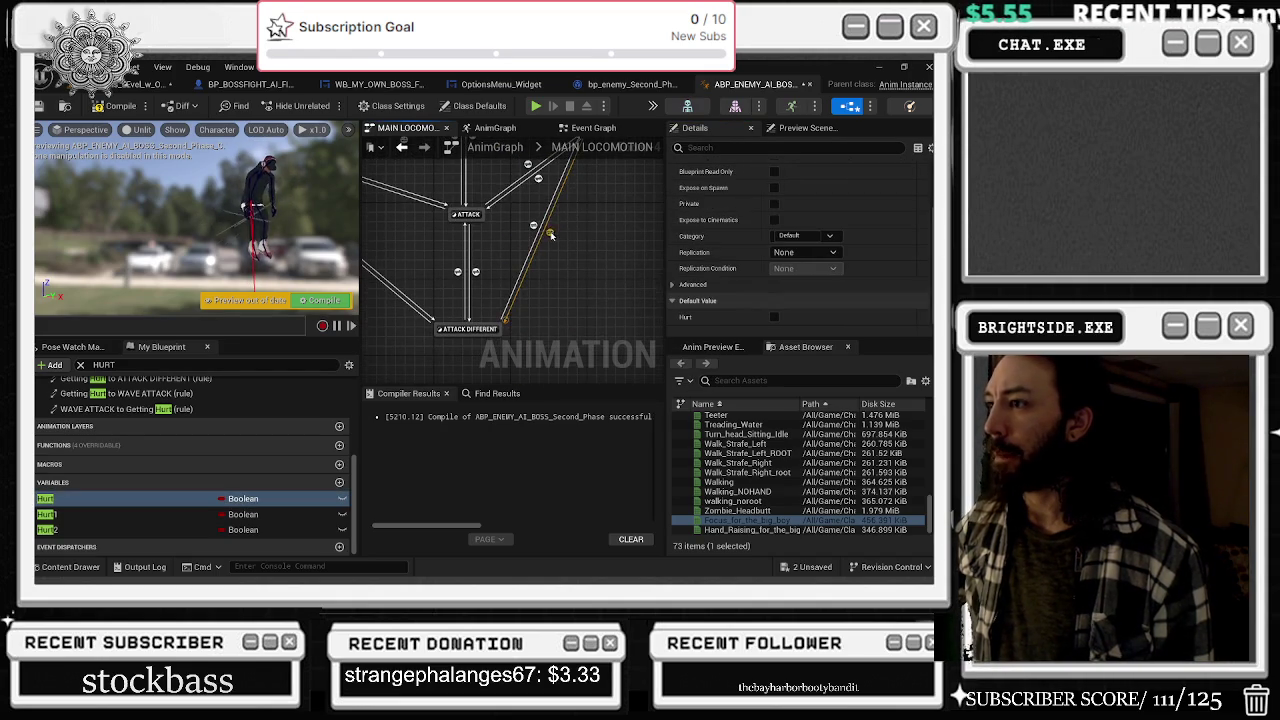
pyautogui.click(550, 233)
pyautogui.doubleClick(806, 268)
pyautogui.write('1')
pyautogui.press('Return')
# - Review the Pre AOE Attack, NOT Pre AOE Attack and Wave Attack_0 transitions, then compile
pyautogui.moveTo(435, 282); pyautogui.dragTo(595, 298)
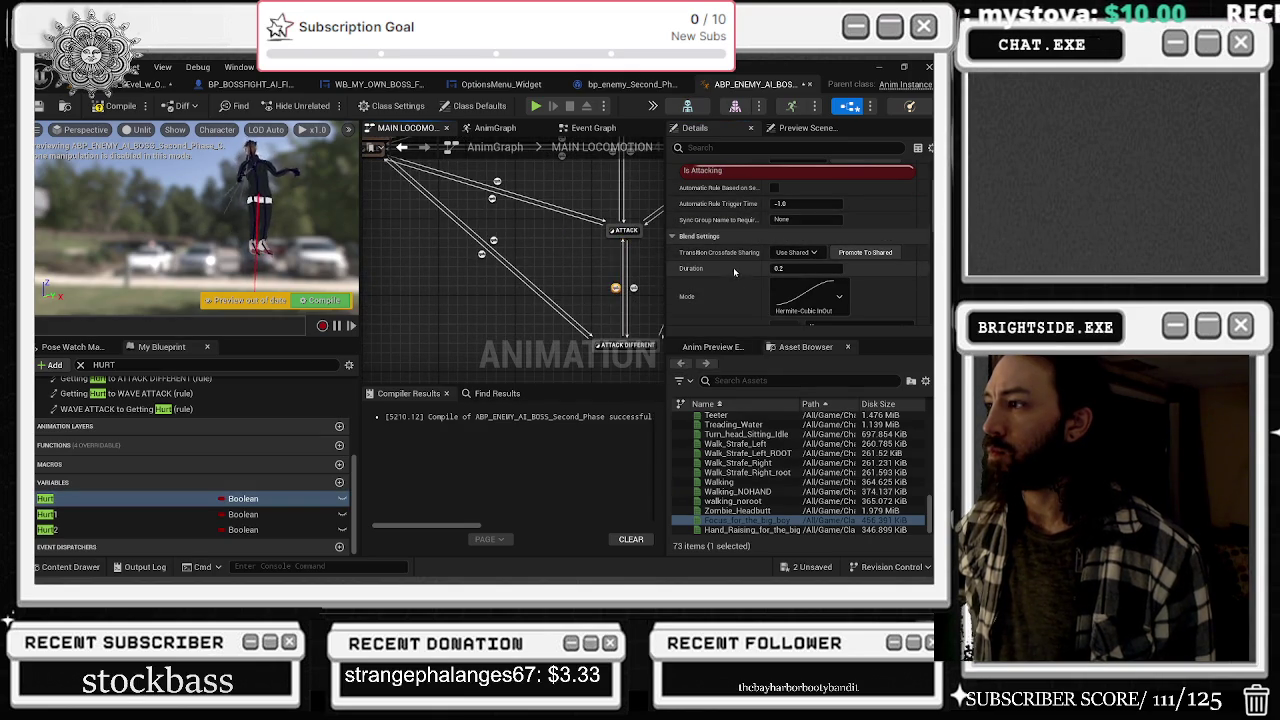
pyautogui.click(497, 182)
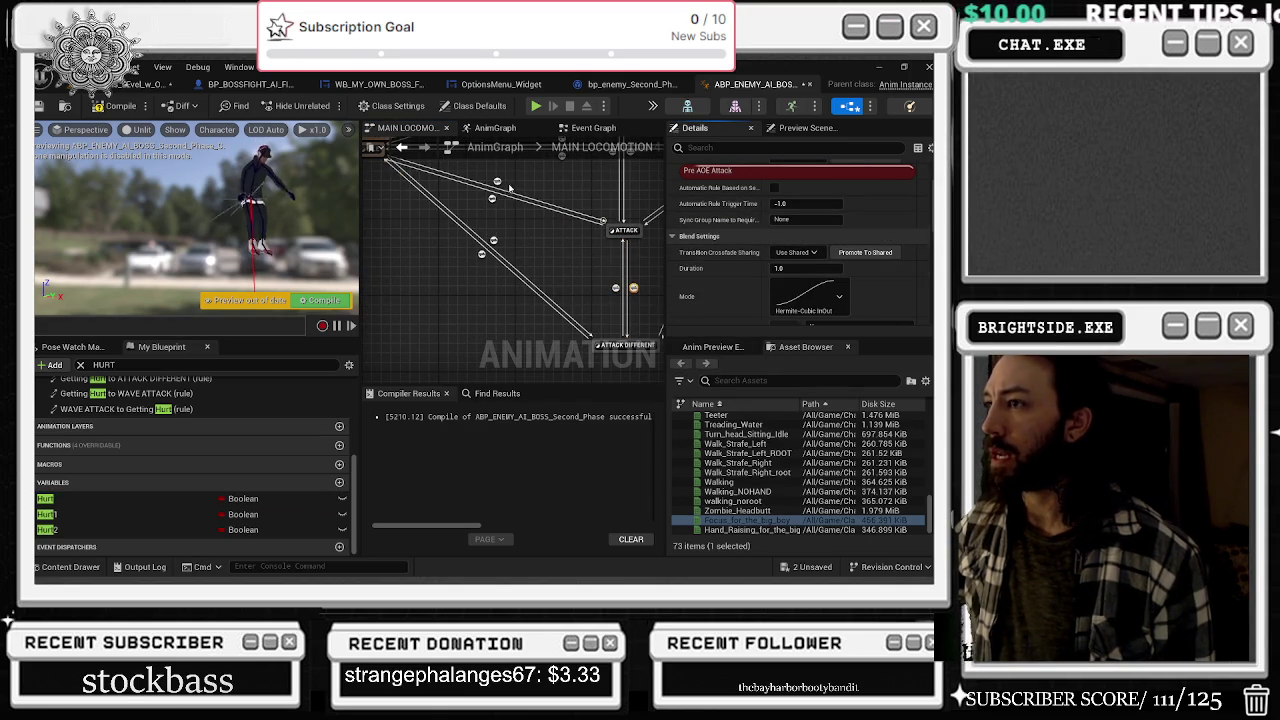
pyautogui.click(493, 240)
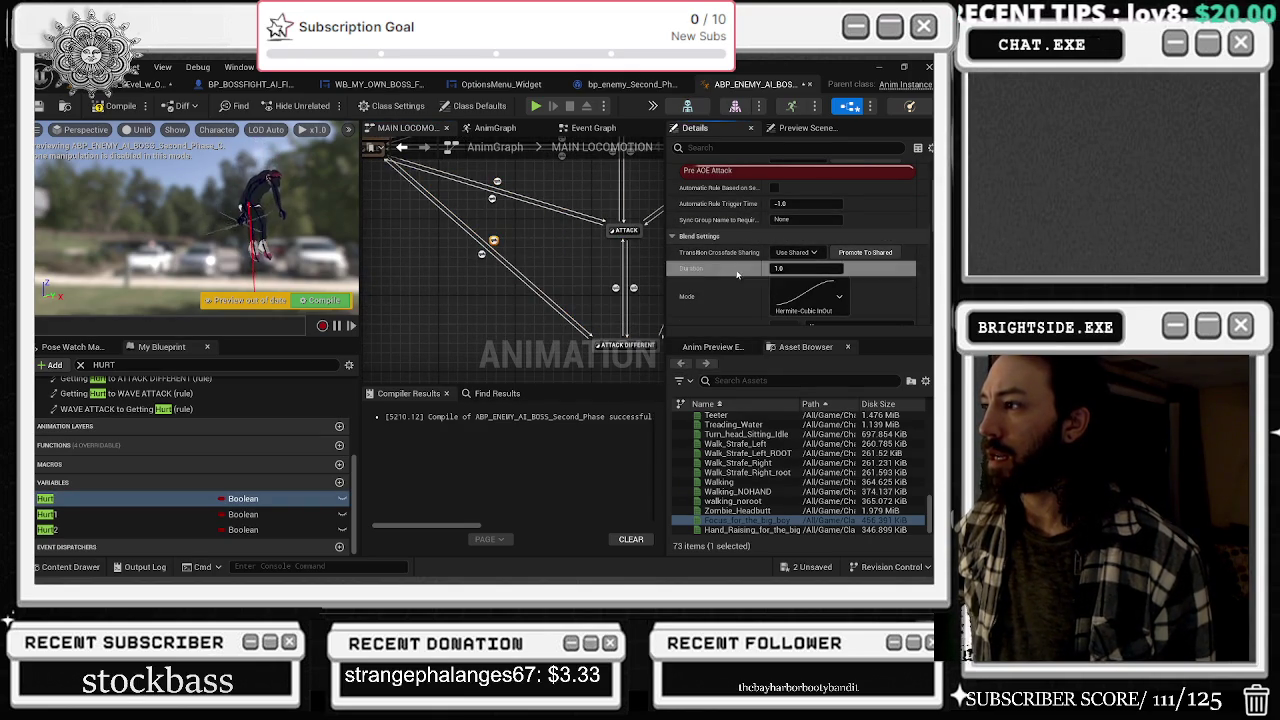
pyautogui.click(481, 253)
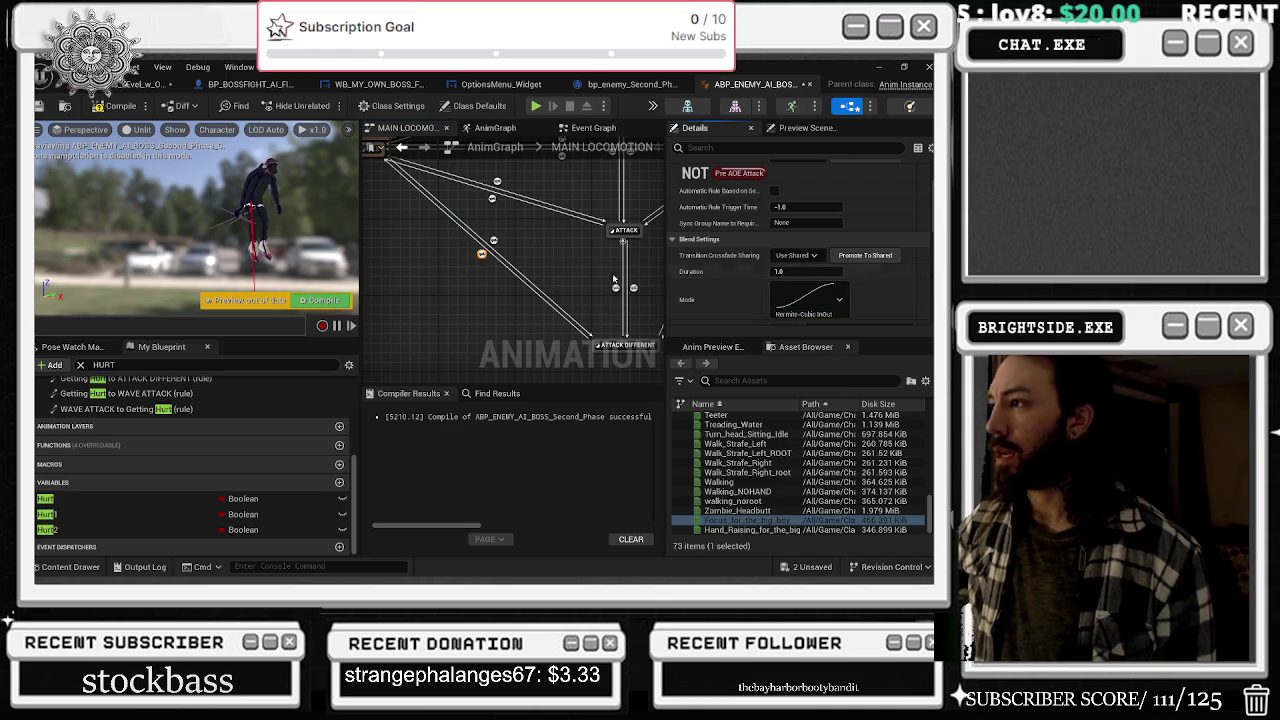
pyautogui.moveTo(583, 258); pyautogui.dragTo(507, 347)
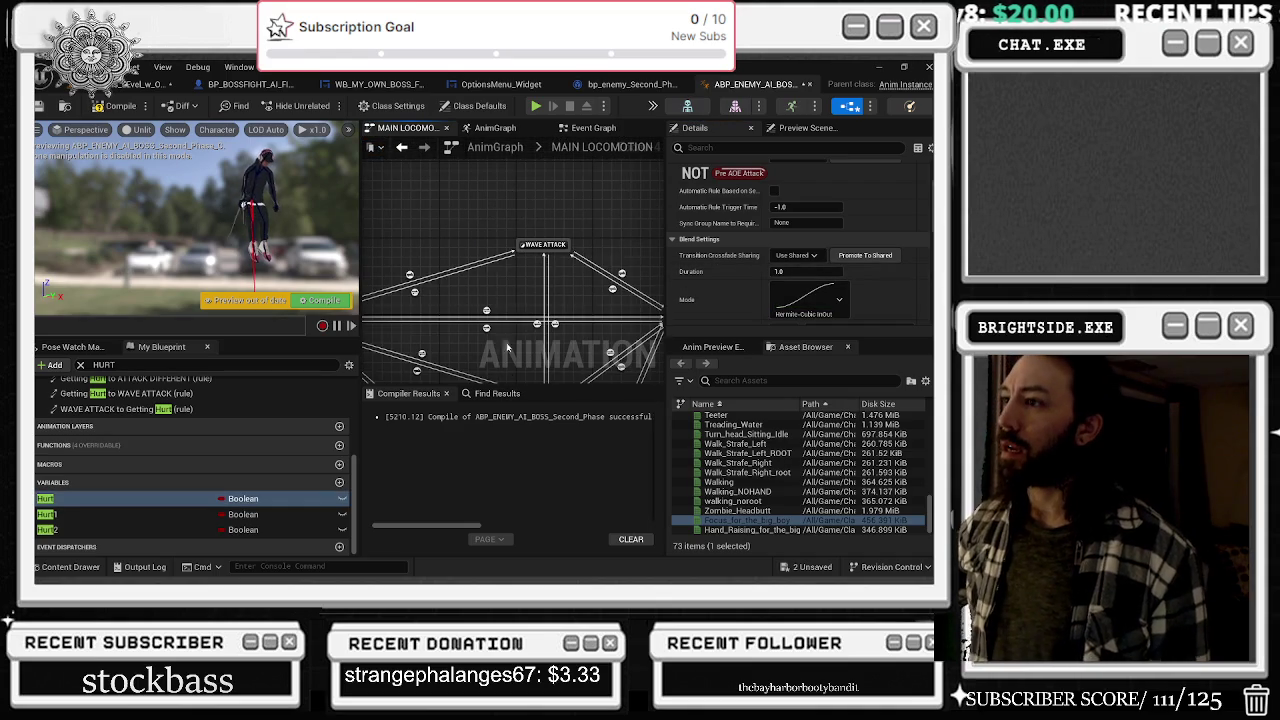
pyautogui.click(415, 275)
pyautogui.click(409, 275)
pyautogui.moveTo(621, 284); pyautogui.dragTo(512, 219)
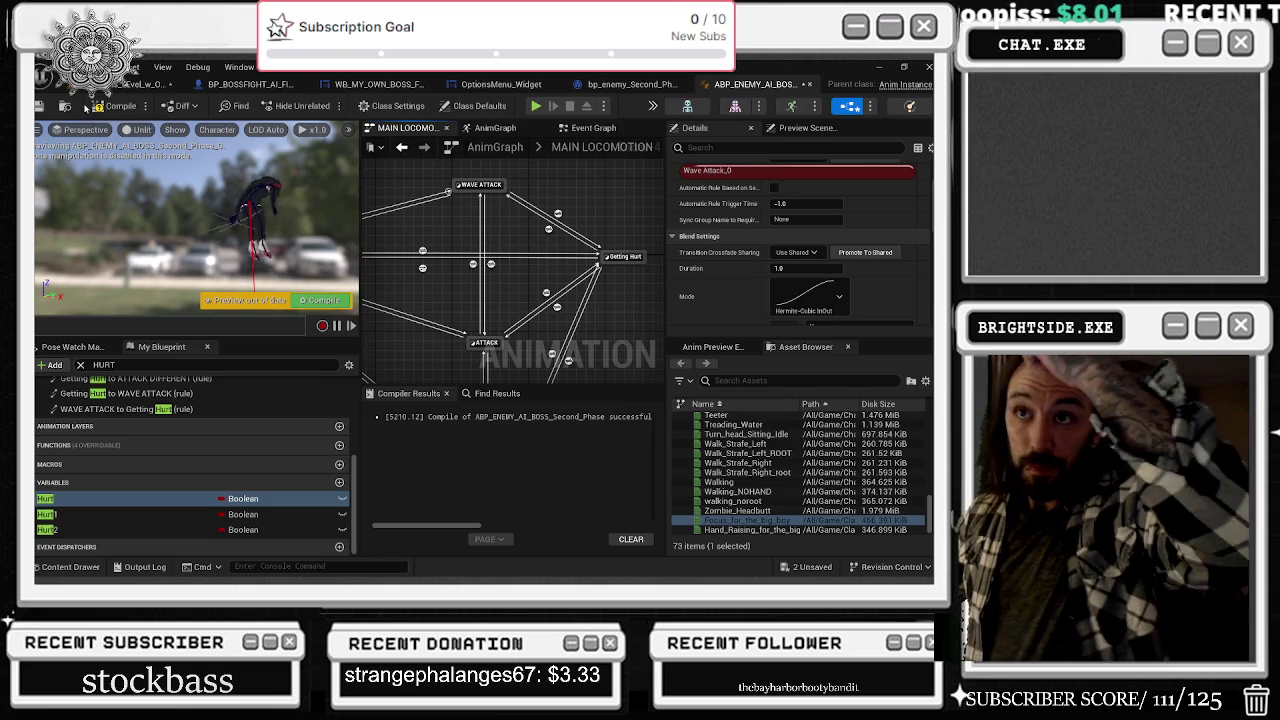
pyautogui.click(116, 107)
# - Save the boss animation blueprint and the Windmills level, then return to the level editor
pyautogui.hotkey('ctrl', 's')
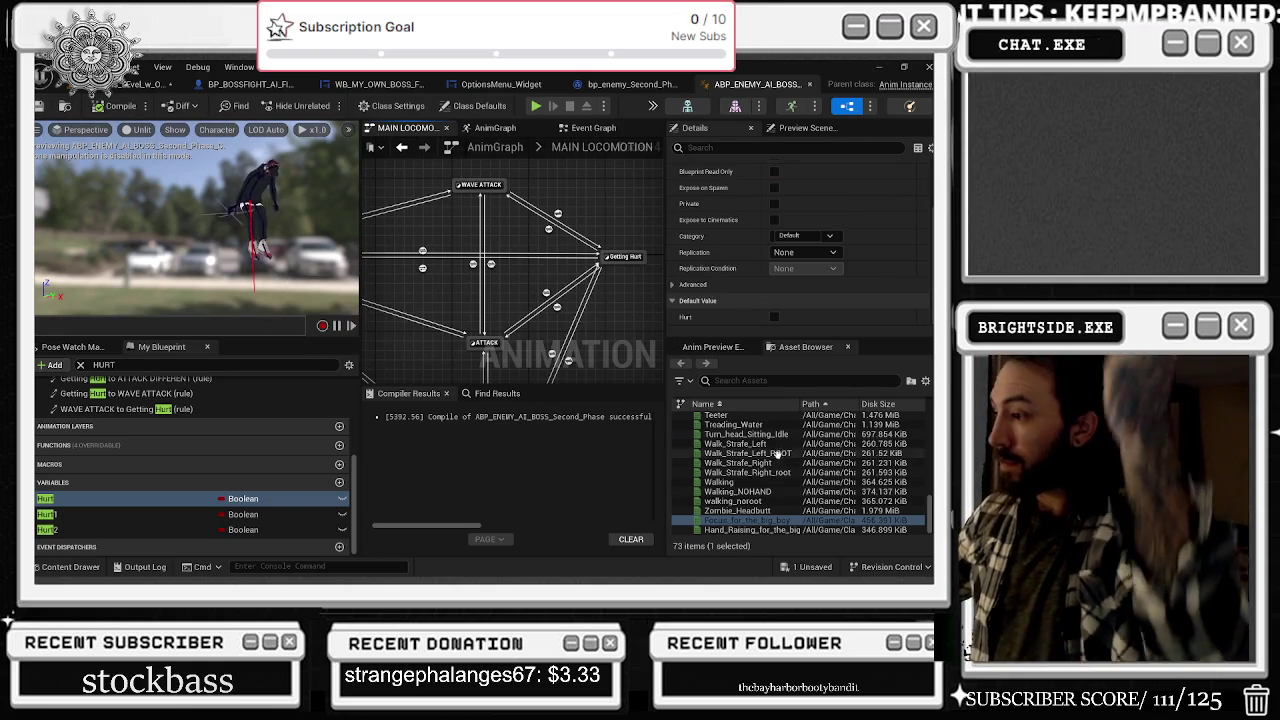
pyautogui.click(807, 567)
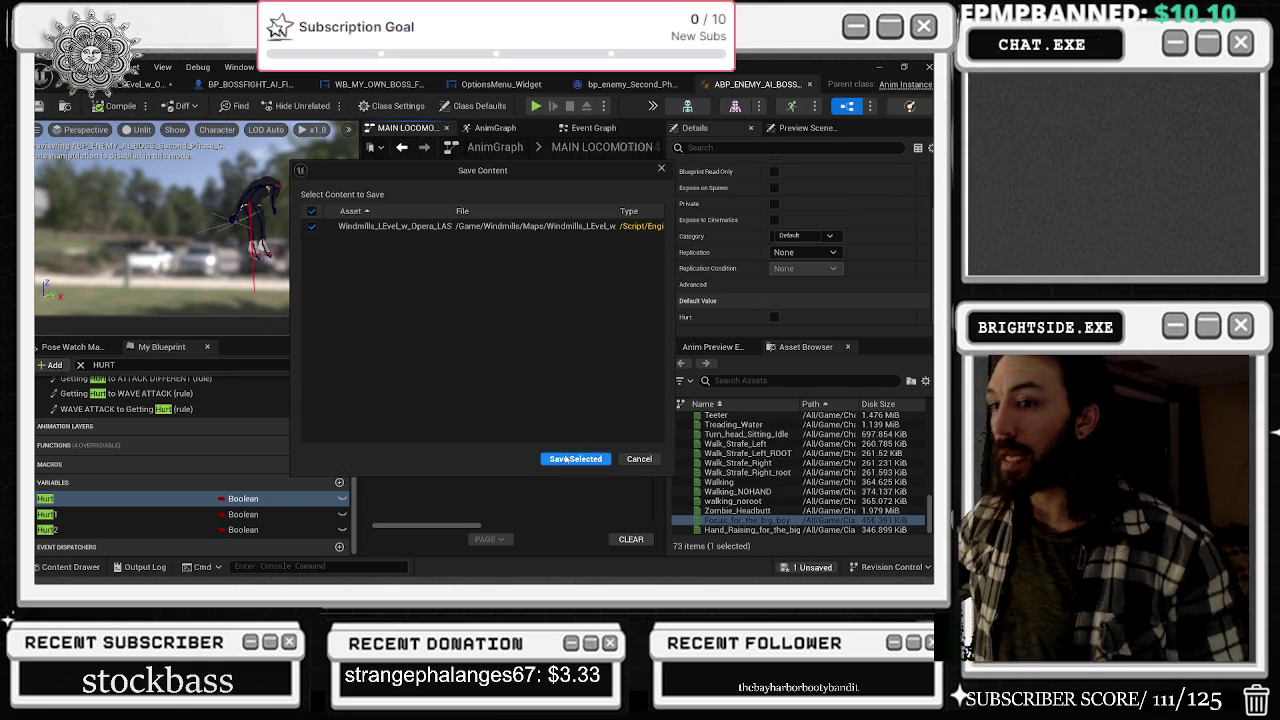
pyautogui.click(566, 459)
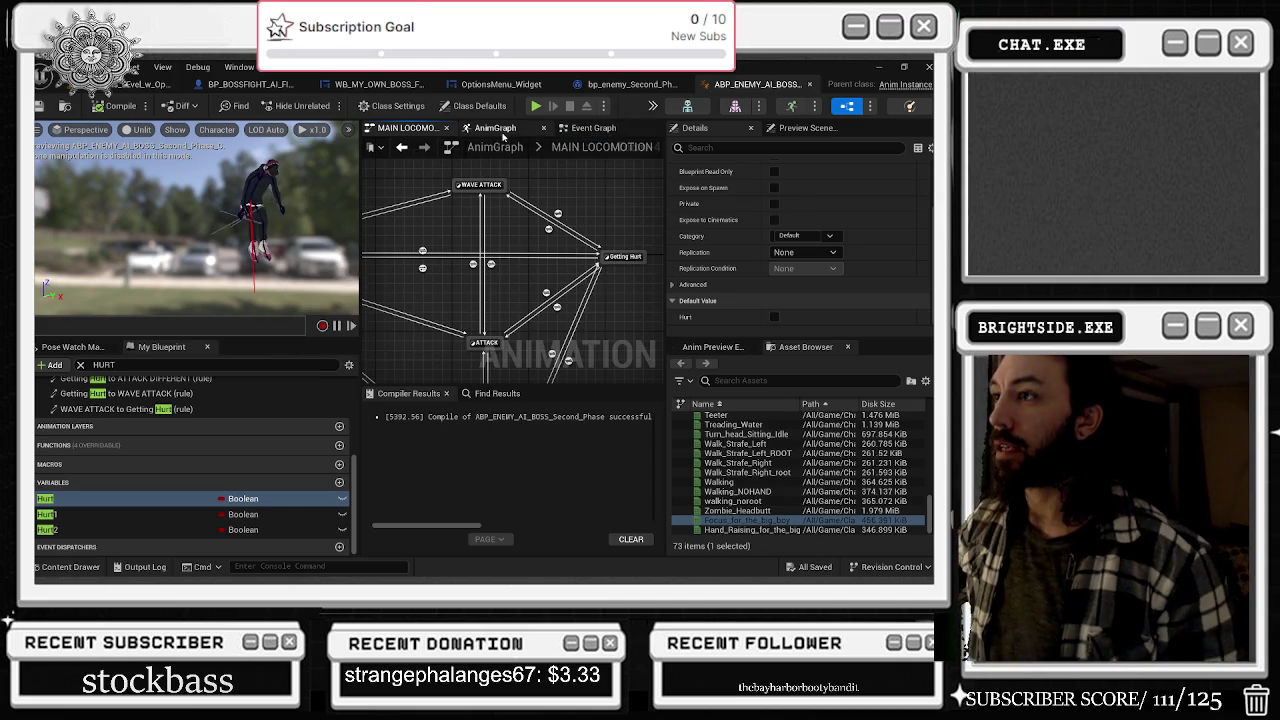
pyautogui.click(500, 132)
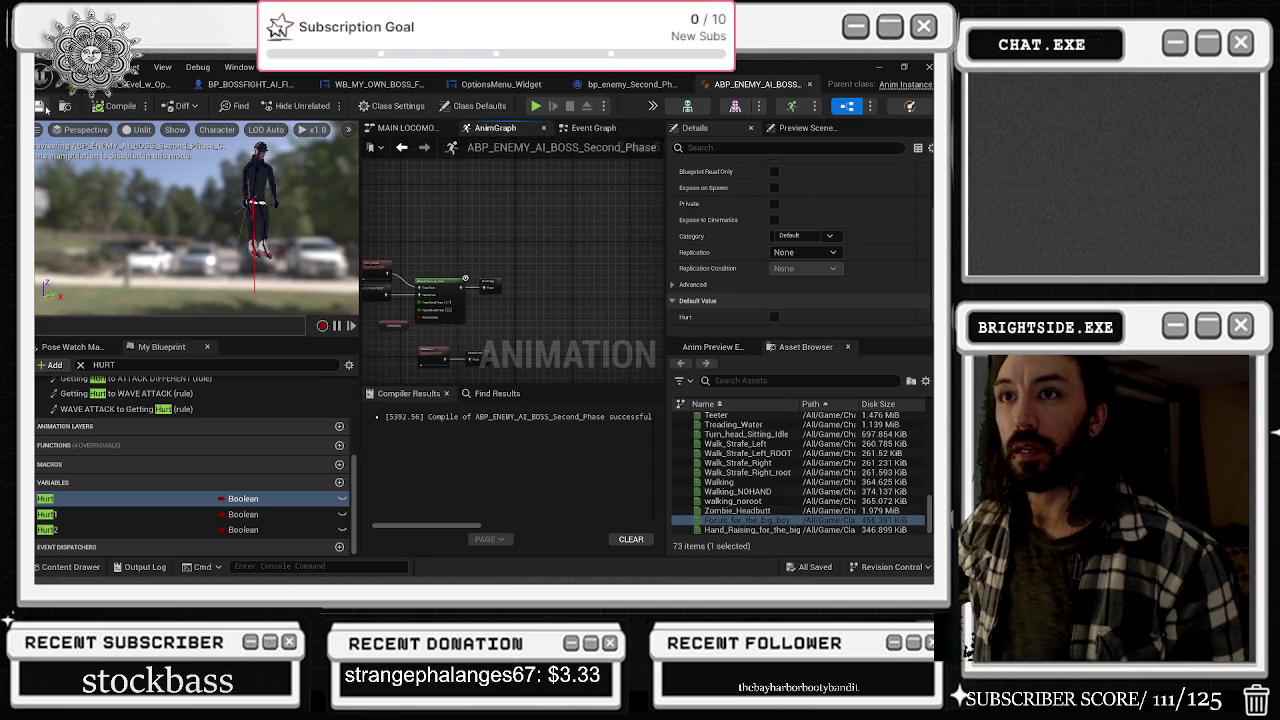
pyautogui.click(145, 84)
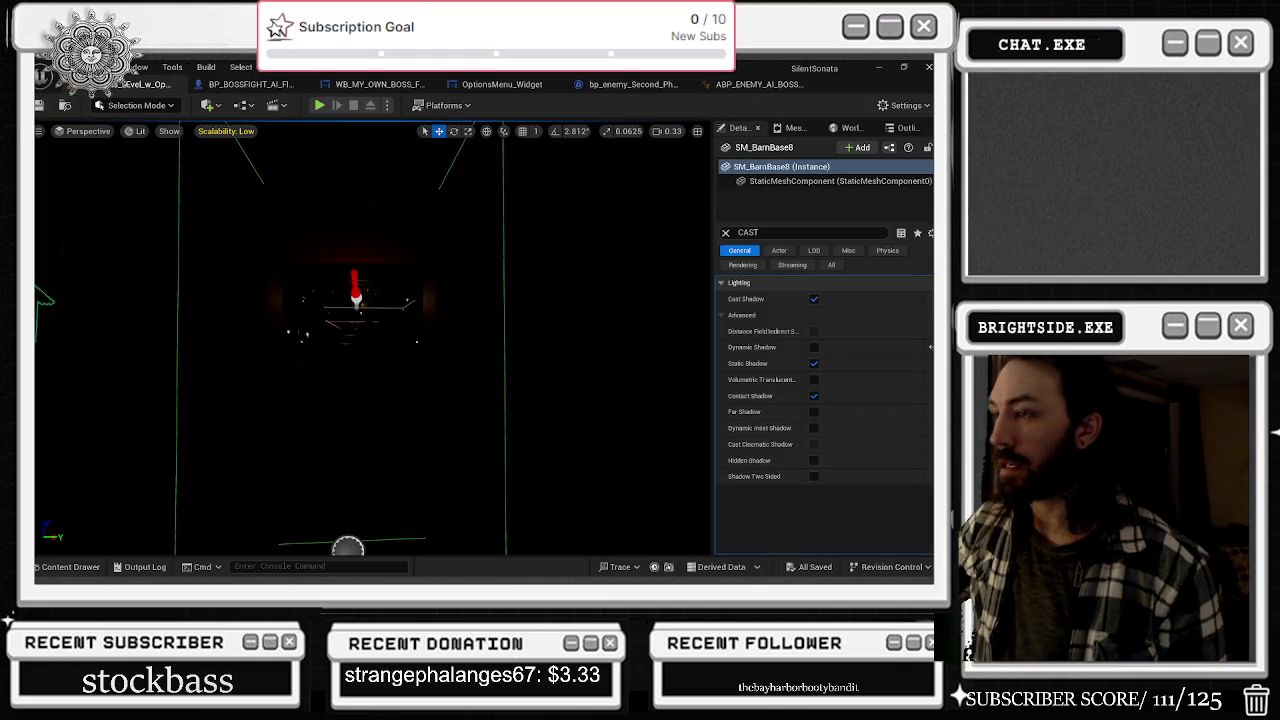
# - Play the level in the editor to test the boss fight, then stop the session
pyautogui.click(318, 106)
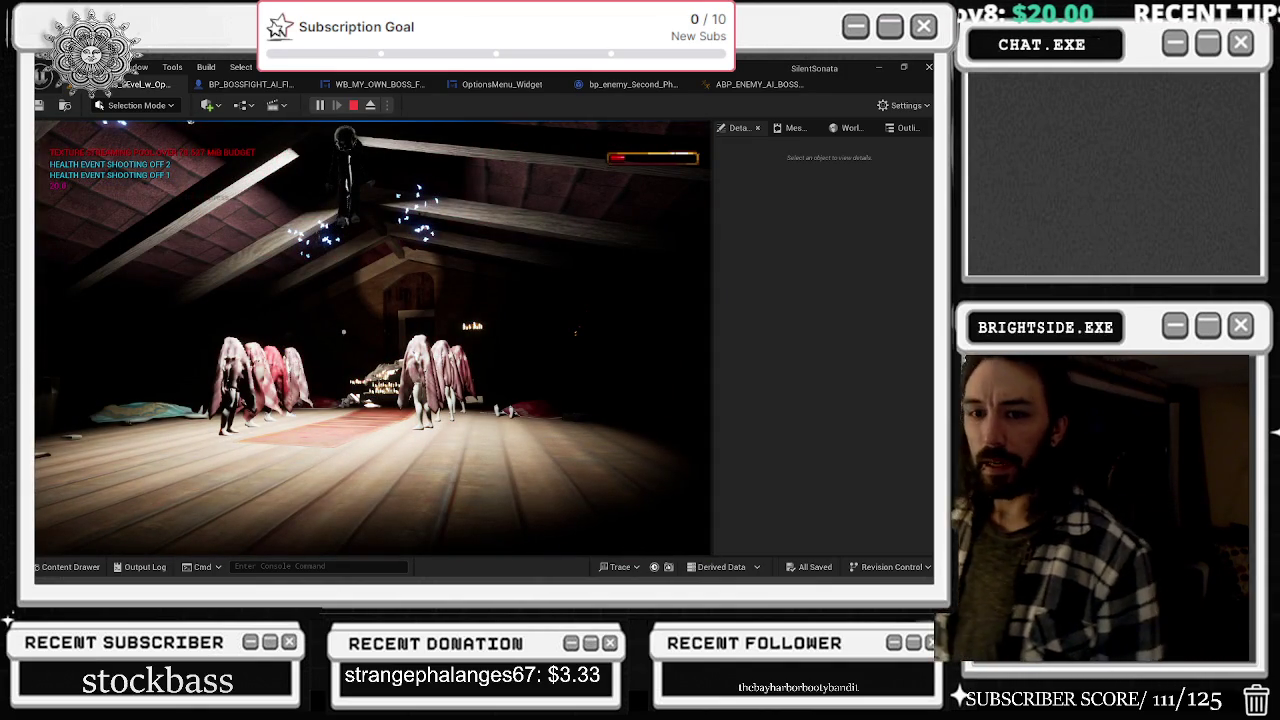
pyautogui.press('Escape')
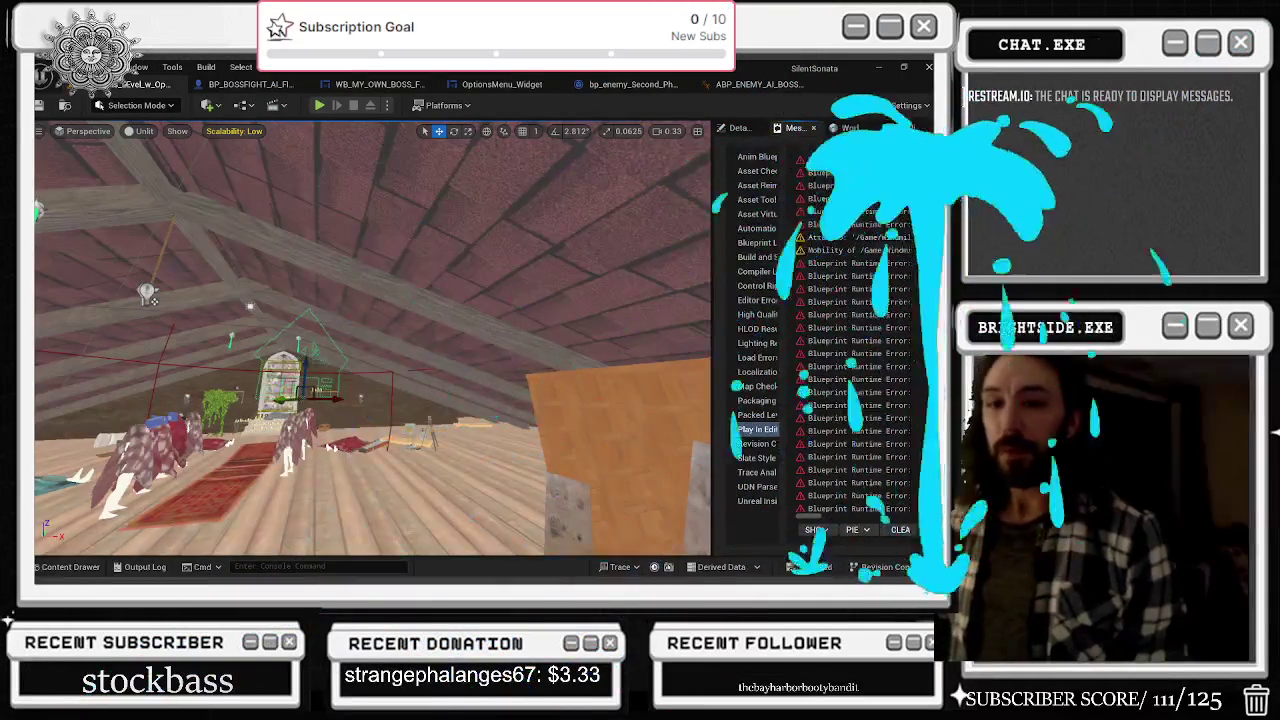
# - Zoom out over the boss animation blueprint's Event Graph SET nodes, then return to the attic level
pyautogui.moveTo(328, 357); pyautogui.dragTo(340, 415)
pyautogui.click(768, 85)
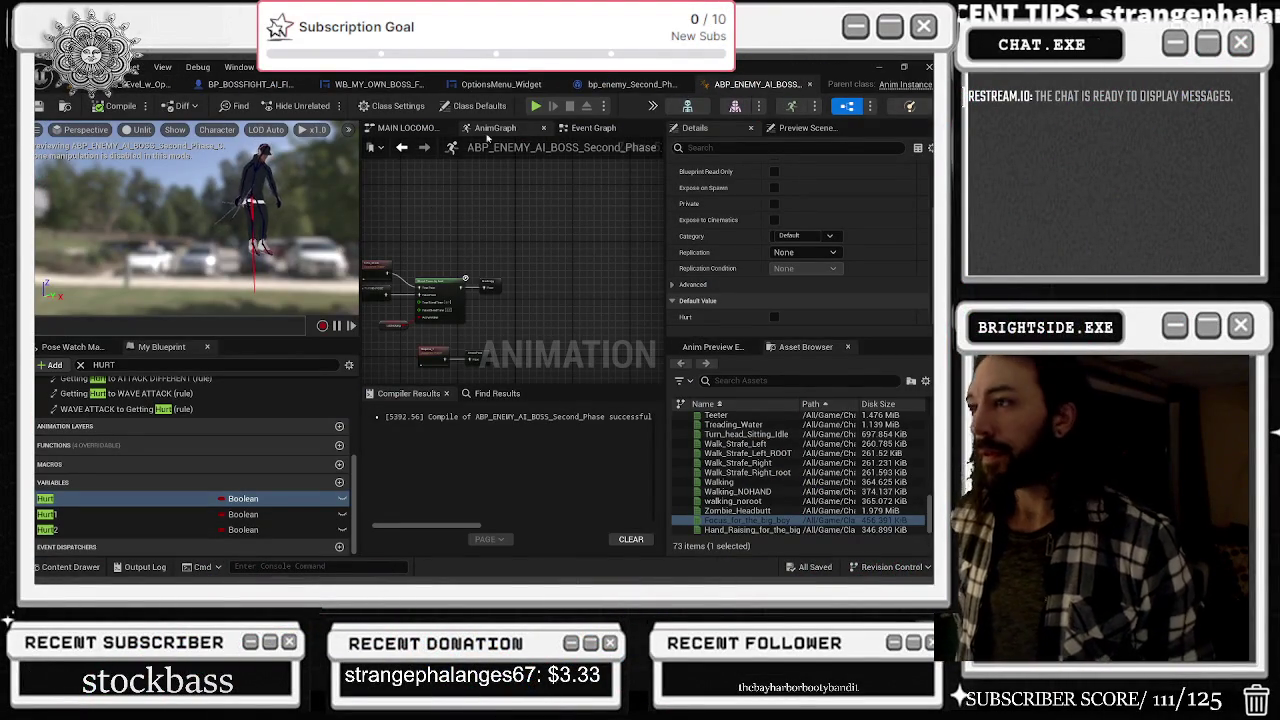
pyautogui.click(599, 130)
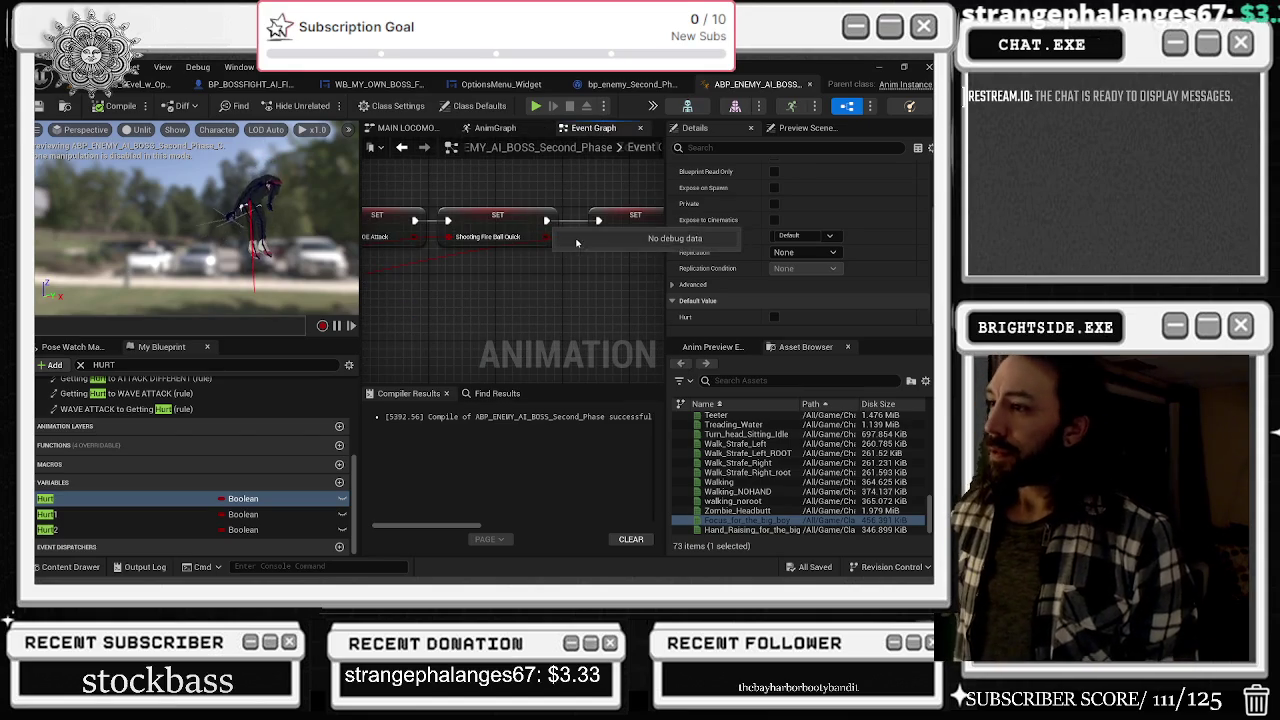
pyautogui.scroll(-1, 544, 265)
pyautogui.scroll(-2, 546, 276)
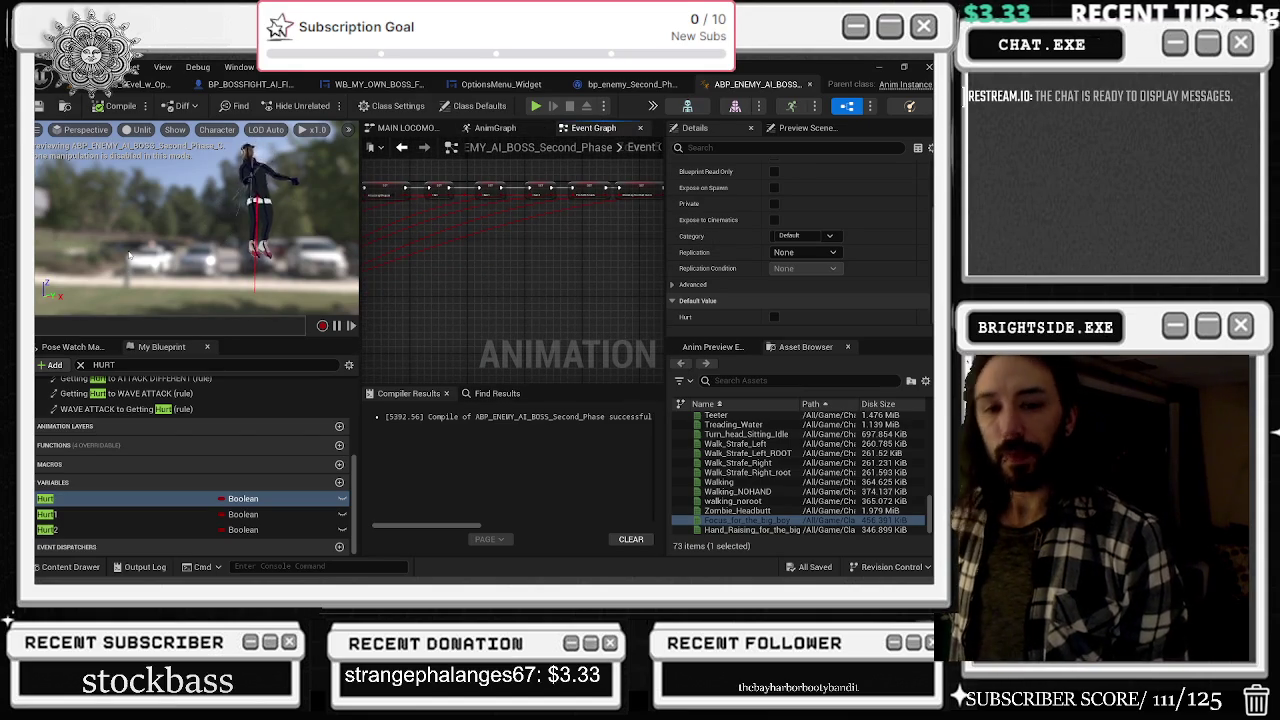
pyautogui.click(125, 84)
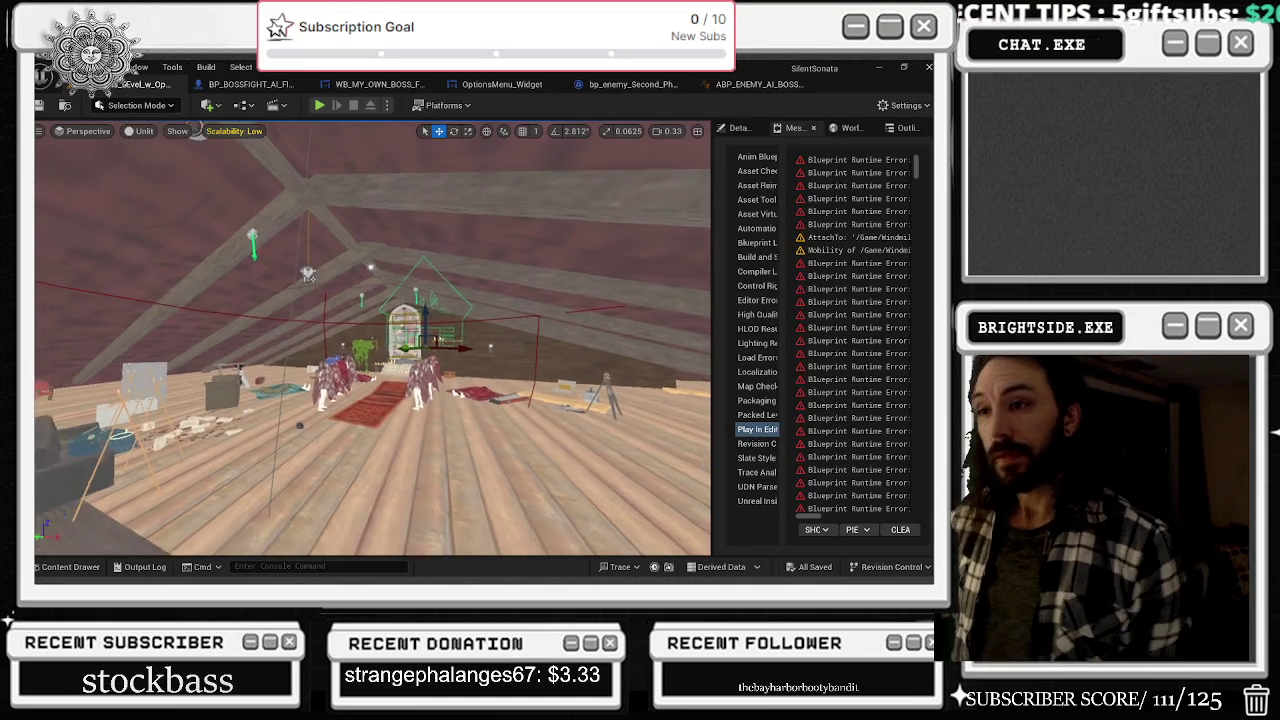
# - Clear the CAST Details filter and select the NS_Tentecles5 emitter on the attic ceiling
pyautogui.moveTo(322, 240)
pyautogui.mouseDown()
pyautogui.moveTo(330, 230)
pyautogui.moveTo(322, 240)
pyautogui.mouseUp()
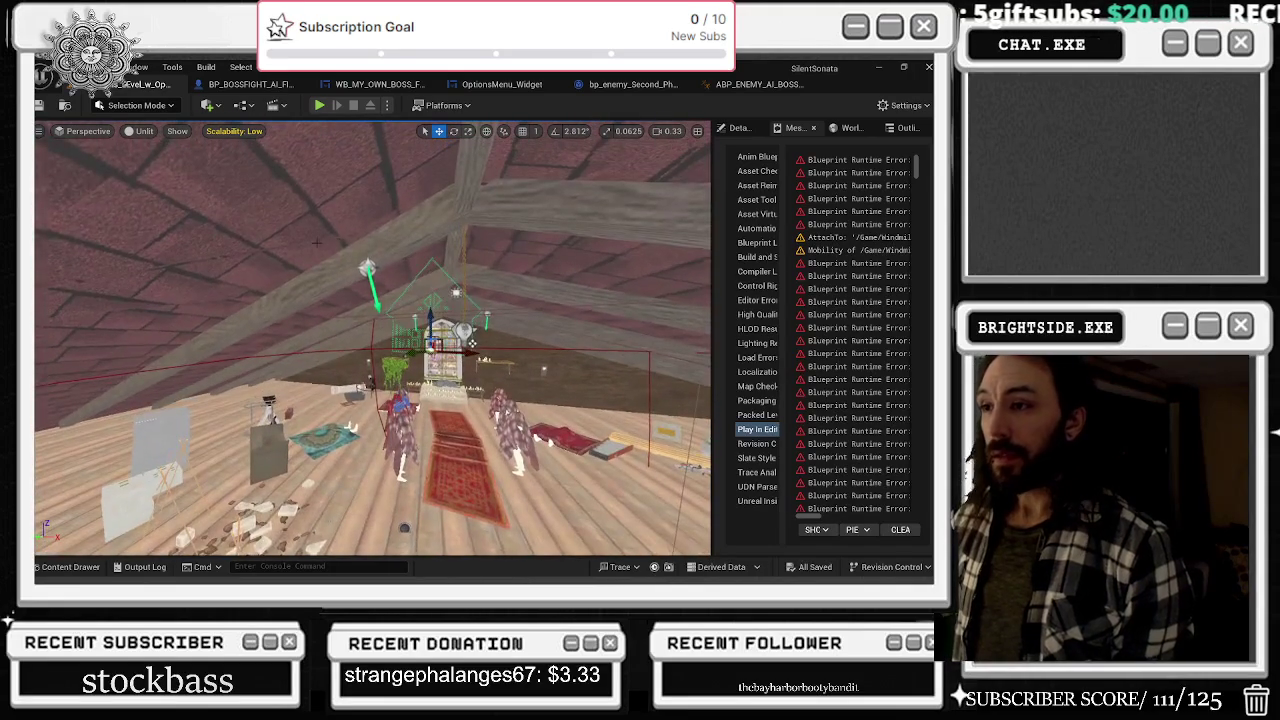
pyautogui.click(742, 129)
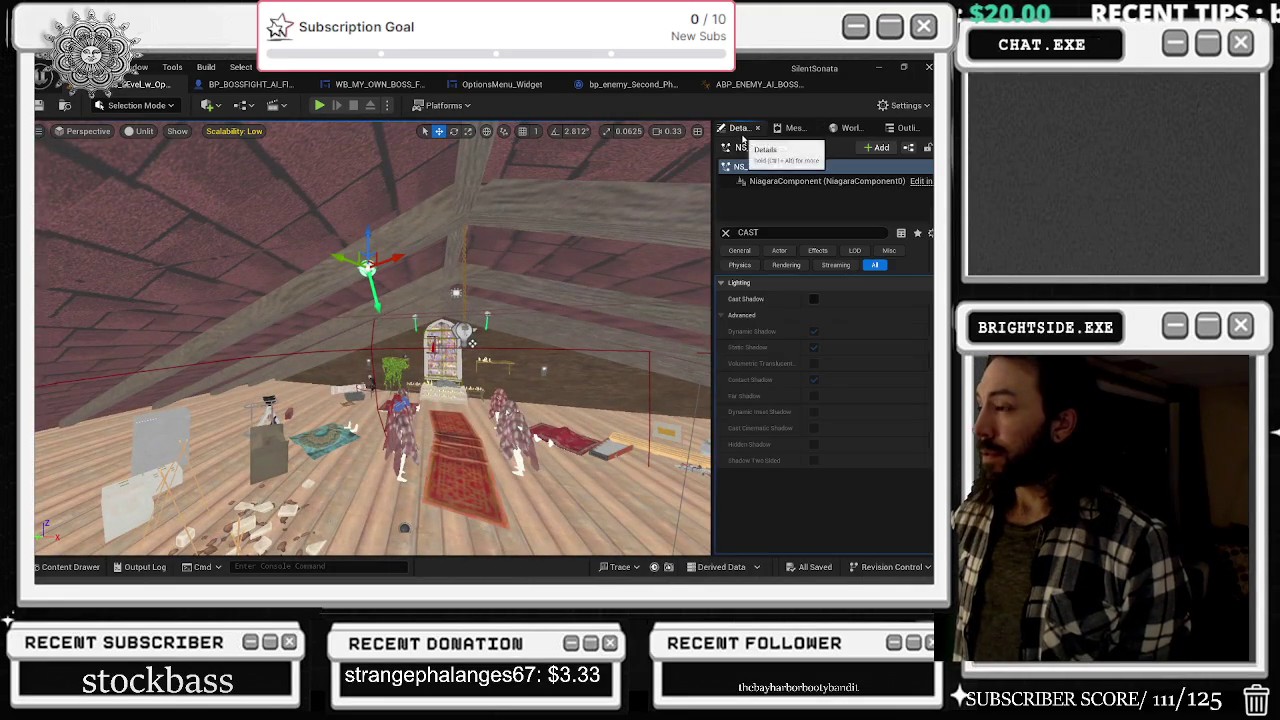
pyautogui.click(727, 233)
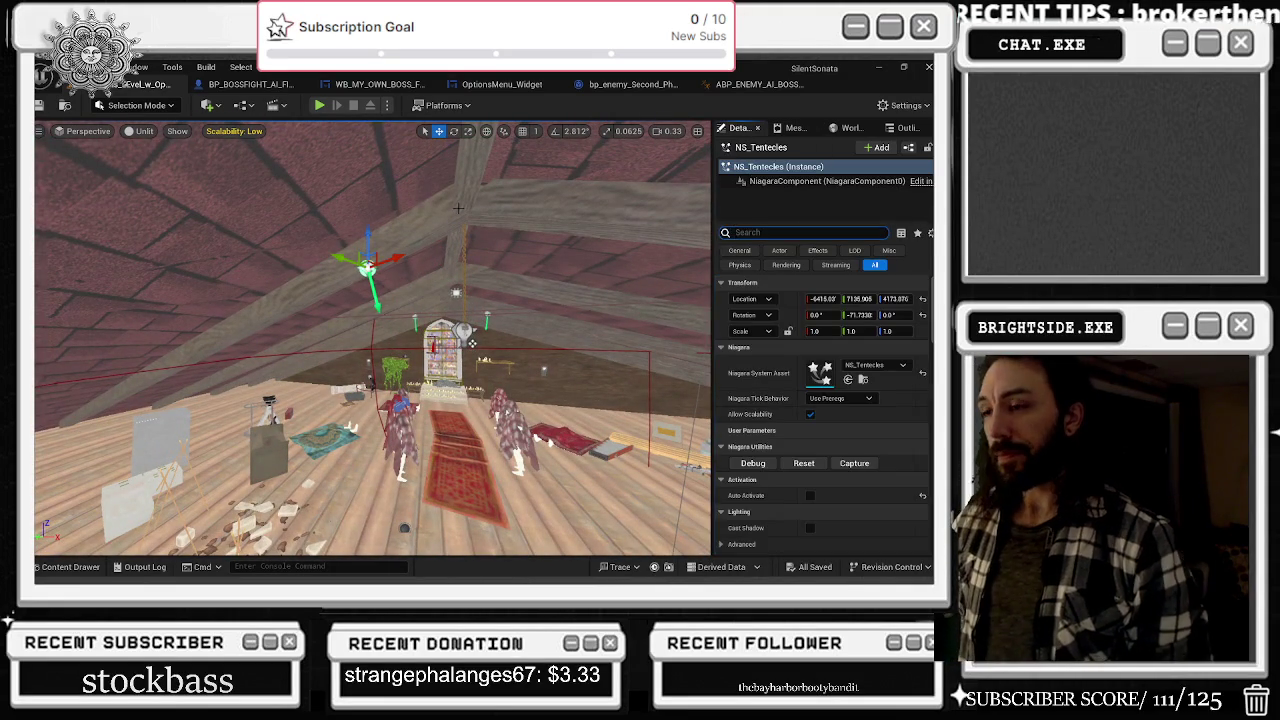
pyautogui.moveTo(533, 257)
pyautogui.mouseDown()
pyautogui.moveTo(520, 297)
pyautogui.moveTo(516, 250)
pyautogui.moveTo(508, 262)
pyautogui.moveTo(511, 304)
pyautogui.mouseUp()
pyautogui.click(253, 176)
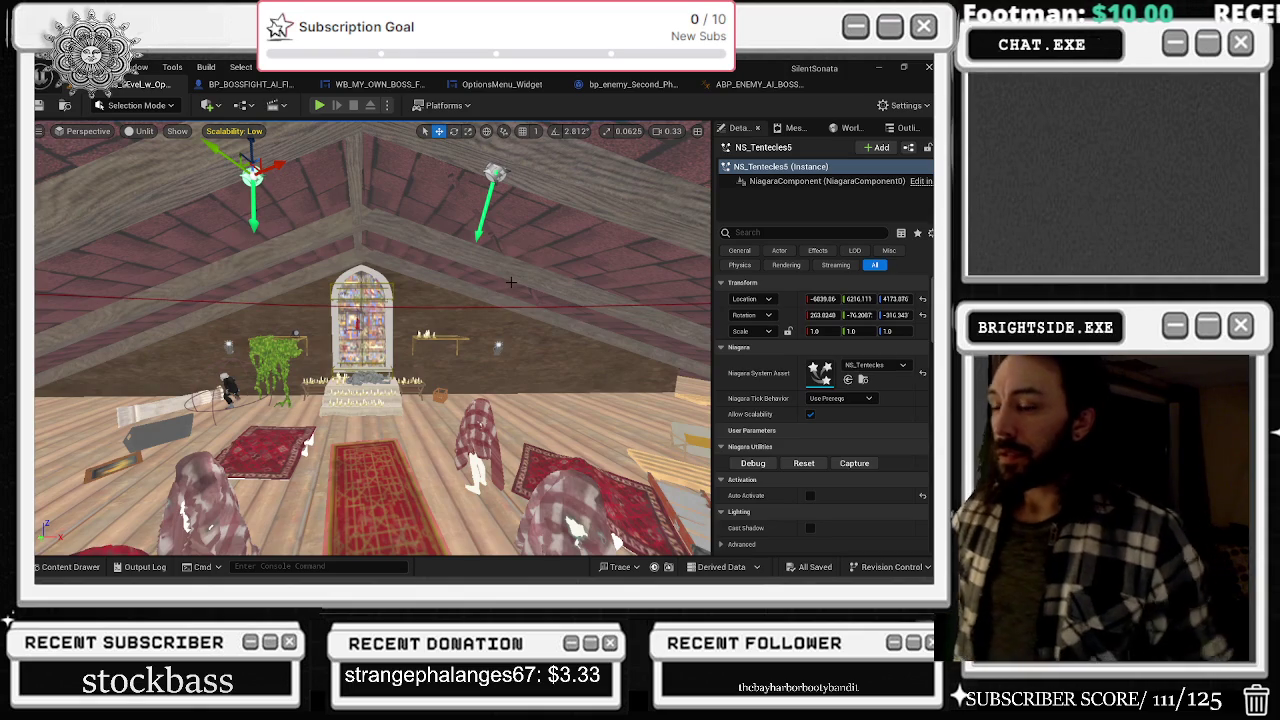
pyautogui.moveTo(489, 328); pyautogui.dragTo(448, 230)
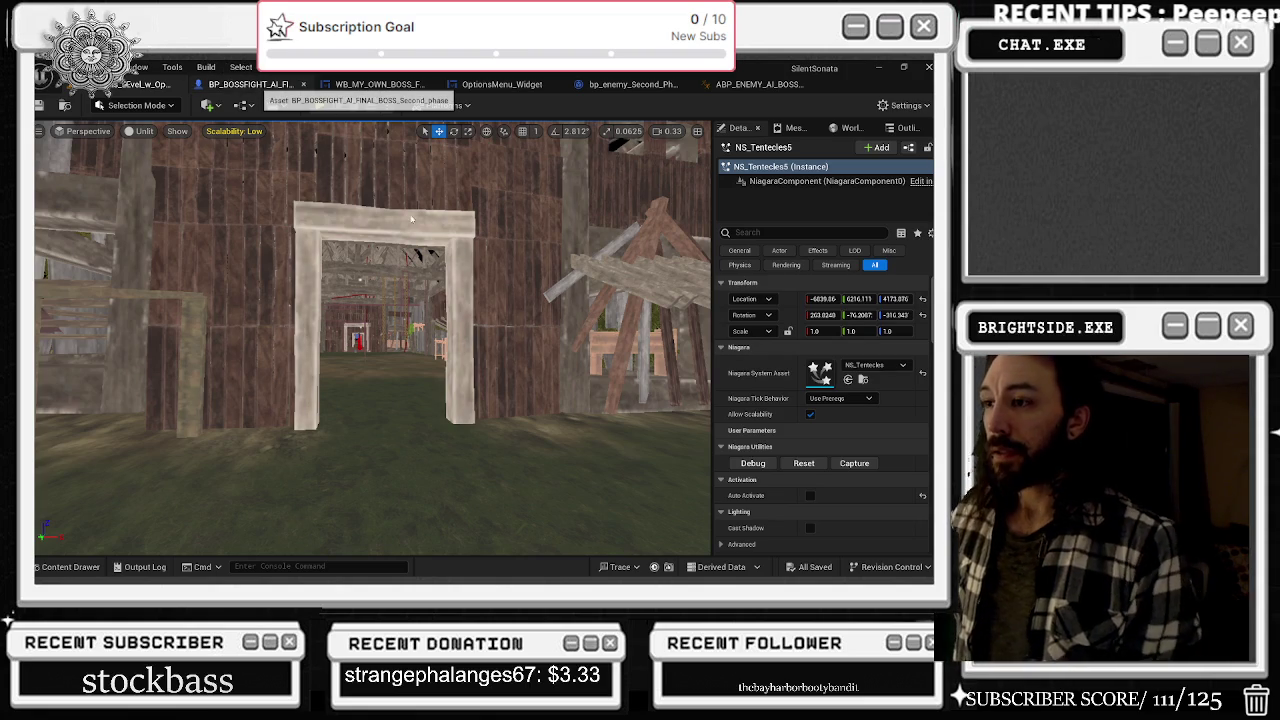
pyautogui.click(250, 86)
# - Zoom and pan the boss second-phase event graph to the AFTER HURT RANDOM TELEPORT comment
pyautogui.scroll(-4, 441, 242)
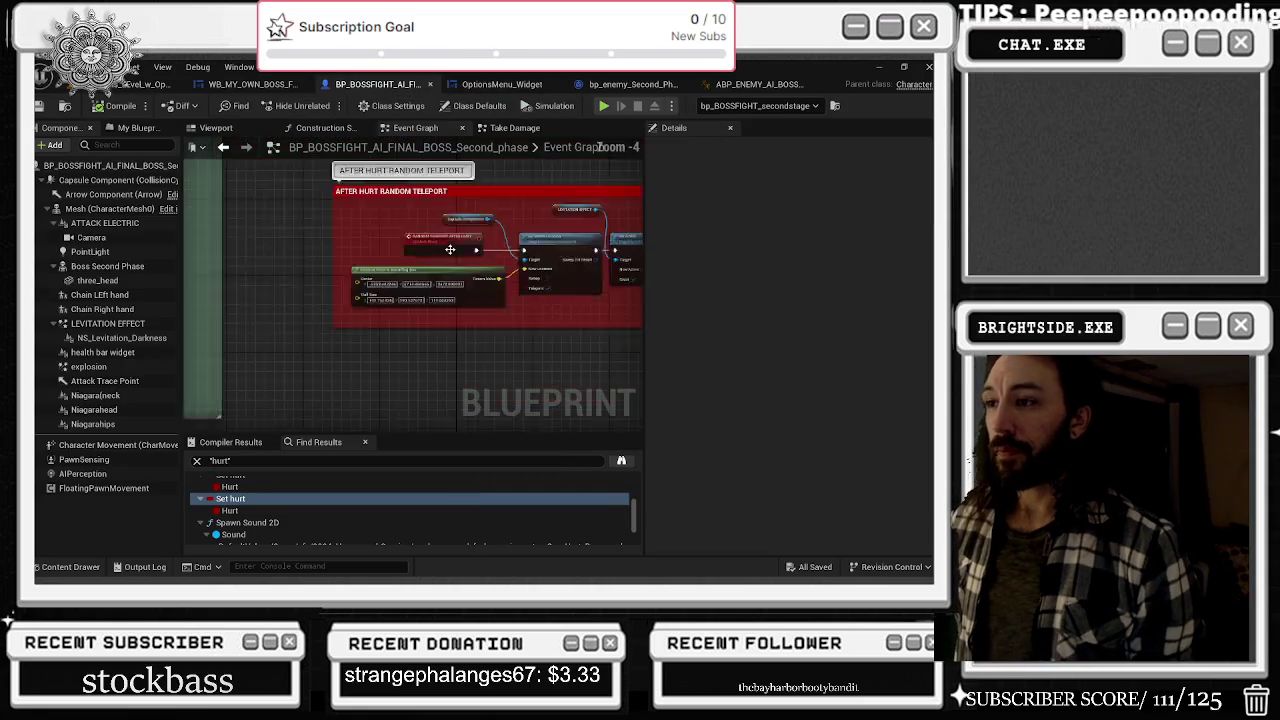
pyautogui.scroll(-5, 420, 225)
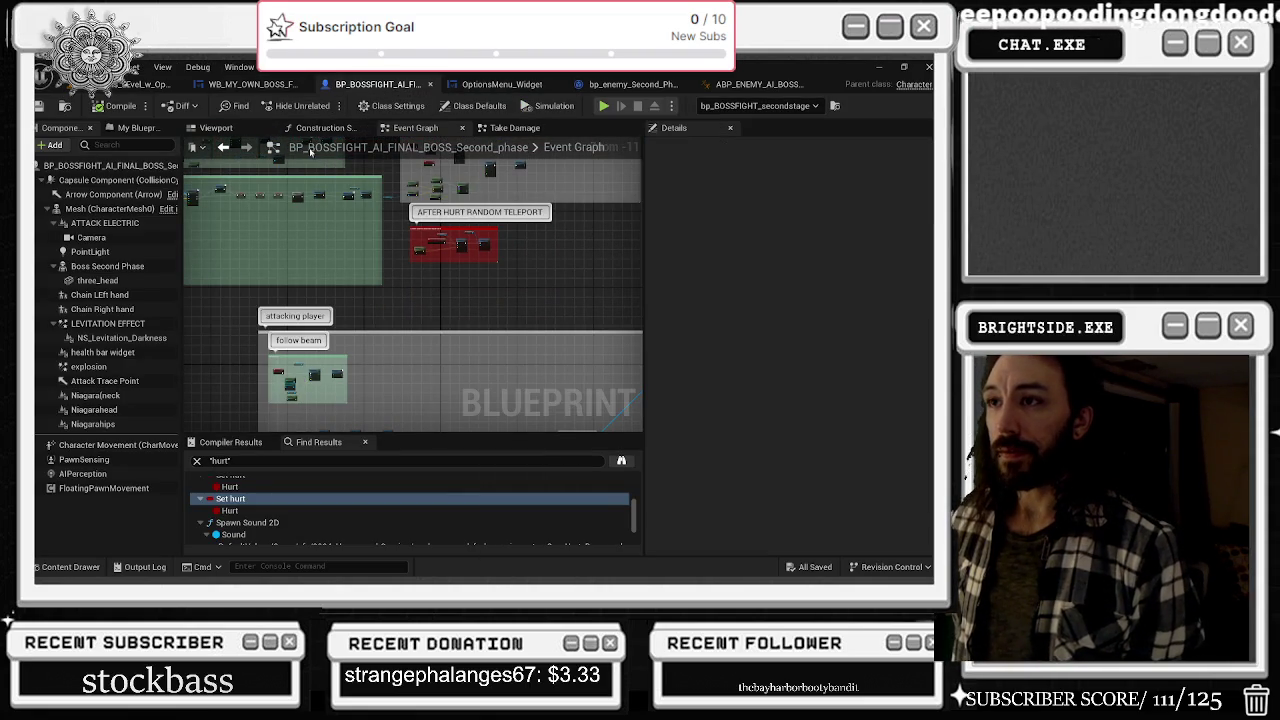
pyautogui.moveTo(430, 195)
pyautogui.mouseDown()
pyautogui.moveTo(537, 352)
pyautogui.moveTo(565, 334)
pyautogui.mouseUp()
pyautogui.scroll(8, 335, 338)
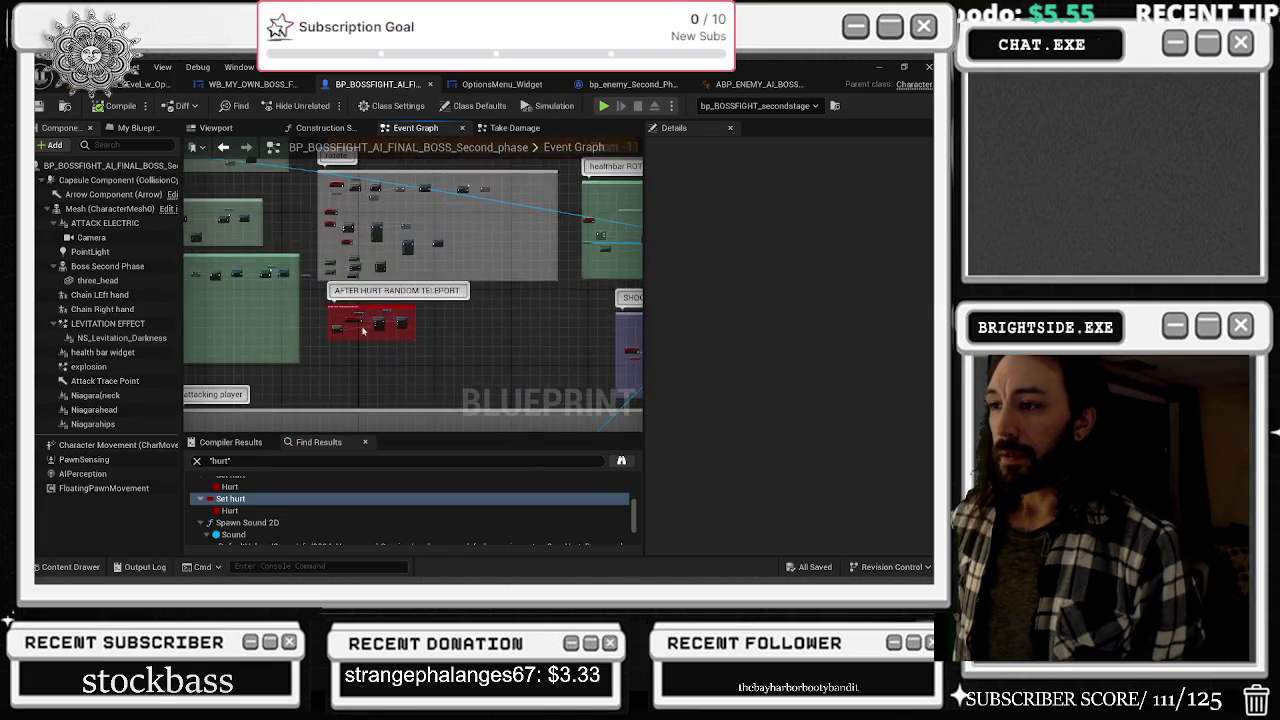
pyautogui.scroll(2, 335, 338)
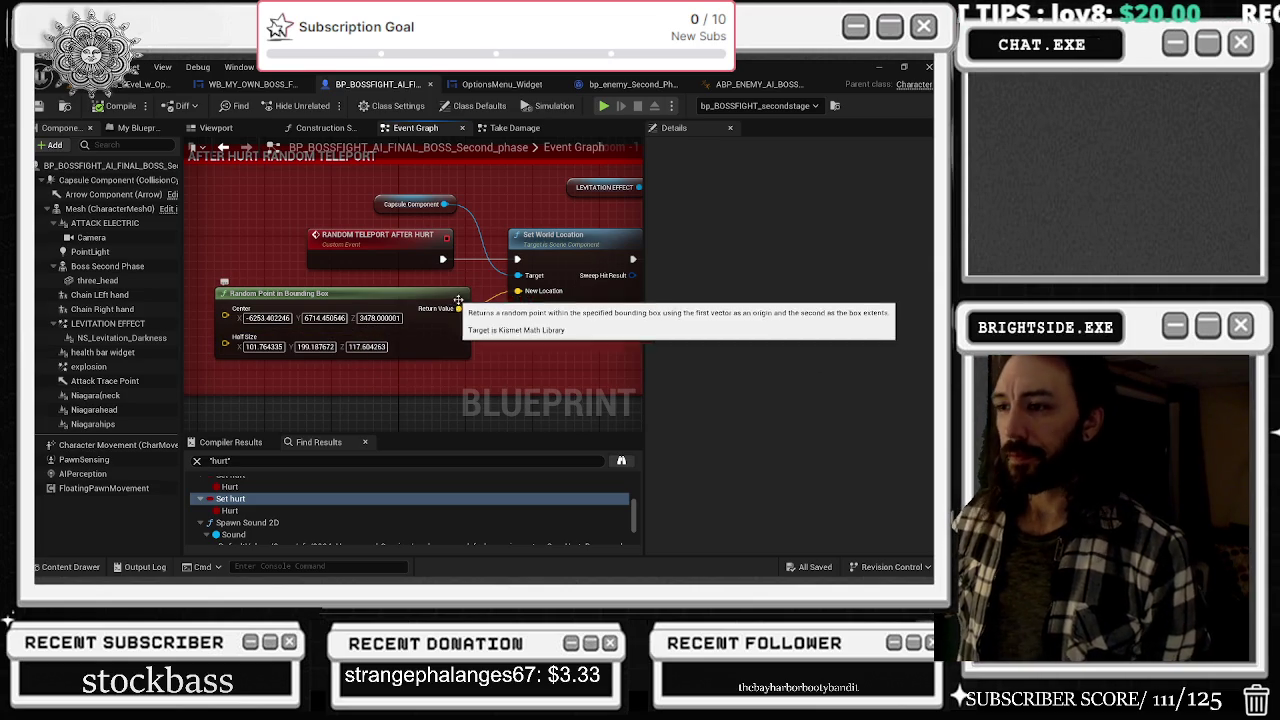
pyautogui.scroll(-7, 469, 312)
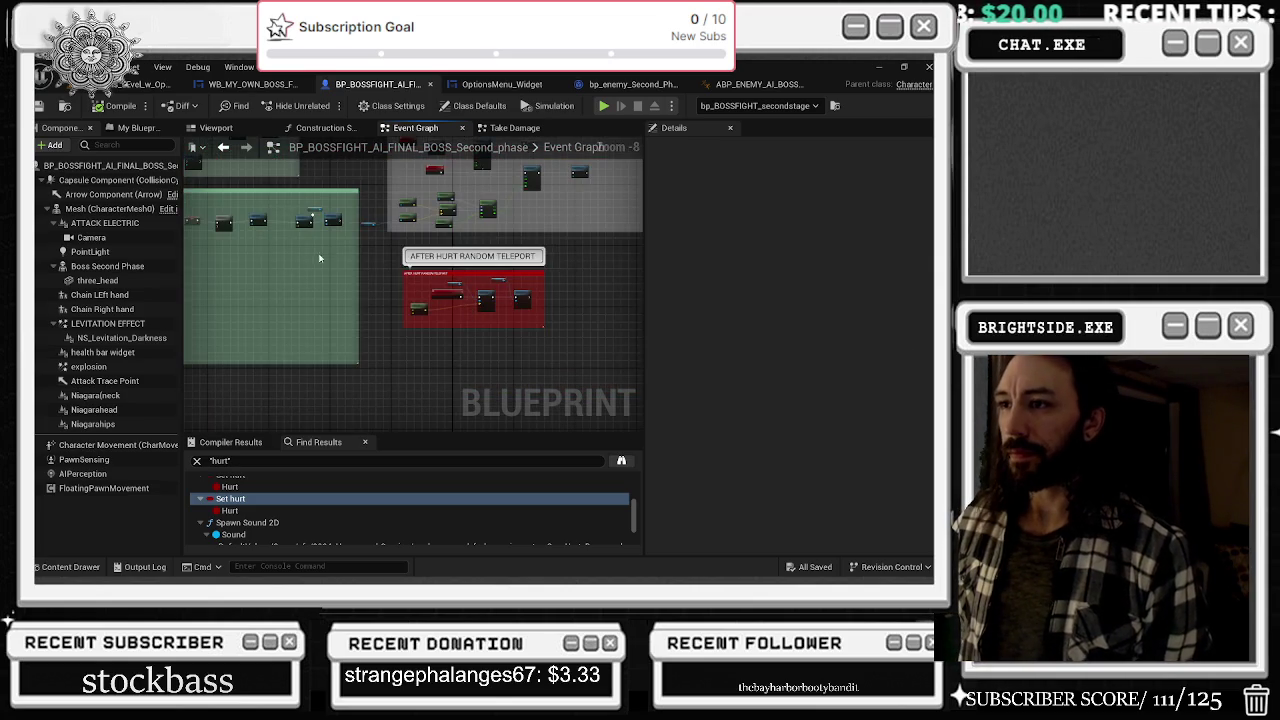
pyautogui.scroll(-4, 320, 257)
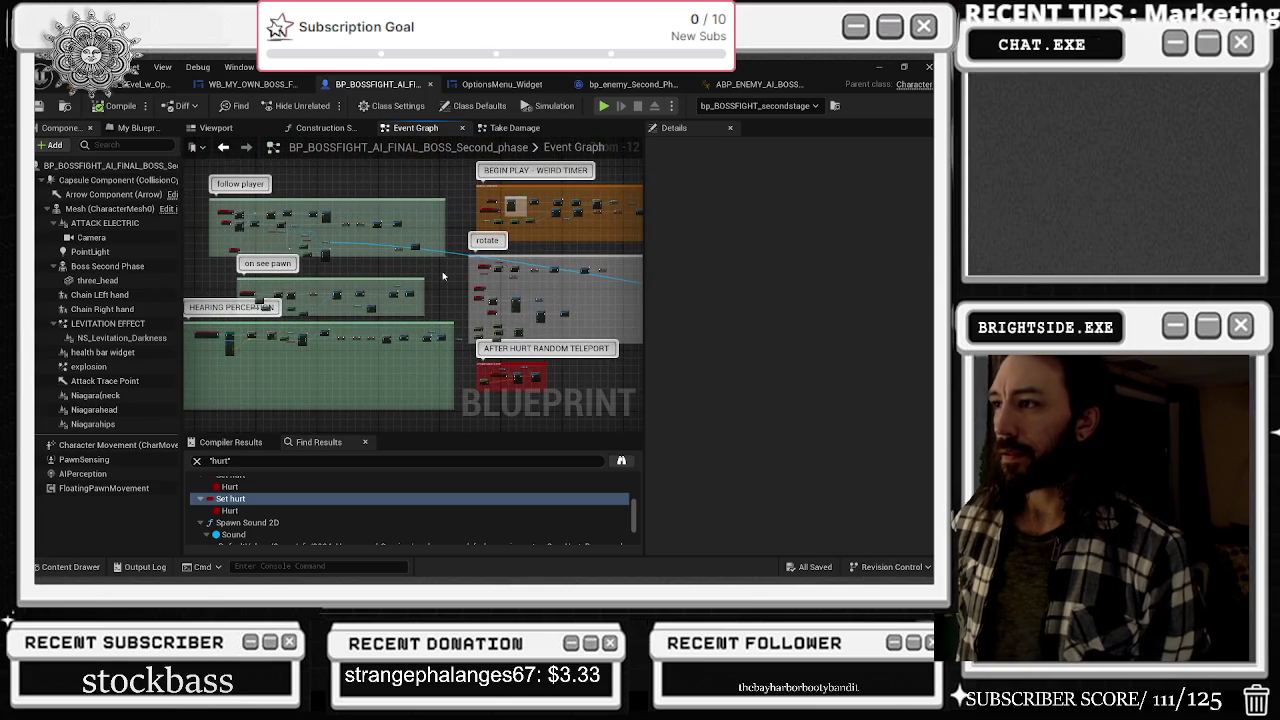
# - Frame the stained-glass window in the level, then open and close its geometry collection asset
pyautogui.click(140, 84)
pyautogui.press('f')
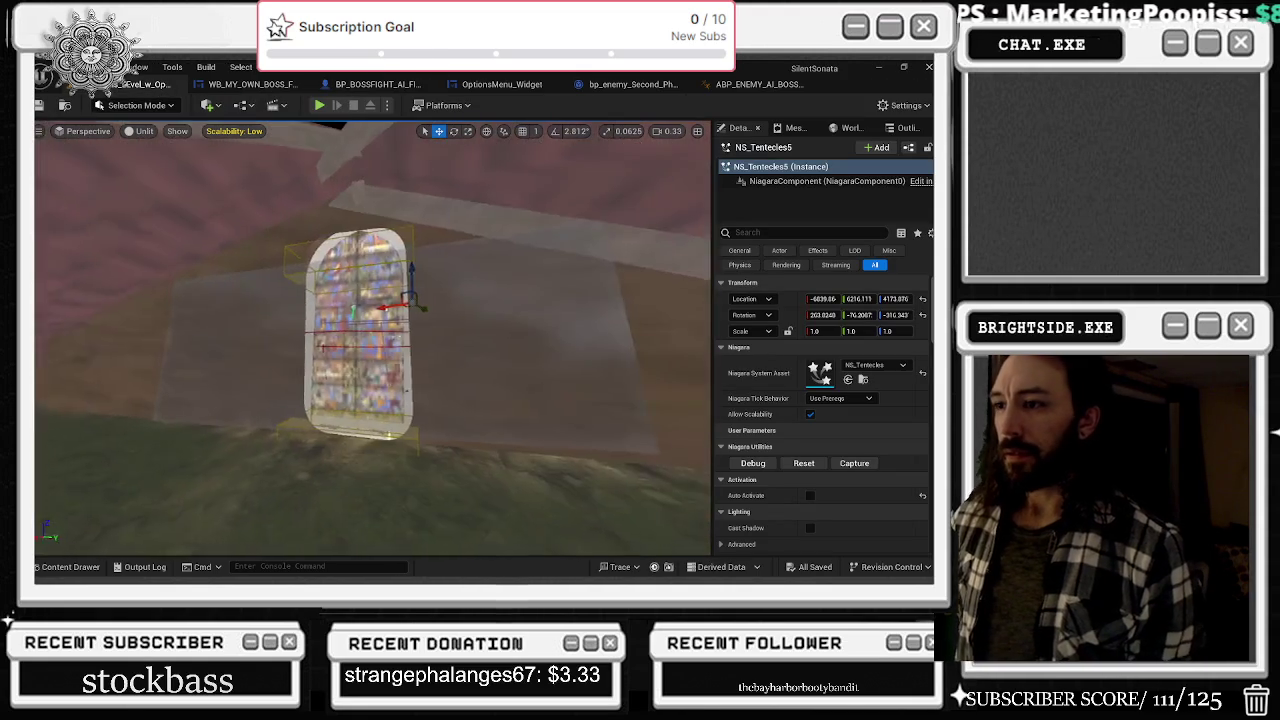
pyautogui.click(332, 323)
pyautogui.press('f')
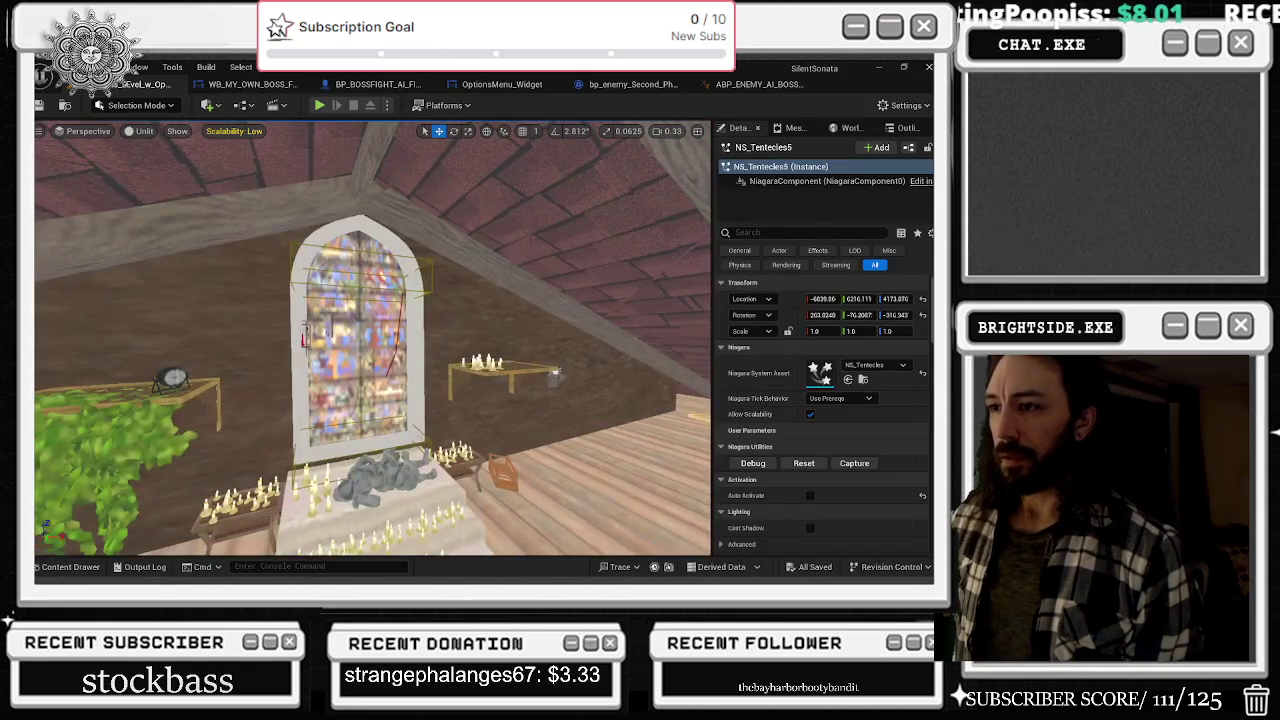
pyautogui.hotkey('ctrl', 'e')
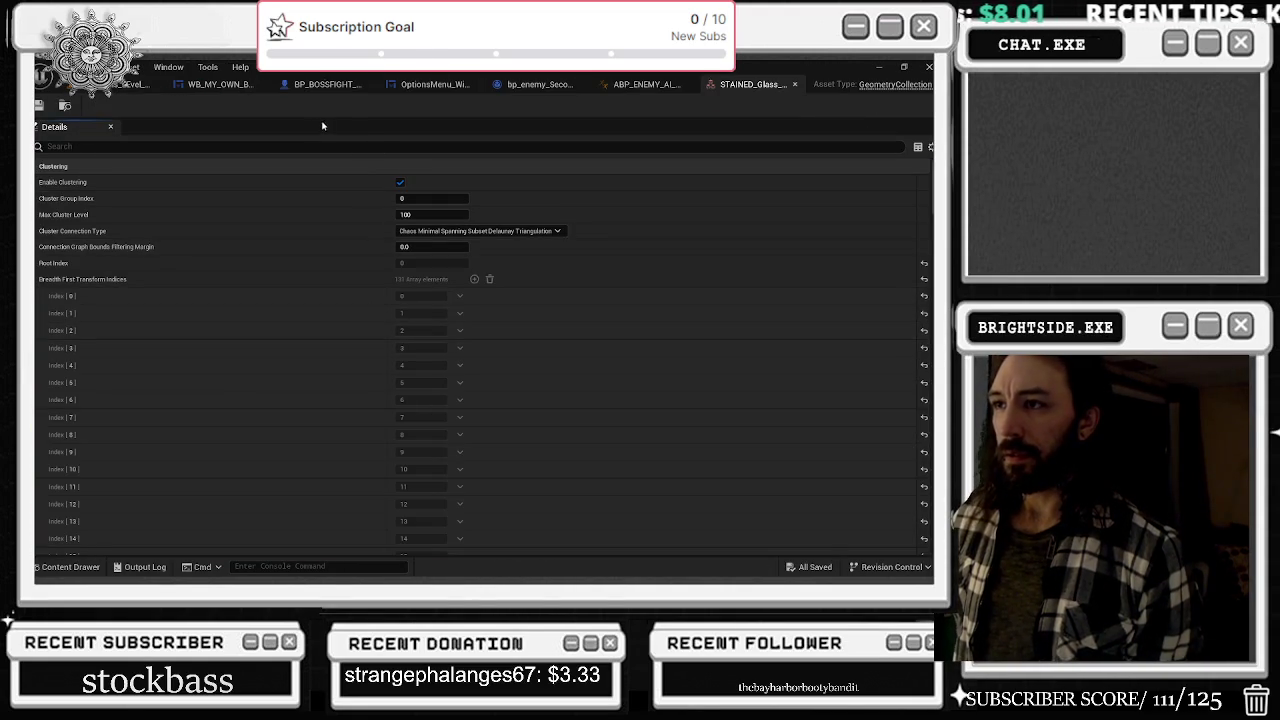
pyautogui.click(795, 87)
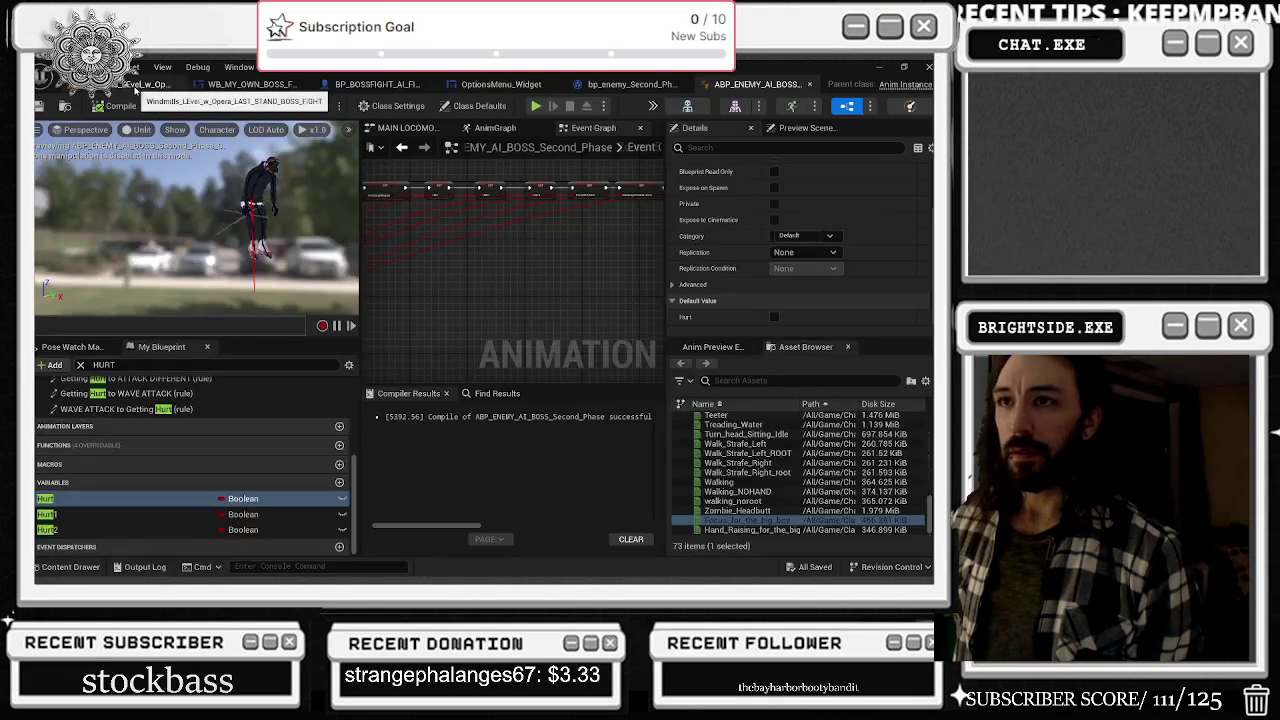
# - Look around the attic hall and select the stained-glass boss-fight actor
pyautogui.click(140, 84)
pyautogui.moveTo(253, 208); pyautogui.dragTo(400, 210)
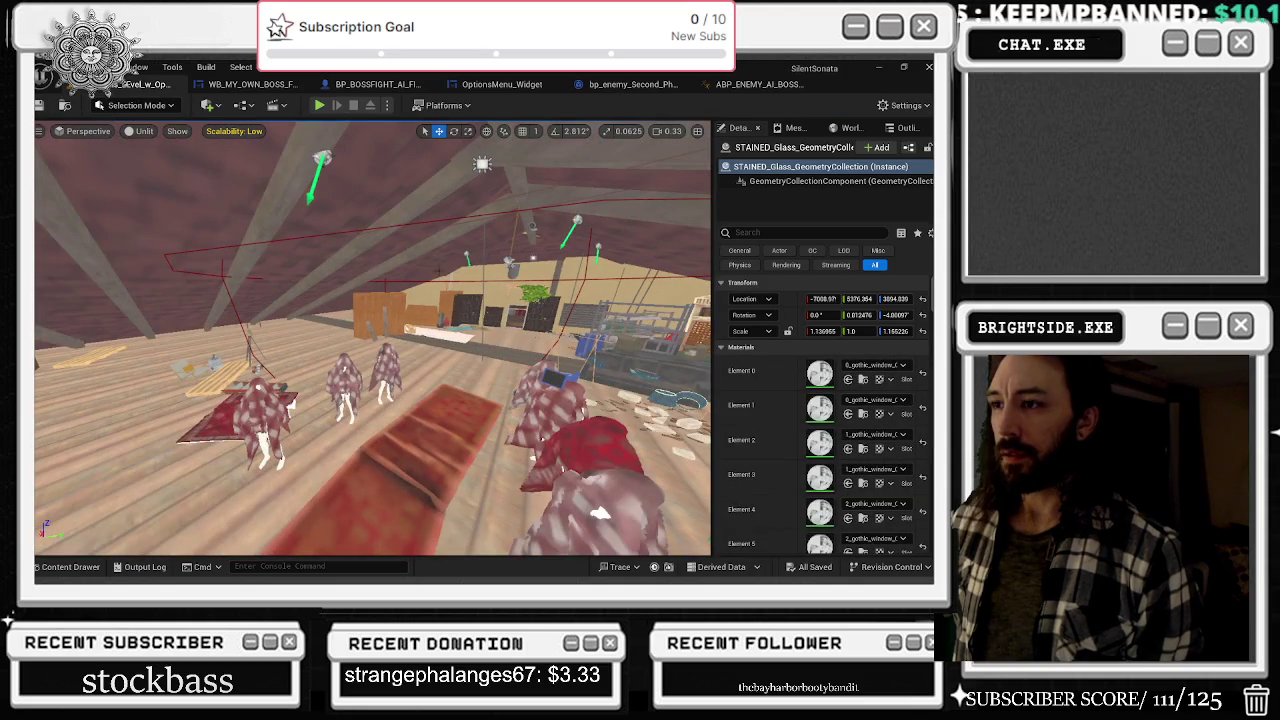
pyautogui.click(600, 513)
pyautogui.moveTo(600, 513)
pyautogui.mouseDown()
pyautogui.moveTo(545, 508)
pyautogui.moveTo(532, 530)
pyautogui.moveTo(500, 512)
pyautogui.mouseUp()
pyautogui.click(496, 312)
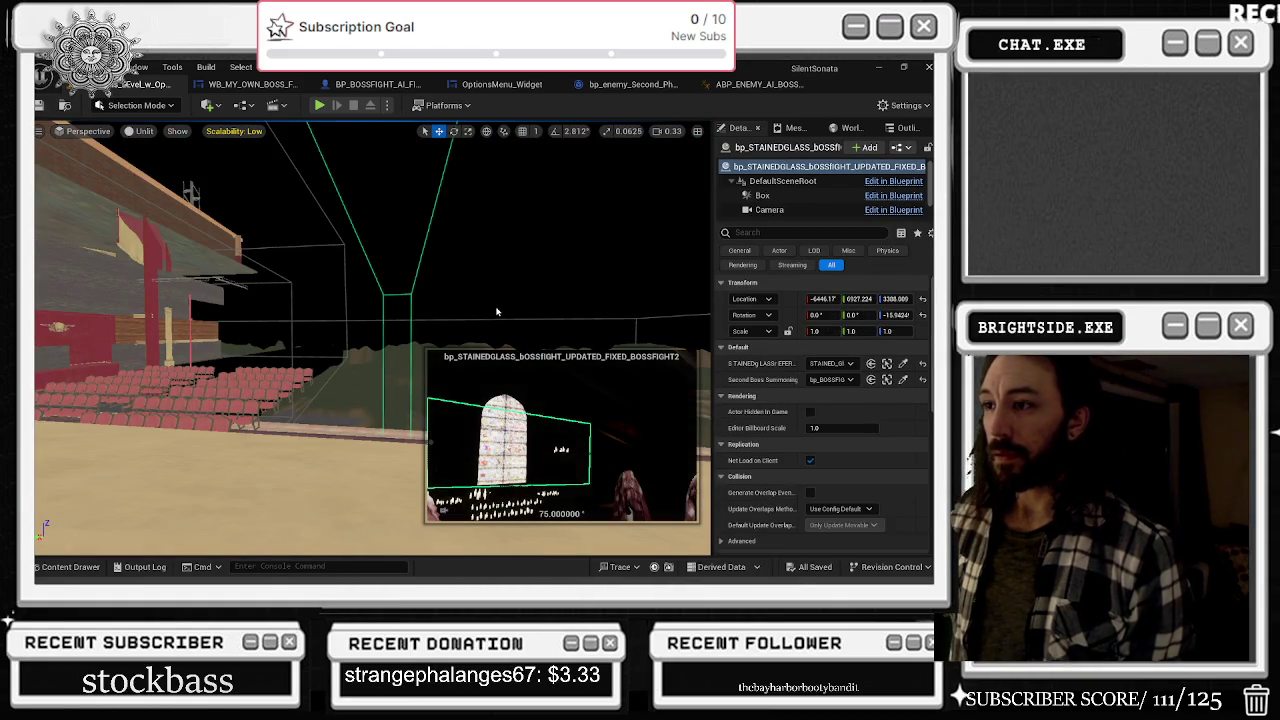
# - Open the stained-glass actor's Blueprint and nudge the Set Visibility group and Mesh getter node
pyautogui.doubleClick(493, 312)
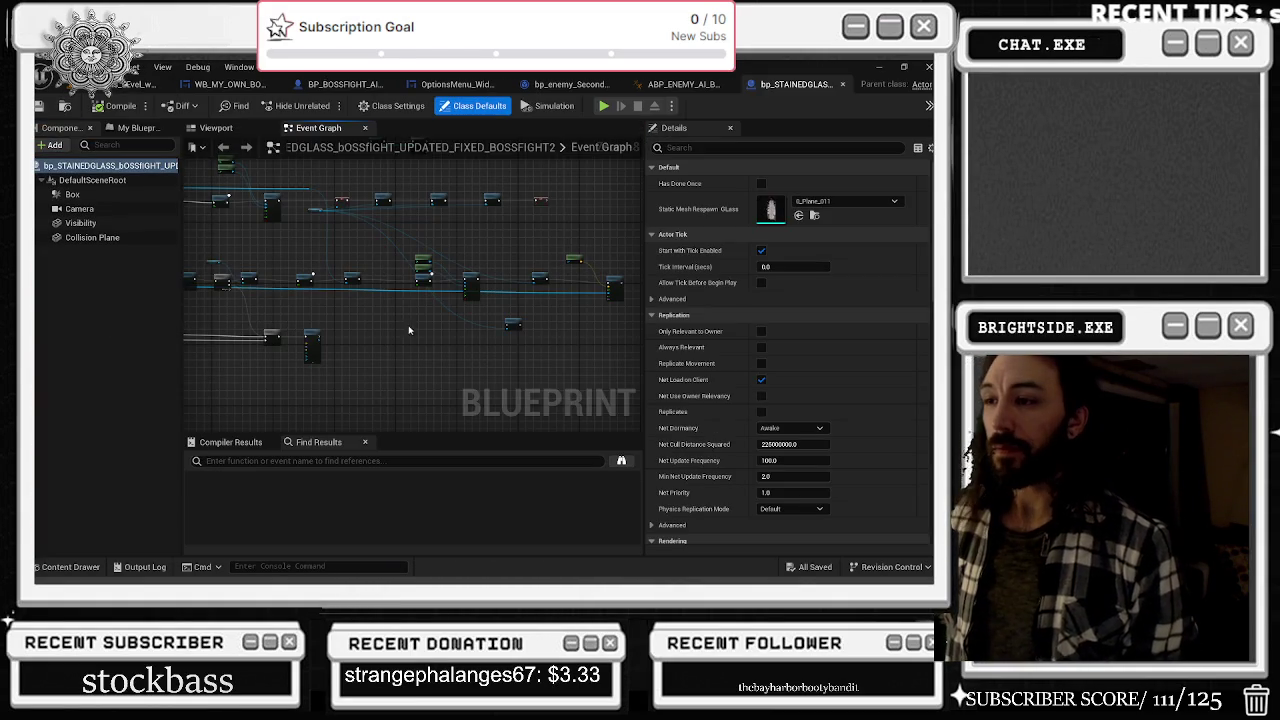
pyautogui.moveTo(387, 330); pyautogui.dragTo(448, 317)
pyautogui.scroll(8, 370, 320)
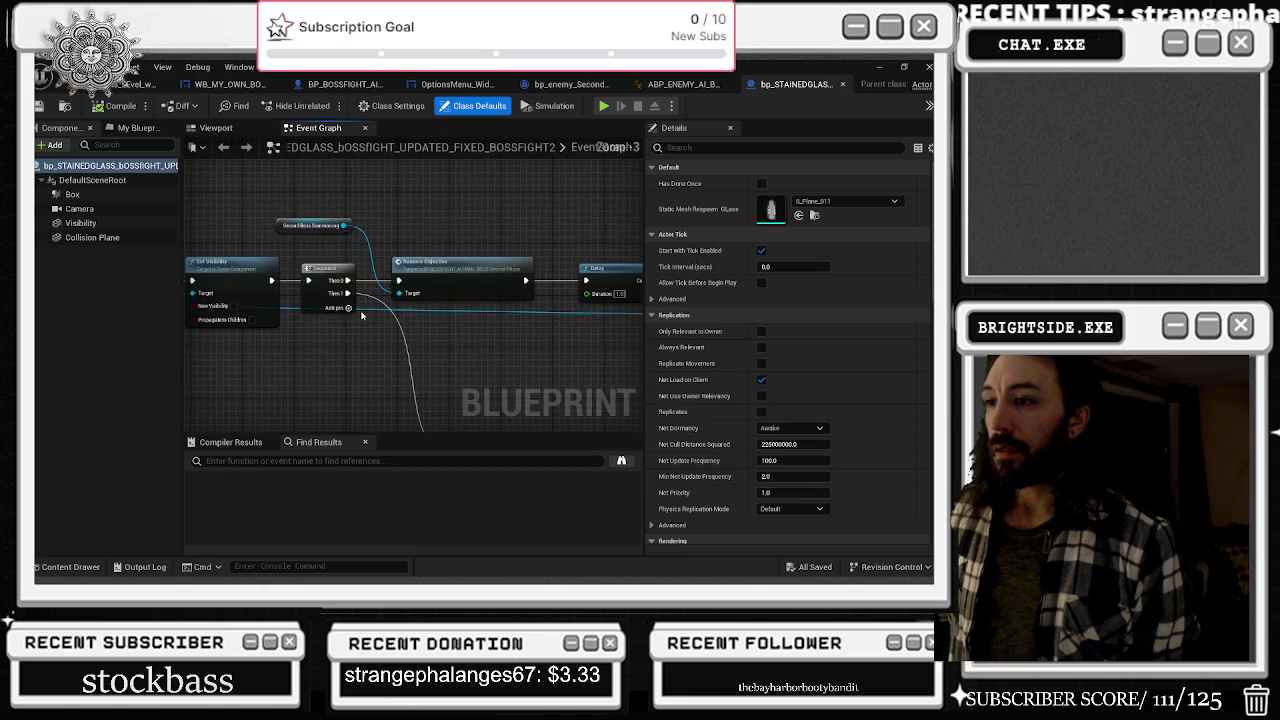
pyautogui.scroll(-9, 440, 270)
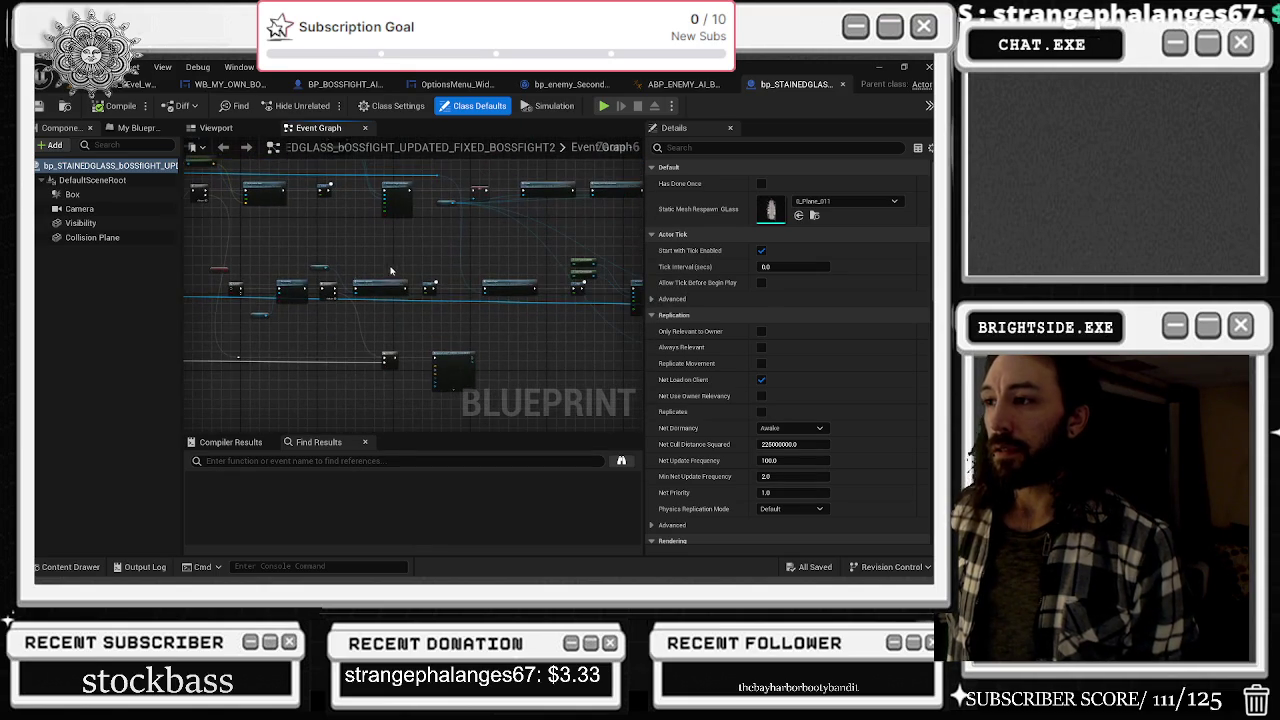
pyautogui.moveTo(467, 298); pyautogui.dragTo(467, 297)
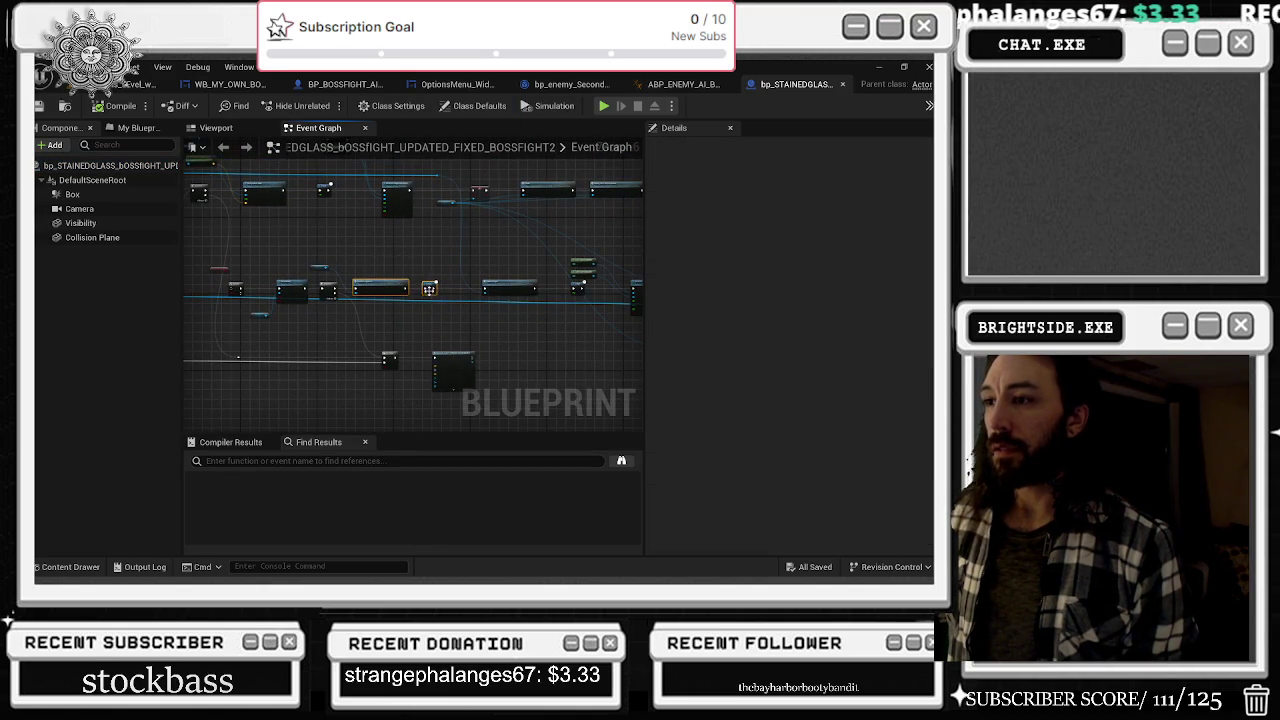
pyautogui.scroll(9, 428, 290)
pyautogui.click(358, 276)
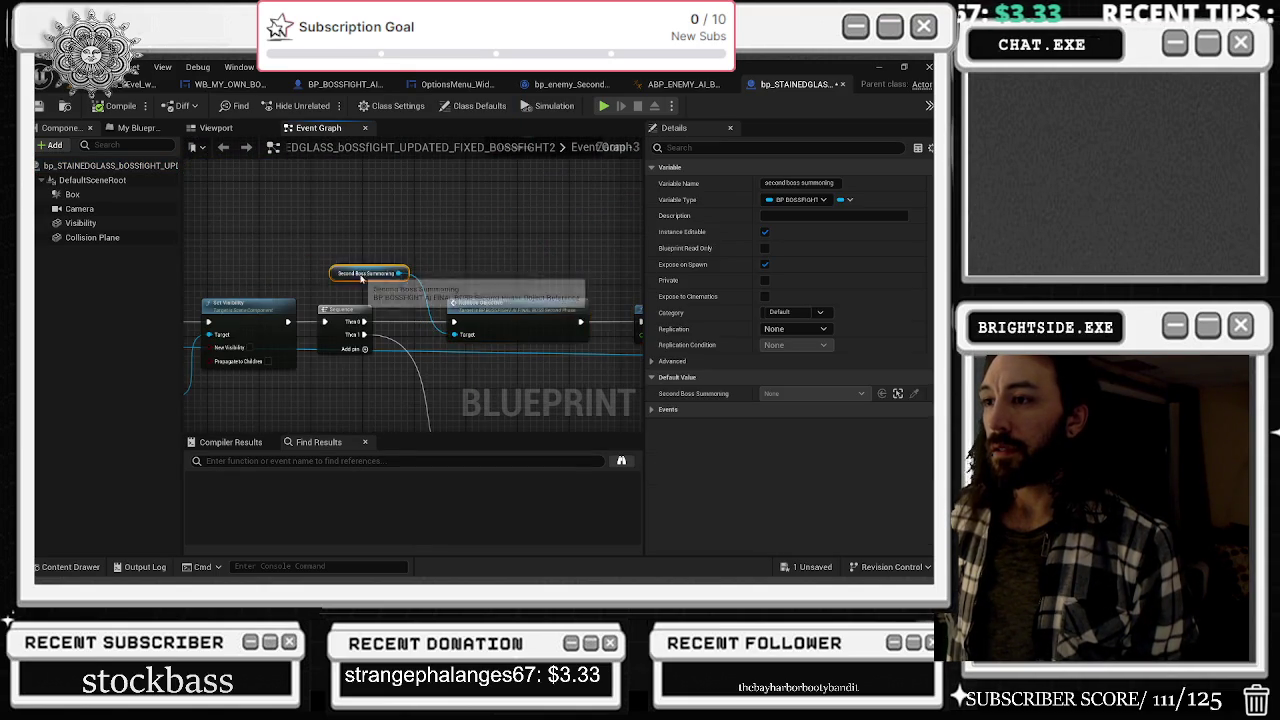
pyautogui.scroll(-8, 358, 276)
pyautogui.moveTo(357, 281); pyautogui.dragTo(443, 290)
pyautogui.click(356, 242)
pyautogui.scroll(3, 420, 263)
pyautogui.moveTo(423, 264); pyautogui.dragTo(450, 265)
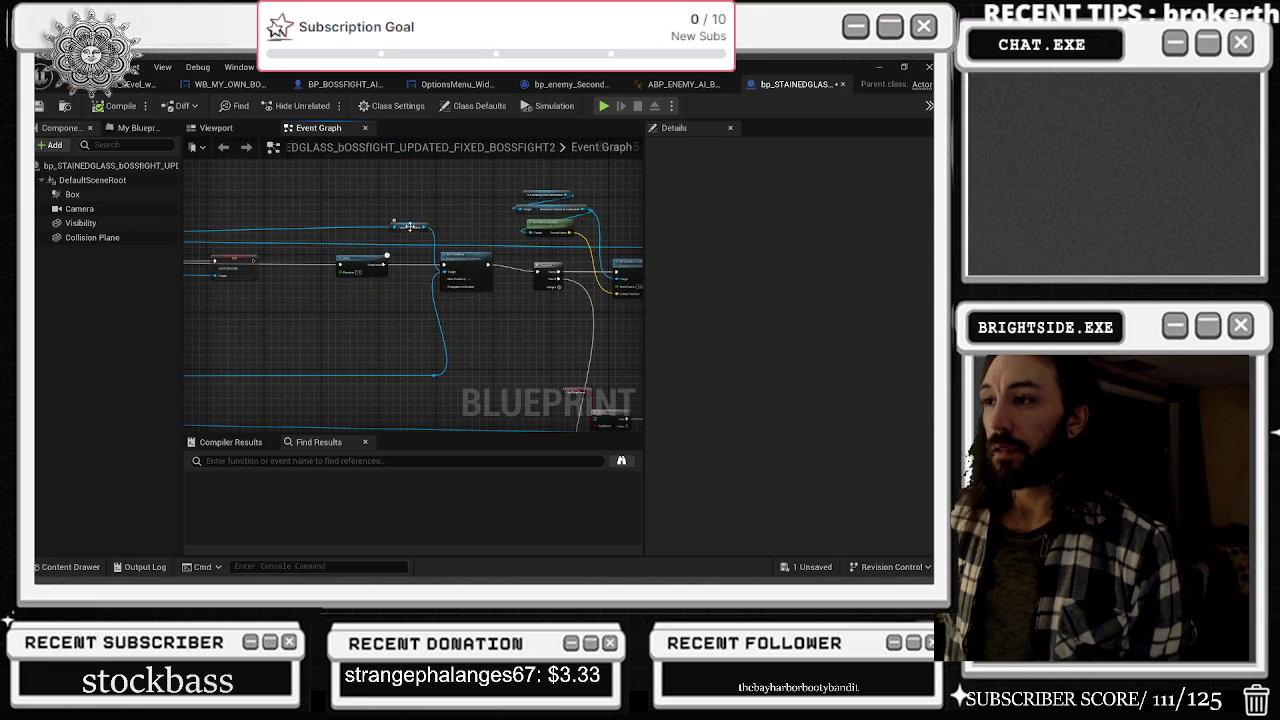
pyautogui.moveTo(408, 227); pyautogui.dragTo(406, 252)
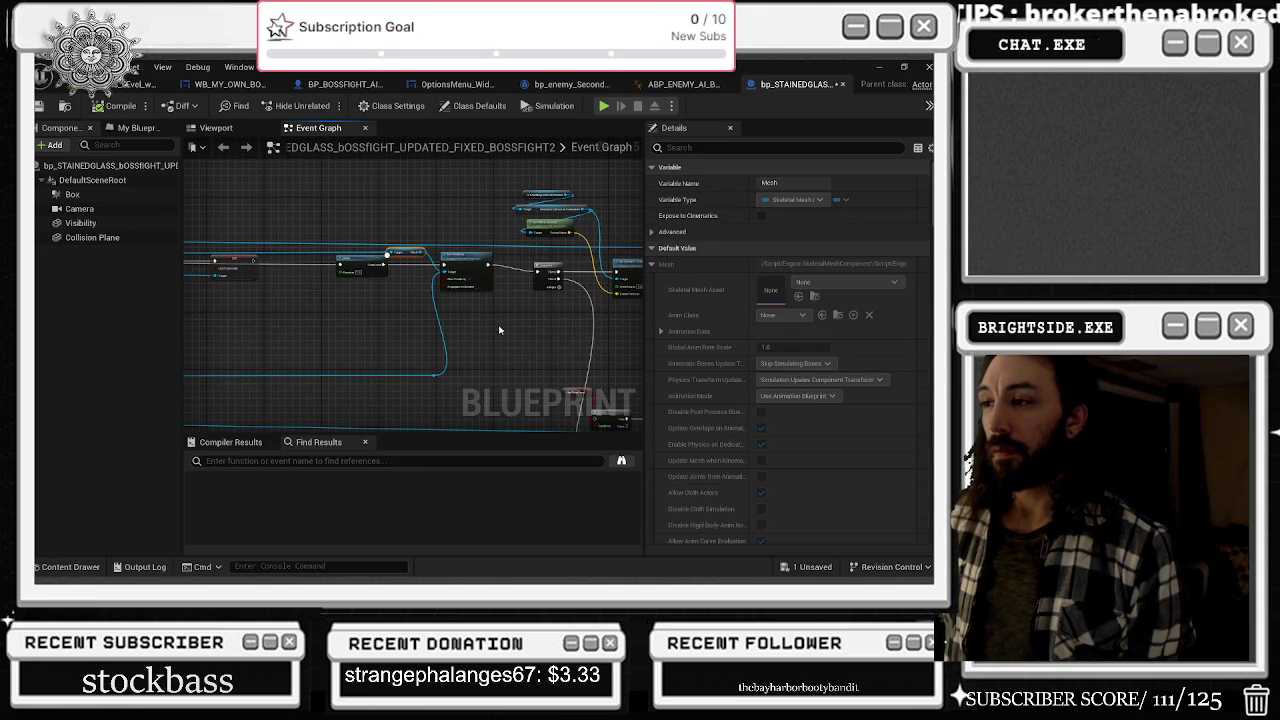
pyautogui.moveTo(439, 381); pyautogui.dragTo(436, 378)
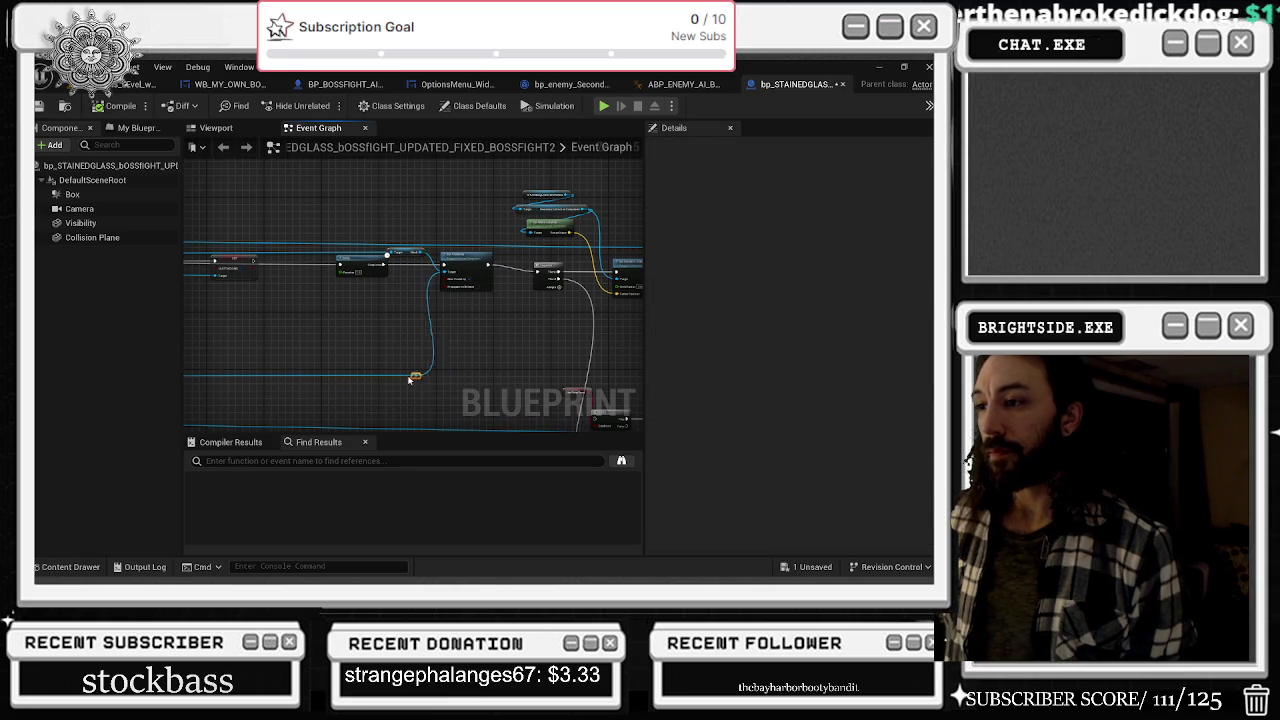
pyautogui.scroll(-8, 428, 365)
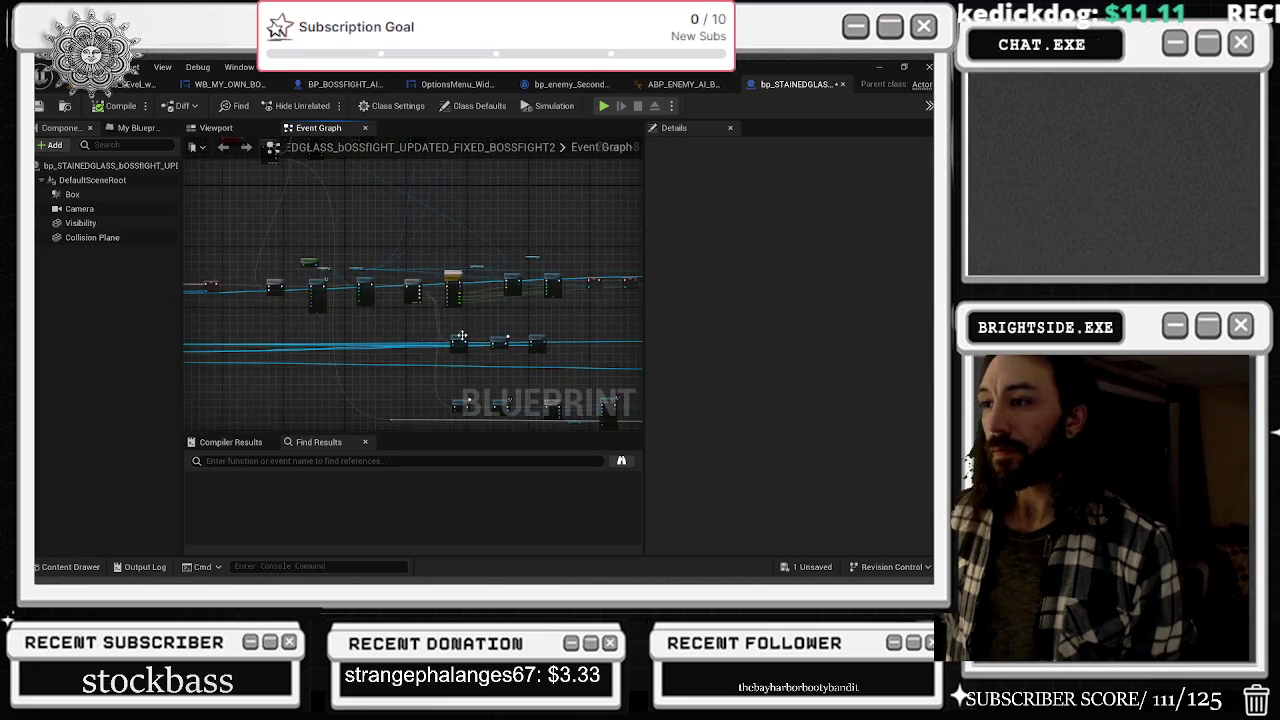
pyautogui.scroll(4, 492, 285)
pyautogui.scroll(-4, 621, 352)
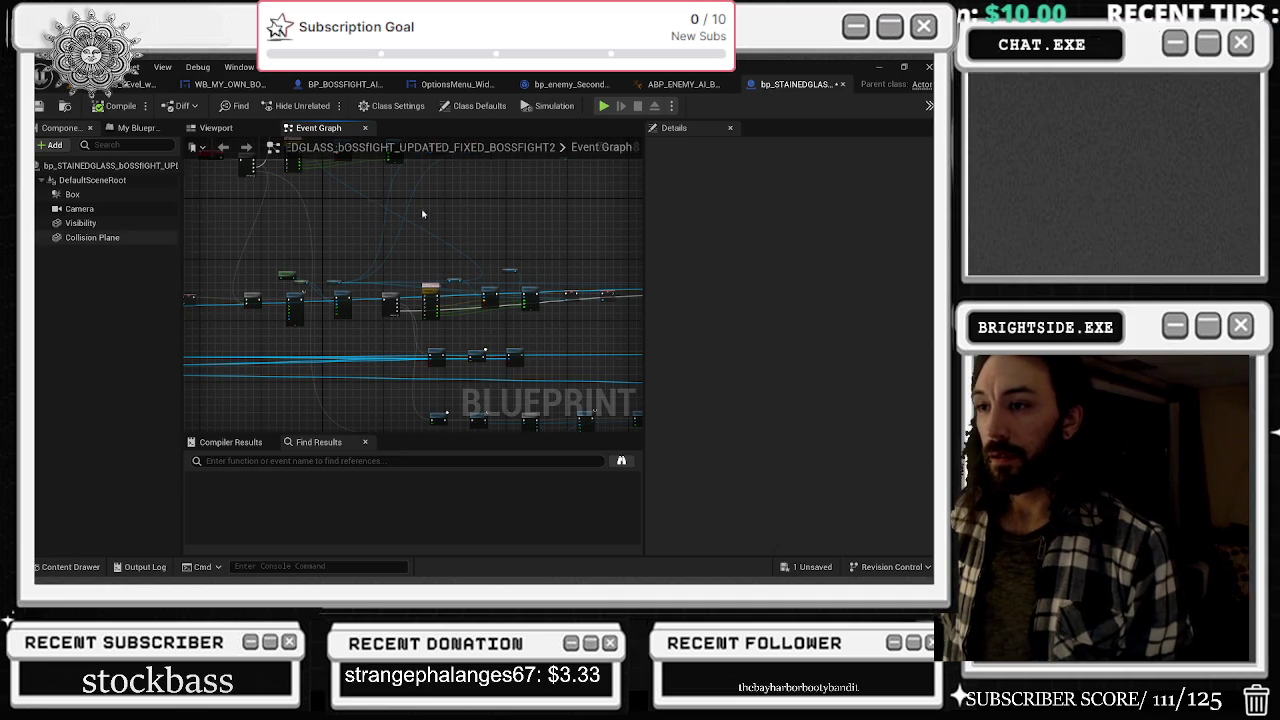
# - Pan to the Timeline_1 and Set Relative Location/Rotation nodes and shift the Camera getter left
pyautogui.moveTo(391, 209); pyautogui.dragTo(600, 231)
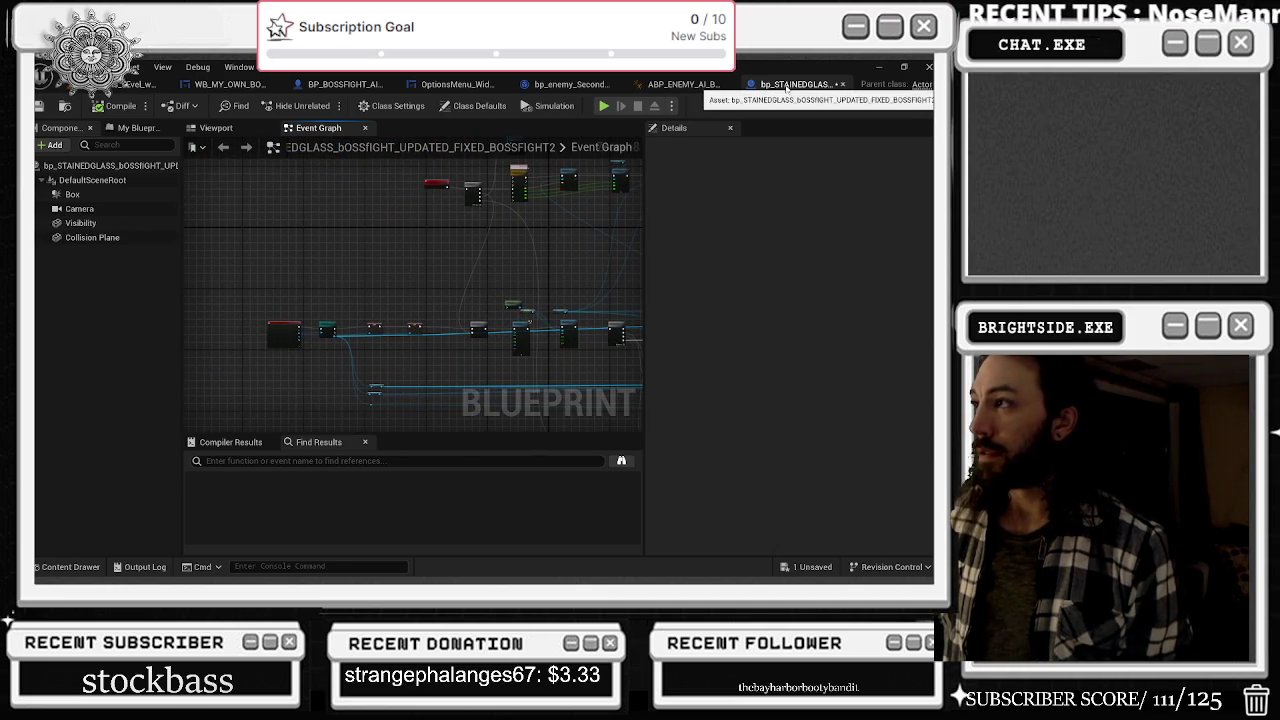
pyautogui.scroll(5, 412, 341)
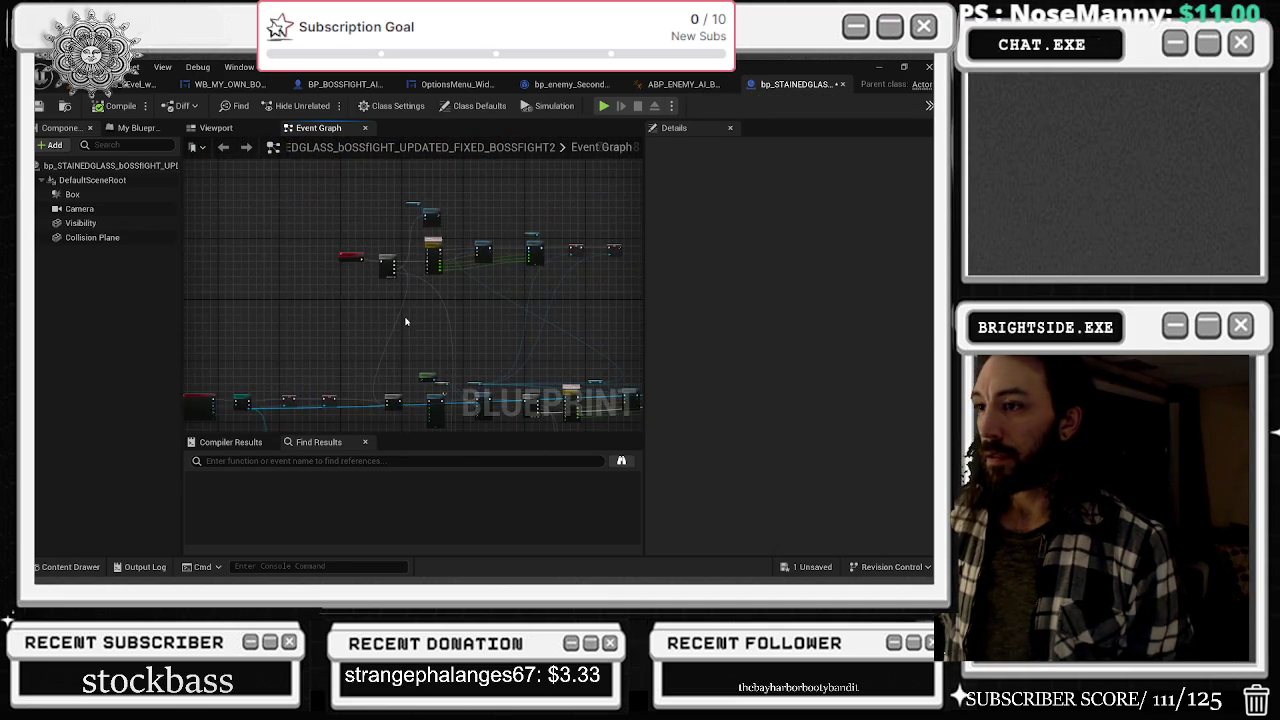
pyautogui.moveTo(412, 300)
pyautogui.mouseDown()
pyautogui.moveTo(300, 340)
pyautogui.moveTo(302, 290)
pyautogui.moveTo(180, 110)
pyautogui.moveTo(183, 135)
pyautogui.mouseUp()
pyautogui.click(438, 281)
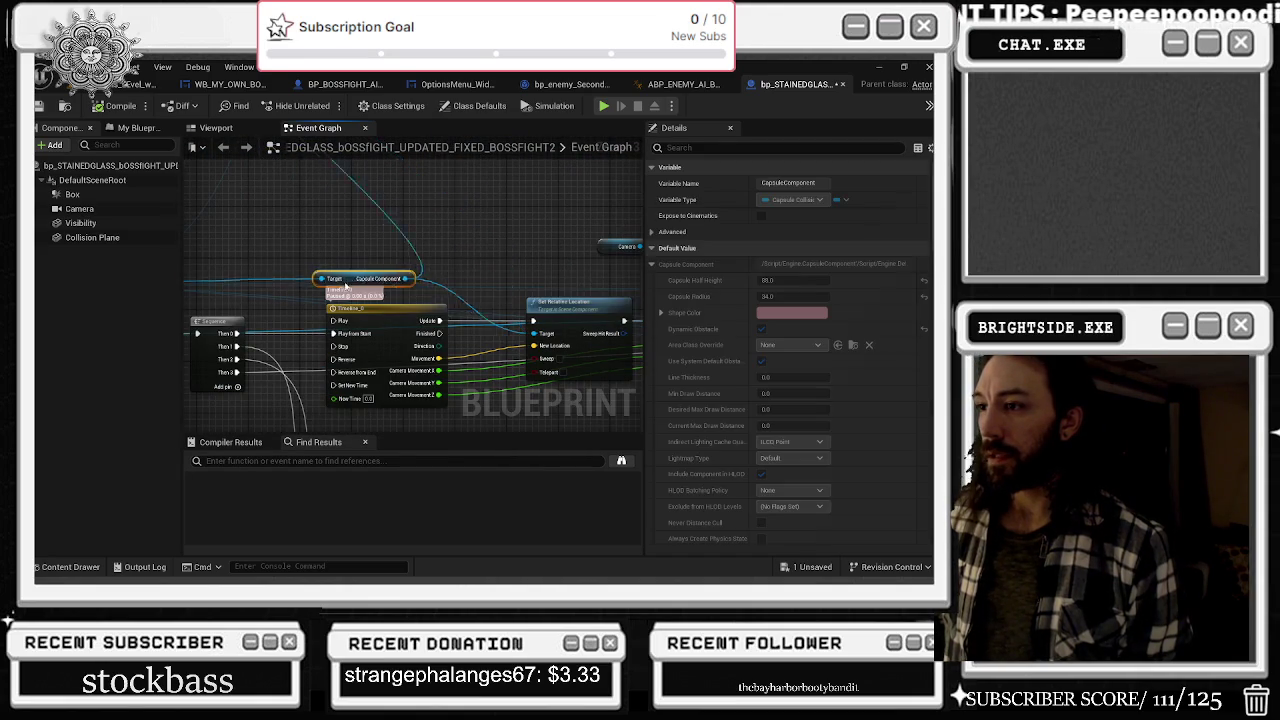
pyautogui.moveTo(601, 281); pyautogui.dragTo(442, 430)
pyautogui.moveTo(467, 294); pyautogui.dragTo(672, 318)
pyautogui.moveTo(457, 251)
pyautogui.mouseDown()
pyautogui.moveTo(489, 266)
pyautogui.moveTo(430, 244)
pyautogui.moveTo(390, 248)
pyautogui.moveTo(415, 247)
pyautogui.mouseUp()
pyautogui.moveTo(593, 343); pyautogui.dragTo(529, 355)
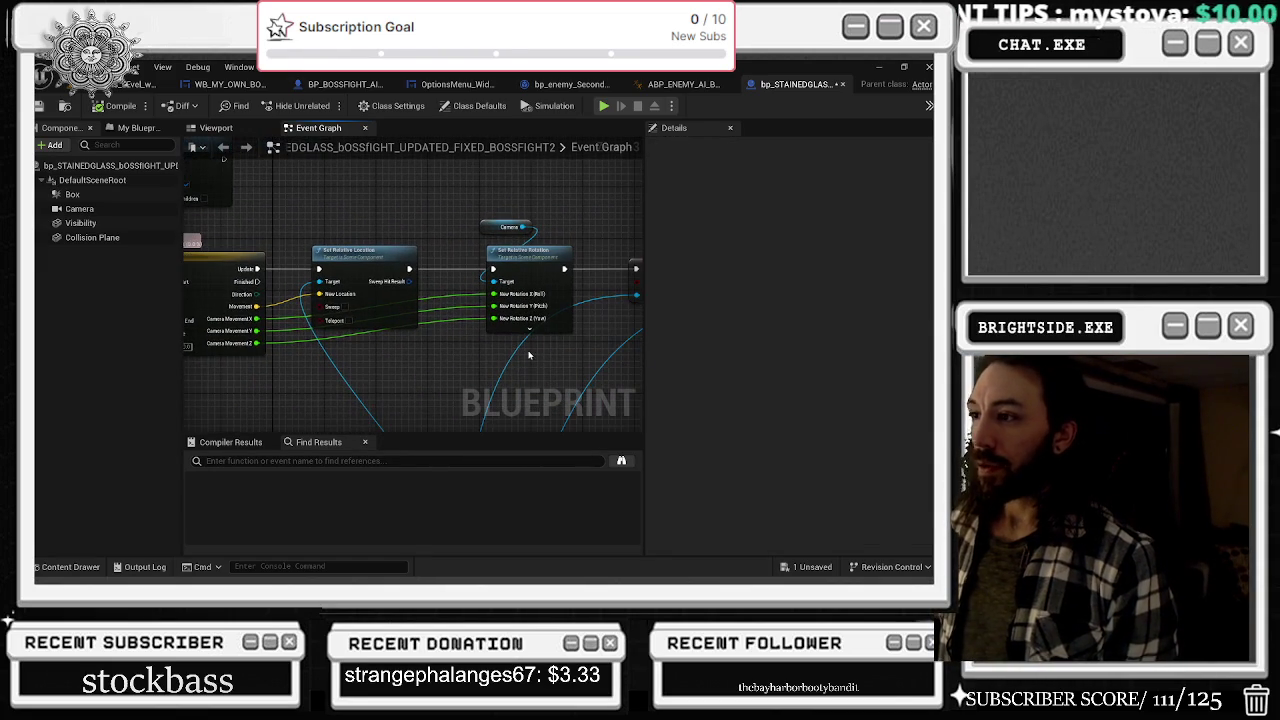
pyautogui.moveTo(296, 313); pyautogui.dragTo(346, 313)
pyautogui.click(290, 300)
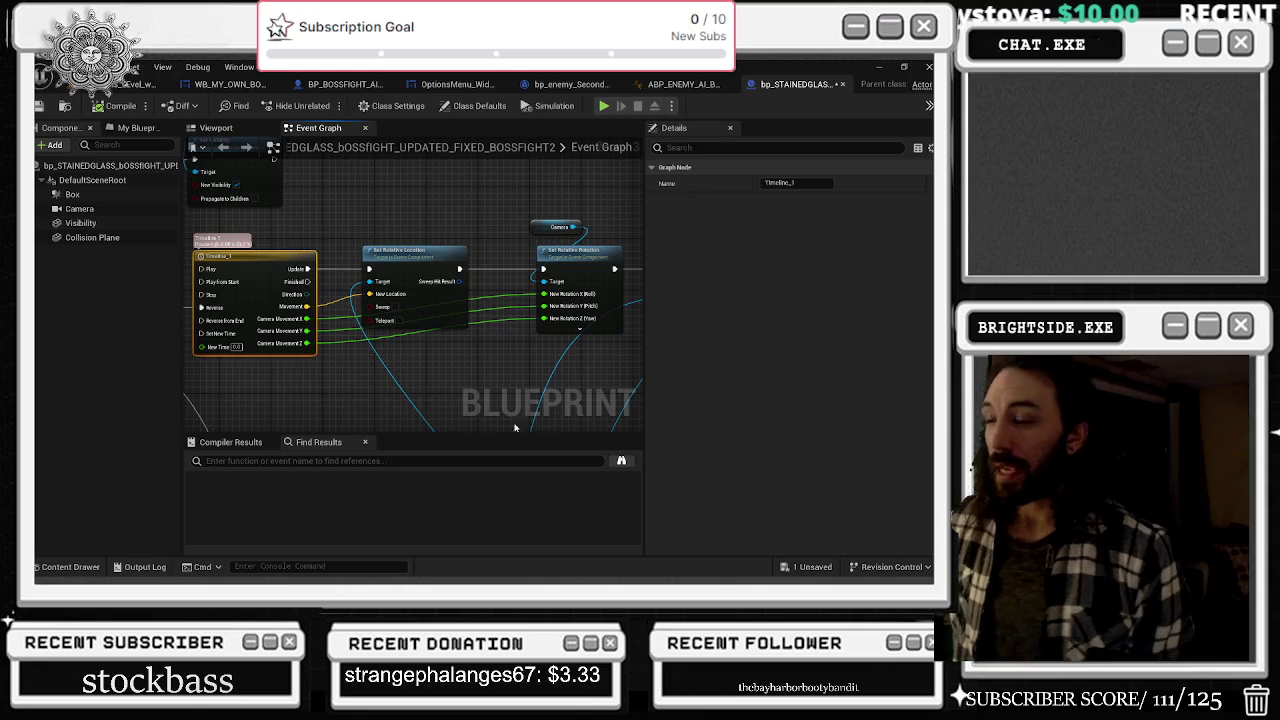
pyautogui.moveTo(527, 237); pyautogui.dragTo(523, 227)
pyautogui.click(545, 227)
# - Save the stained-glass Blueprint and return to the level editor
pyautogui.click(40, 105)
pyautogui.scroll(-1, 323, 271)
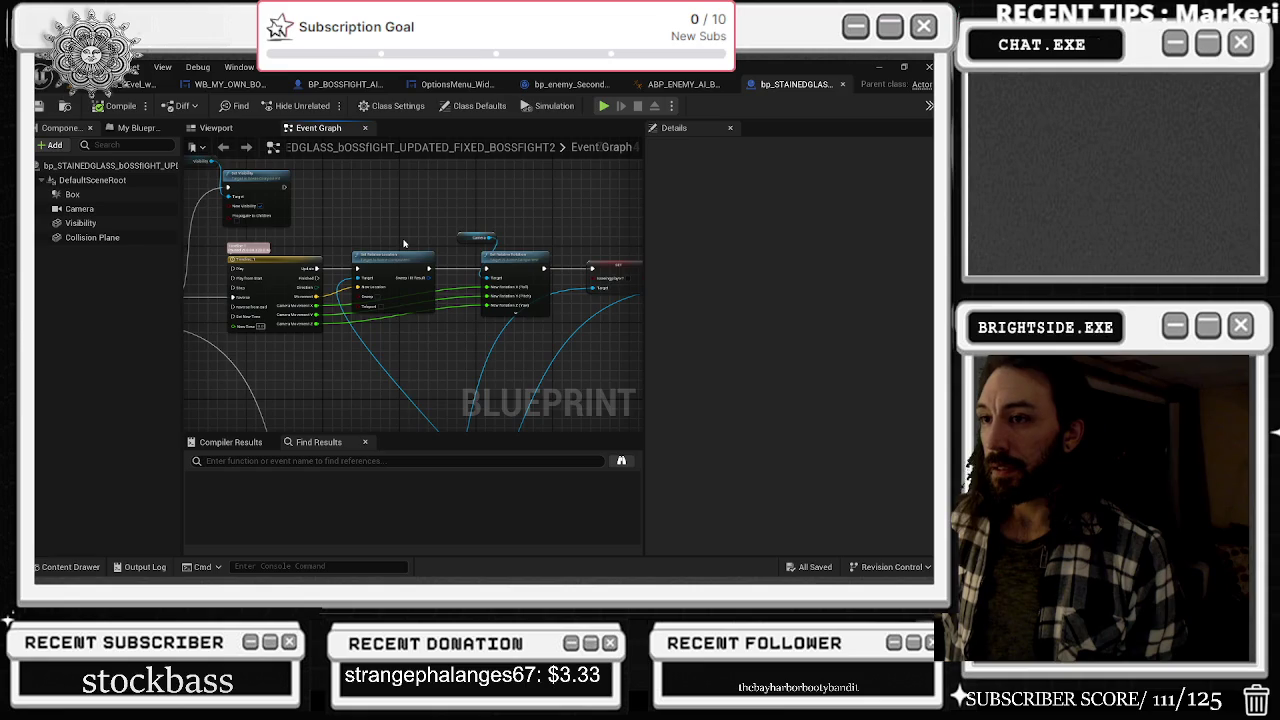
pyautogui.click(125, 86)
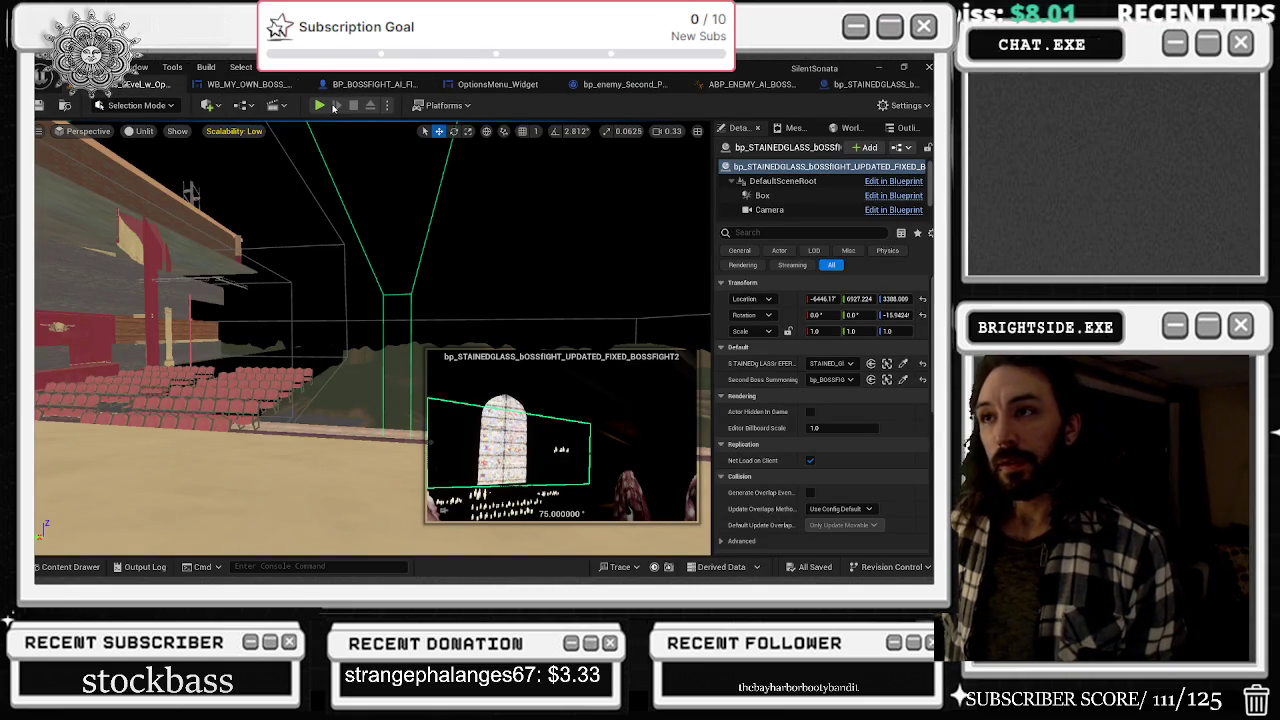
# - Play the level in the editor to test the levitating boss fight, then stop the session
pyautogui.click(319, 106)
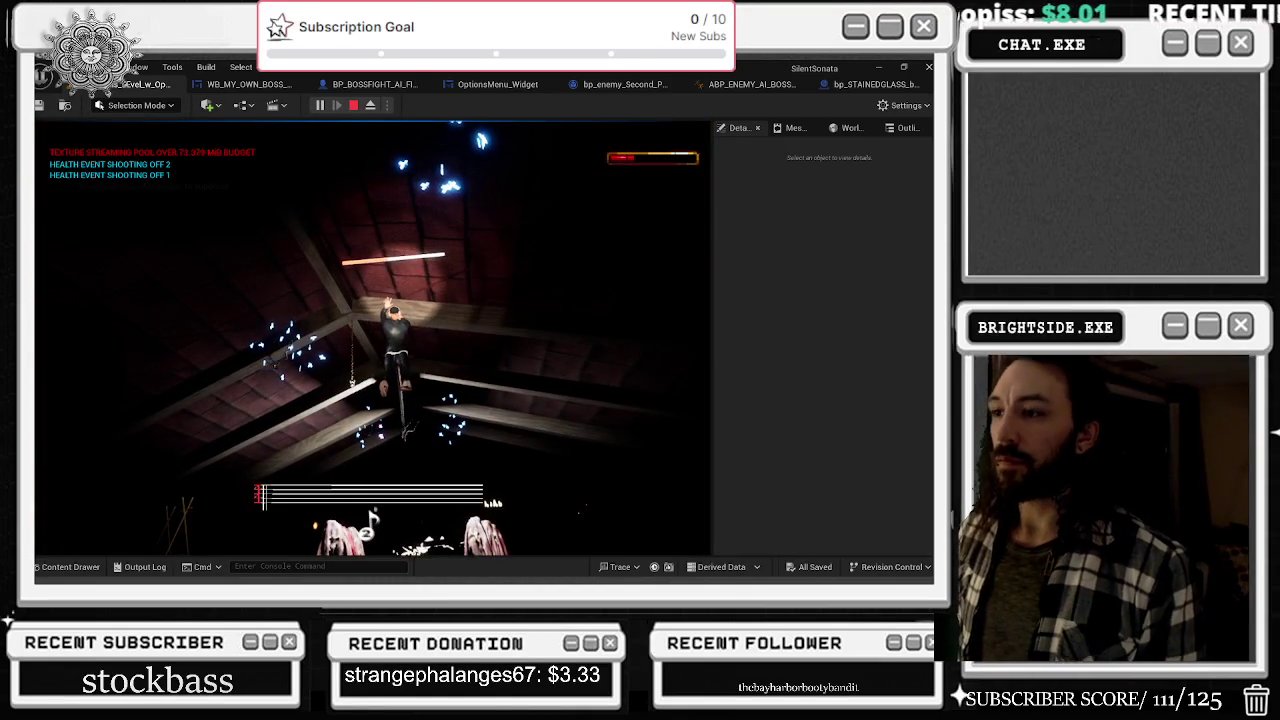
pyautogui.press('Escape')
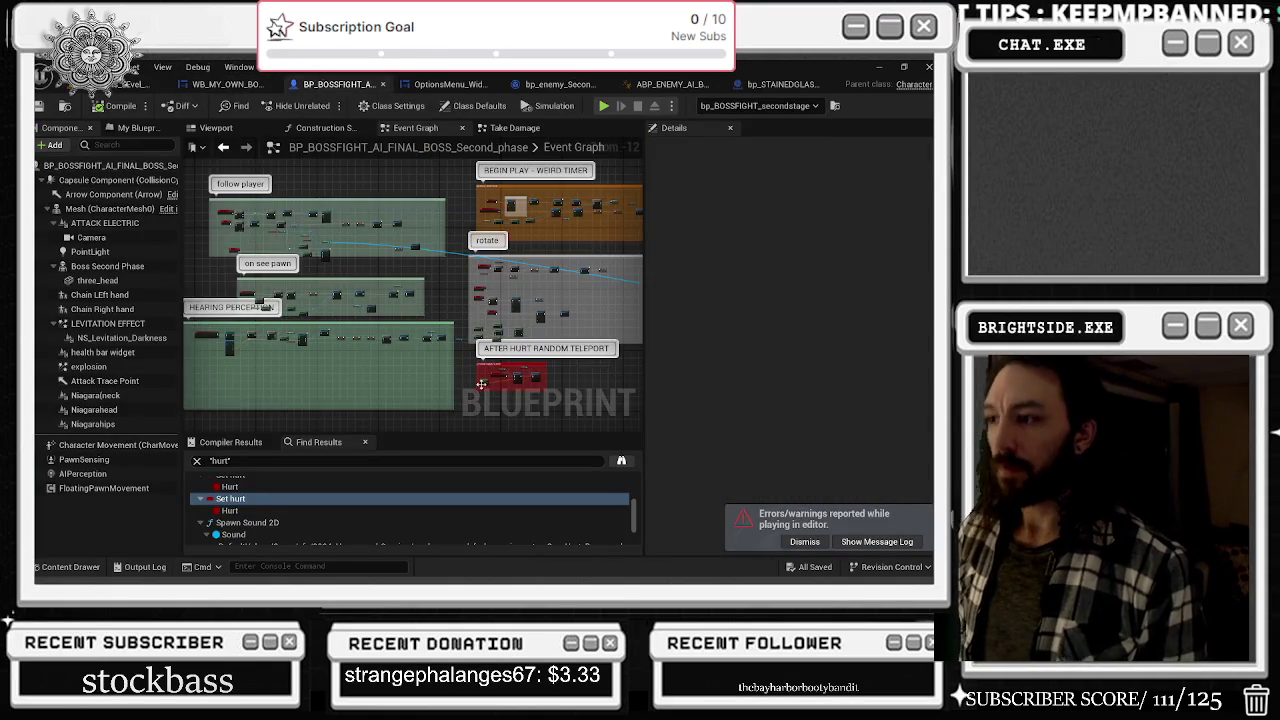
# - Shift the Capsule Component, LEVITATION EFFECT and teleport nodes right to make room
pyautogui.scroll(10, 481, 384)
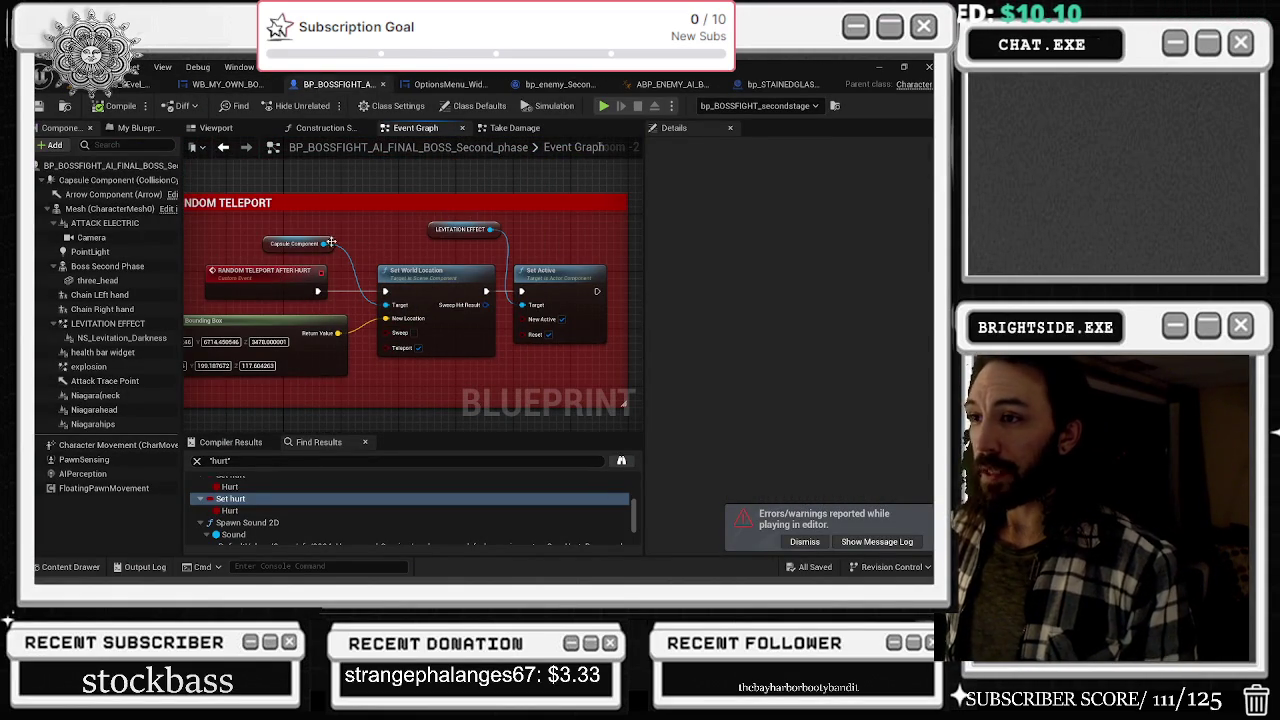
pyautogui.click(308, 245)
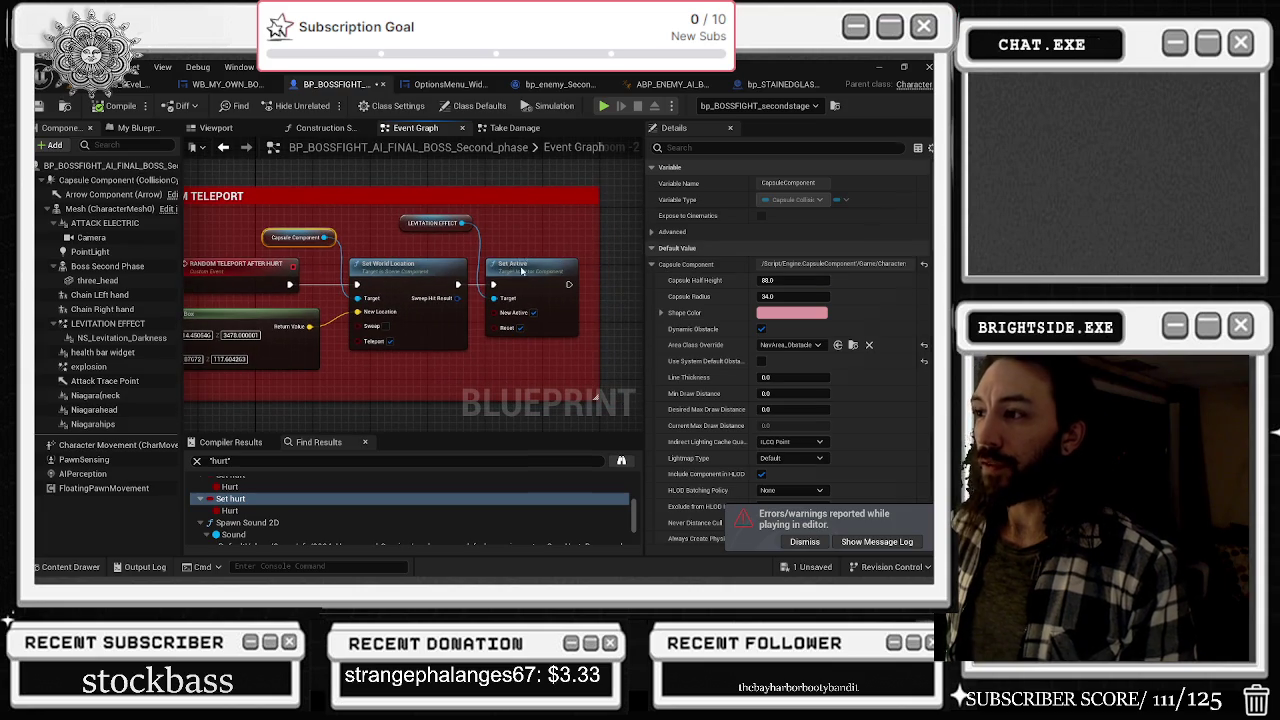
pyautogui.click(440, 227)
pyautogui.moveTo(489, 229); pyautogui.dragTo(552, 230)
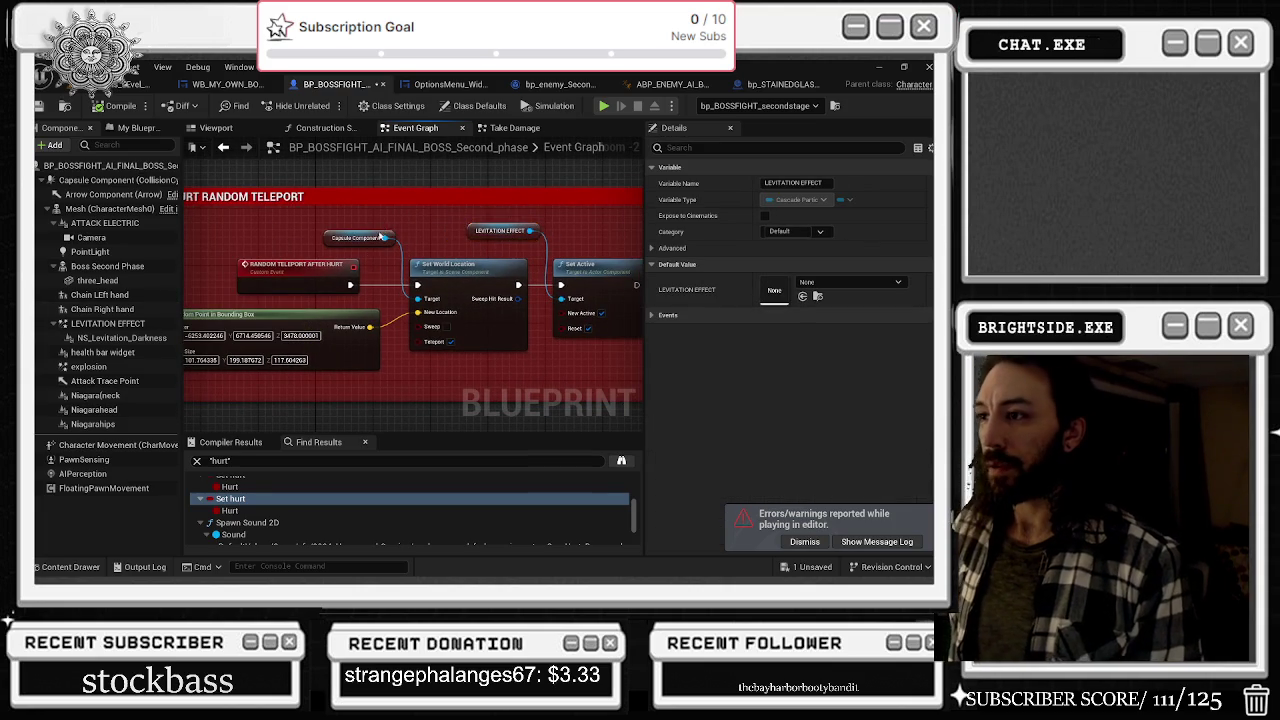
pyautogui.moveTo(446, 274); pyautogui.dragTo(556, 274)
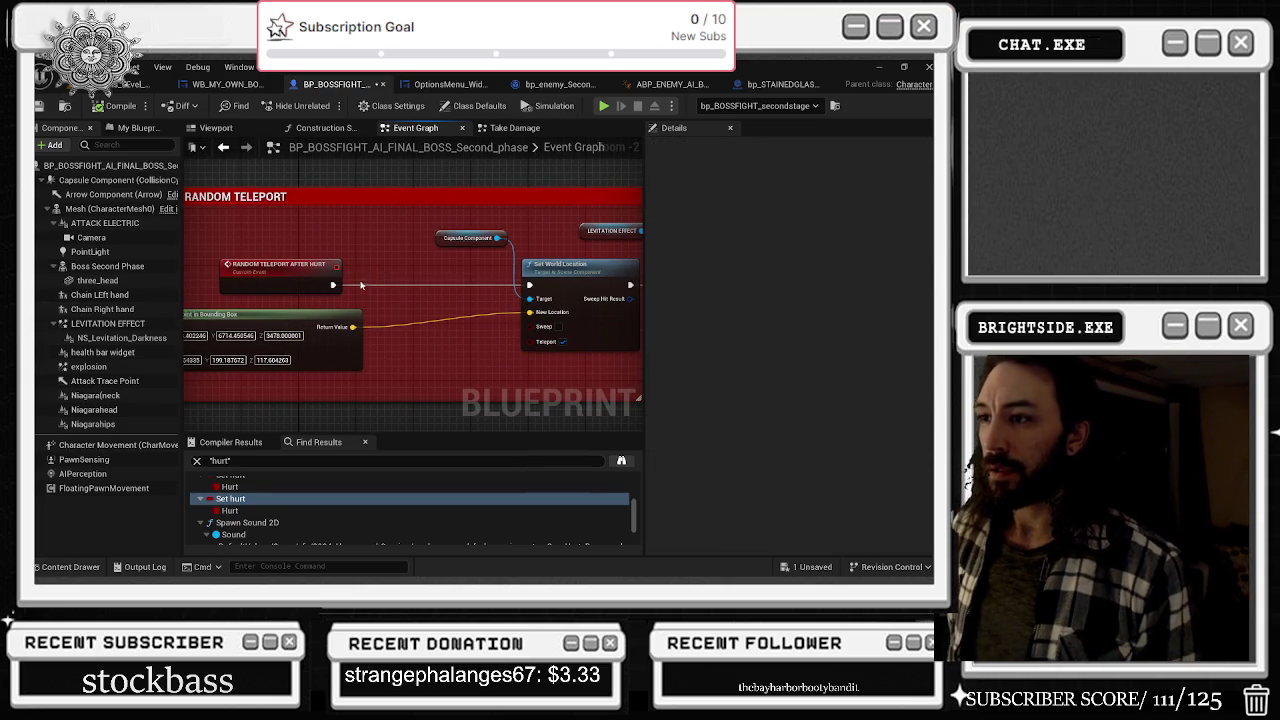
# - Insert a Sequence node after the teleport custom event and check the boss in the Viewport
pyautogui.click(368, 272)
pyautogui.moveTo(415, 285)
pyautogui.mouseDown()
pyautogui.moveTo(364, 291)
pyautogui.moveTo(560, 296)
pyautogui.moveTo(484, 288)
pyautogui.mouseUp()
pyautogui.click(368, 286)
pyautogui.click(368, 285)
pyautogui.moveTo(368, 285); pyautogui.dragTo(333, 285)
pyautogui.scroll(-2, 493, 268)
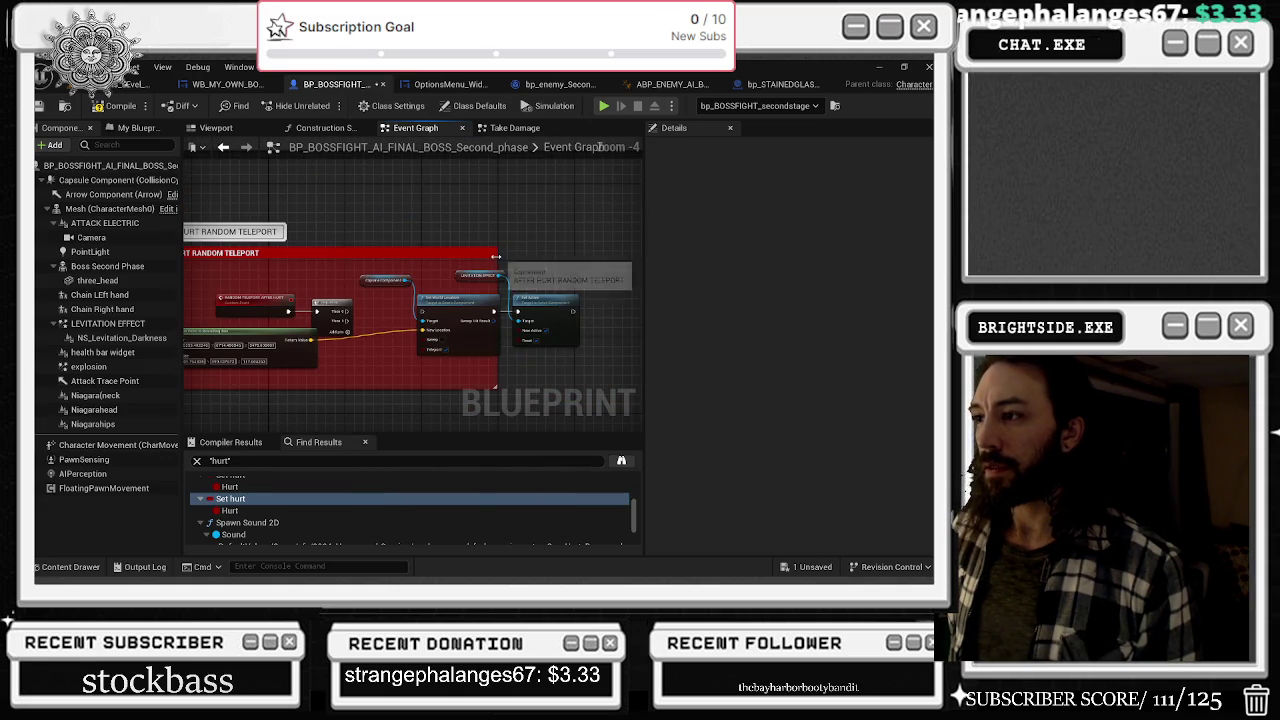
pyautogui.moveTo(483, 272); pyautogui.dragTo(550, 283)
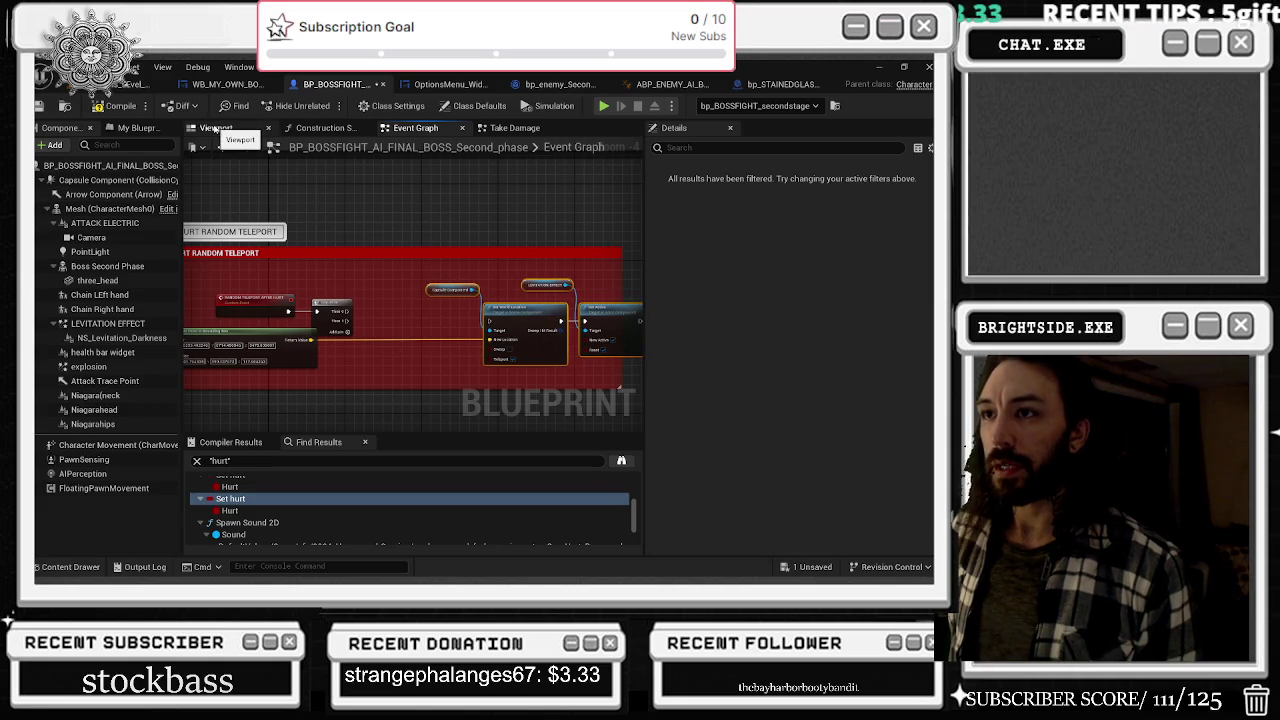
pyautogui.click(214, 128)
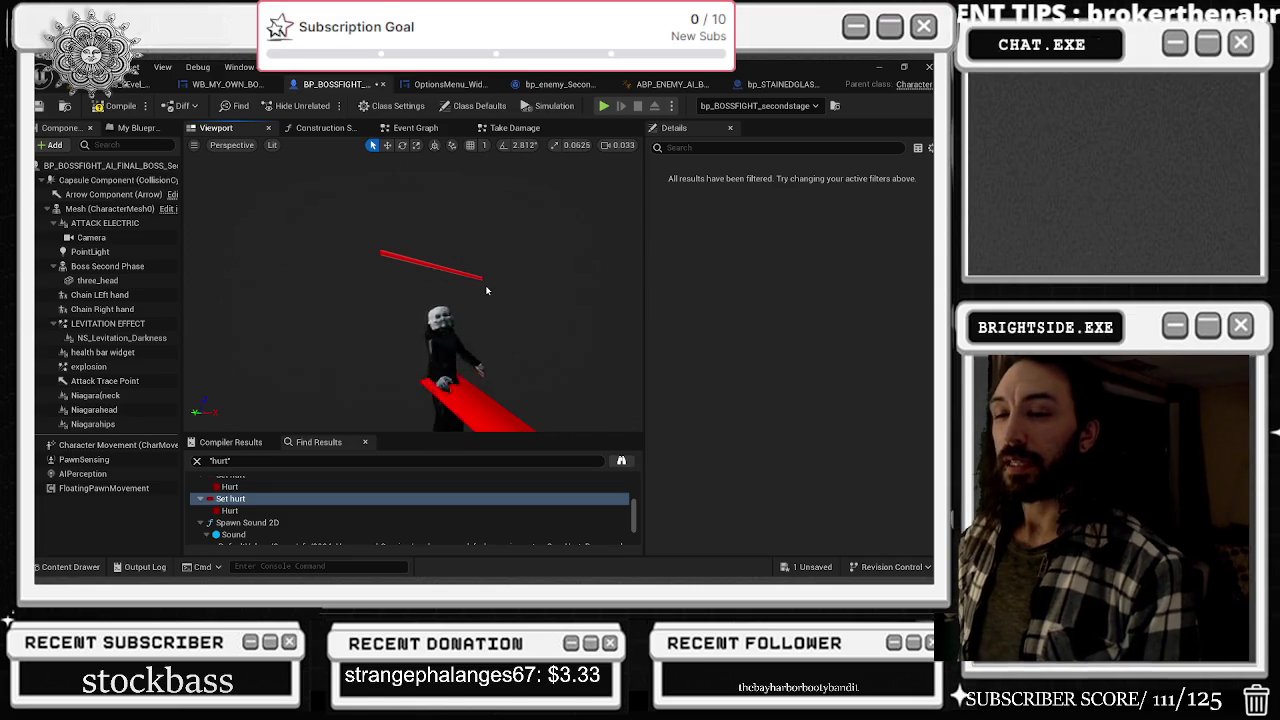
pyautogui.click(433, 130)
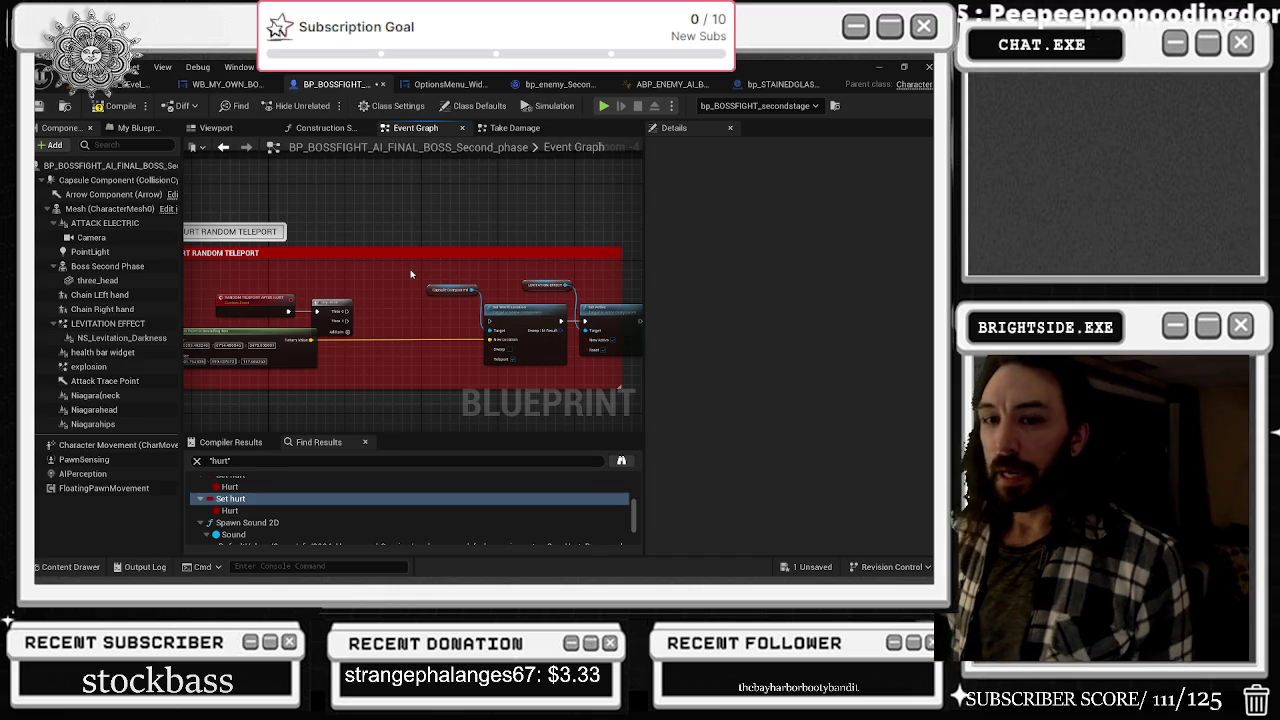
# - Add a capsule Set Hidden in Game node wired from the Sequence's Then 0
pyautogui.moveTo(110, 180)
pyautogui.mouseDown()
pyautogui.moveTo(385, 290)
pyautogui.moveTo(389, 303)
pyautogui.mouseUp()
pyautogui.write('SET ACTOR')
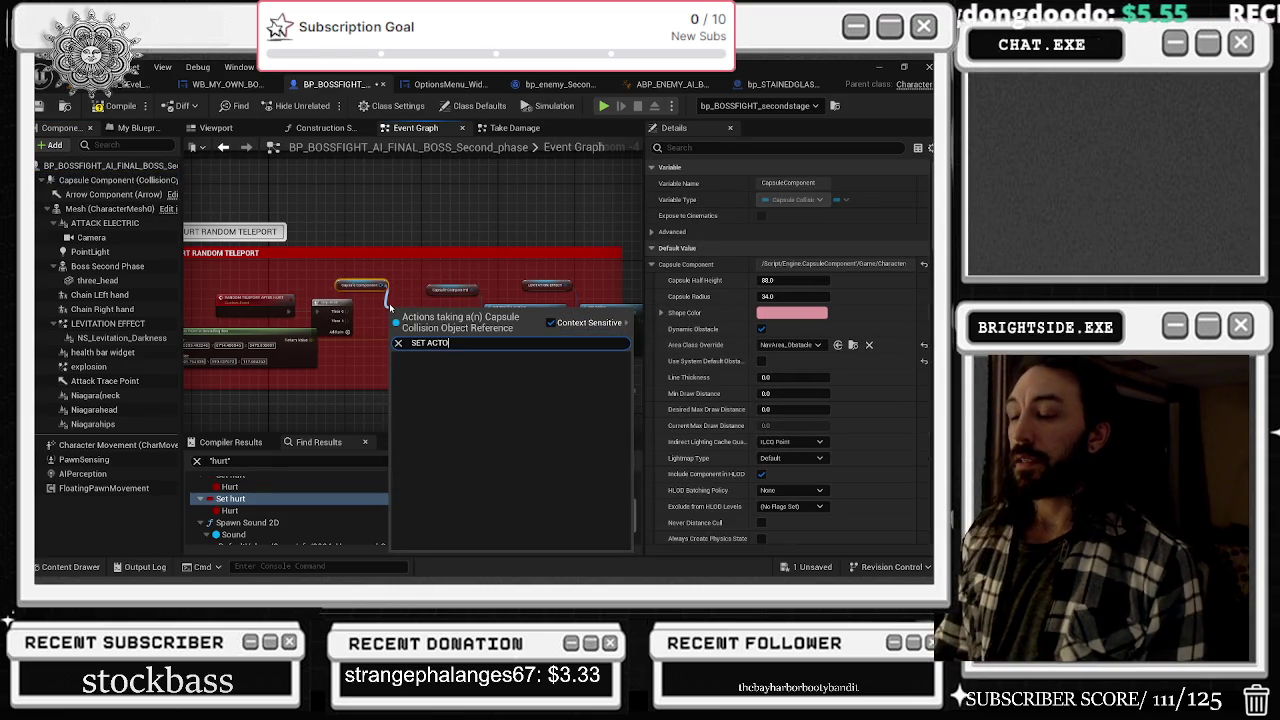
pyautogui.press('BackSpace')
pyautogui.press('BackSpace')
pyautogui.press('BackSpace')
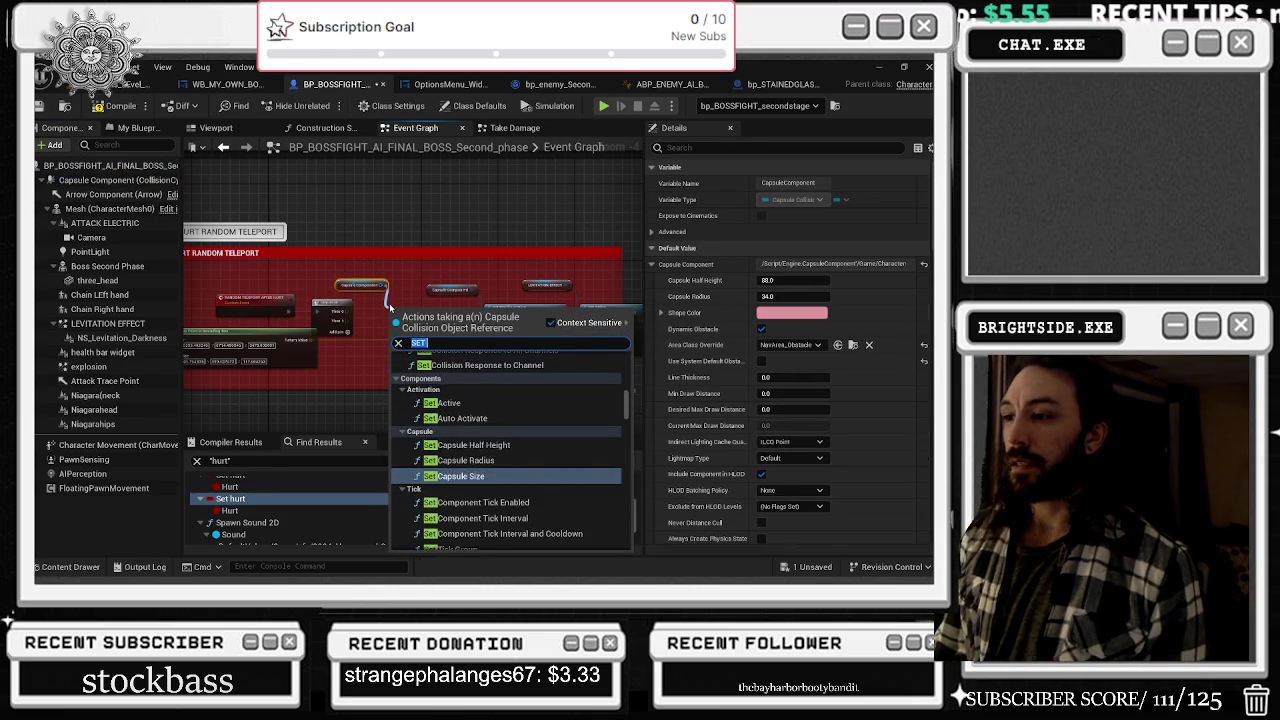
pyautogui.write('HIDD')
pyautogui.click(455, 370)
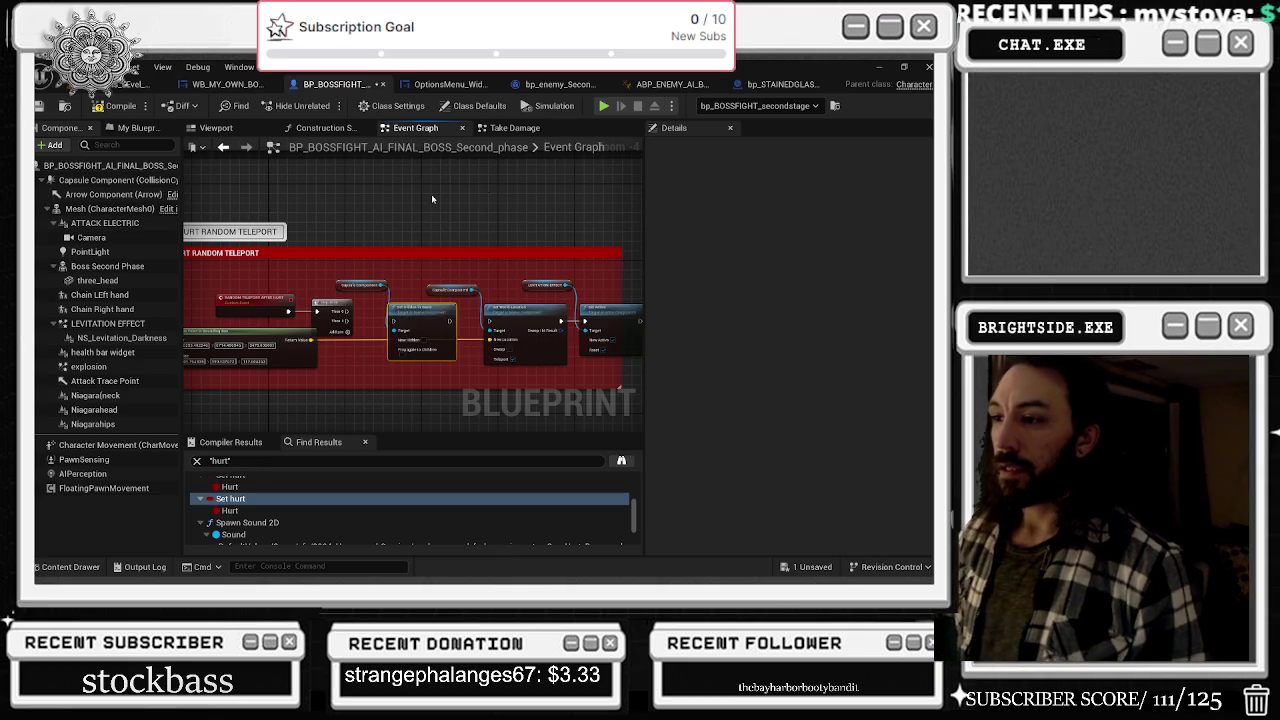
pyautogui.scroll(2, 457, 369)
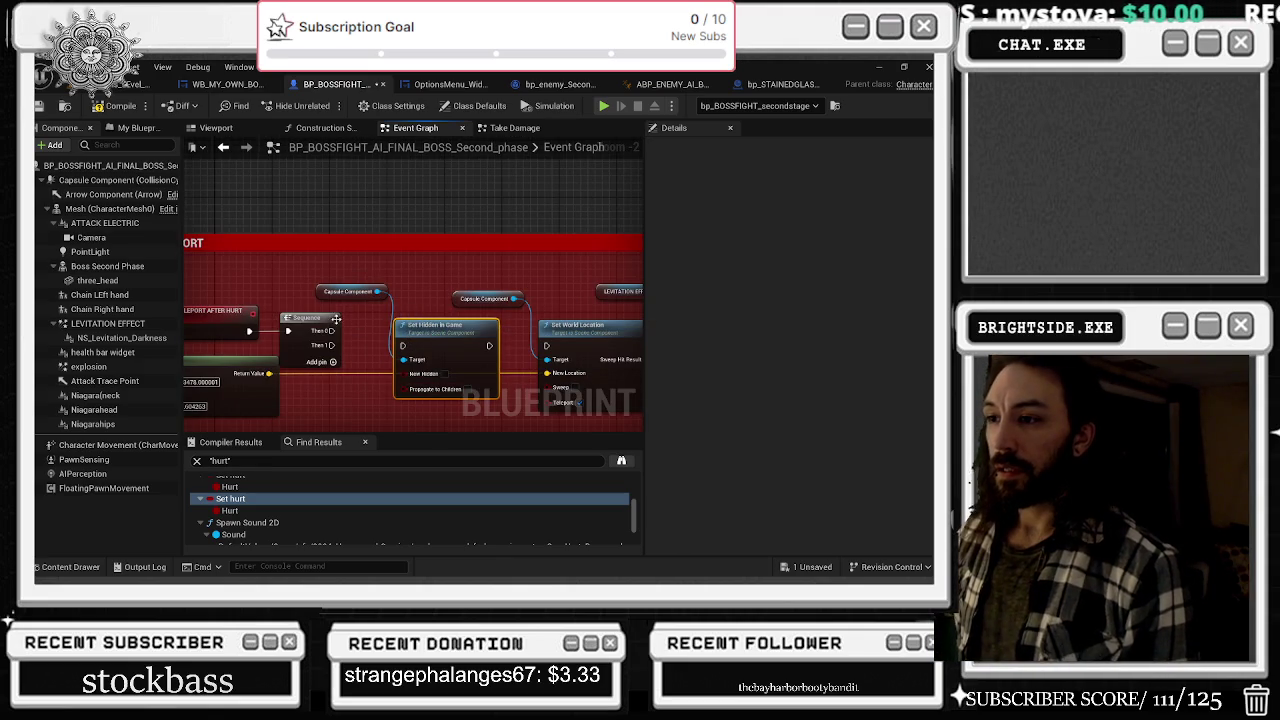
pyautogui.moveTo(332, 330)
pyautogui.mouseDown()
pyautogui.moveTo(400, 347)
pyautogui.moveTo(397, 311)
pyautogui.moveTo(546, 345)
pyautogui.mouseUp()
pyautogui.click(574, 308)
pyautogui.scroll(-2, 574, 308)
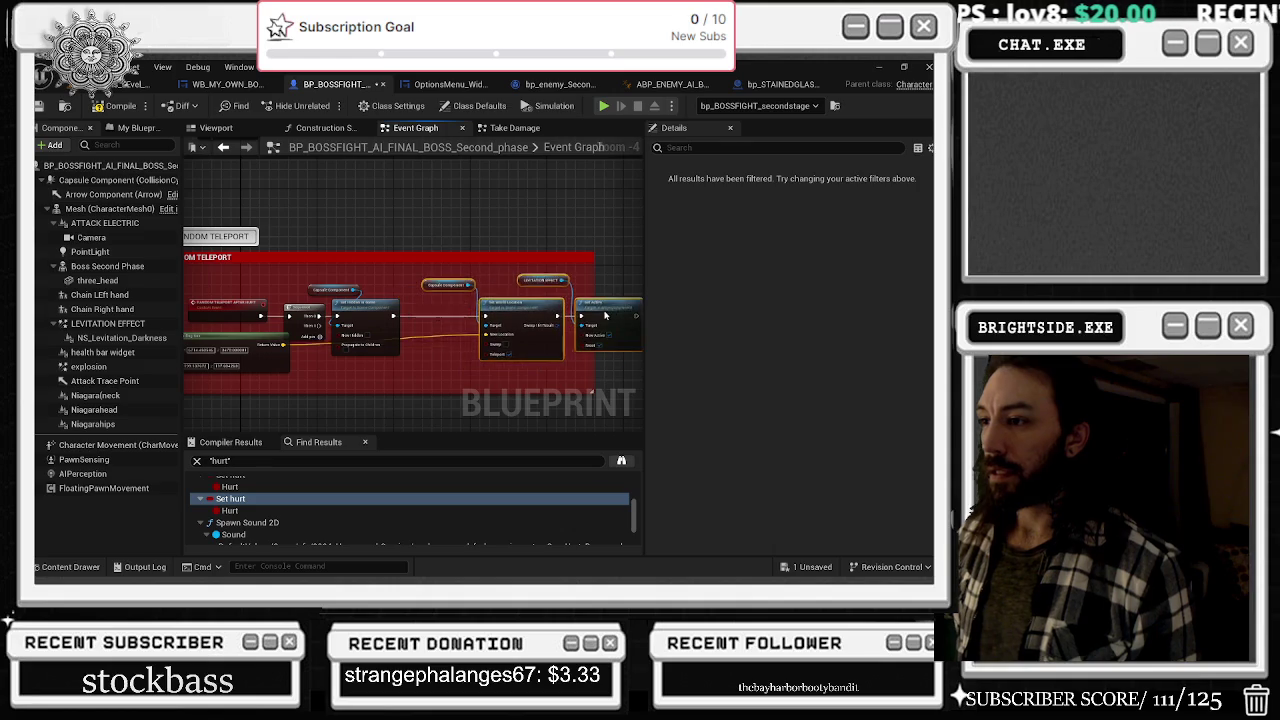
pyautogui.scroll(1, 450, 333)
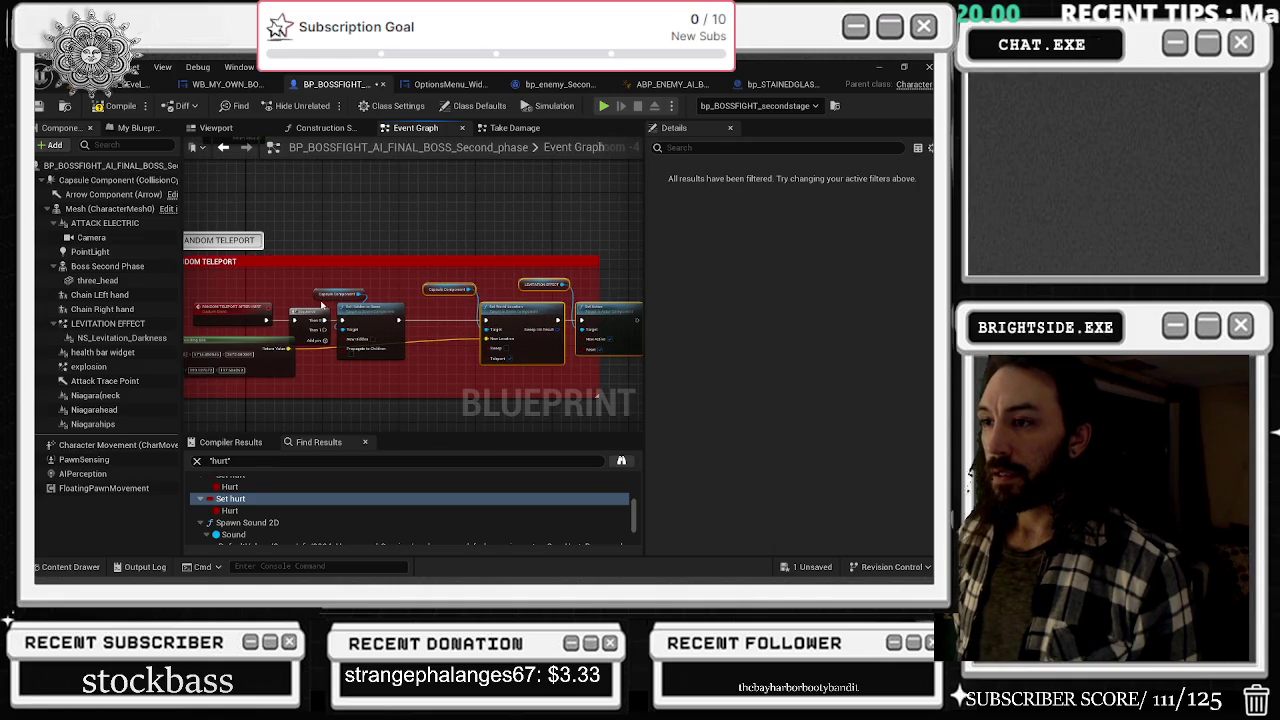
pyautogui.scroll(2, 423, 340)
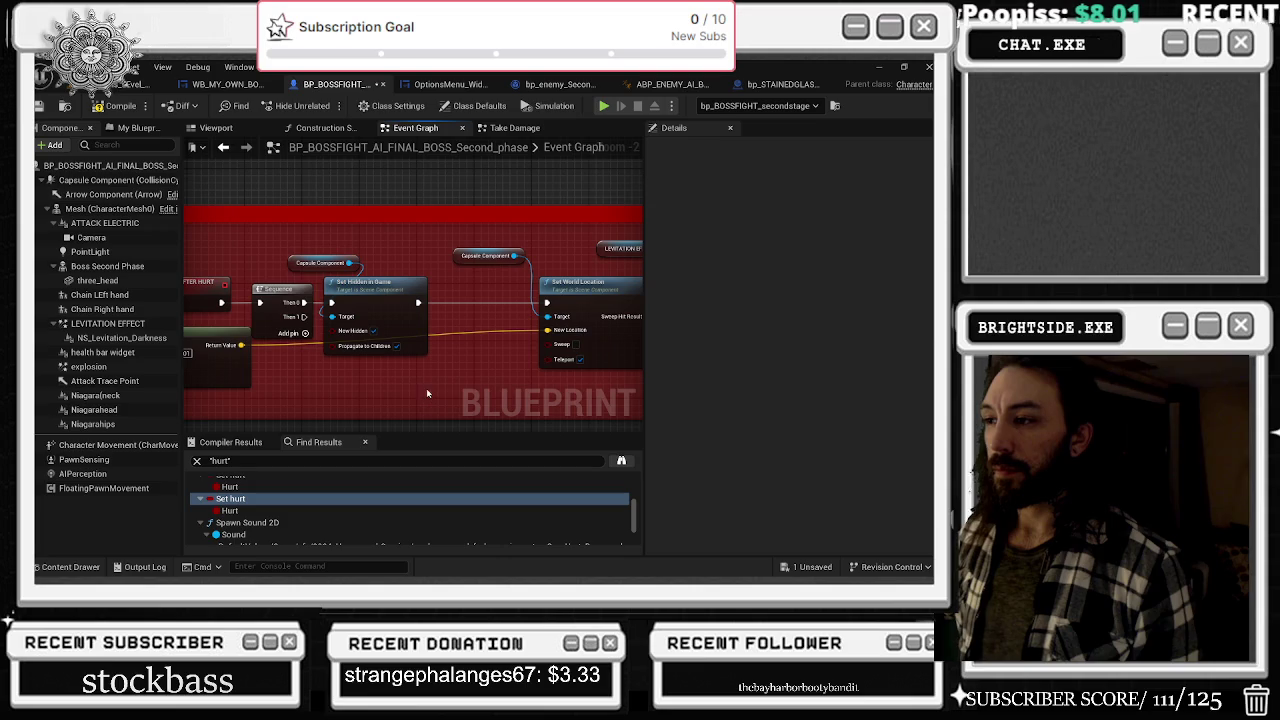
pyautogui.scroll(-2, 410, 394)
# - Add a 1.0 s Delay after Set Active that triggers a second capsule Set Hidden in Game
pyautogui.rightClick(334, 340)
pyautogui.press('Escape')
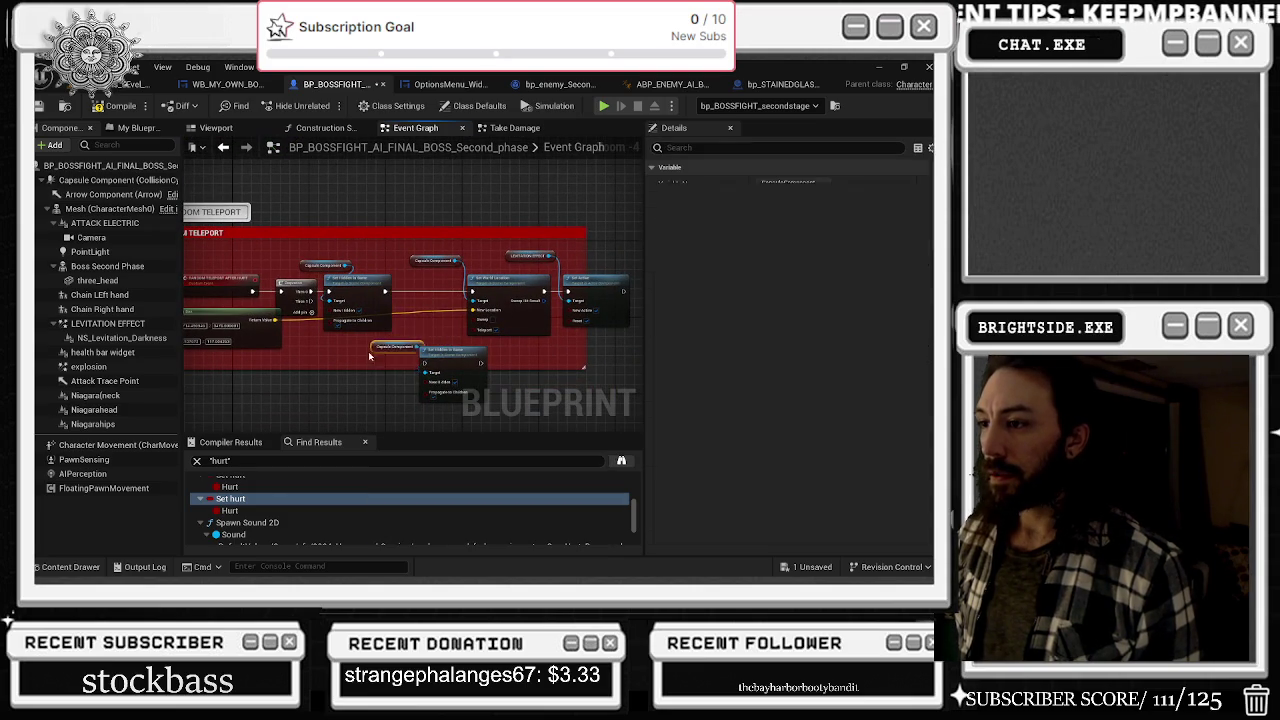
pyautogui.moveTo(469, 334); pyautogui.dragTo(382, 340)
pyautogui.moveTo(313, 360); pyautogui.dragTo(513, 364)
pyautogui.click(556, 292)
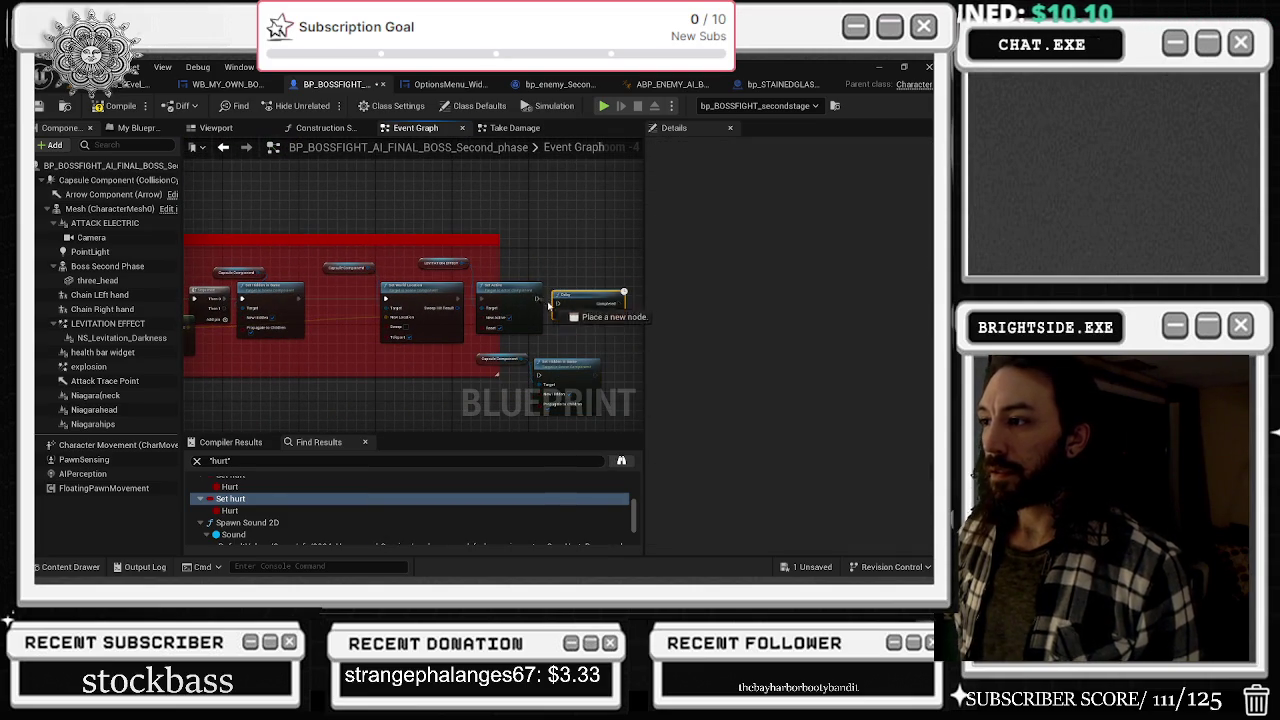
pyautogui.moveTo(538, 300); pyautogui.dragTo(577, 297)
pyautogui.press('Escape')
pyautogui.scroll(2, 576, 297)
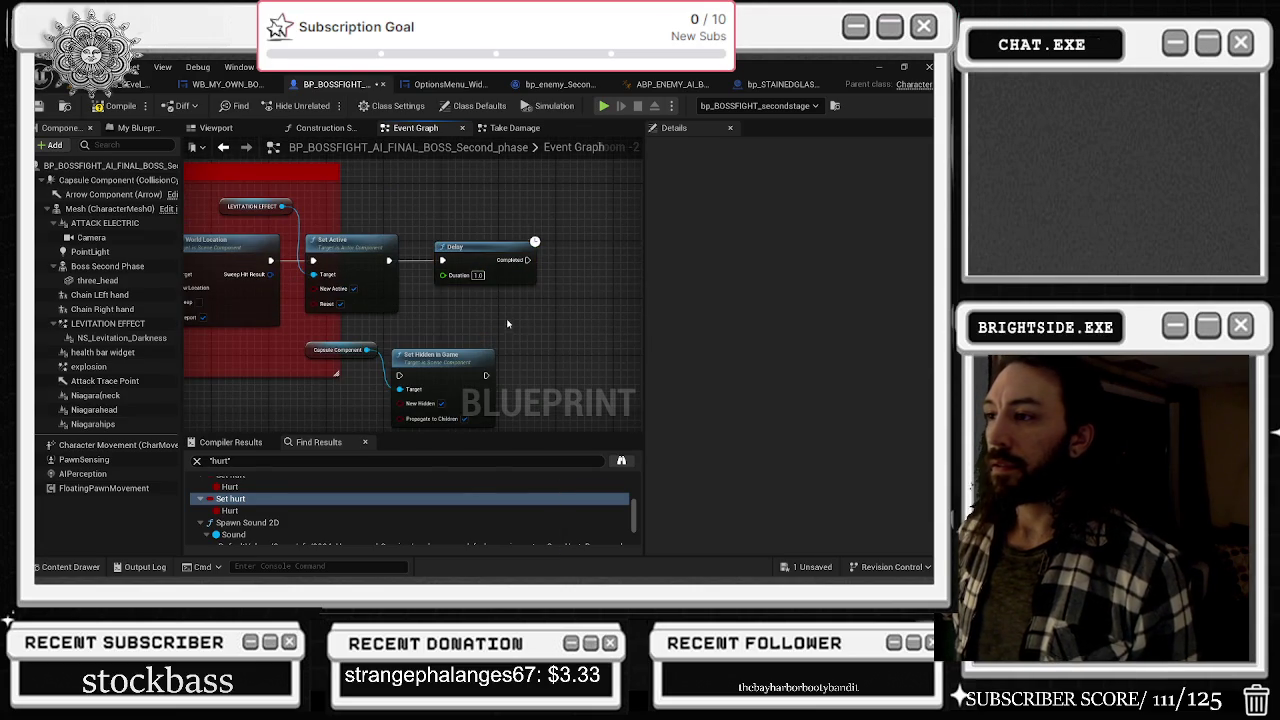
pyautogui.moveTo(362, 346); pyautogui.dragTo(573, 228)
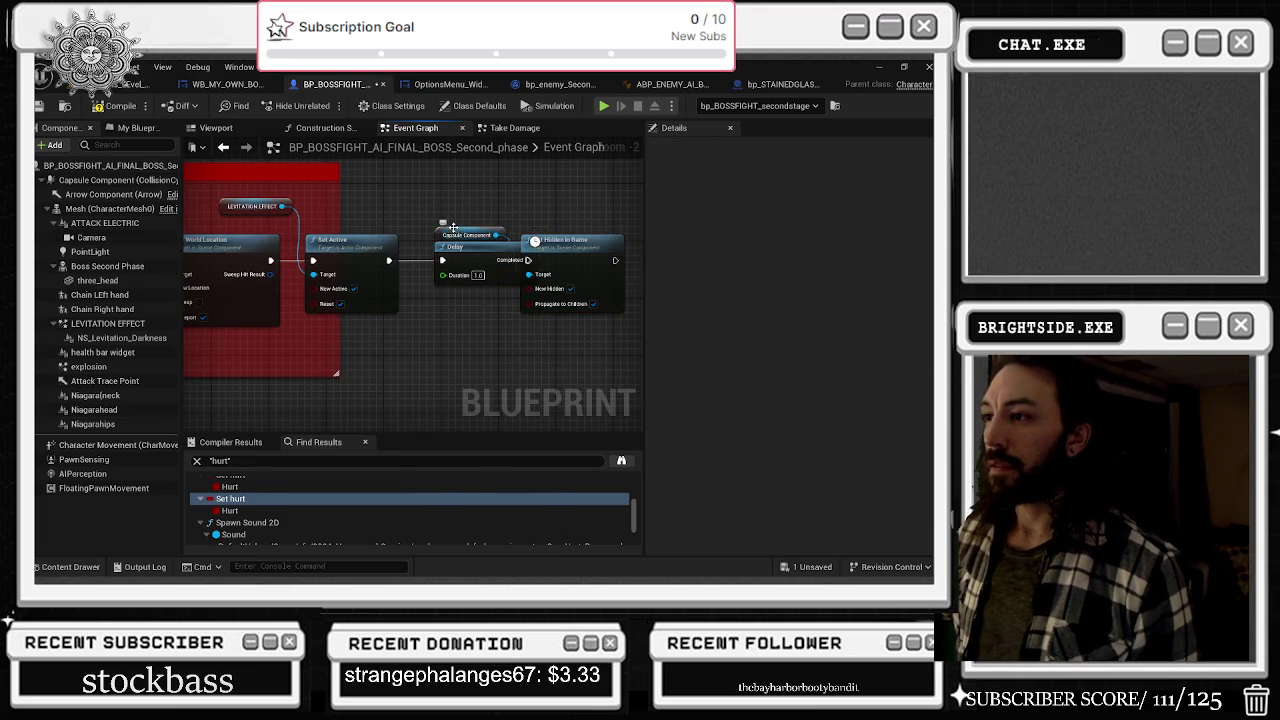
pyautogui.moveTo(453, 228); pyautogui.dragTo(446, 193)
pyautogui.moveTo(568, 250); pyautogui.dragTo(603, 250)
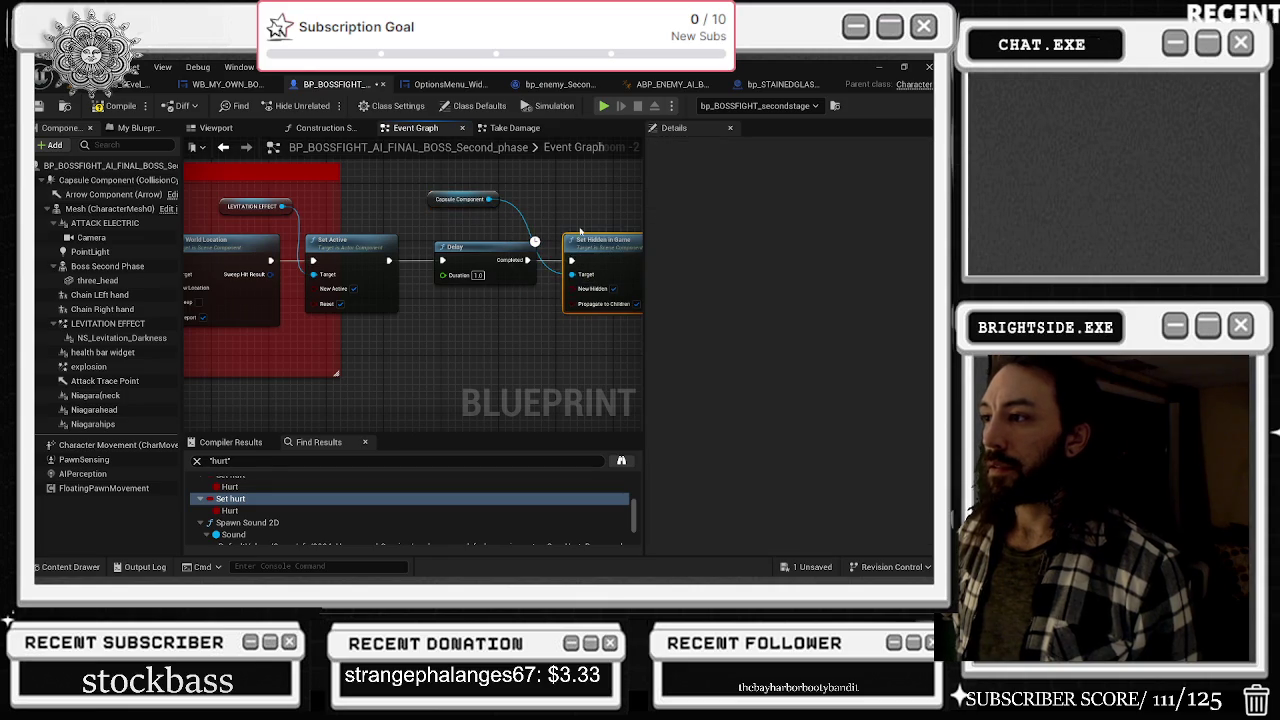
# - Move the node chain after LEVITATION EFFECT further right
pyautogui.click(260, 207)
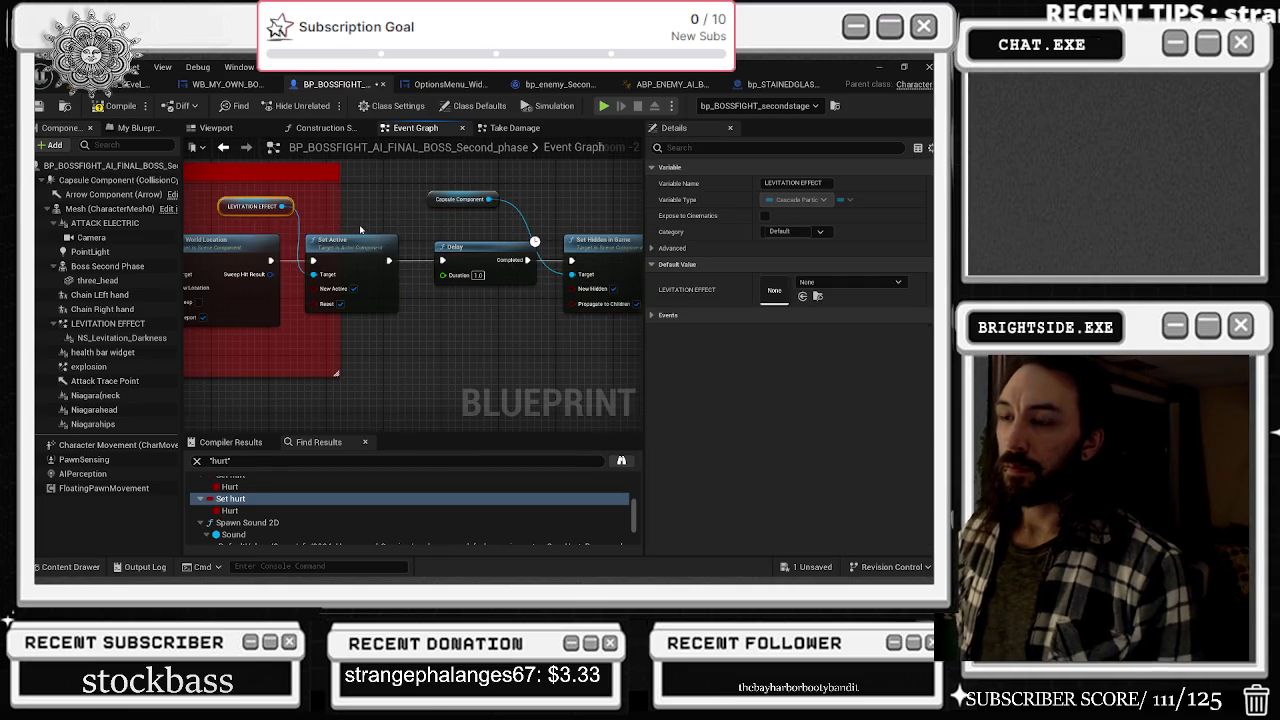
pyautogui.scroll(-2, 361, 230)
pyautogui.moveTo(322, 300); pyautogui.dragTo(575, 200)
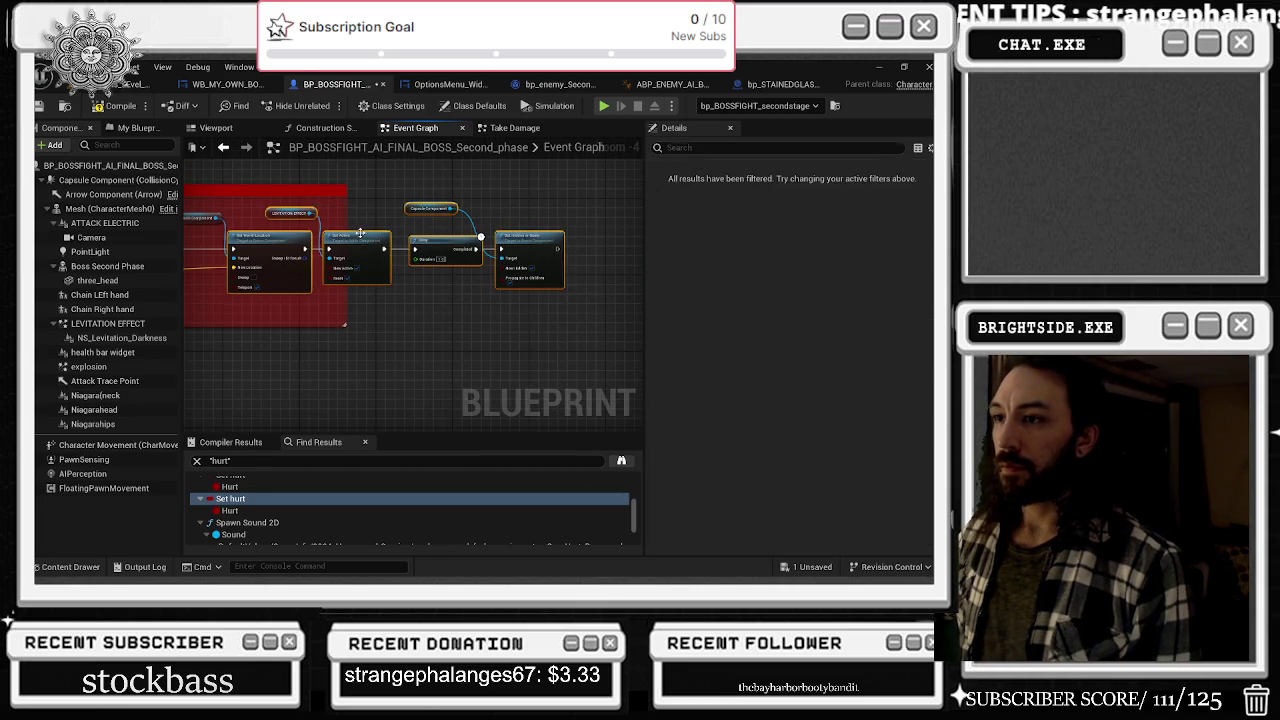
pyautogui.moveTo(408, 252); pyautogui.dragTo(533, 252)
pyautogui.click(108, 323)
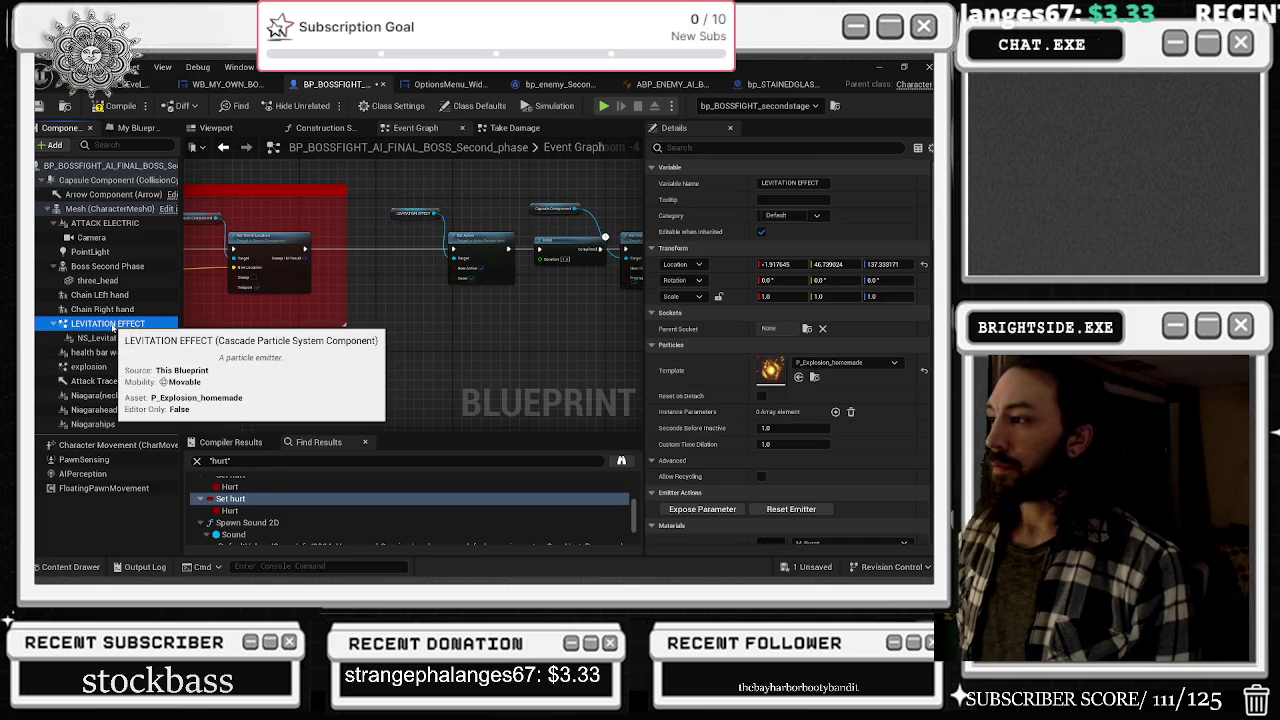
# - Find all references to LEVITATION EFFECT by name in the Blueprint
pyautogui.rightClick(112, 326)
pyautogui.moveTo(180, 350)
pyautogui.click(290, 368)
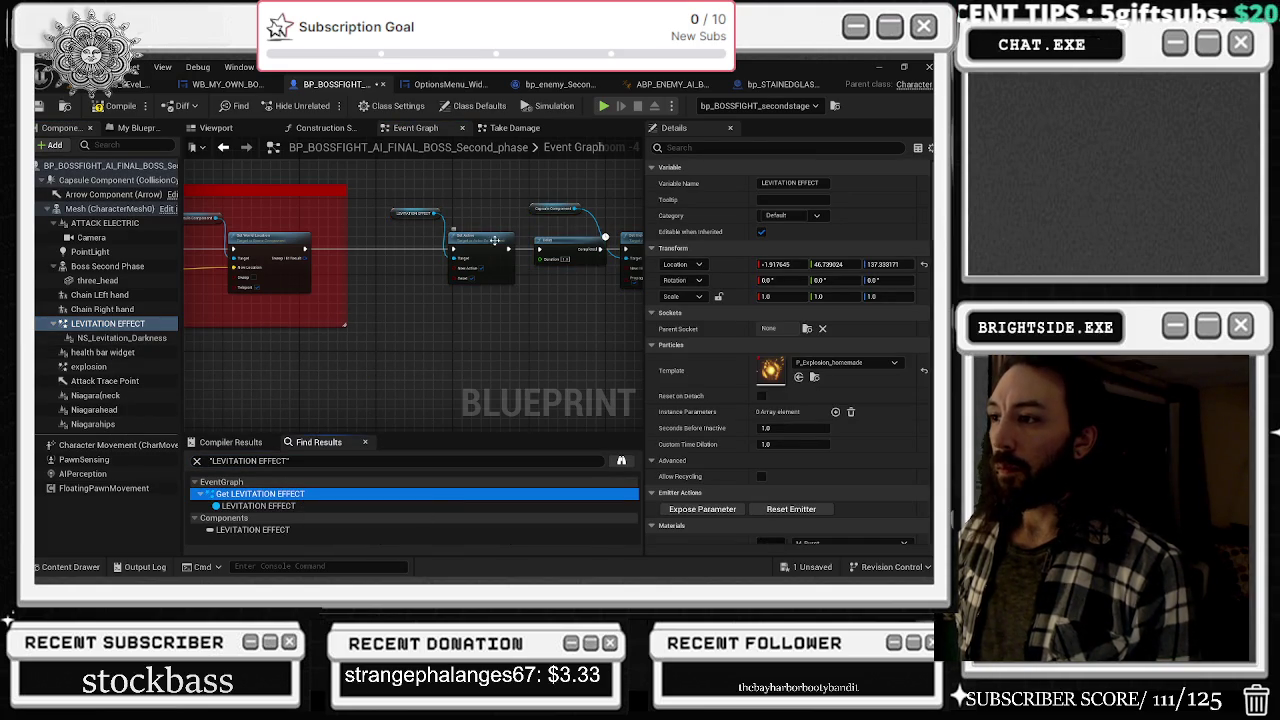
pyautogui.scroll(-5, 848, 355)
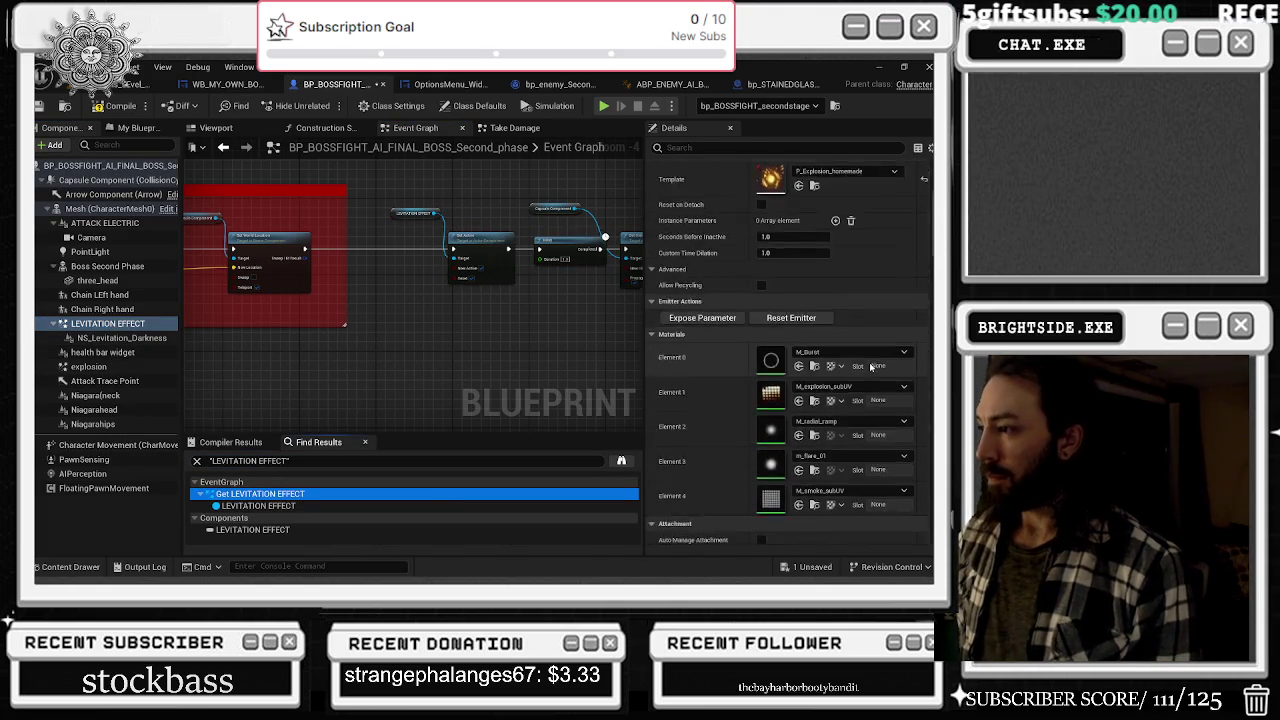
pyautogui.scroll(-8, 876, 372)
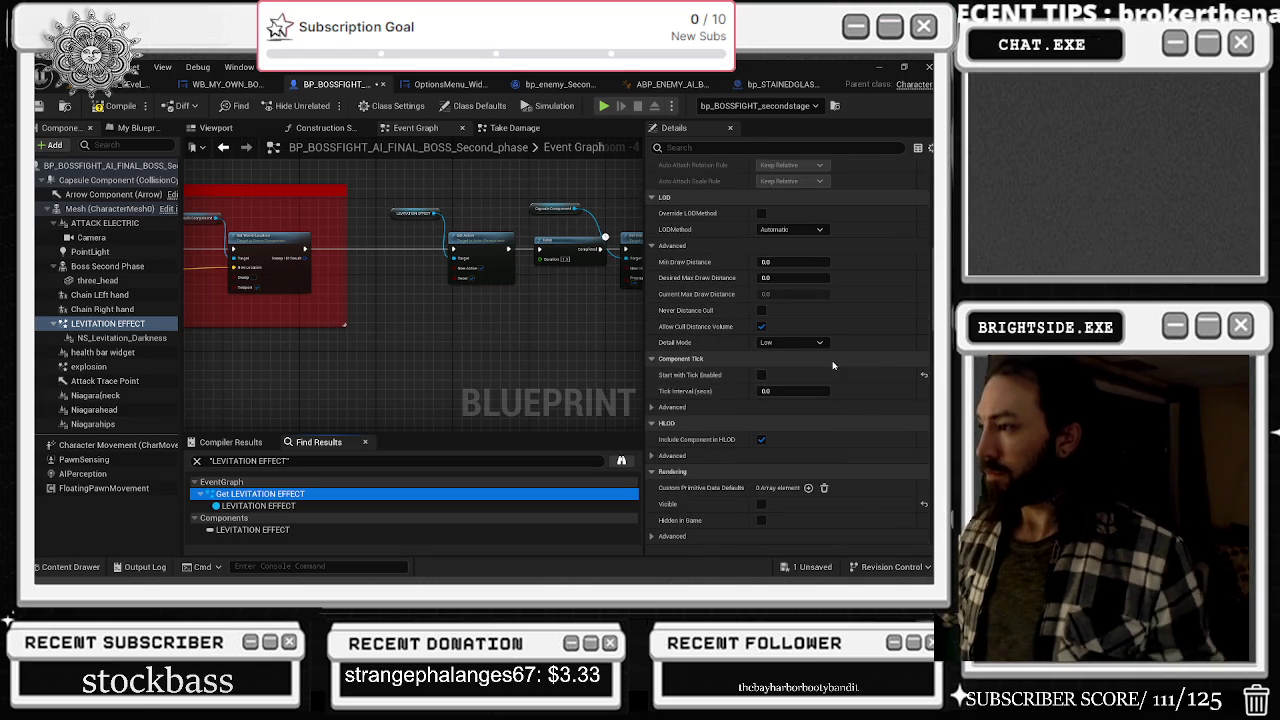
# - Browse NS_Levitation_Darkness details from Desired Max Draw Distance back up to Activation, typing 'ART'
pyautogui.click(100, 340)
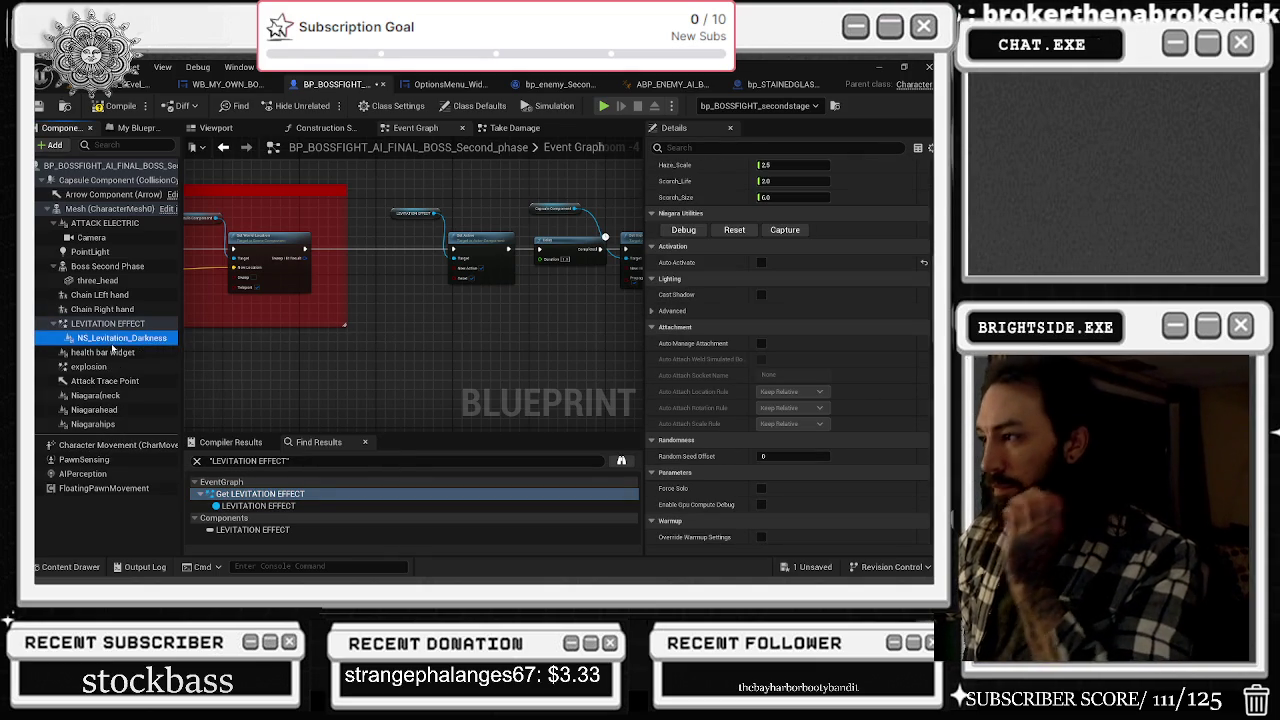
pyautogui.scroll(3, 884, 421)
pyautogui.scroll(6, 884, 421)
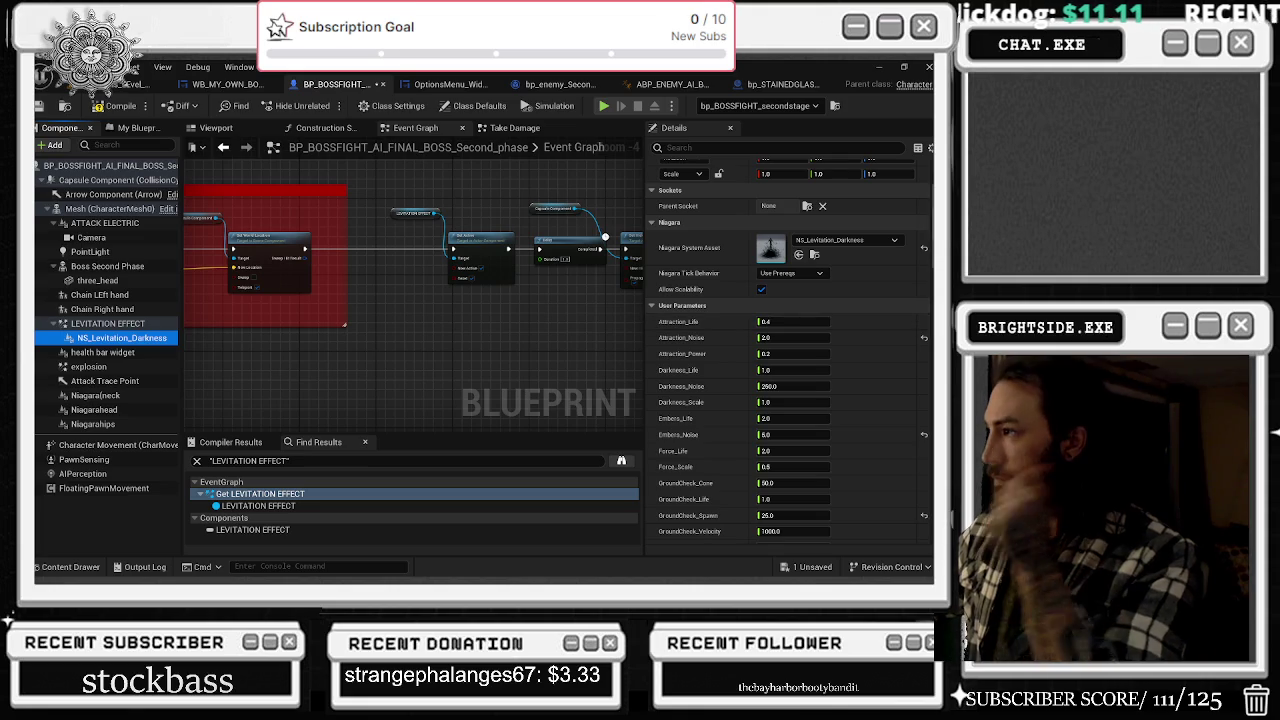
pyautogui.scroll(-8, 904, 352)
pyautogui.scroll(-10, 787, 355)
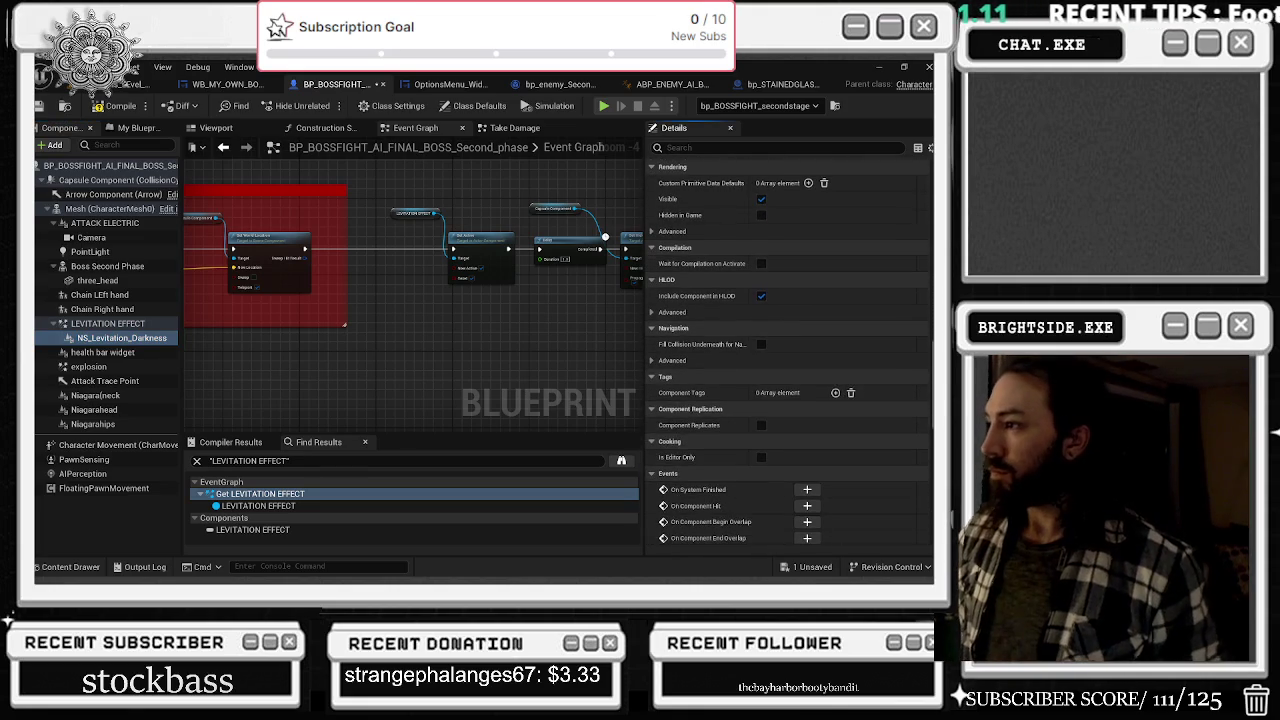
pyautogui.scroll(-3, 787, 356)
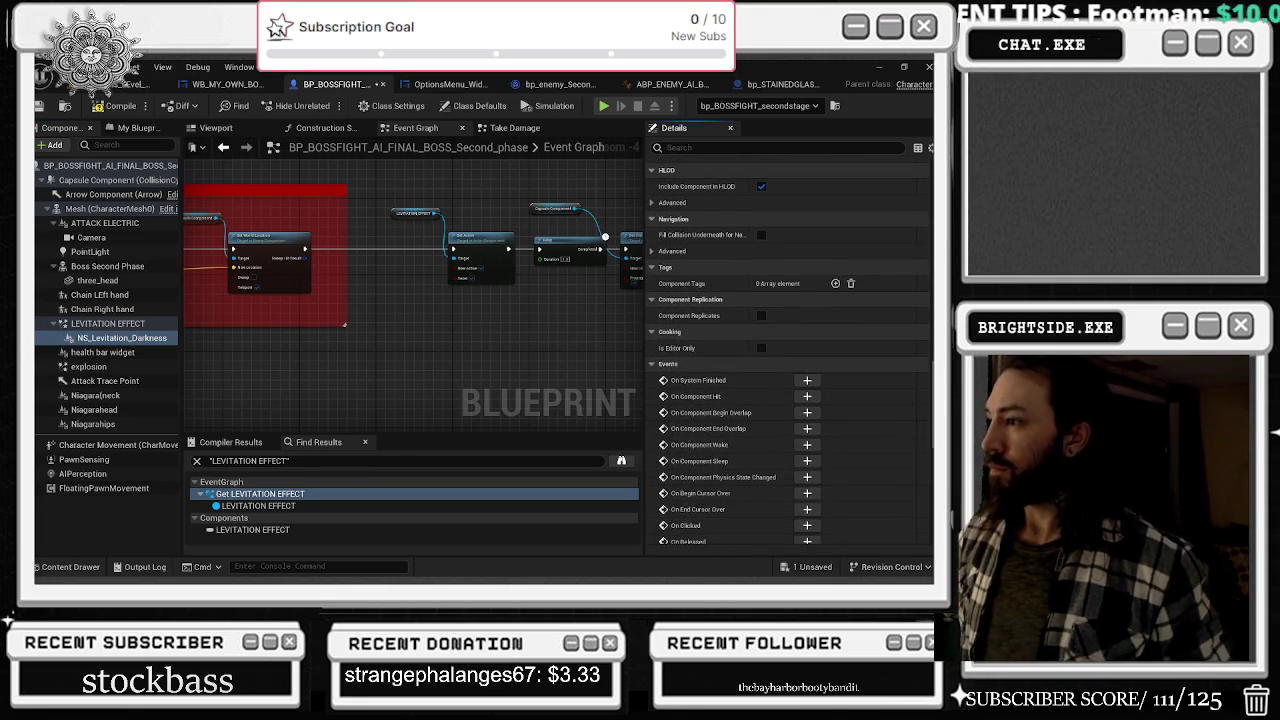
pyautogui.scroll(-6, 787, 352)
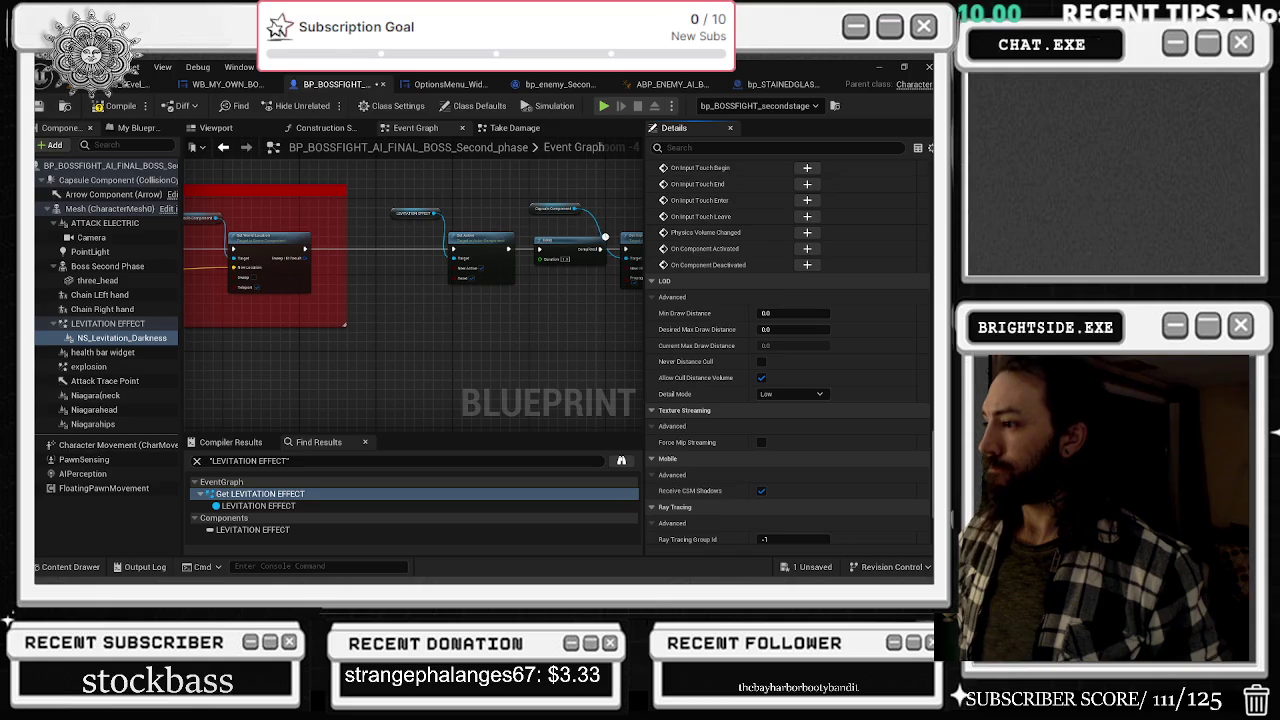
pyautogui.click(790, 329)
pyautogui.write('50000')
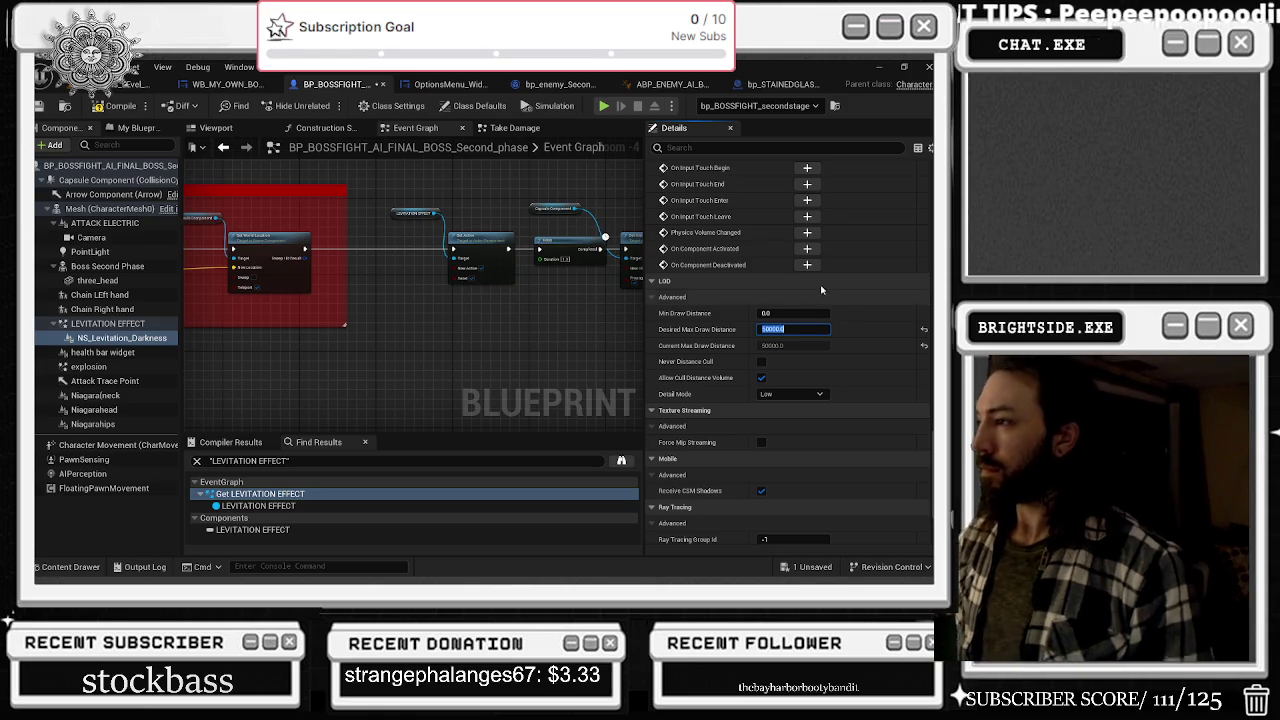
pyautogui.scroll(8, 863, 327)
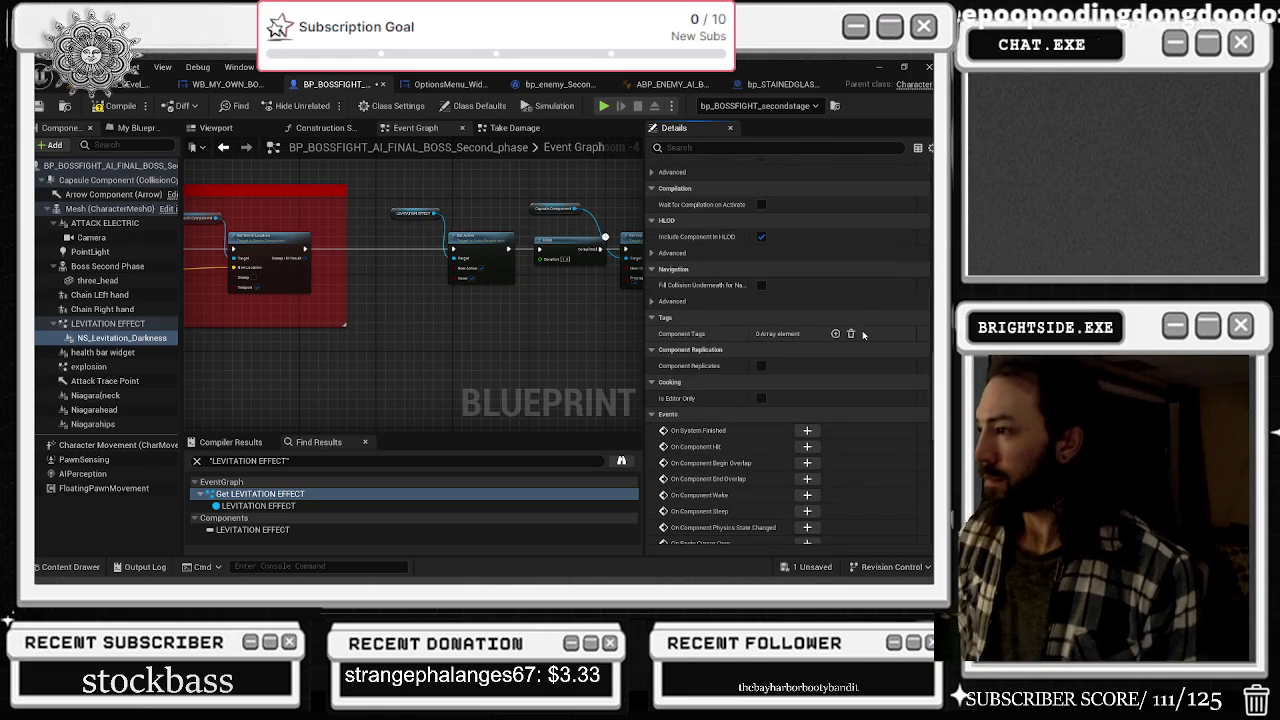
pyautogui.scroll(6, 859, 321)
pyautogui.scroll(4, 855, 321)
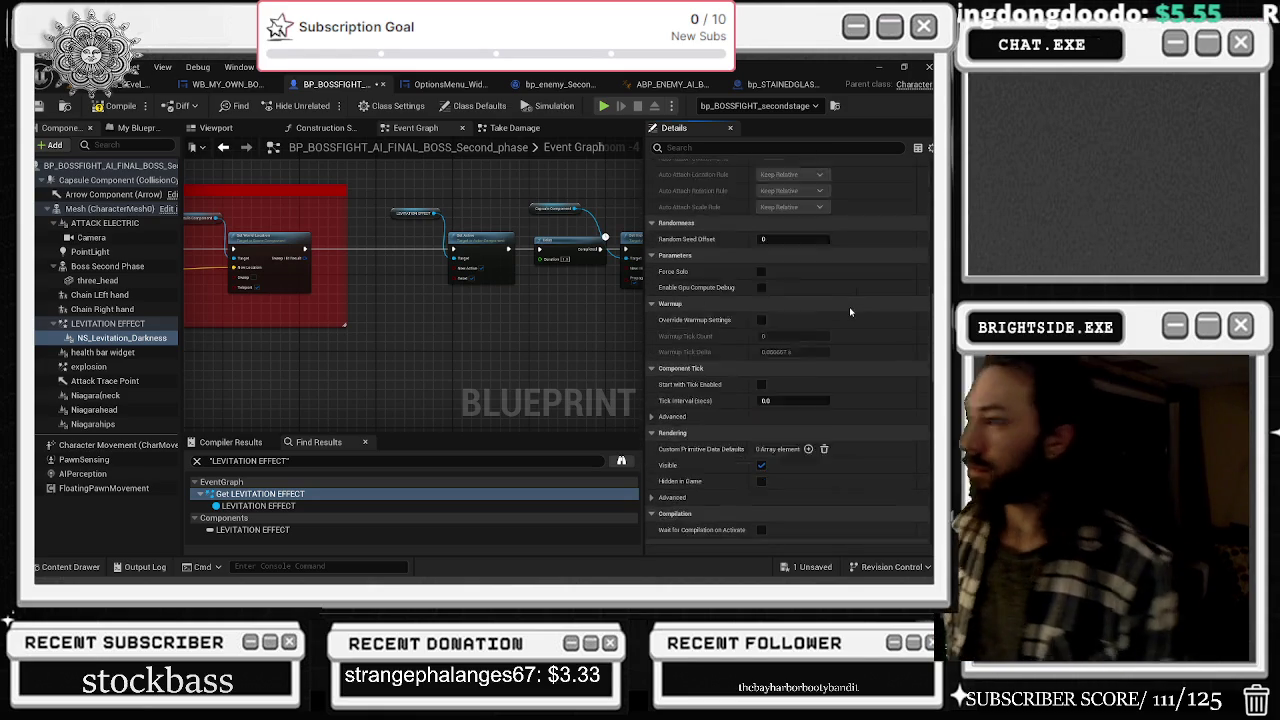
pyautogui.scroll(3, 853, 318)
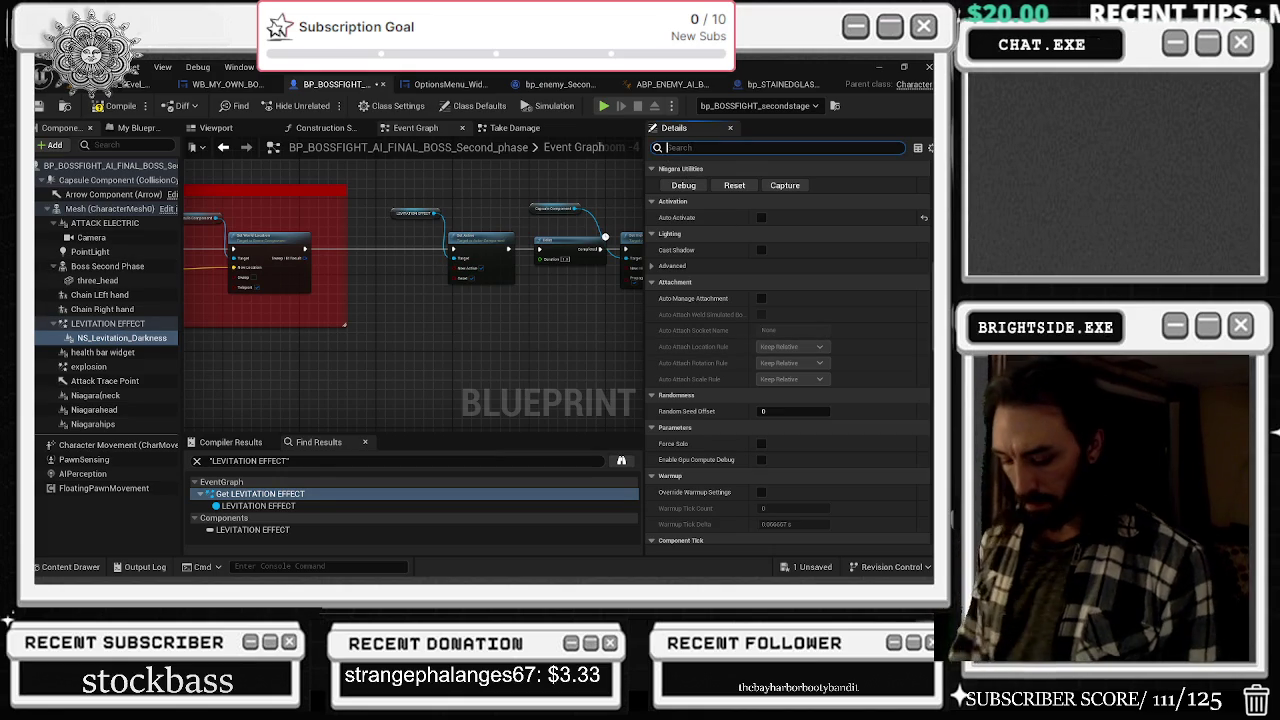
pyautogui.write('START')
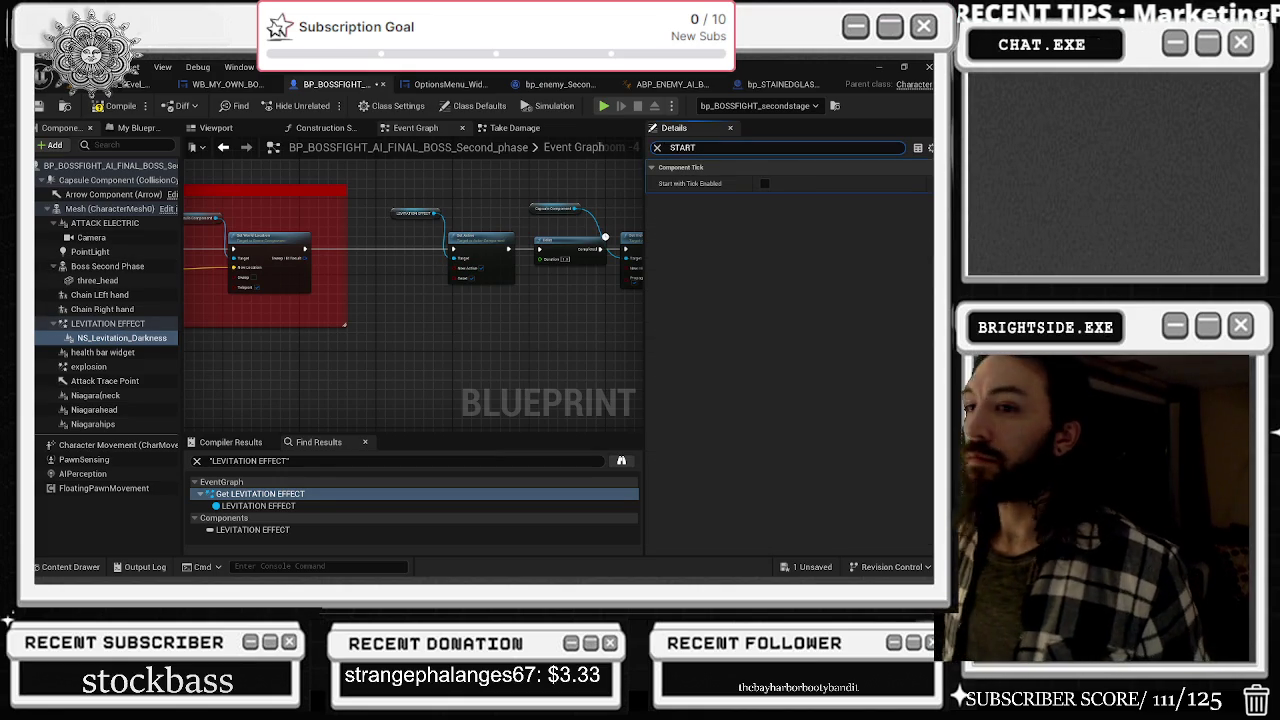
# - Find references to NS_Levitation_Darkness and jump to its Get node in the graph
pyautogui.click(95, 325)
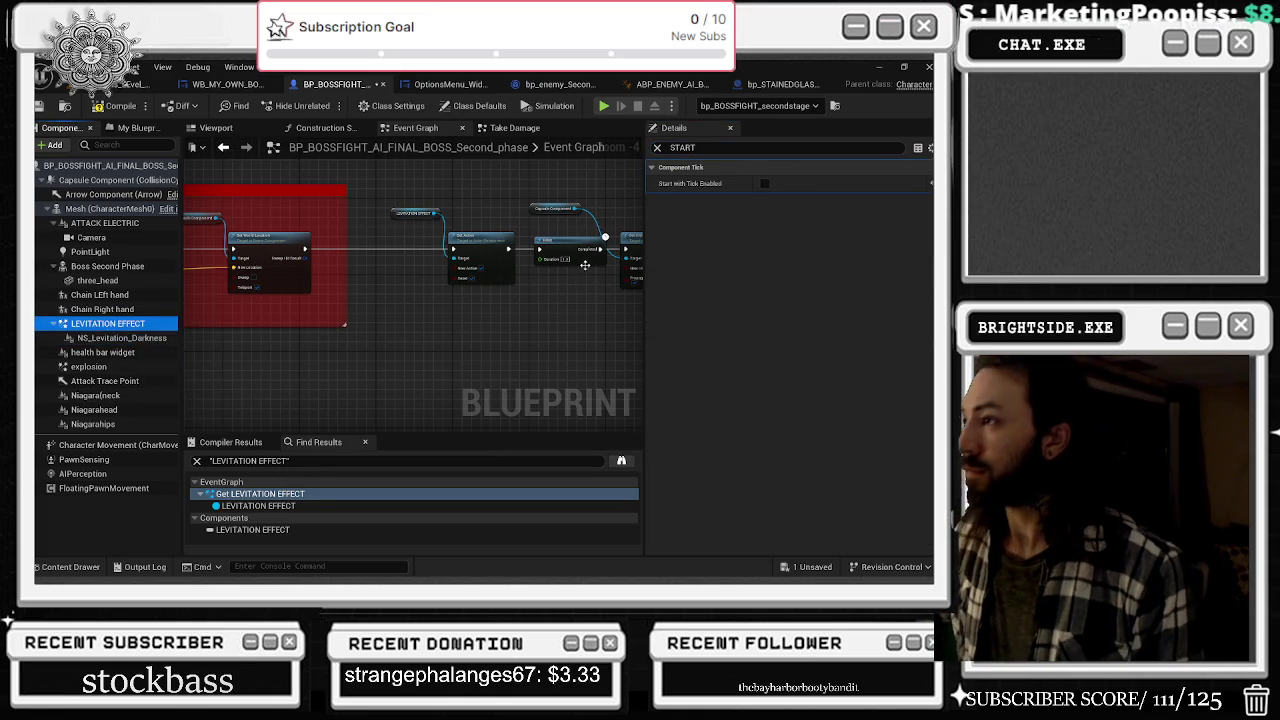
pyautogui.rightClick(122, 337)
pyautogui.moveTo(180, 362)
pyautogui.click(322, 392)
pyautogui.doubleClick(265, 494)
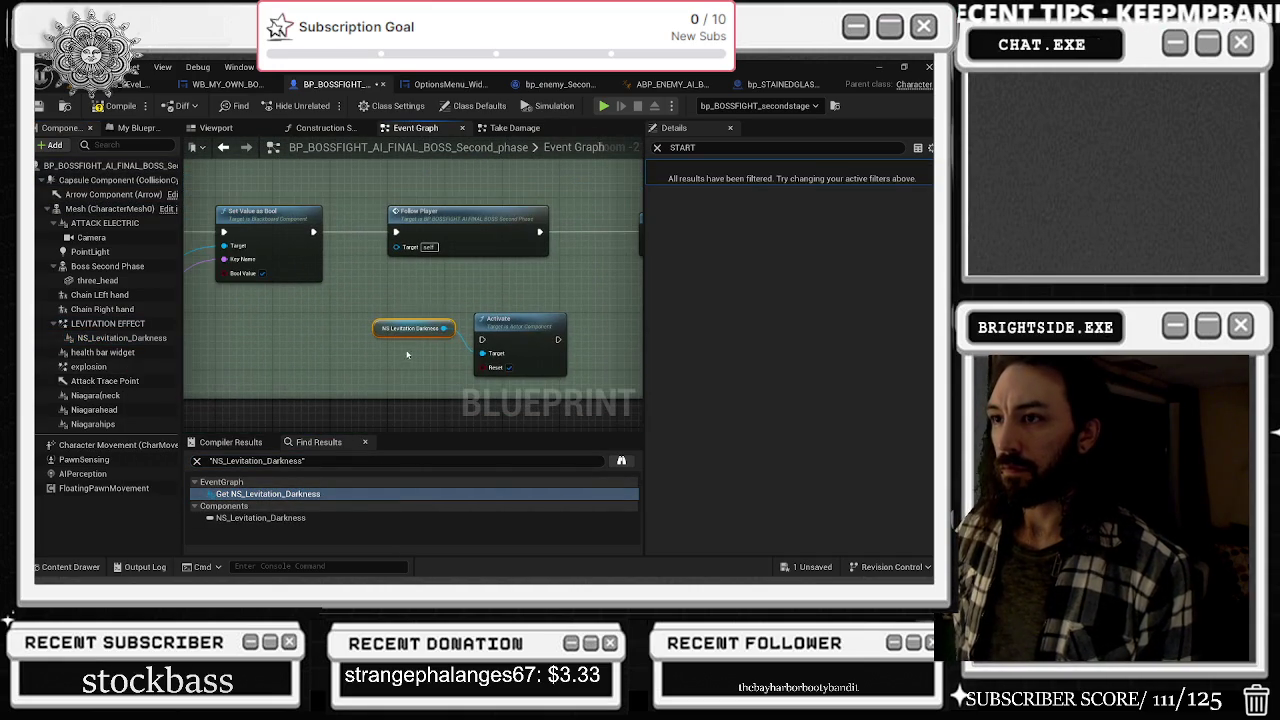
# - Filter NS_Levitation_Darkness details by 'AUTO' and zoom out around the Activate node
pyautogui.click(124, 338)
pyautogui.click(700, 148)
pyautogui.write('AUTO')
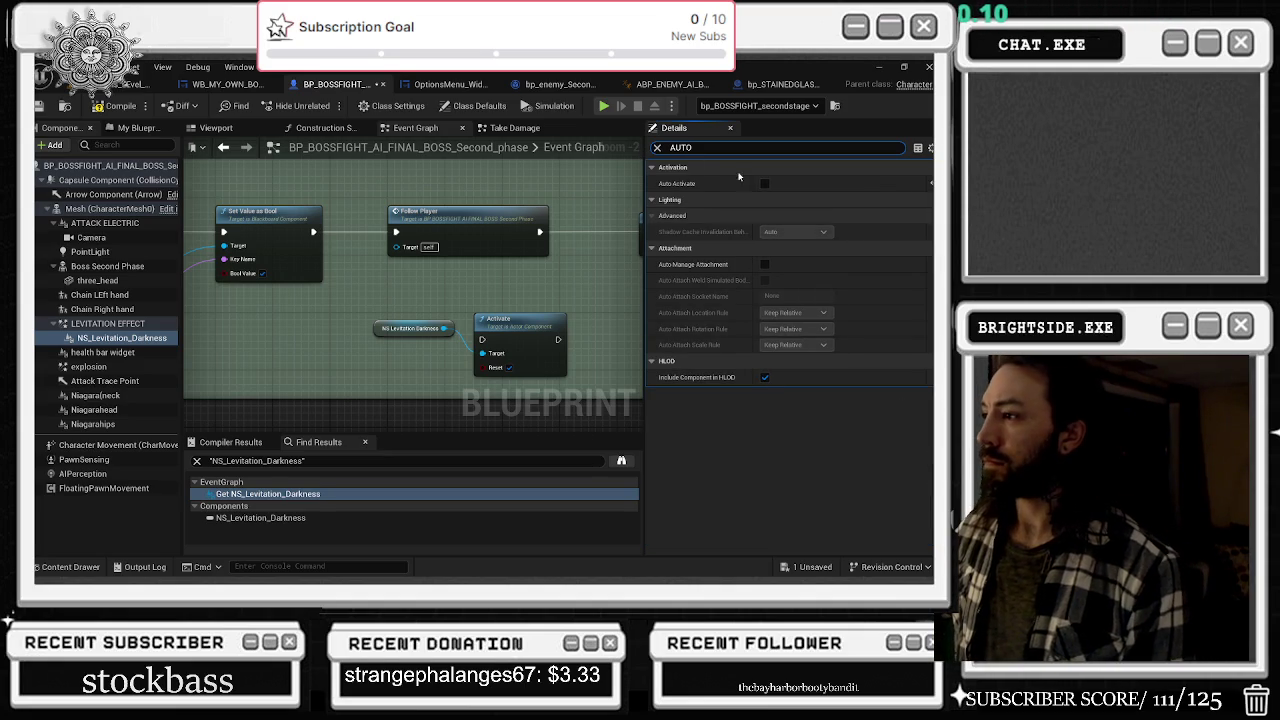
pyautogui.scroll(-1, 460, 300)
pyautogui.moveTo(500, 330)
pyautogui.mouseDown()
pyautogui.moveTo(418, 318)
pyautogui.moveTo(705, 306)
pyautogui.mouseUp()
pyautogui.scroll(-4, 605, 290)
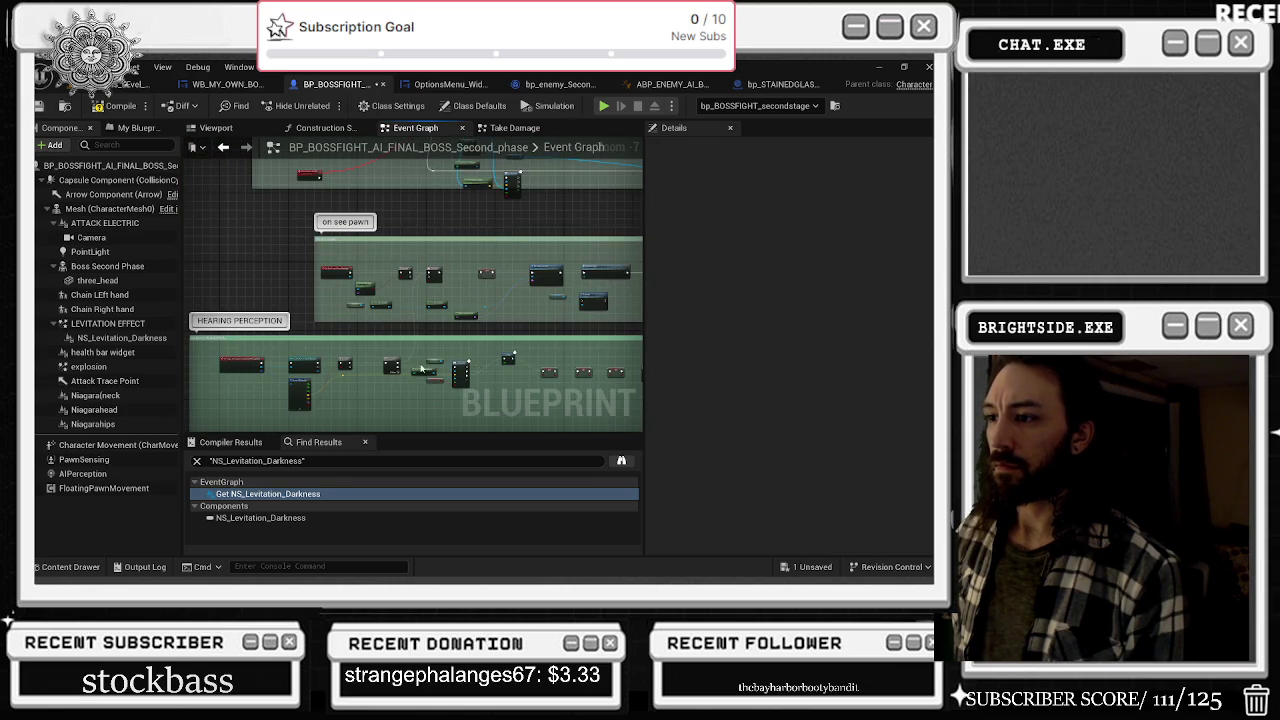
# - Place Activate between Set Value as Bool and Follow Player, its Target fed by NS_Levitation_Darkness, then save
pyautogui.scroll(4, 452, 302)
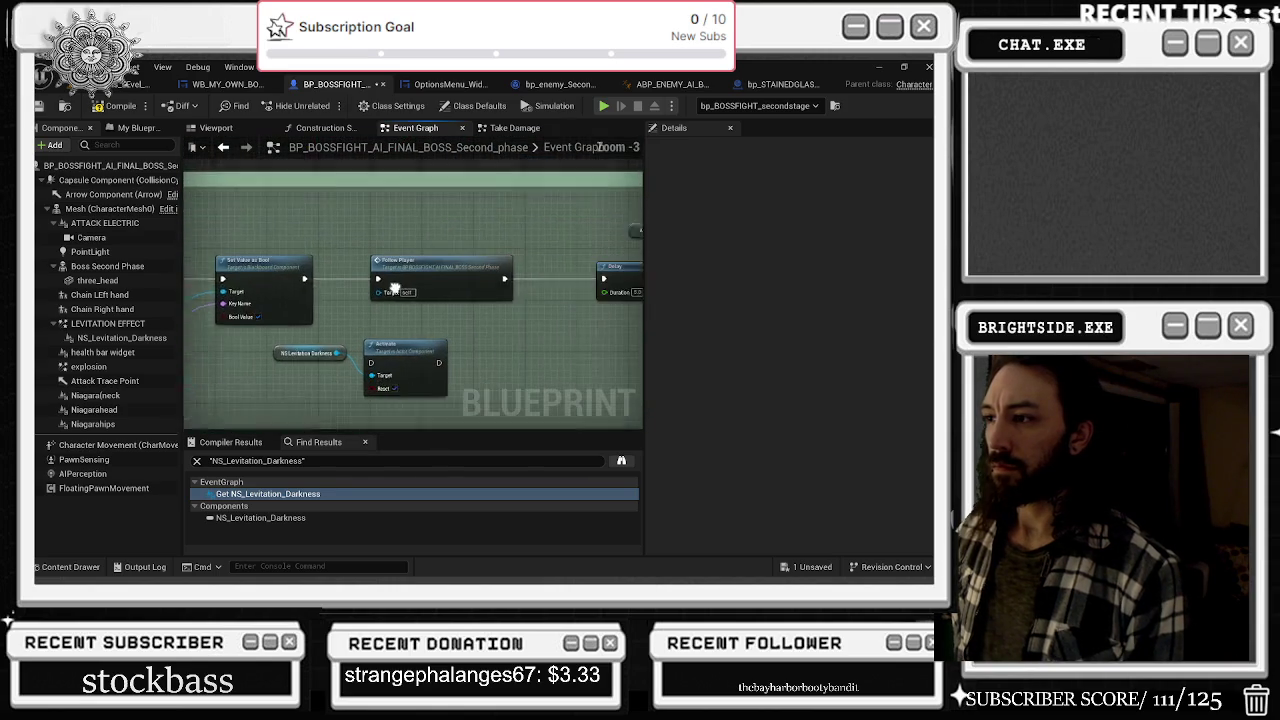
pyautogui.moveTo(418, 251); pyautogui.dragTo(464, 251)
pyautogui.scroll(-2, 464, 260)
pyautogui.scroll(2, 467, 324)
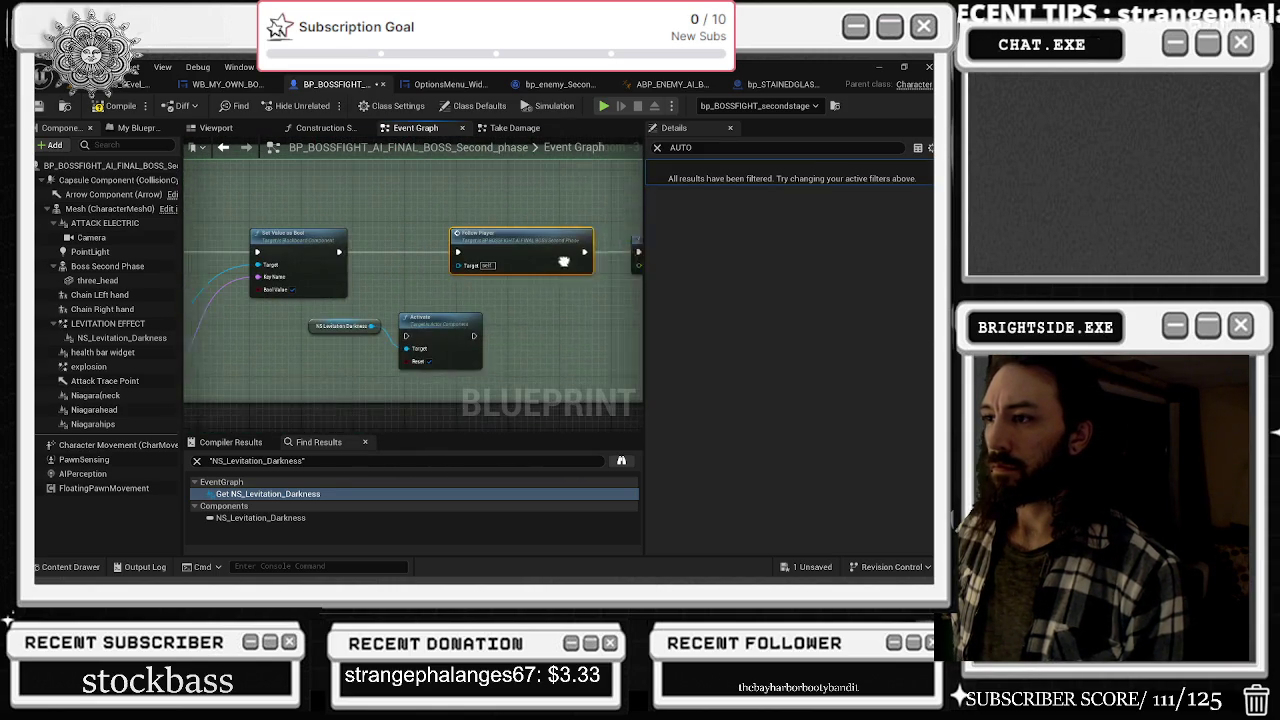
pyautogui.moveTo(467, 324)
pyautogui.mouseDown()
pyautogui.moveTo(430, 240)
pyautogui.moveTo(389, 254)
pyautogui.moveTo(481, 251)
pyautogui.mouseUp()
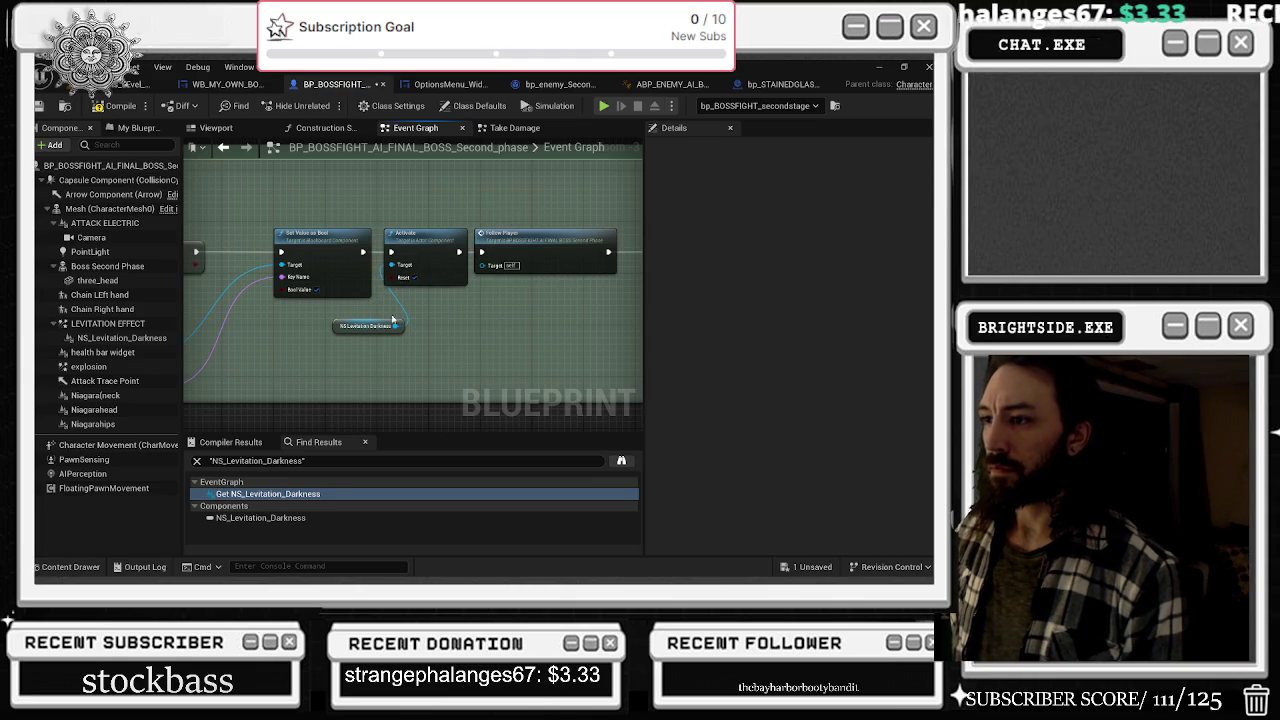
pyautogui.moveTo(340, 326); pyautogui.dragTo(327, 339)
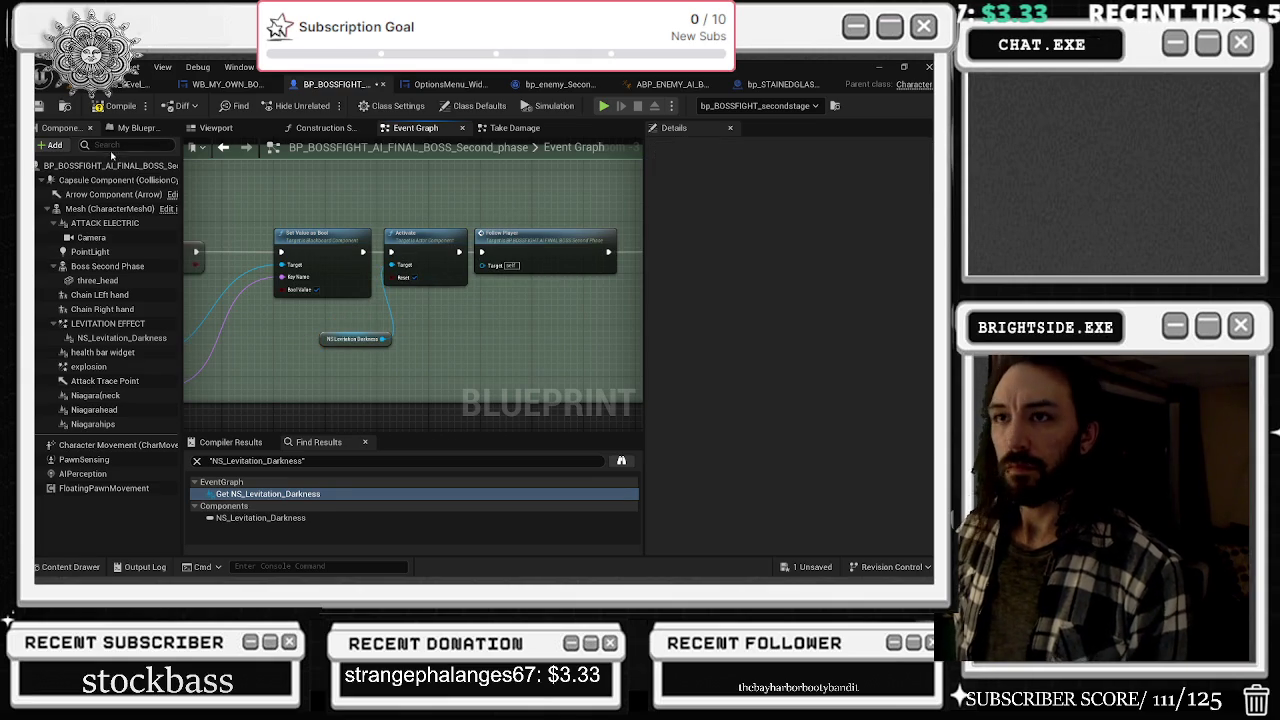
pyautogui.click(40, 108)
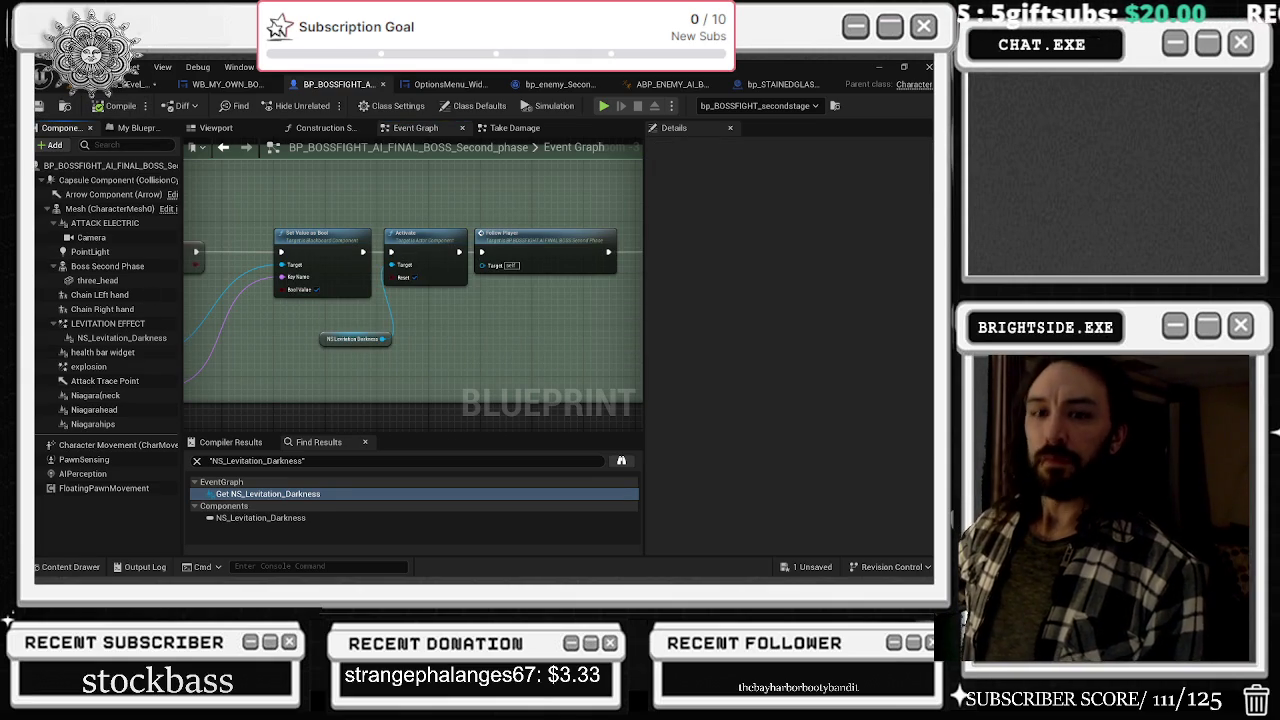
# - Select the LEVITATION EFFECT component and bring its Set Template nodes into view
pyautogui.click(110, 324)
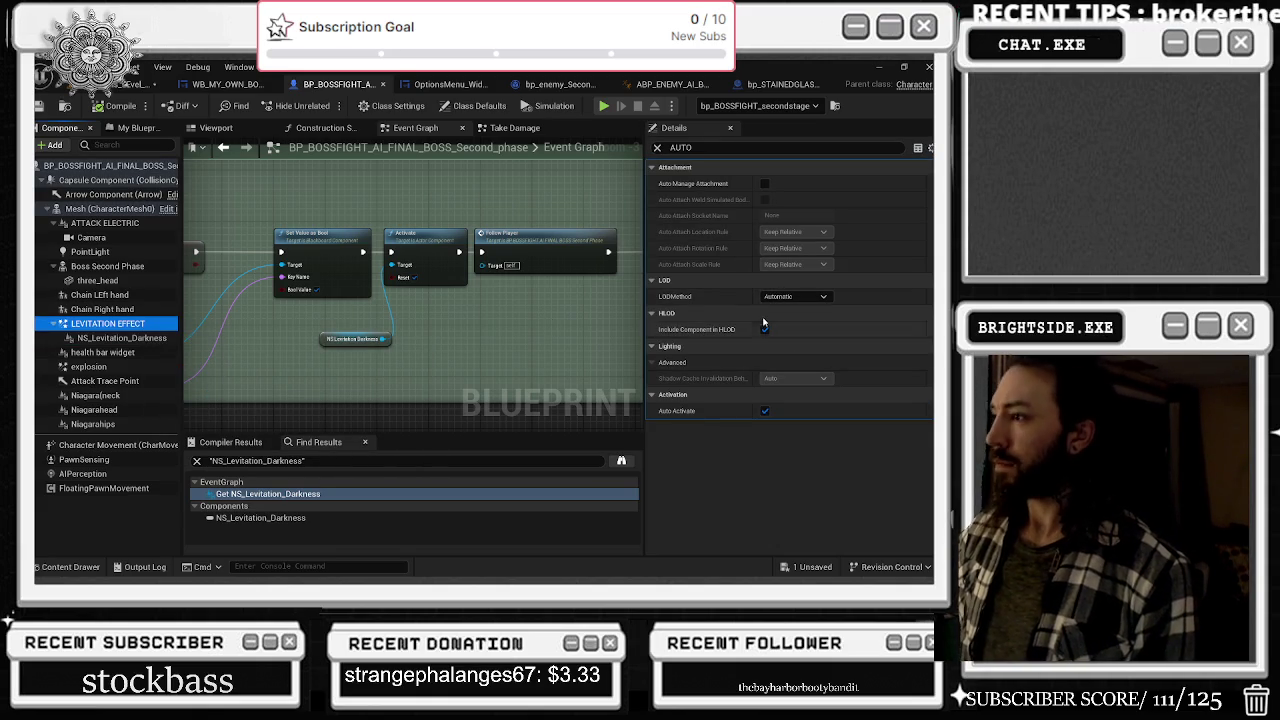
pyautogui.scroll(-5, 496, 393)
pyautogui.scroll(4, 493, 257)
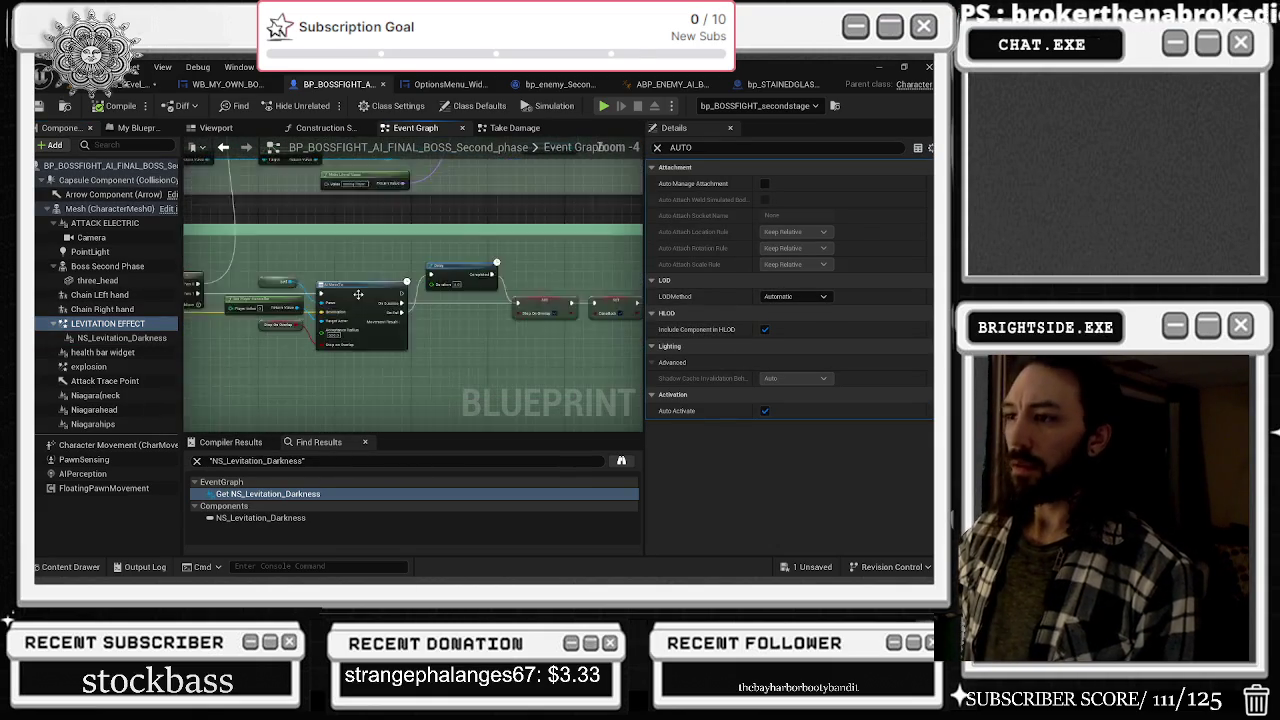
pyautogui.moveTo(493, 257)
pyautogui.mouseDown()
pyautogui.moveTo(333, 210)
pyautogui.moveTo(254, 239)
pyautogui.mouseUp()
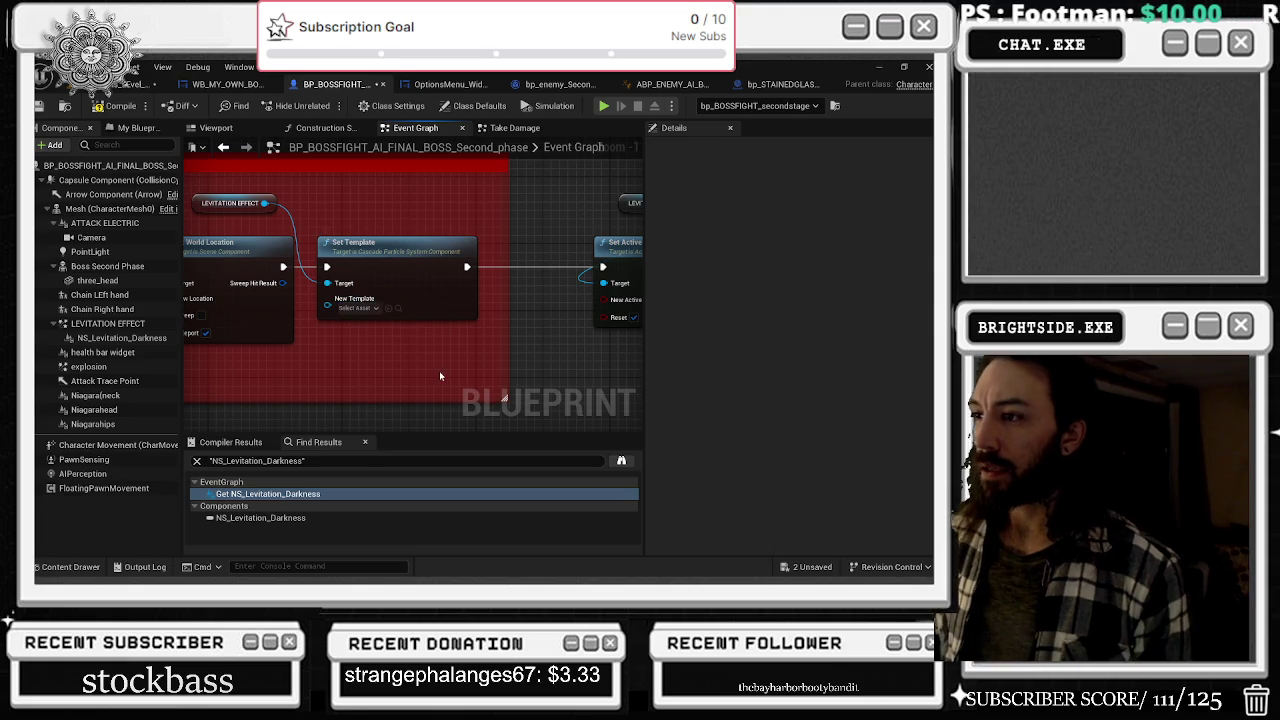
# - Open the Content Drawer, showing the FlexibleCombatSystem/DemoRoom/VFX folder
pyautogui.click(75, 568)
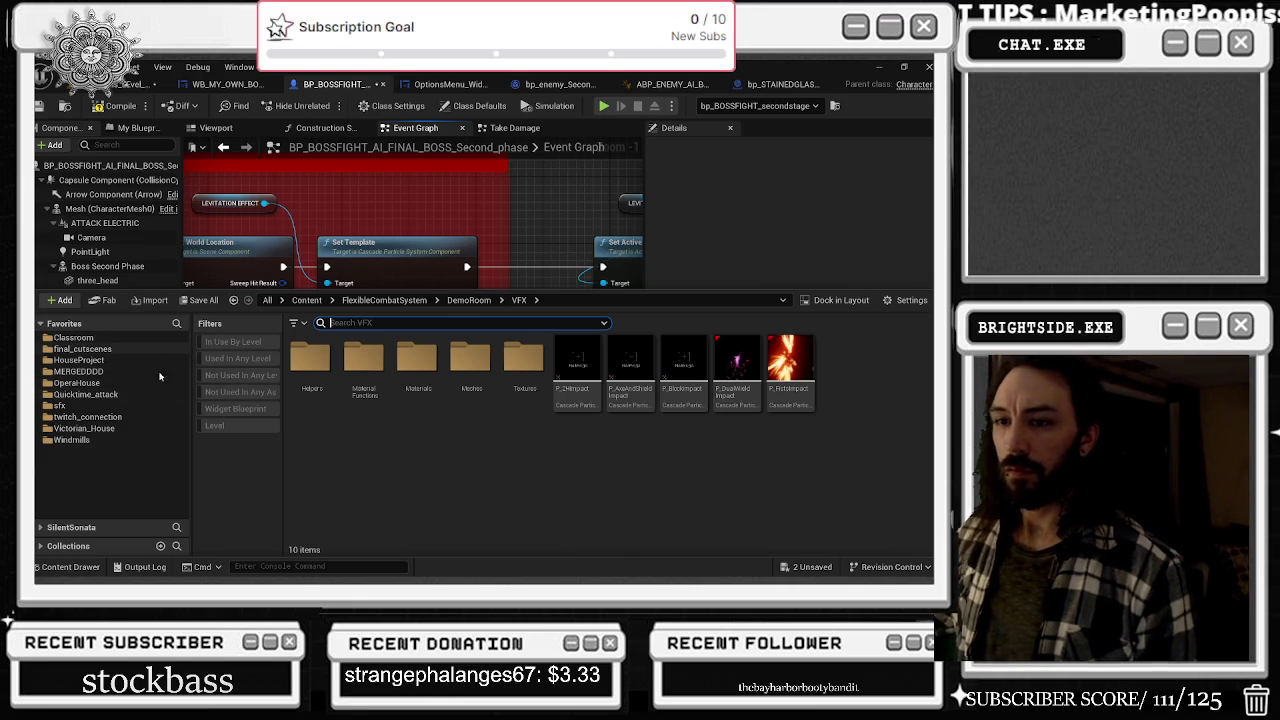
# - Expand the project's full folder tree and select the FlexibleCombatSystem folder
pyautogui.click(42, 323)
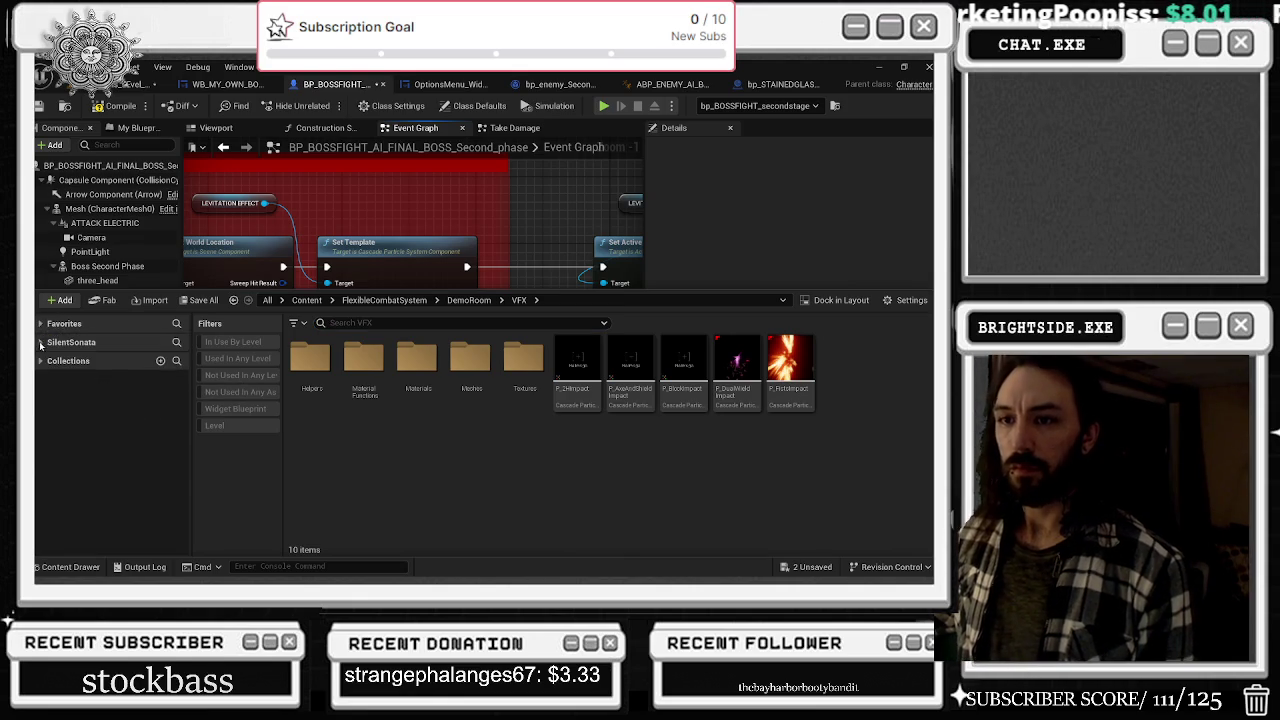
pyautogui.click(42, 341)
pyautogui.scroll(3, 135, 428)
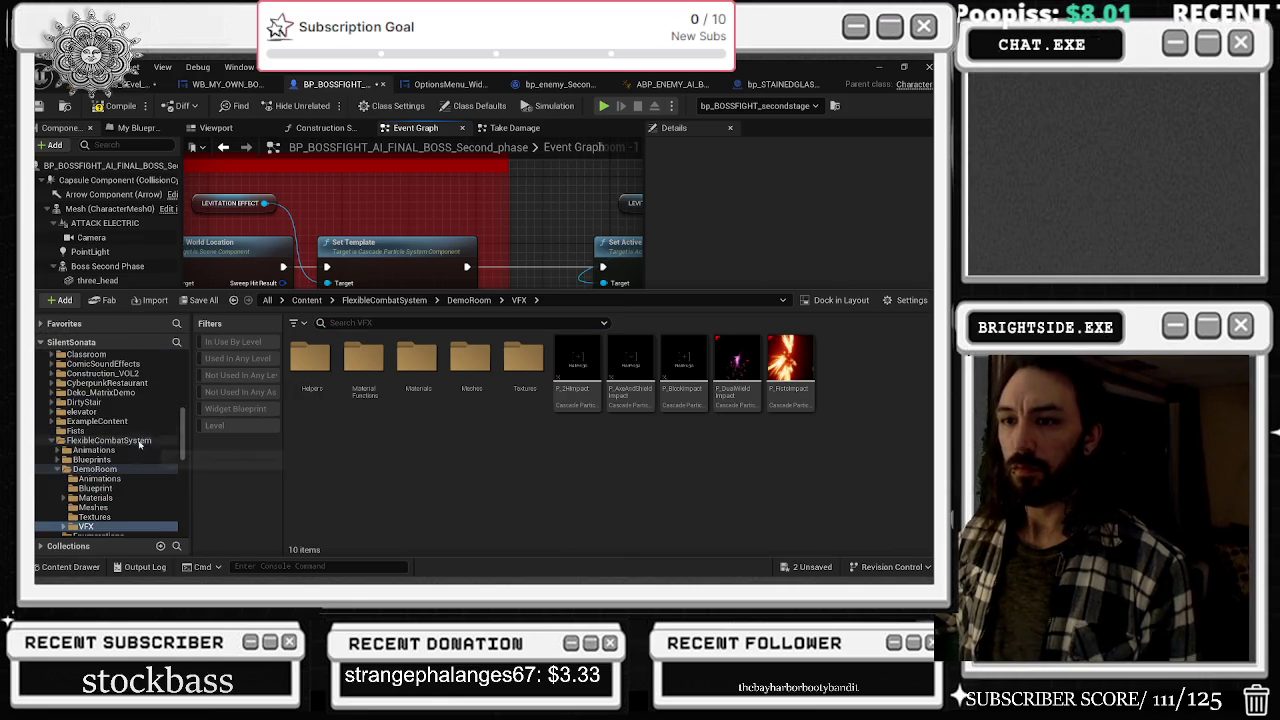
pyautogui.click(55, 441)
pyautogui.scroll(5, 175, 432)
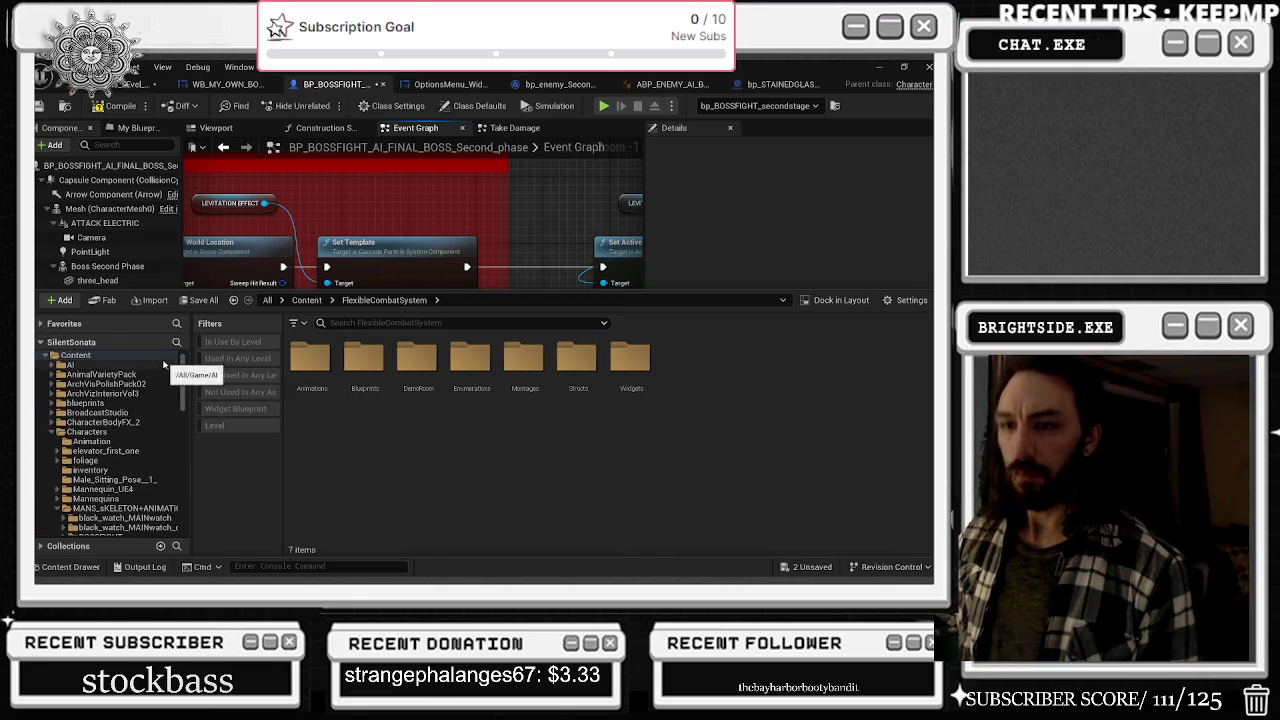
pyautogui.scroll(1, 127, 438)
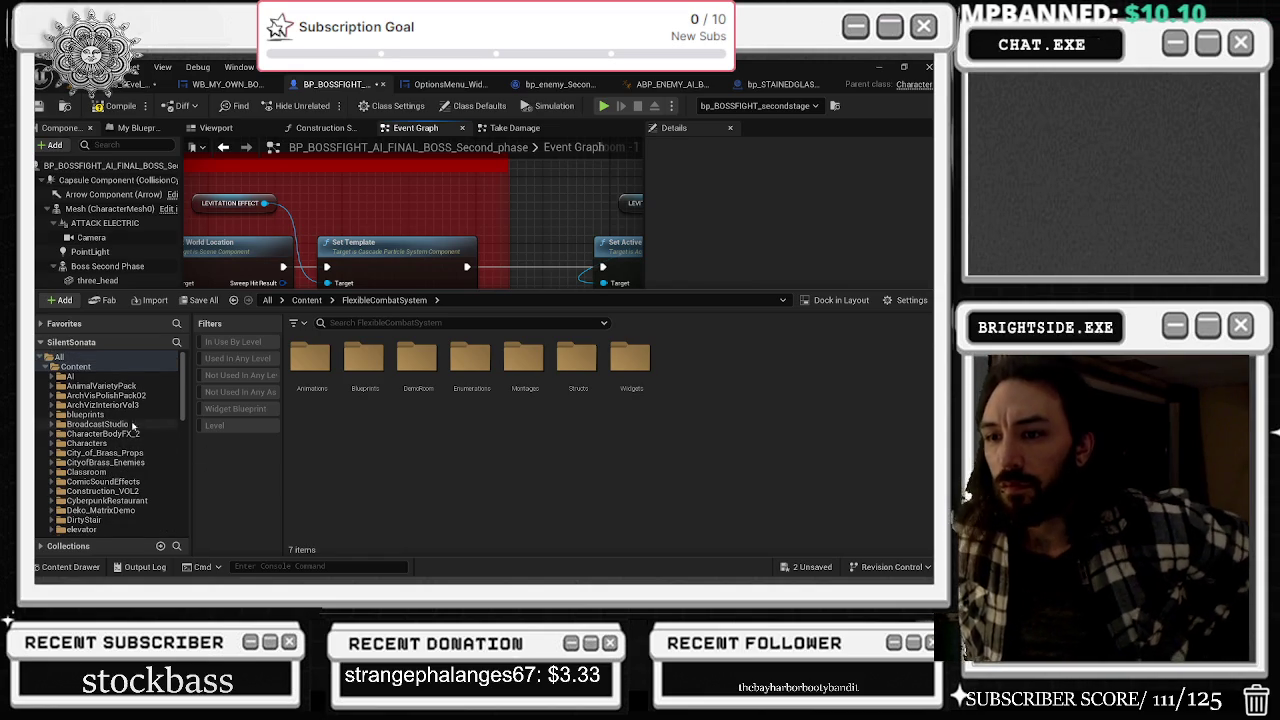
pyautogui.scroll(-2, 133, 473)
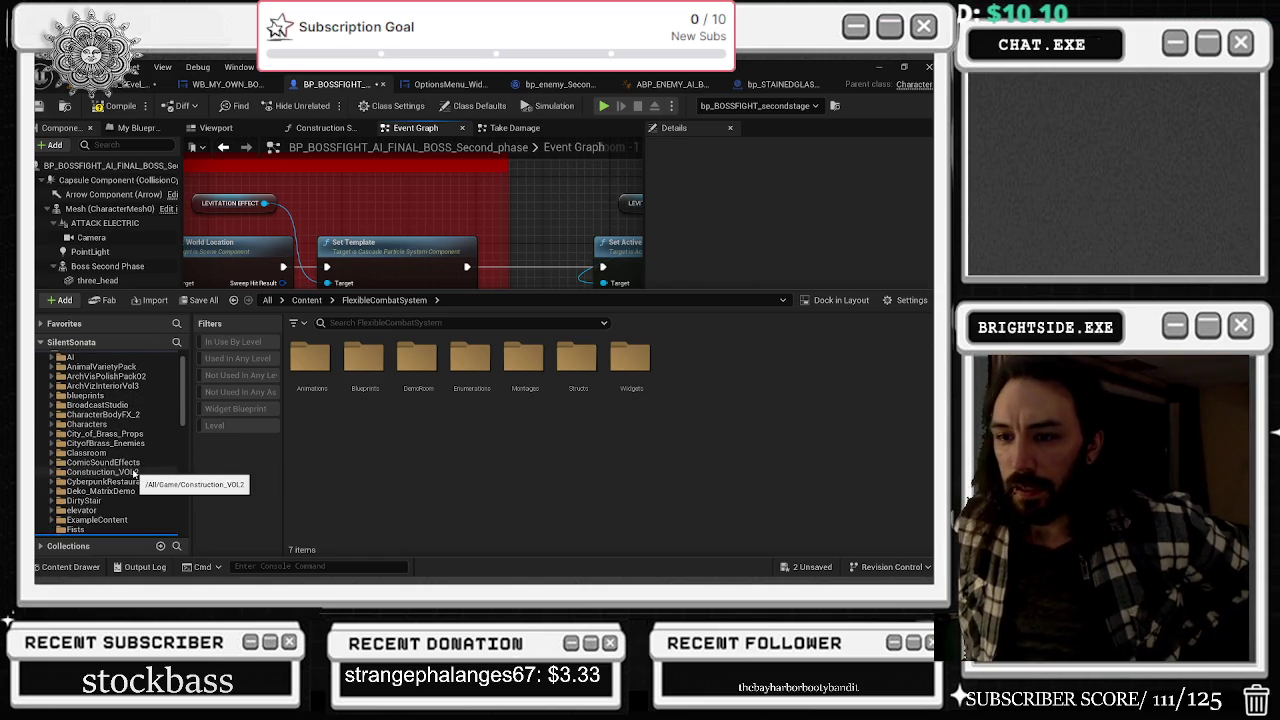
# - Filter the asset browser to Niagara Emitter and Niagara System assets across the whole project
pyautogui.click(294, 323)
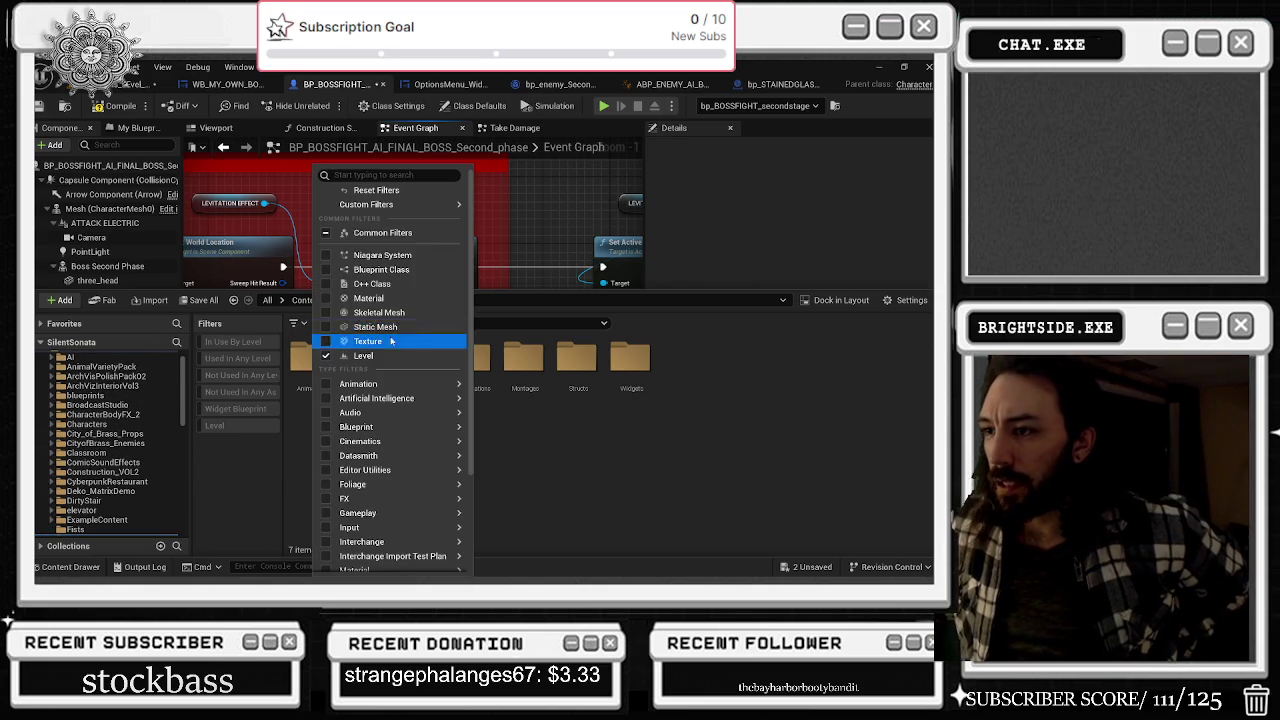
pyautogui.moveTo(400, 436)
pyautogui.scroll(-1, 406, 441)
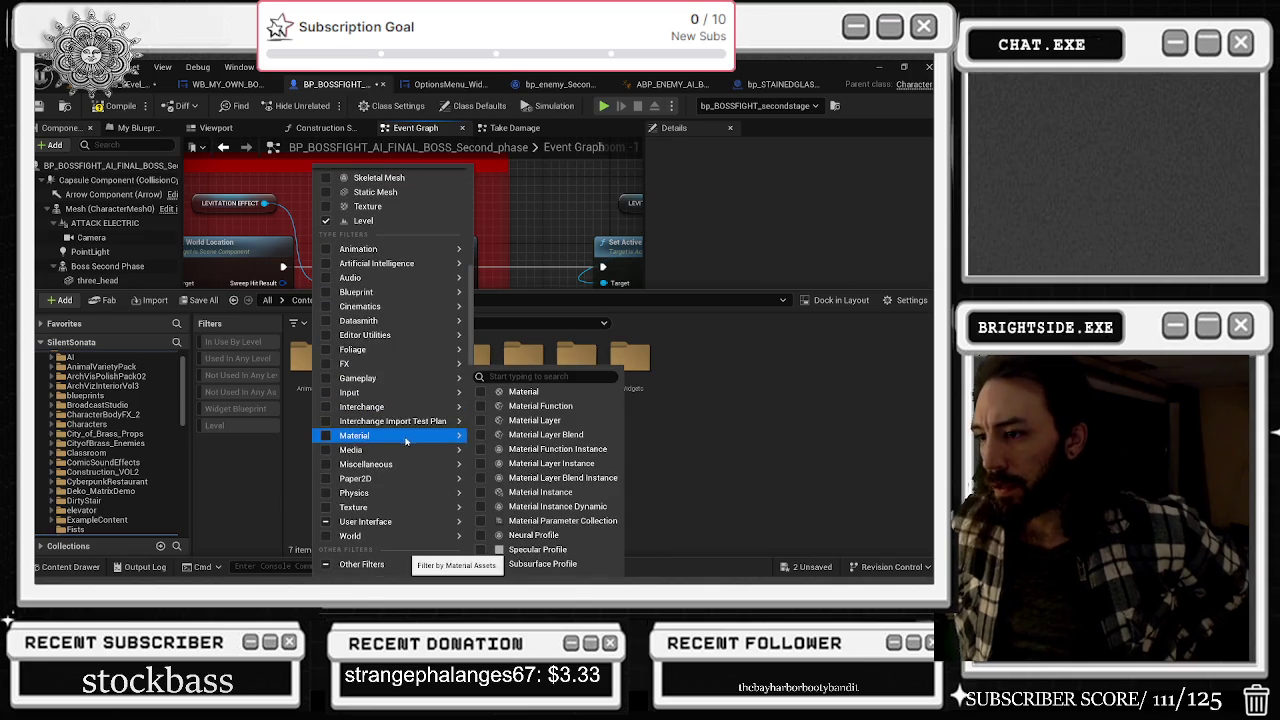
pyautogui.moveTo(410, 335)
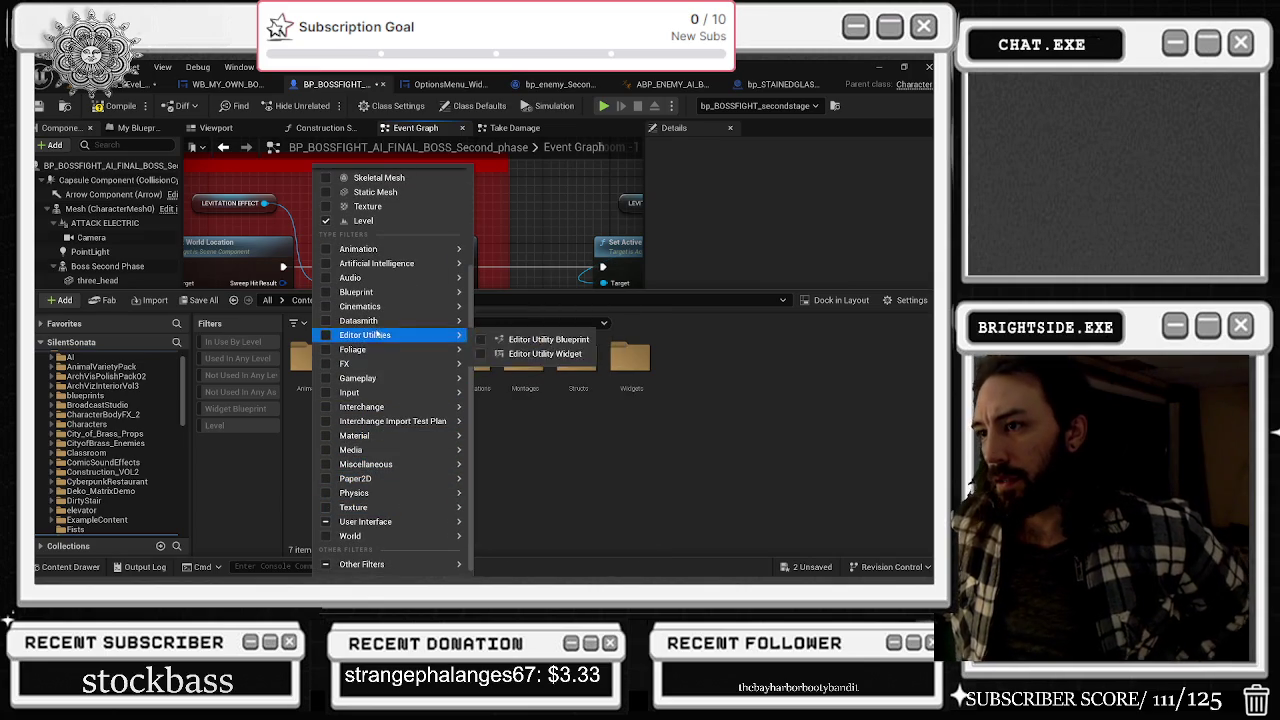
pyautogui.moveTo(410, 364)
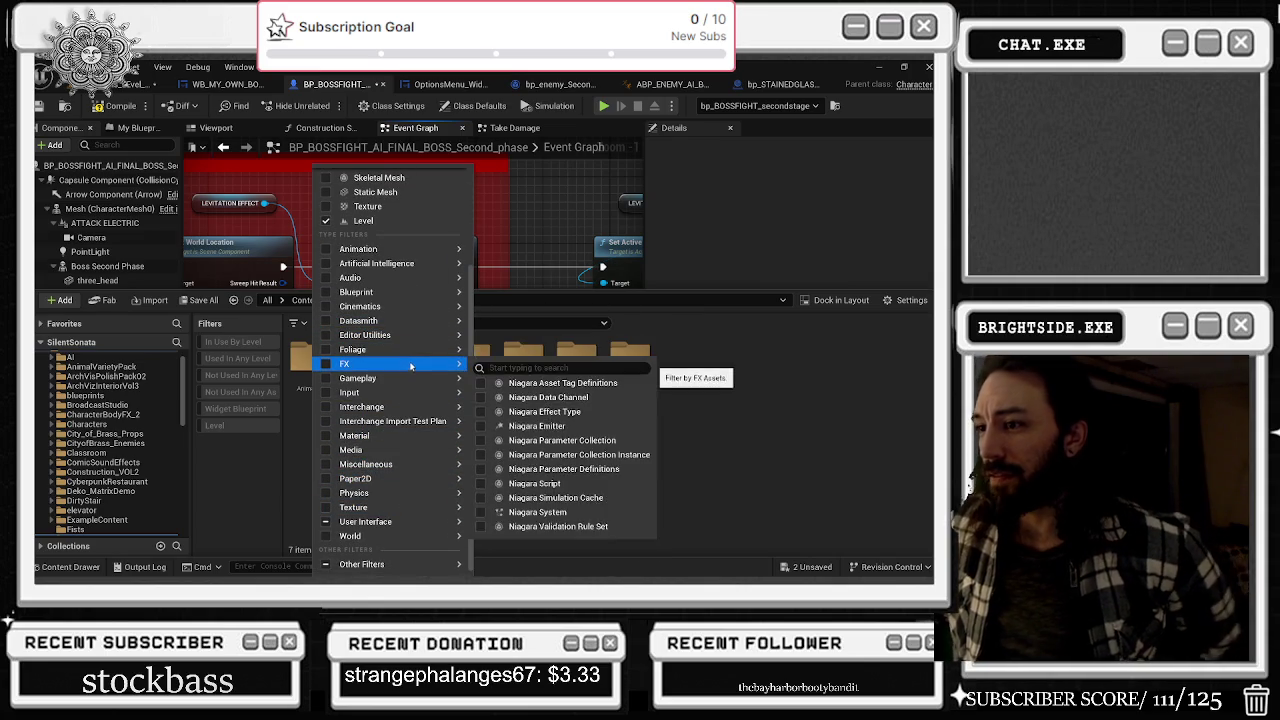
pyautogui.click(540, 426)
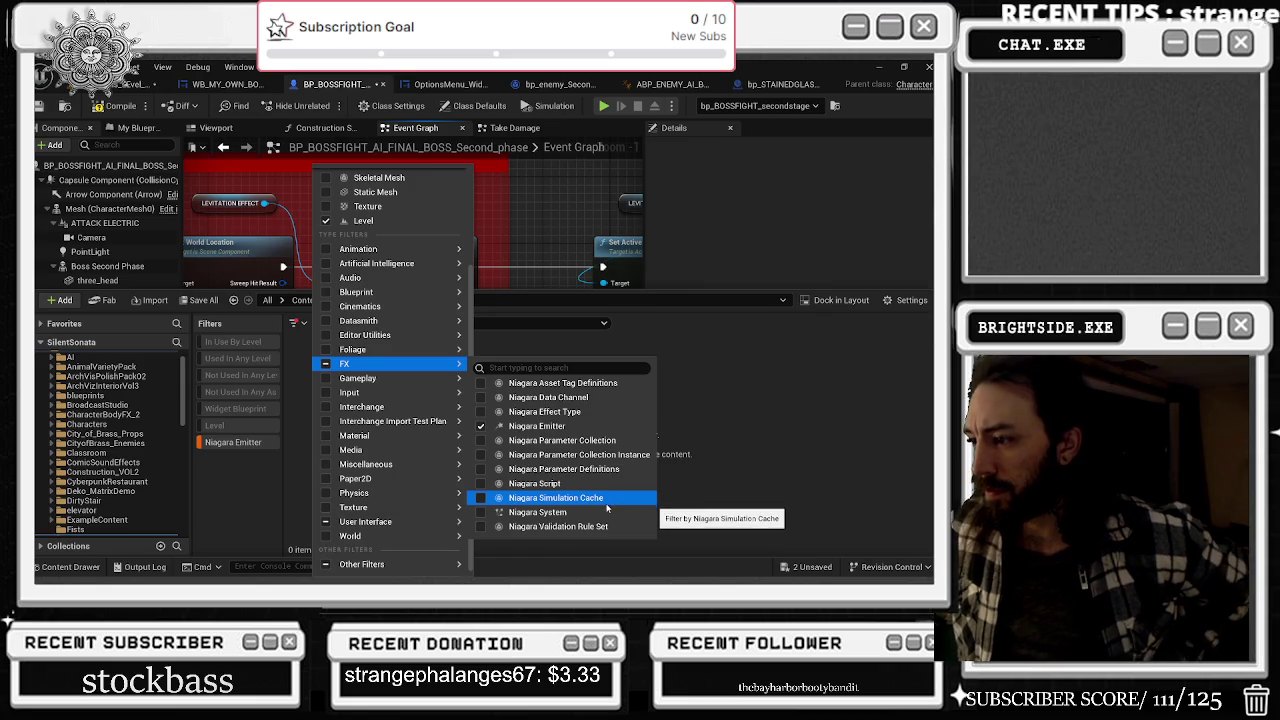
pyautogui.click(540, 512)
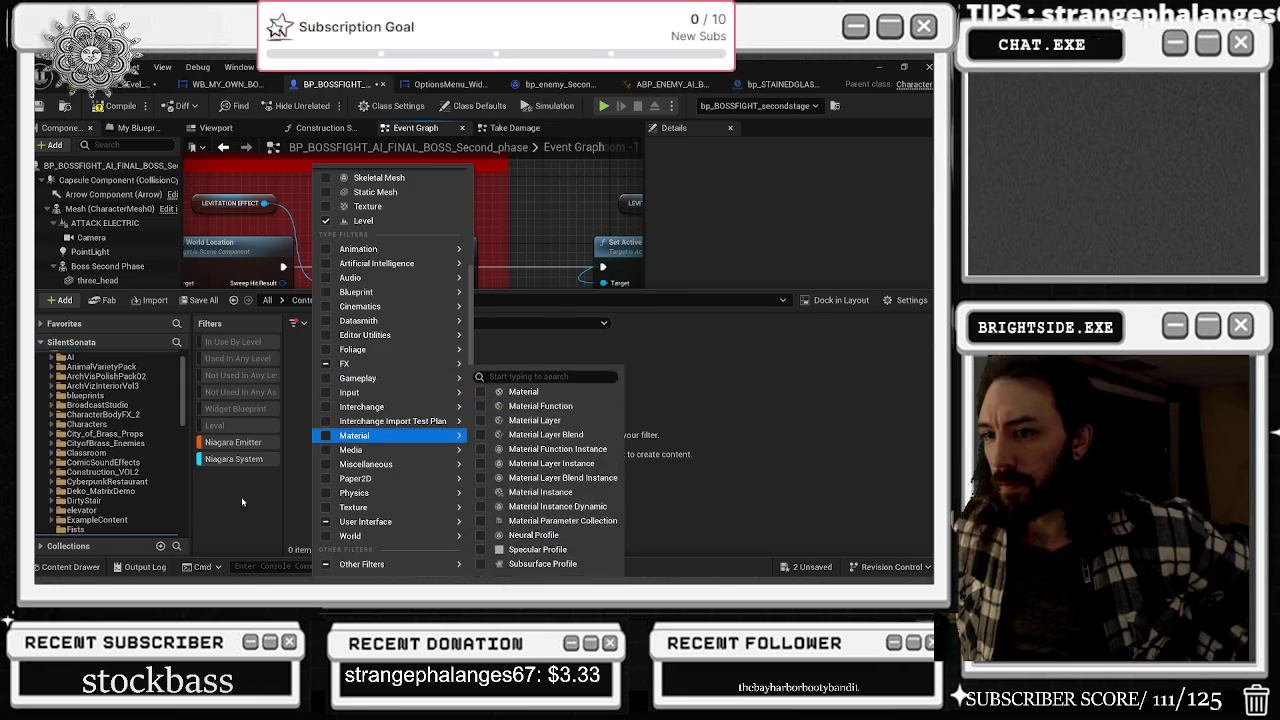
pyautogui.click(150, 387)
pyautogui.scroll(2, 111, 362)
pyautogui.click(111, 360)
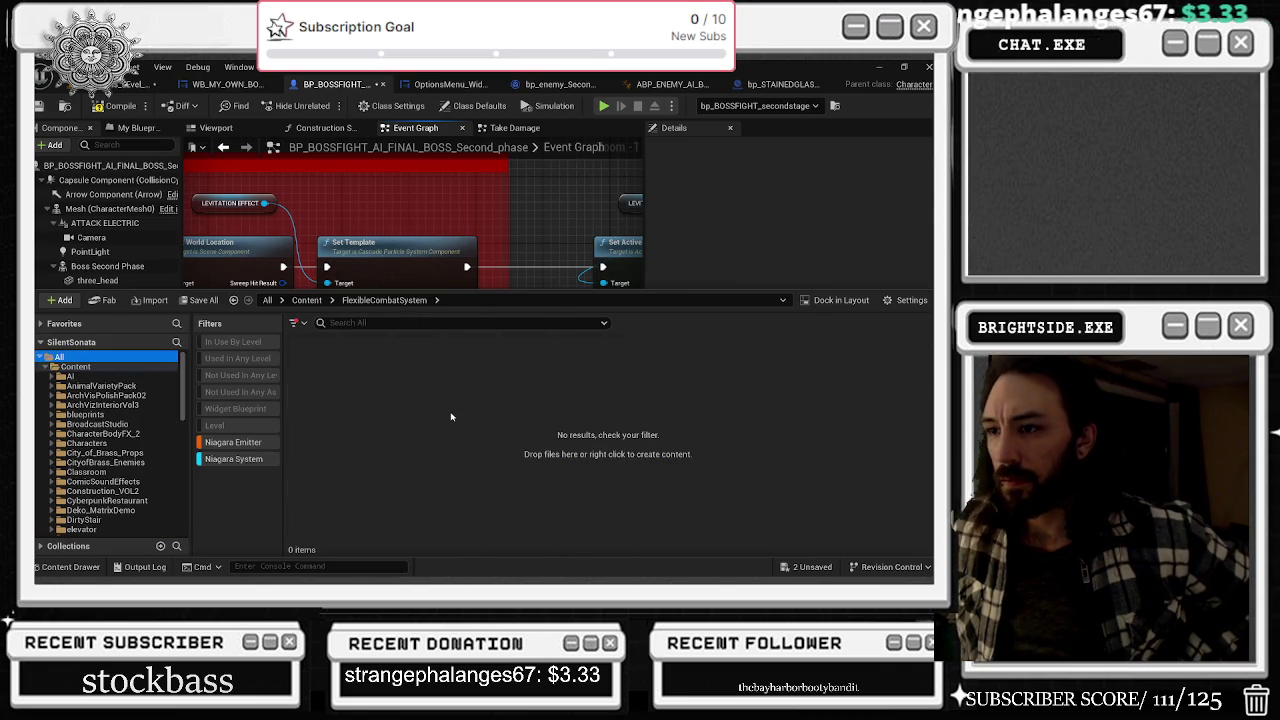
# - Find NS_musicNode_effect among the Niagara systems and open it in its editor
pyautogui.scroll(-10, 366, 411)
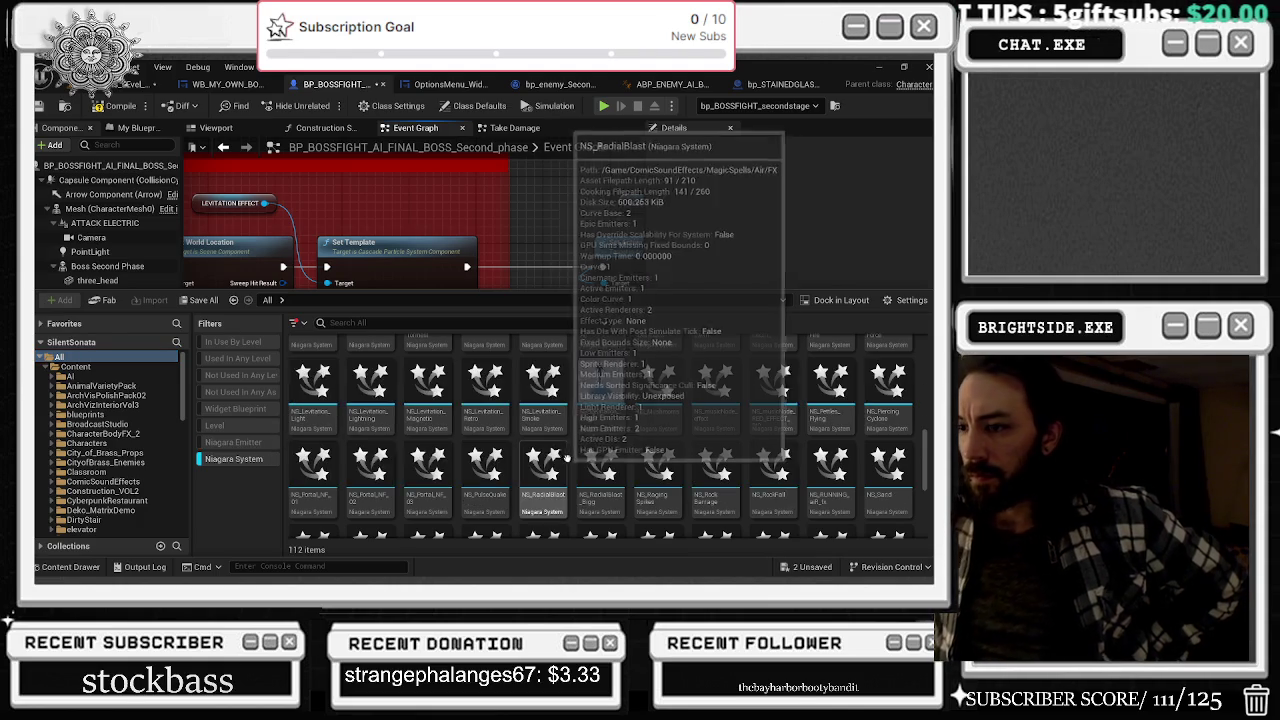
pyautogui.scroll(5, 640, 420)
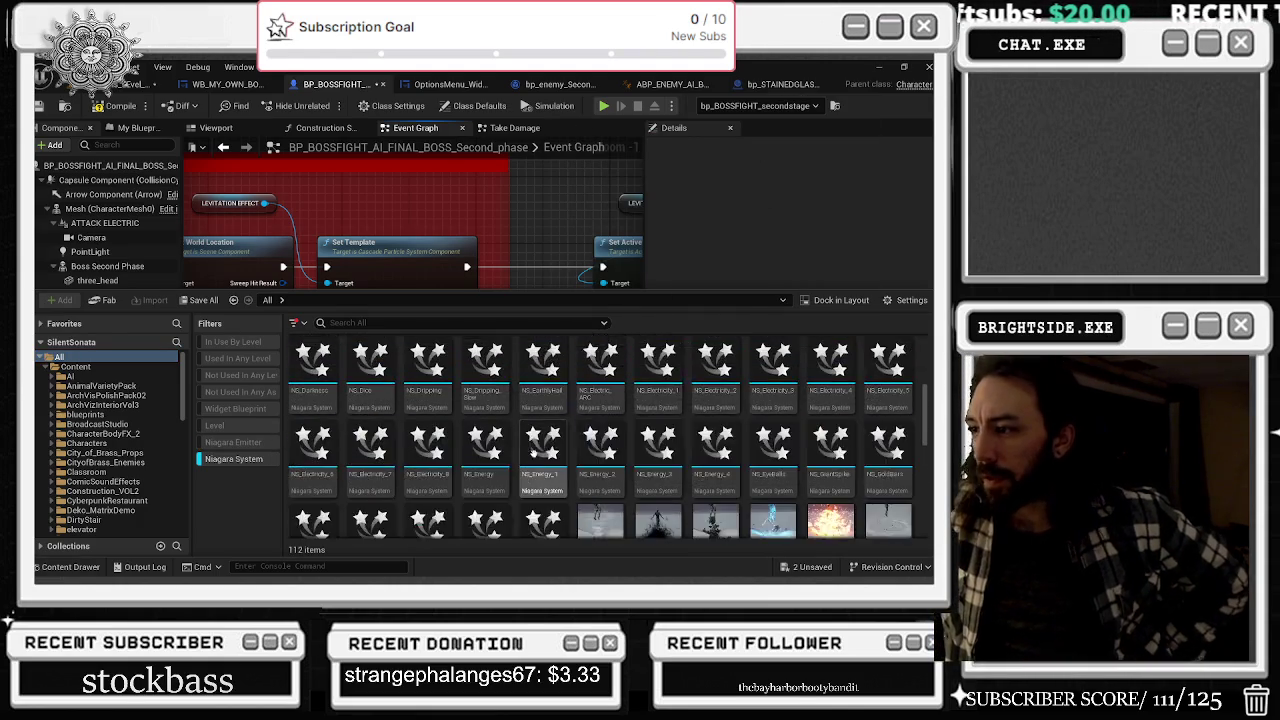
pyautogui.scroll(-10, 560, 420)
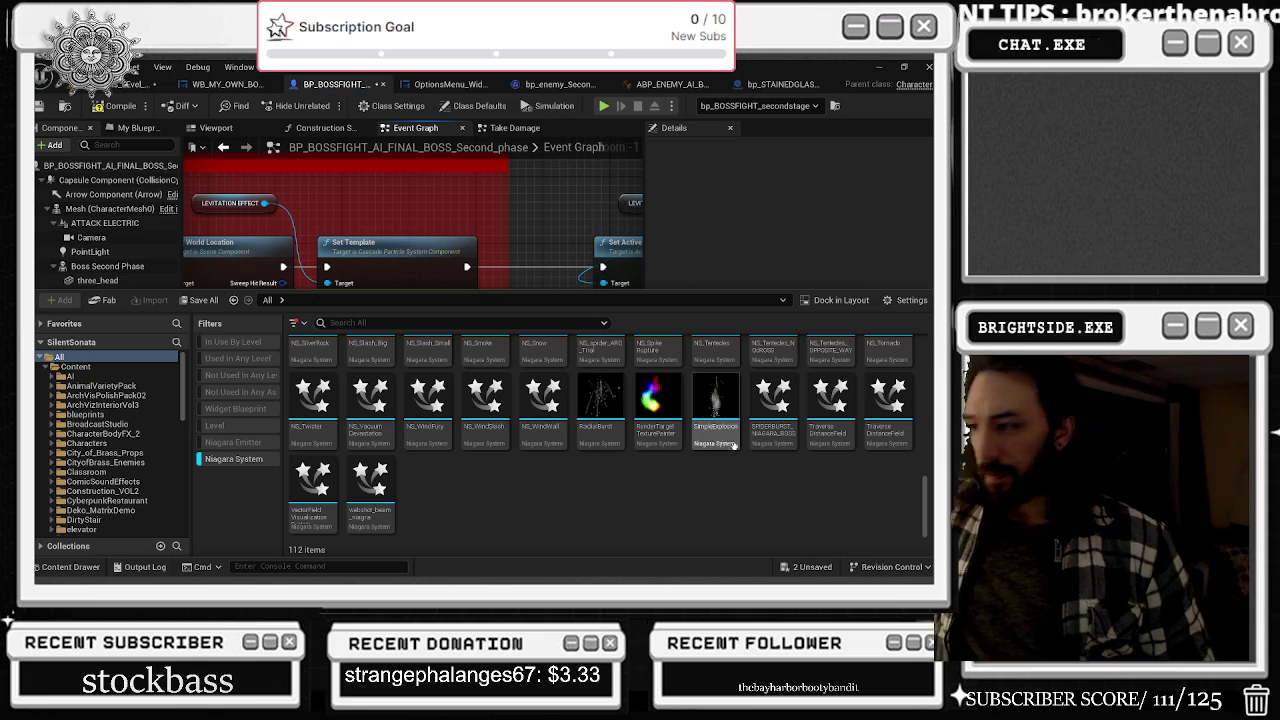
pyautogui.scroll(3, 755, 445)
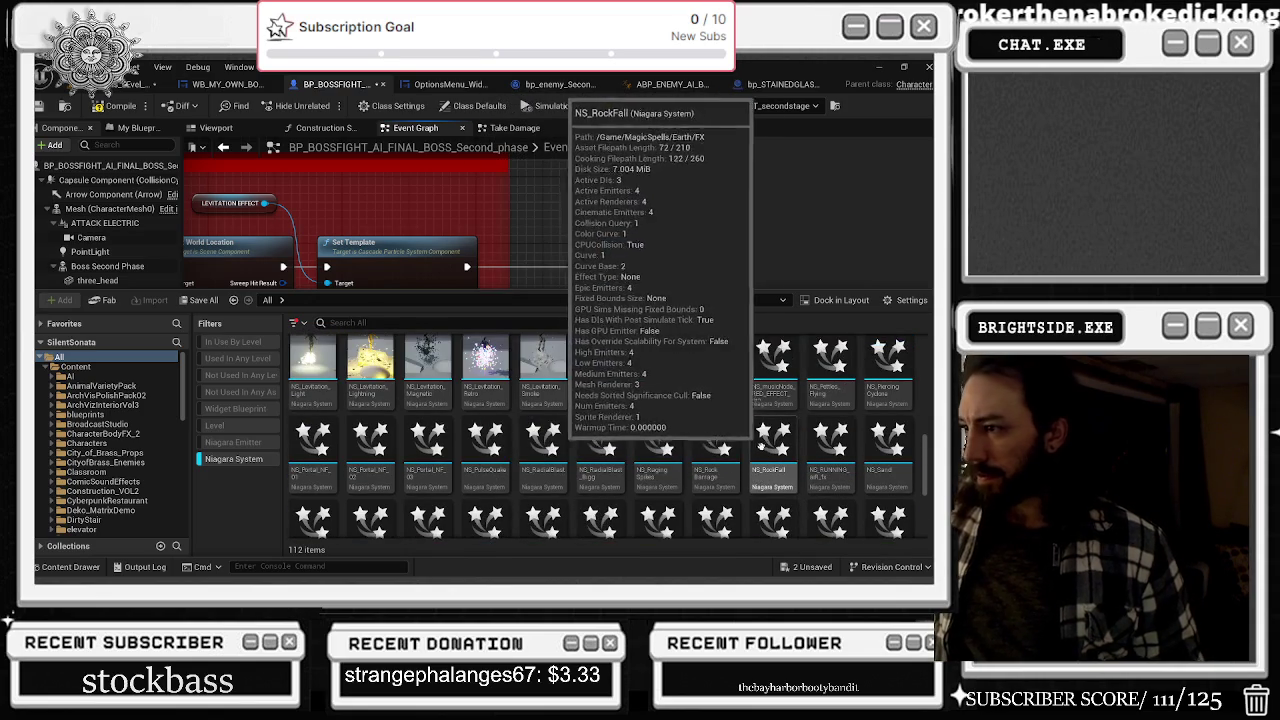
pyautogui.scroll(2, 770, 443)
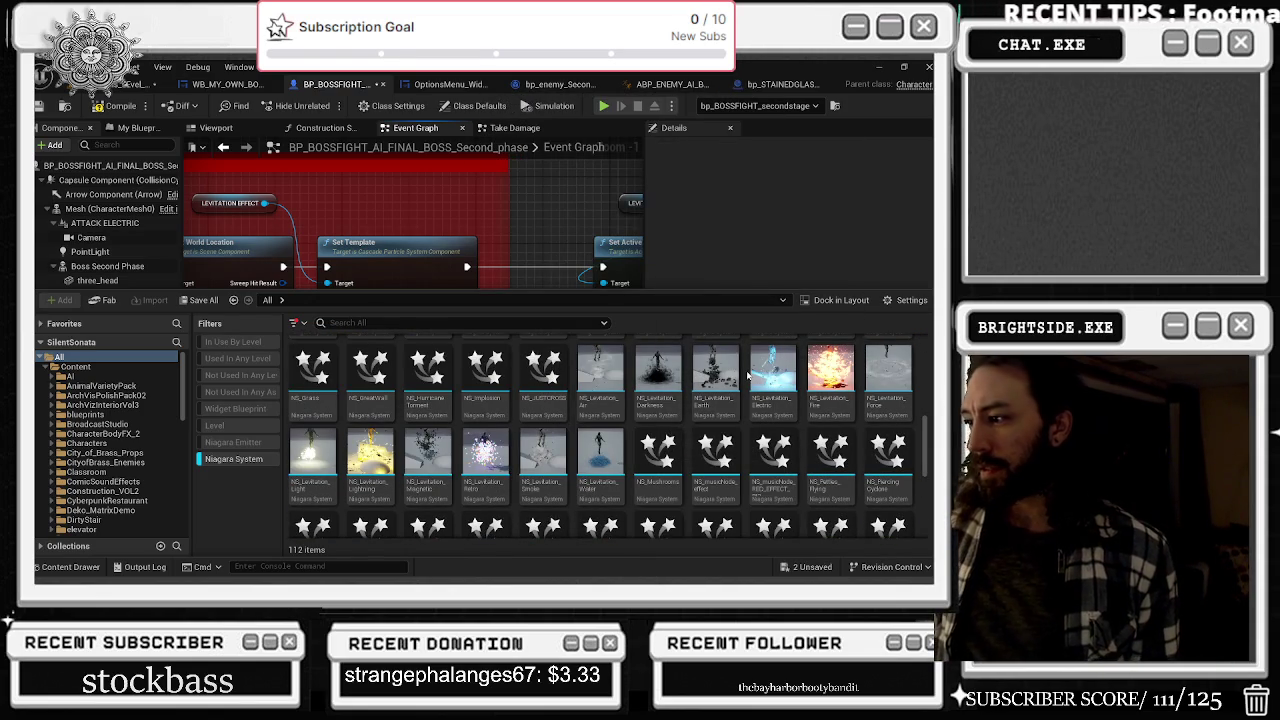
pyautogui.moveTo(728, 462)
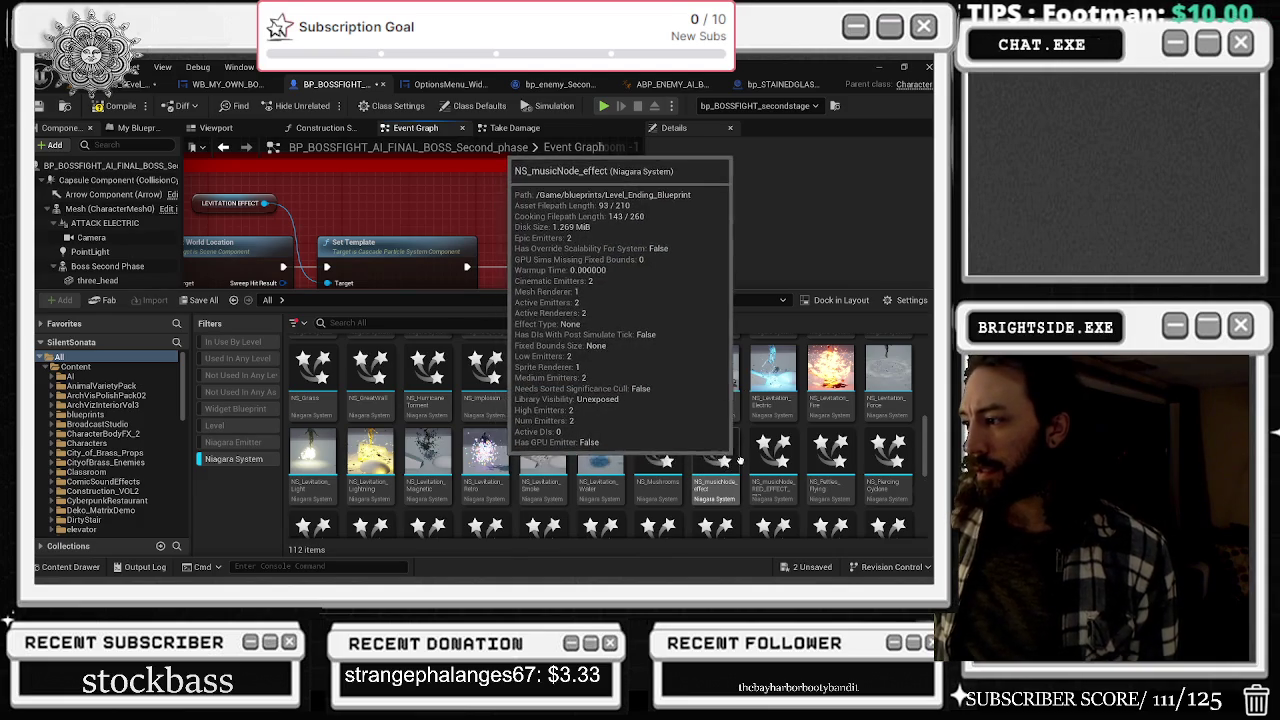
pyautogui.scroll(-1, 728, 462)
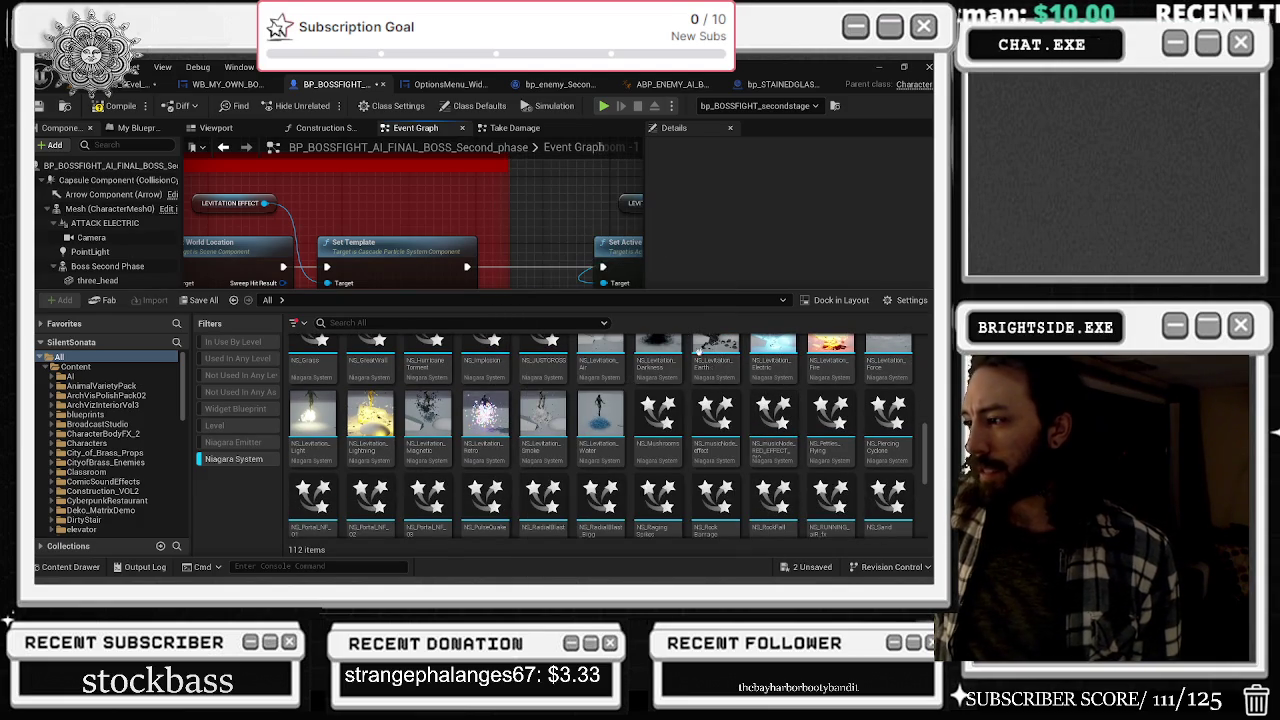
pyautogui.click(726, 420)
pyautogui.doubleClick(724, 421)
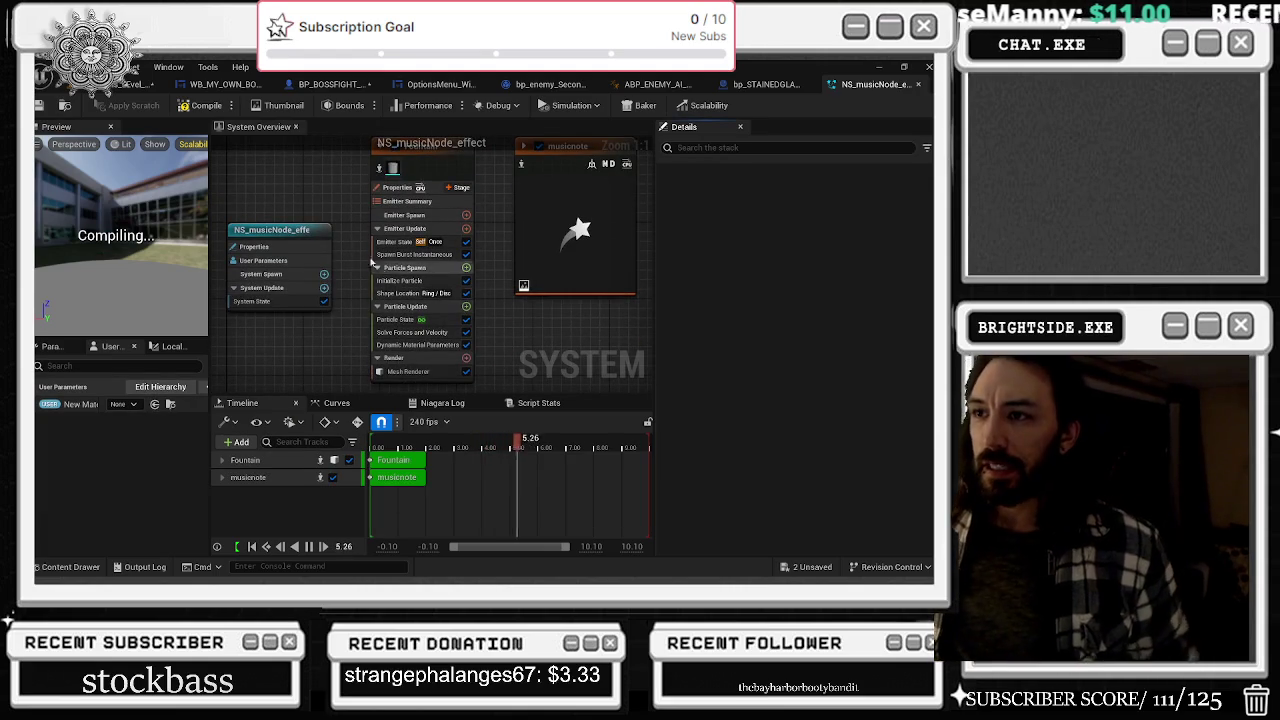
# - View NS_musicNode_effect's System Properties, close its editor and return to the level editor
pyautogui.click(309, 206)
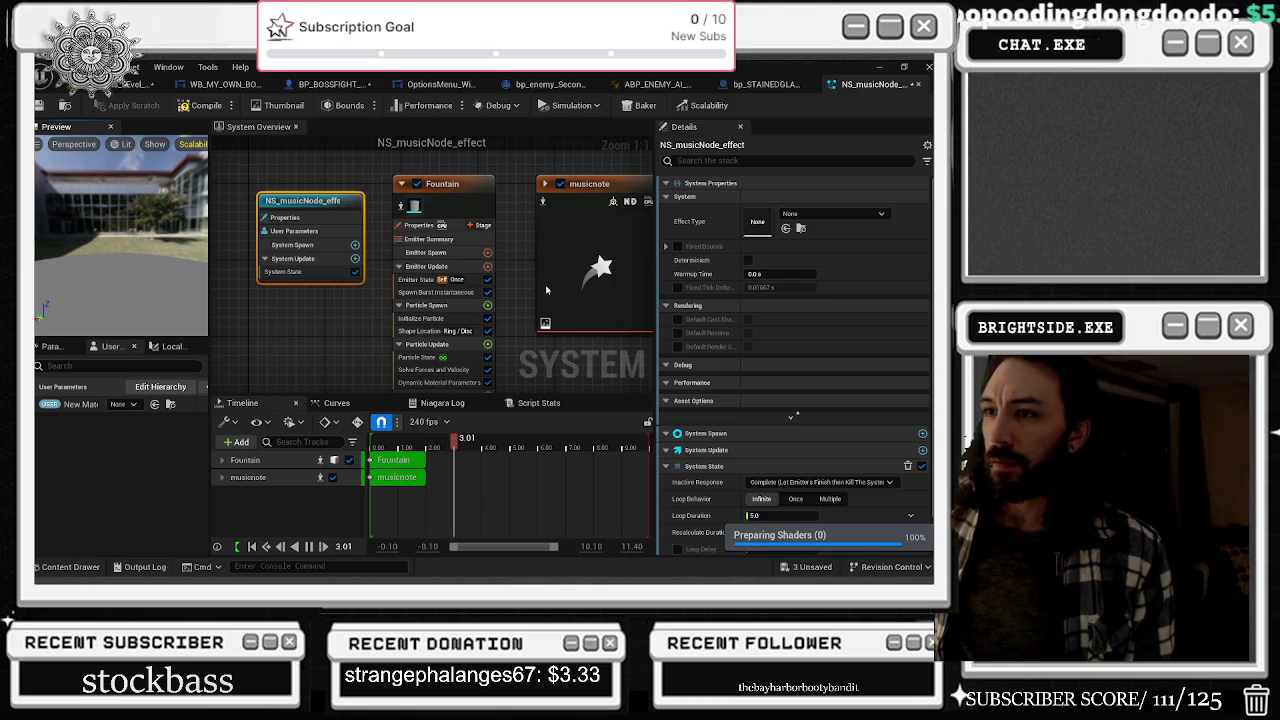
pyautogui.click(918, 84)
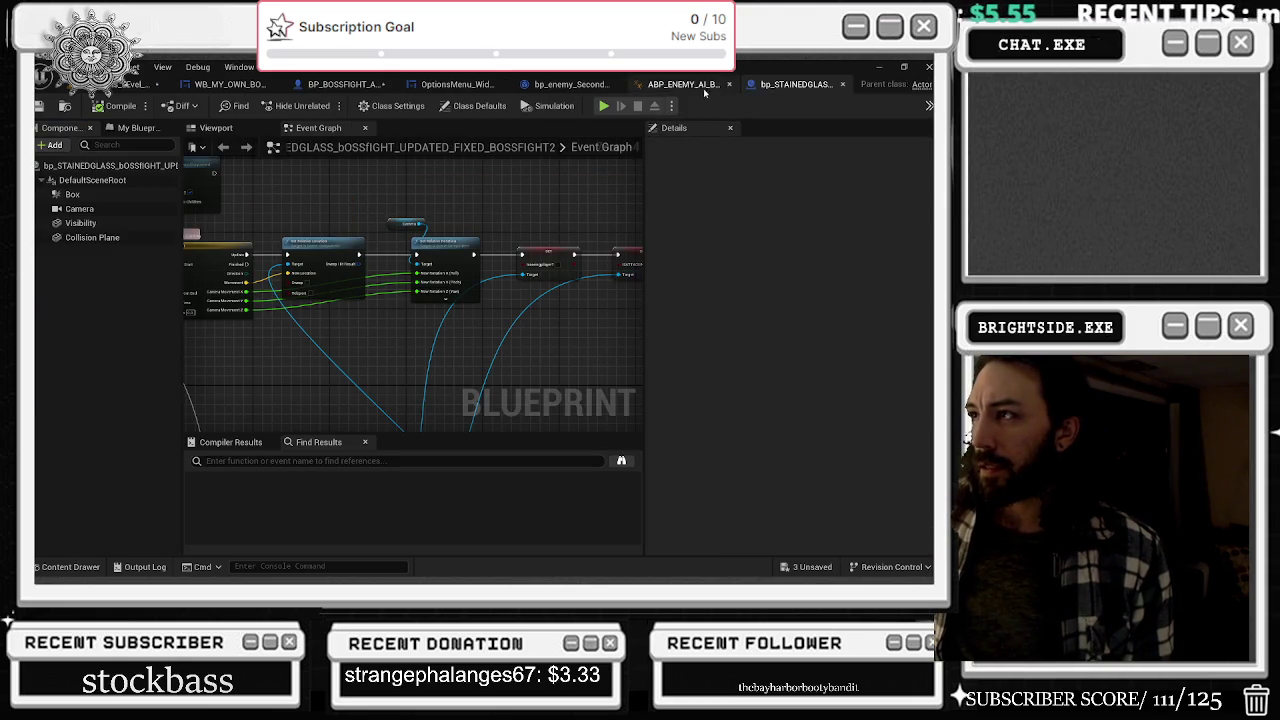
pyautogui.click(140, 84)
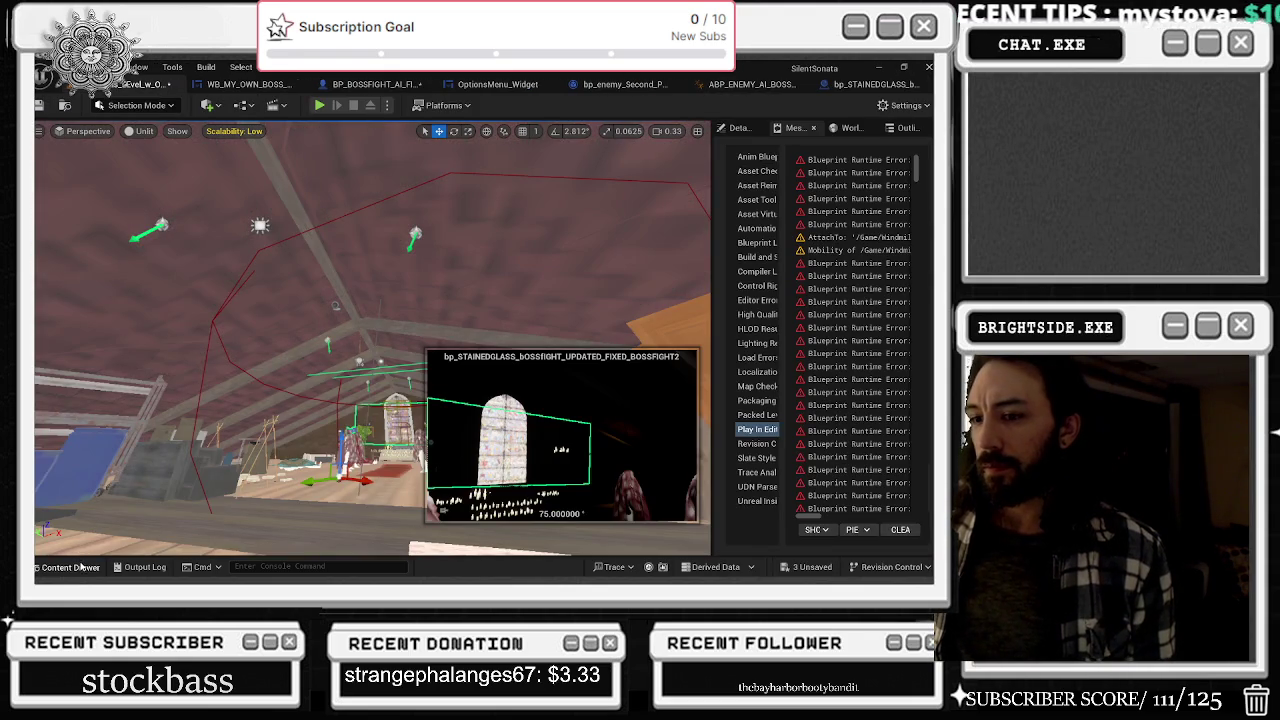
# - Enlarge the Content Drawer, scroll to the NS_Portal assets and open NS_Portal_NF_01
pyautogui.click(70, 567)
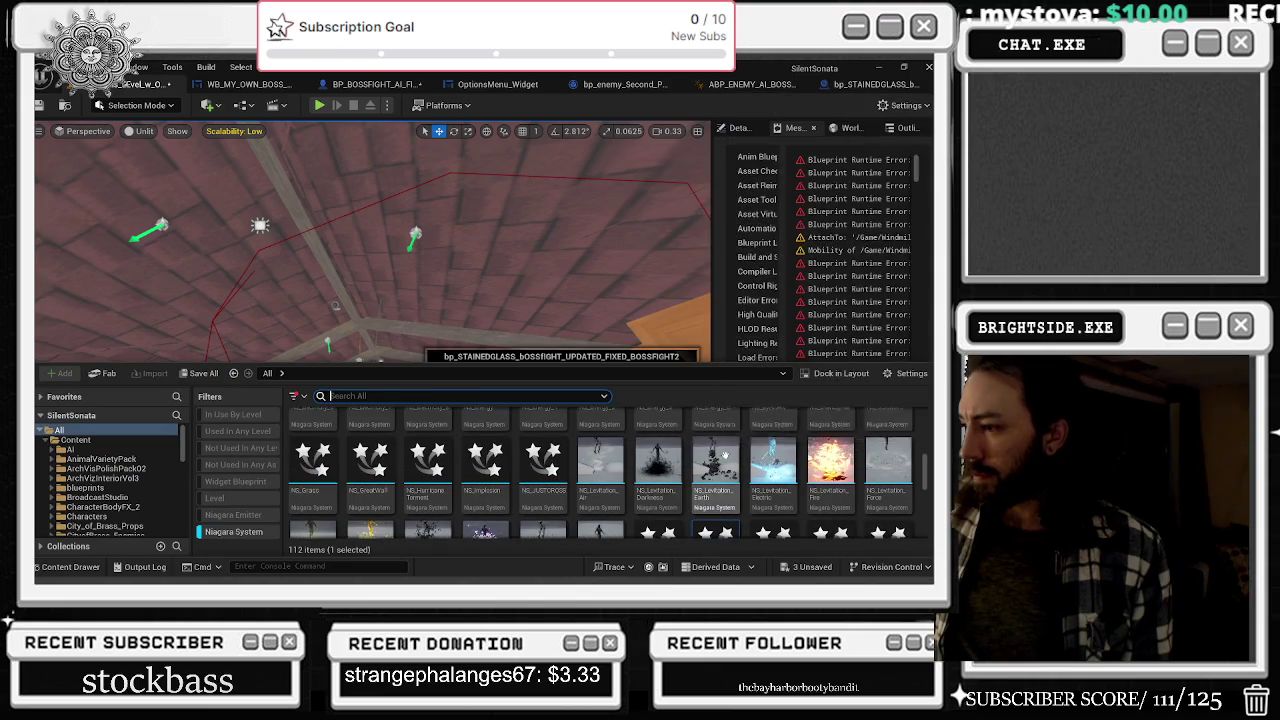
pyautogui.scroll(5, 723, 448)
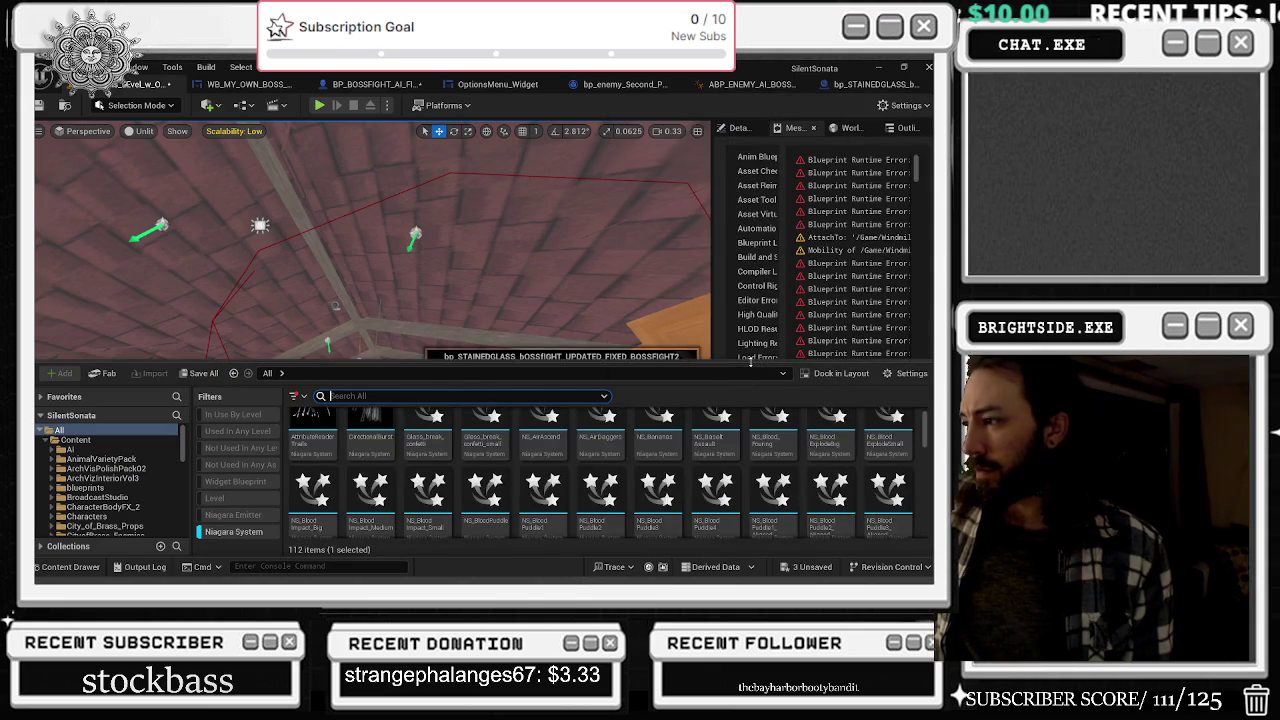
pyautogui.moveTo(750, 363); pyautogui.dragTo(752, 264)
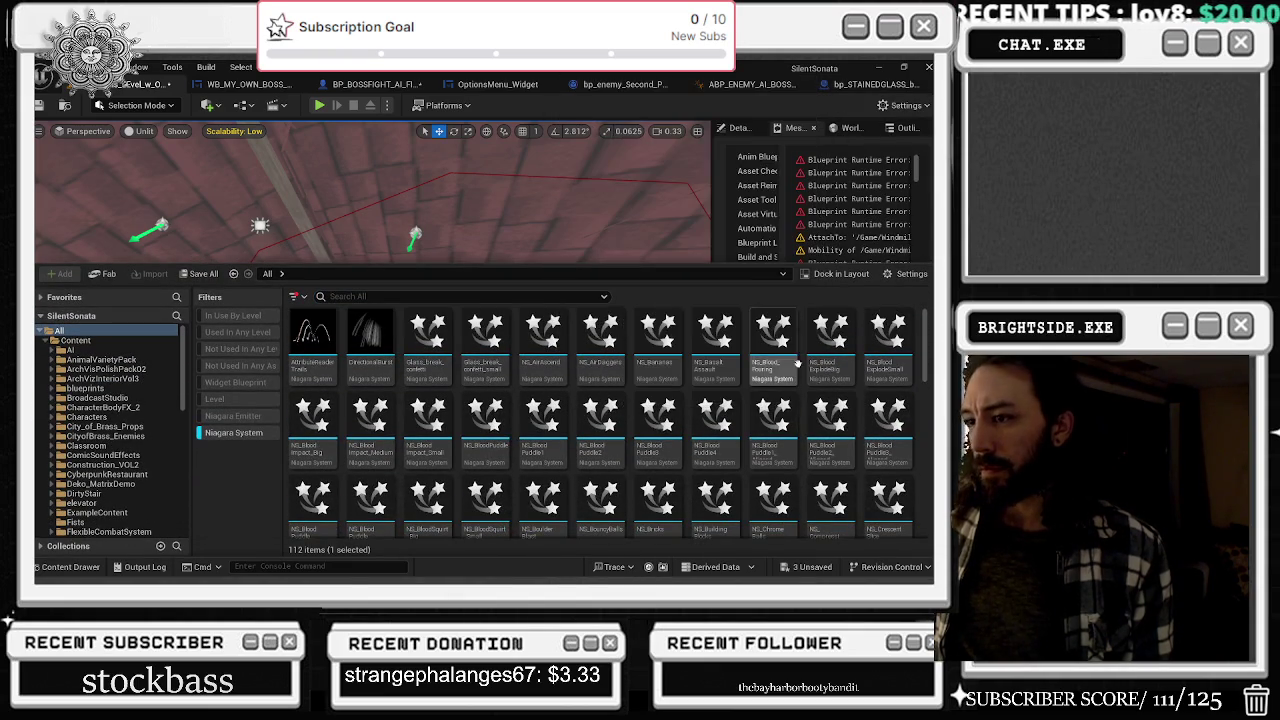
pyautogui.scroll(-5, 727, 478)
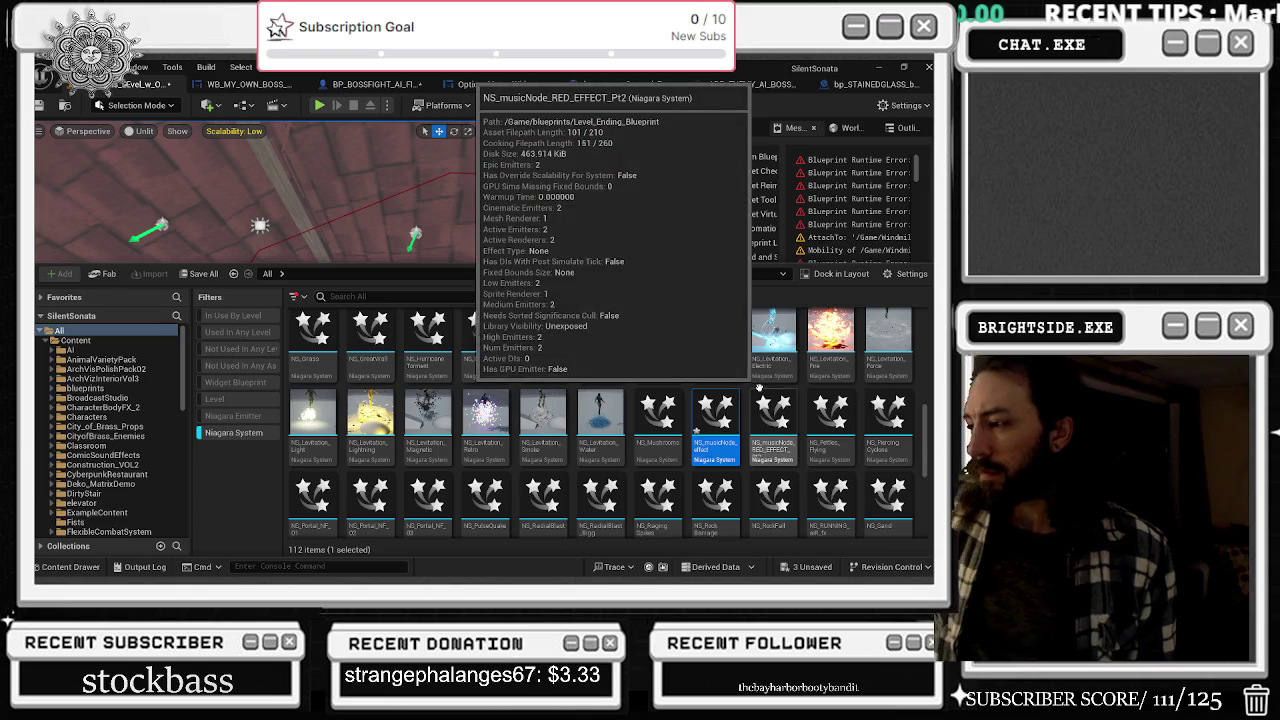
pyautogui.scroll(-1, 770, 320)
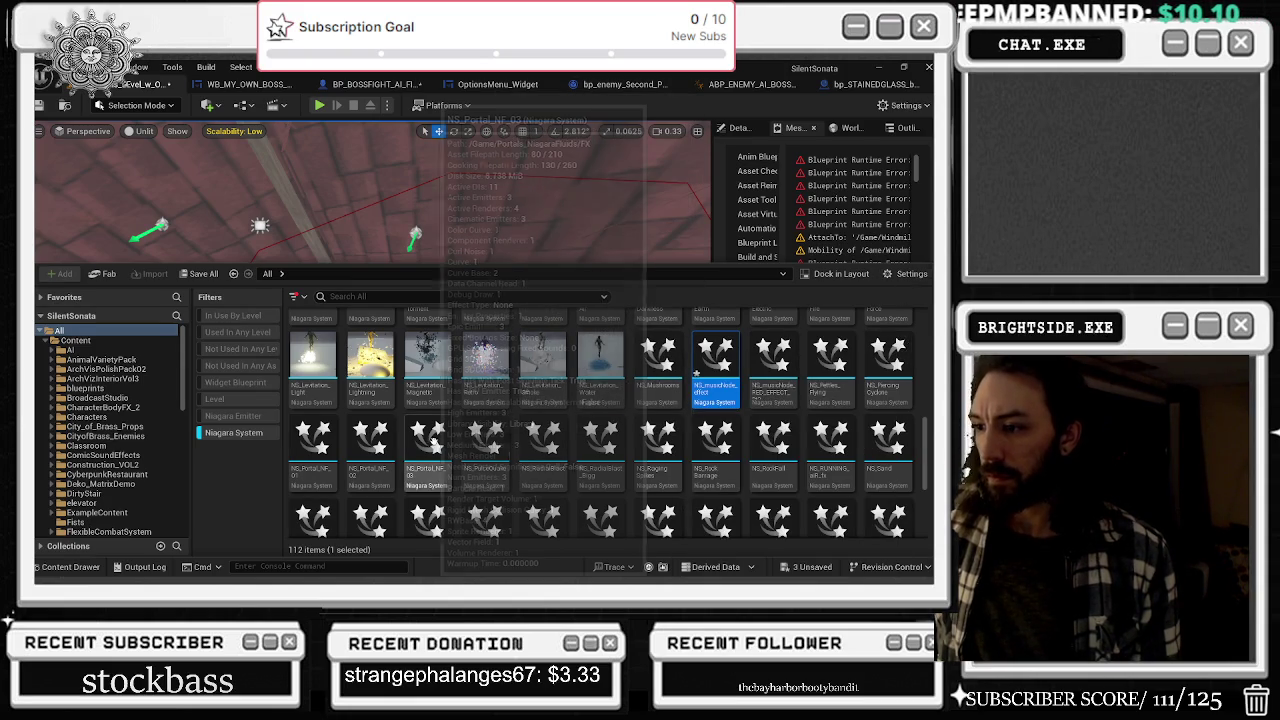
pyautogui.doubleClick(323, 447)
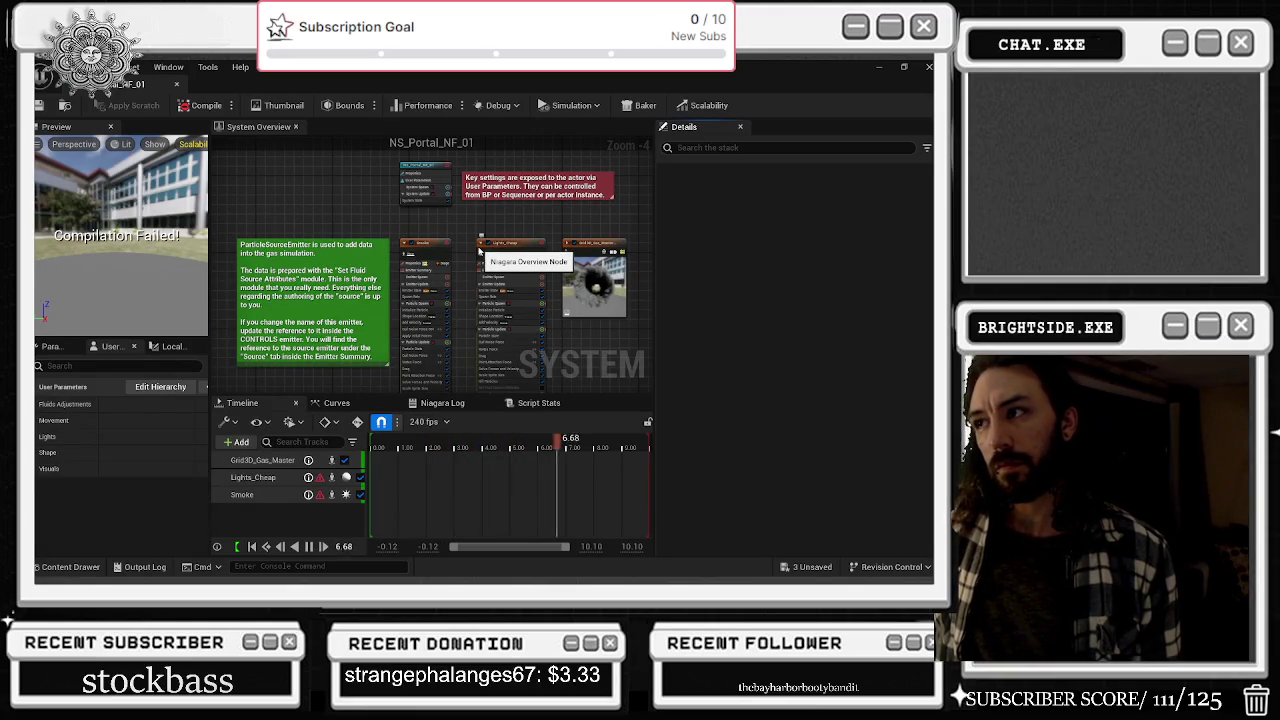
# - Inspect the portal system's properties, the green comment, and the System Spawn and System Update stages
pyautogui.click(425, 182)
pyautogui.click(283, 245)
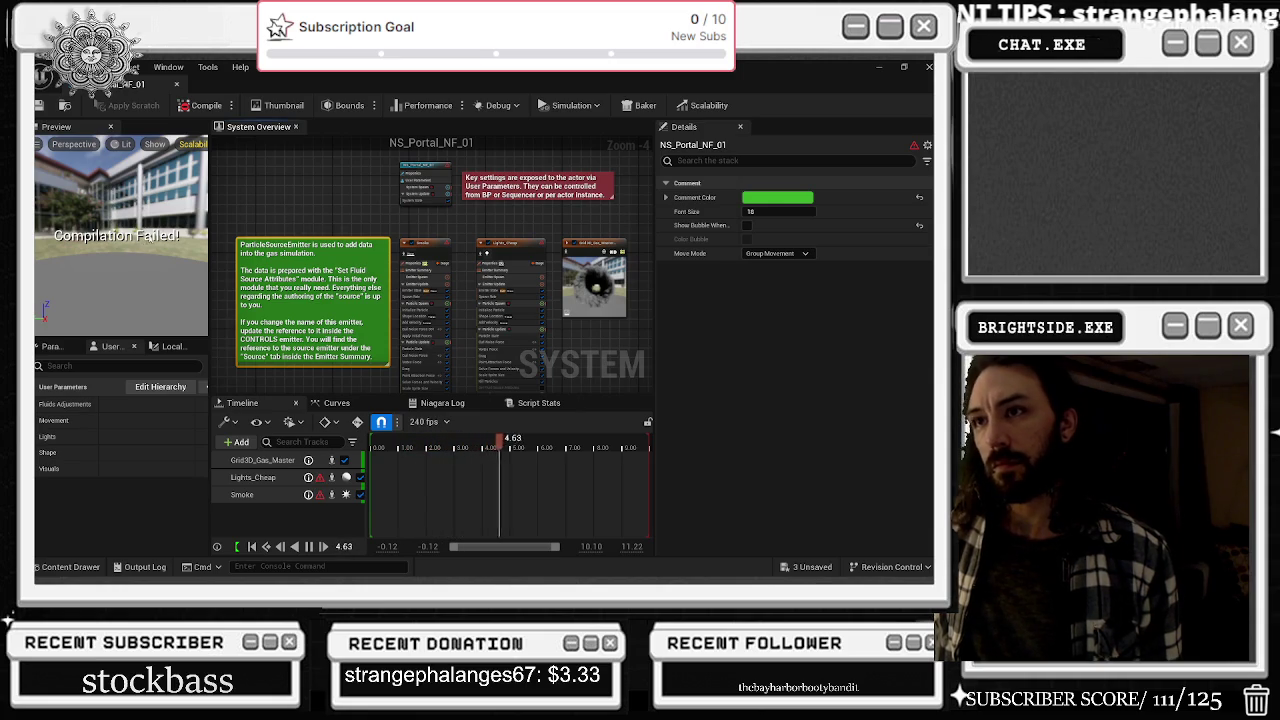
pyautogui.scroll(2, 397, 199)
pyautogui.click(425, 186)
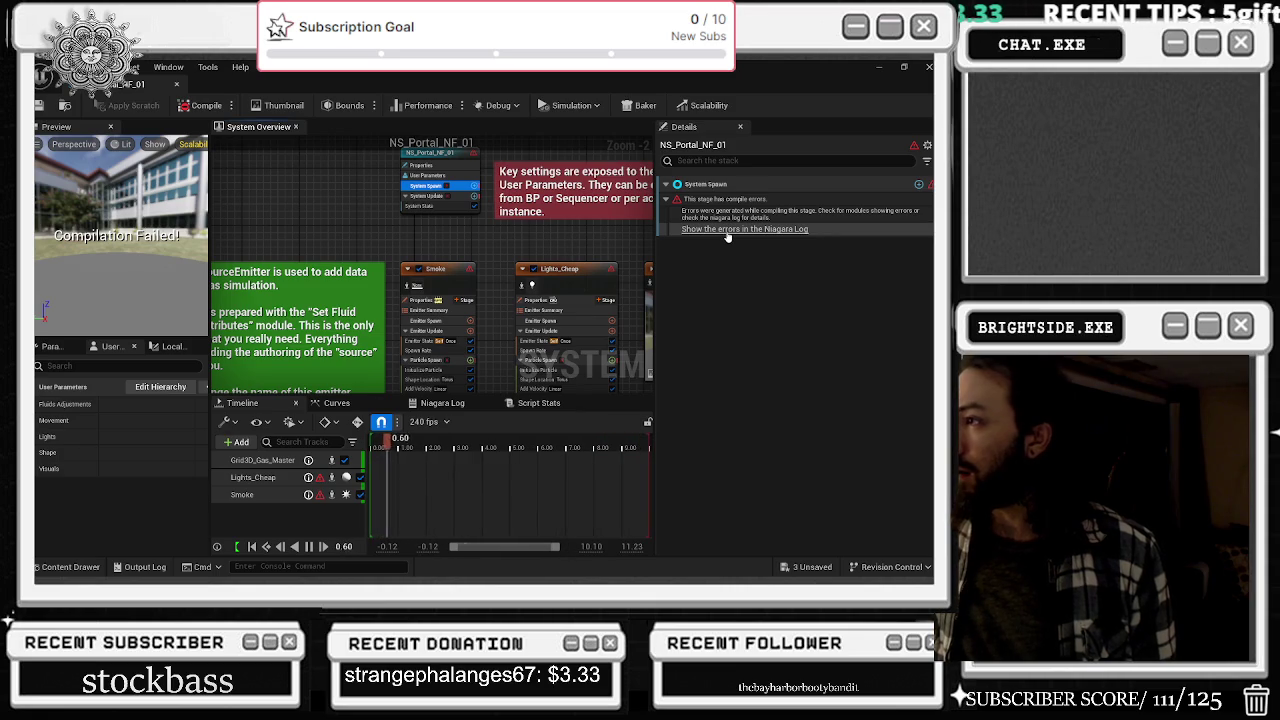
pyautogui.click(430, 196)
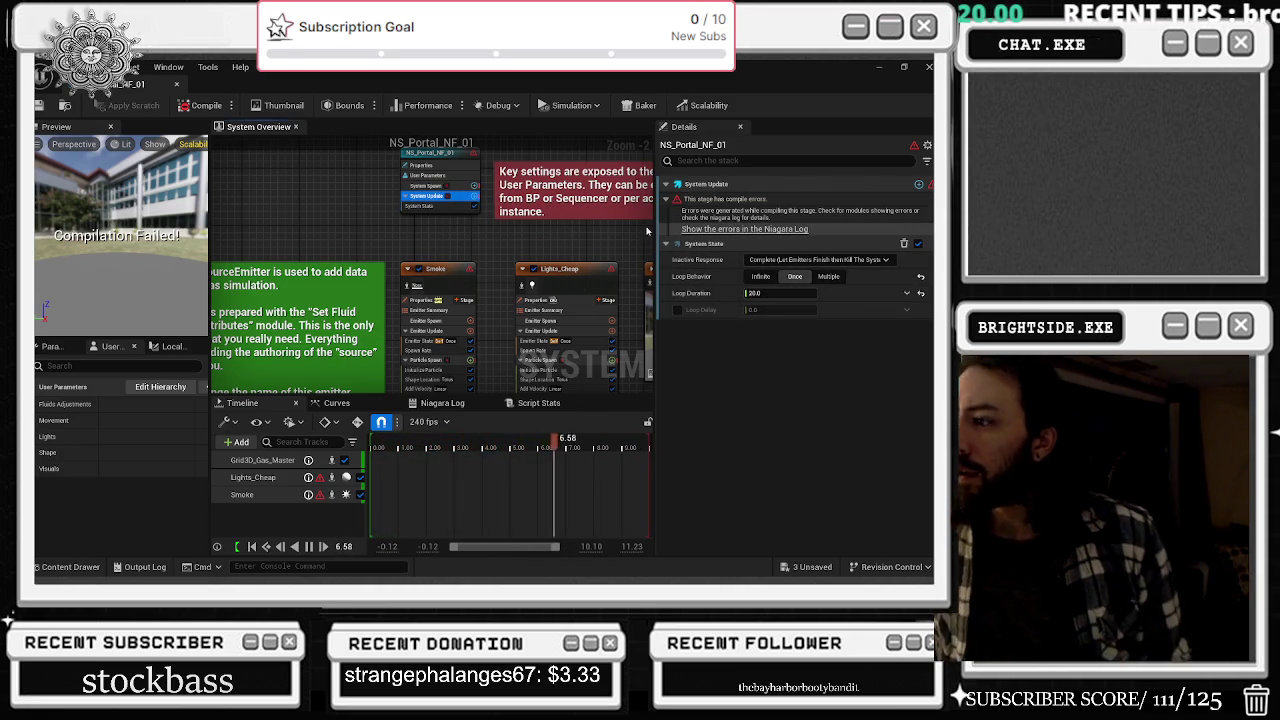
# - Pan to reveal the Smoke emitter, then list the compile errors in the Niagara Log
pyautogui.moveTo(466, 287); pyautogui.dragTo(427, 274)
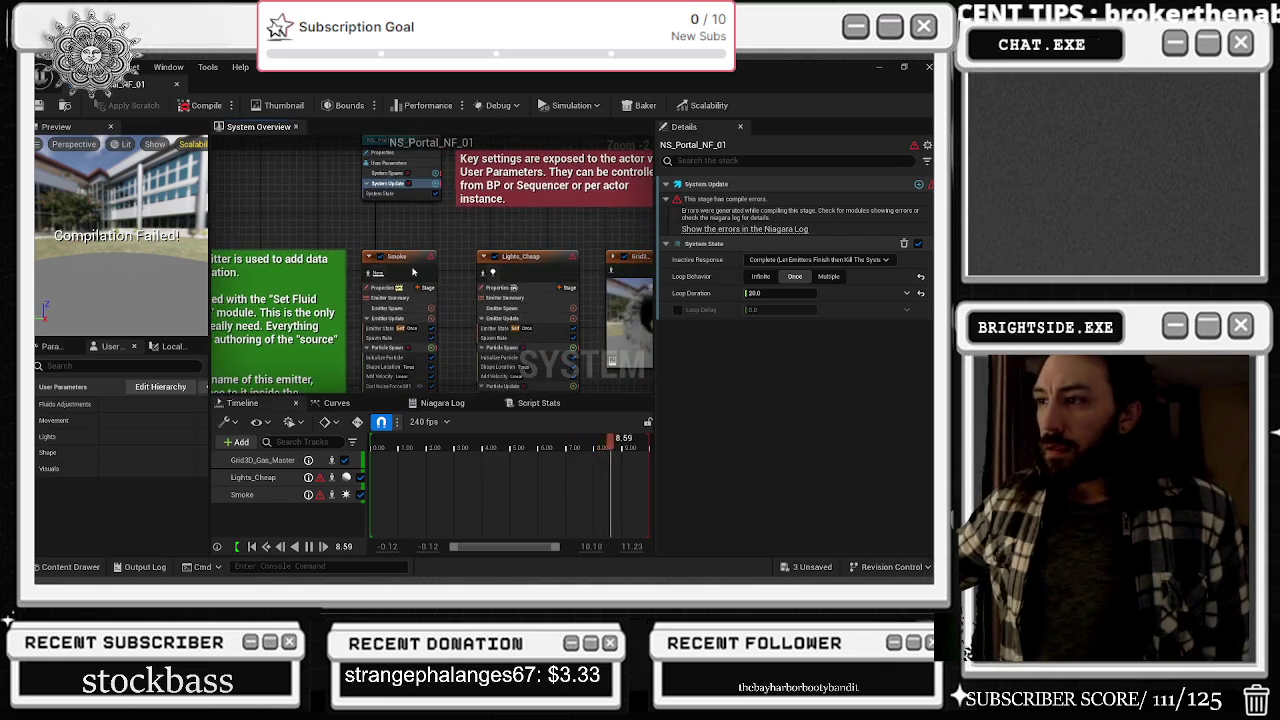
pyautogui.moveTo(495, 241); pyautogui.dragTo(293, 255)
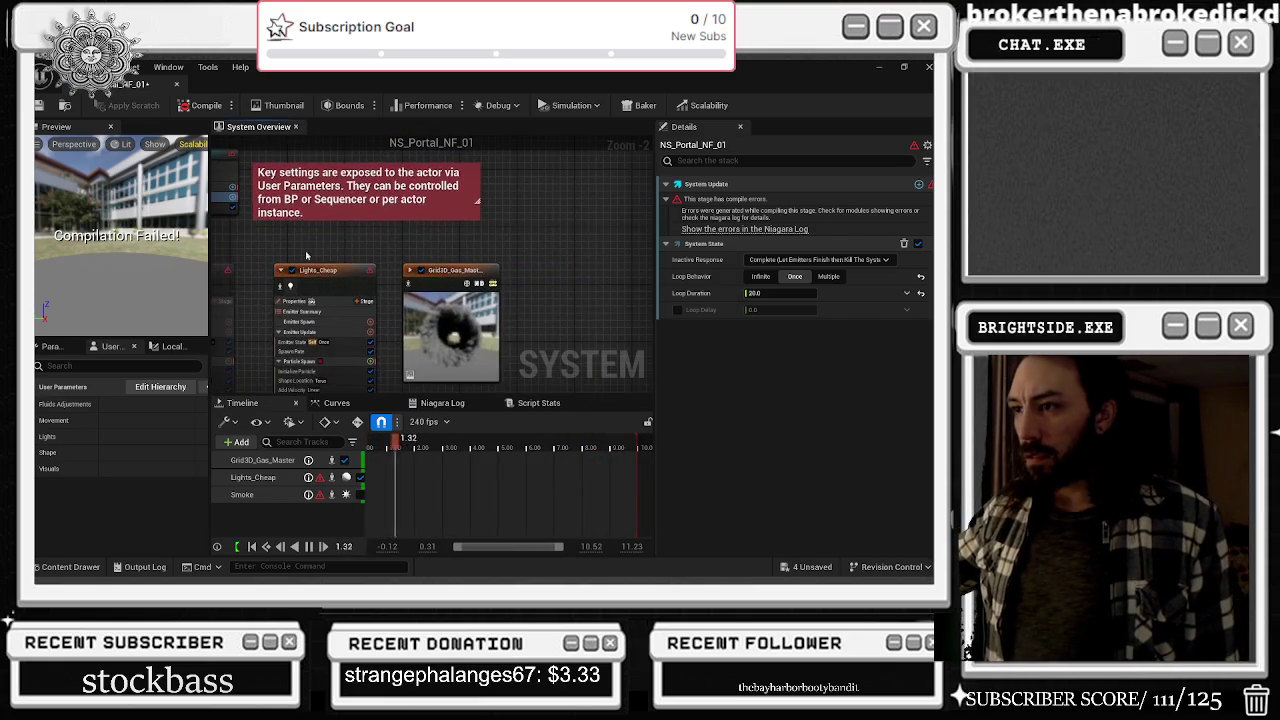
pyautogui.moveTo(215, 260); pyautogui.dragTo(348, 259)
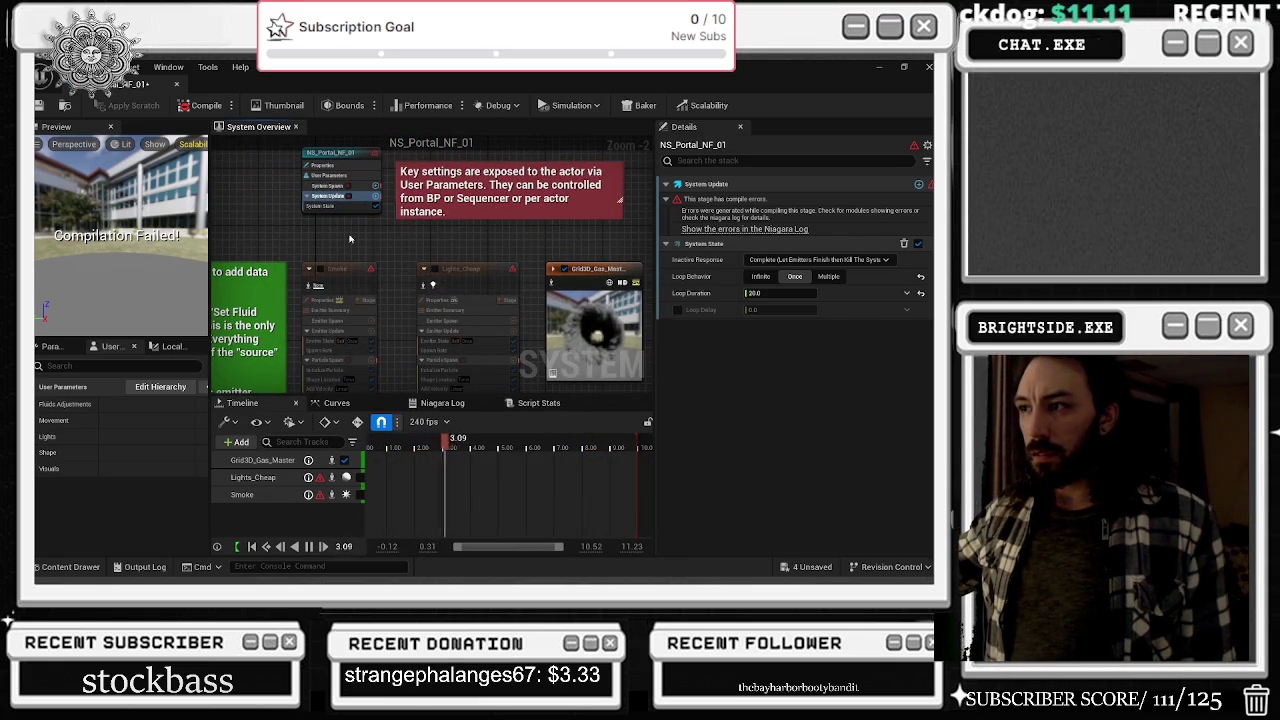
pyautogui.click(360, 176)
pyautogui.click(328, 186)
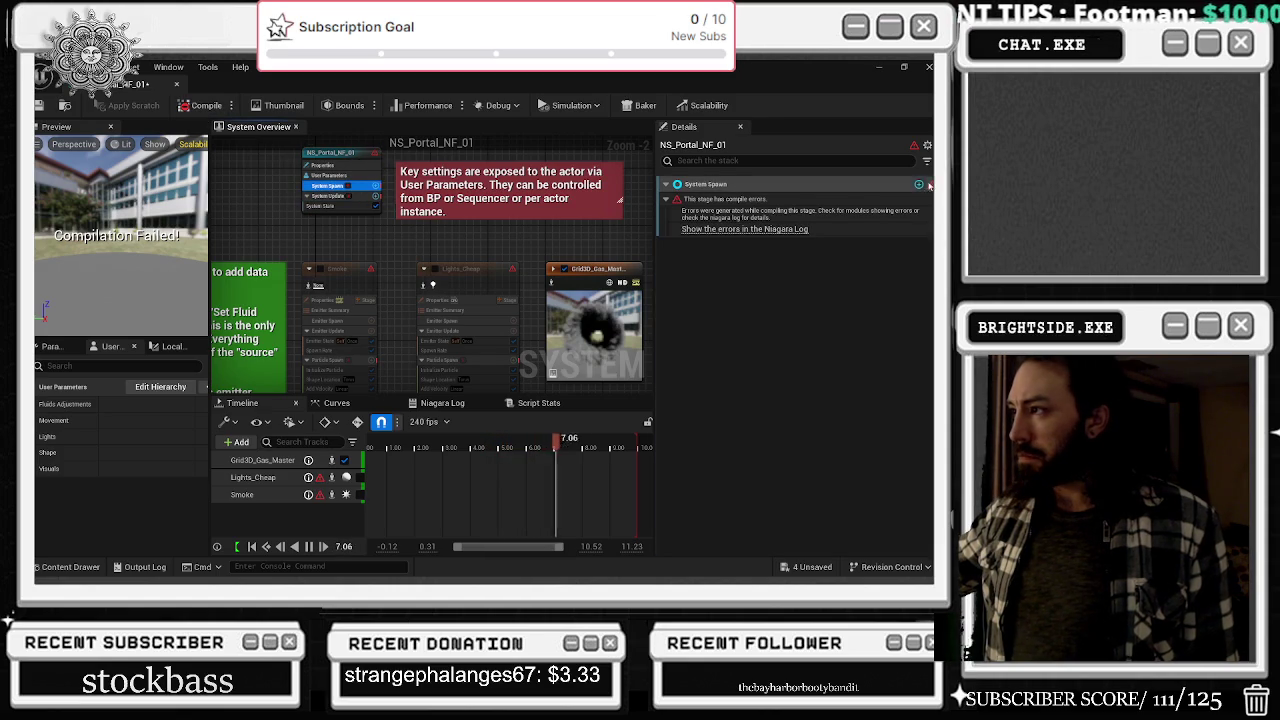
pyautogui.click(800, 229)
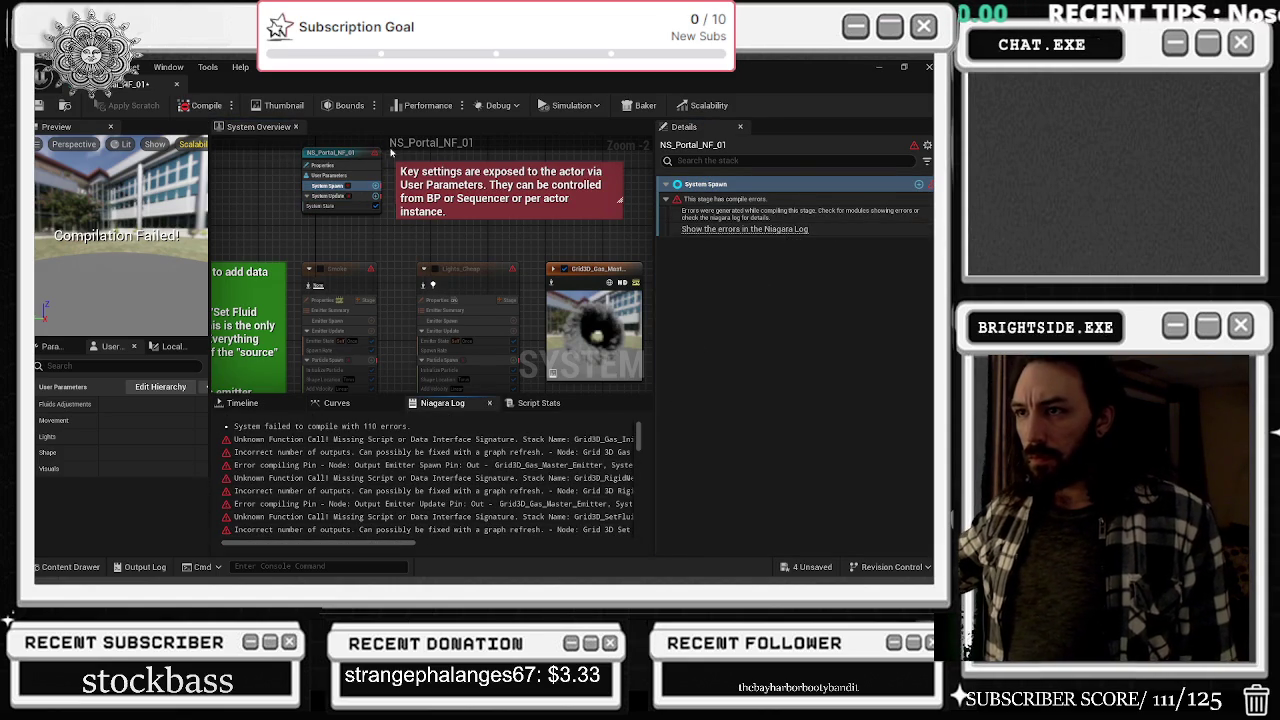
# - Review the portal system's and the Smoke emitter's properties in the Details panel
pyautogui.click(323, 161)
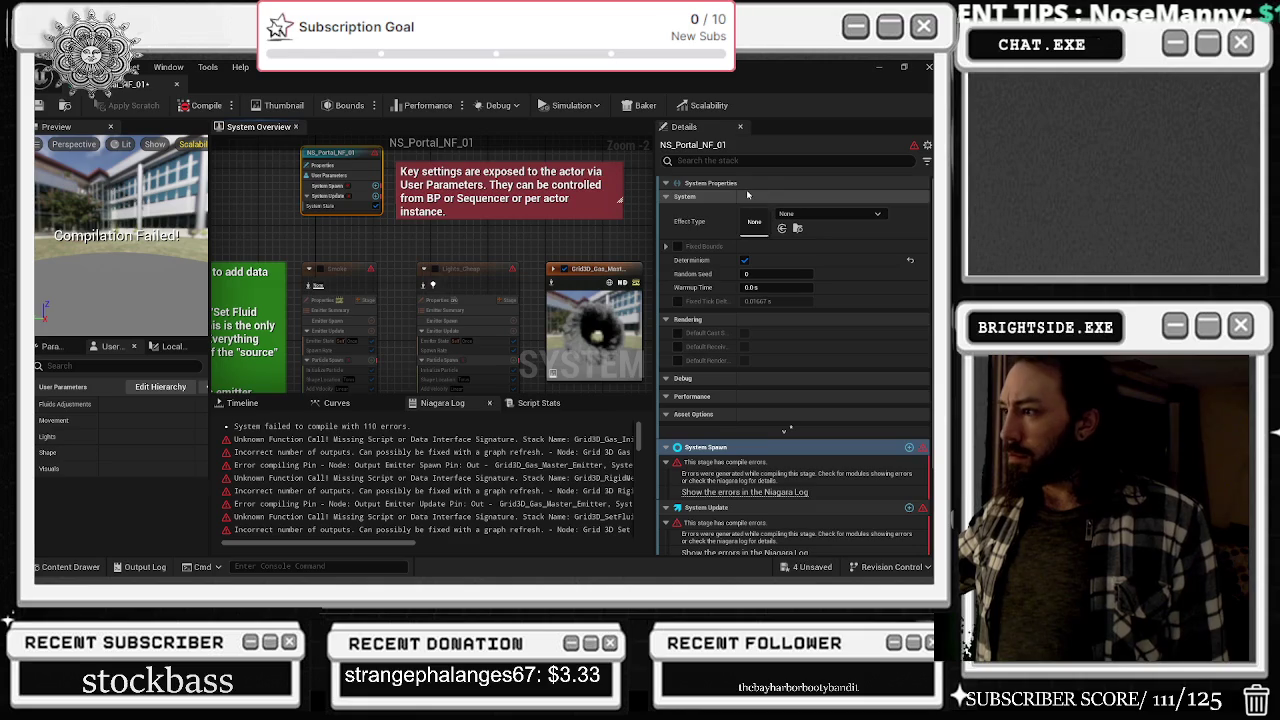
pyautogui.scroll(-3, 788, 311)
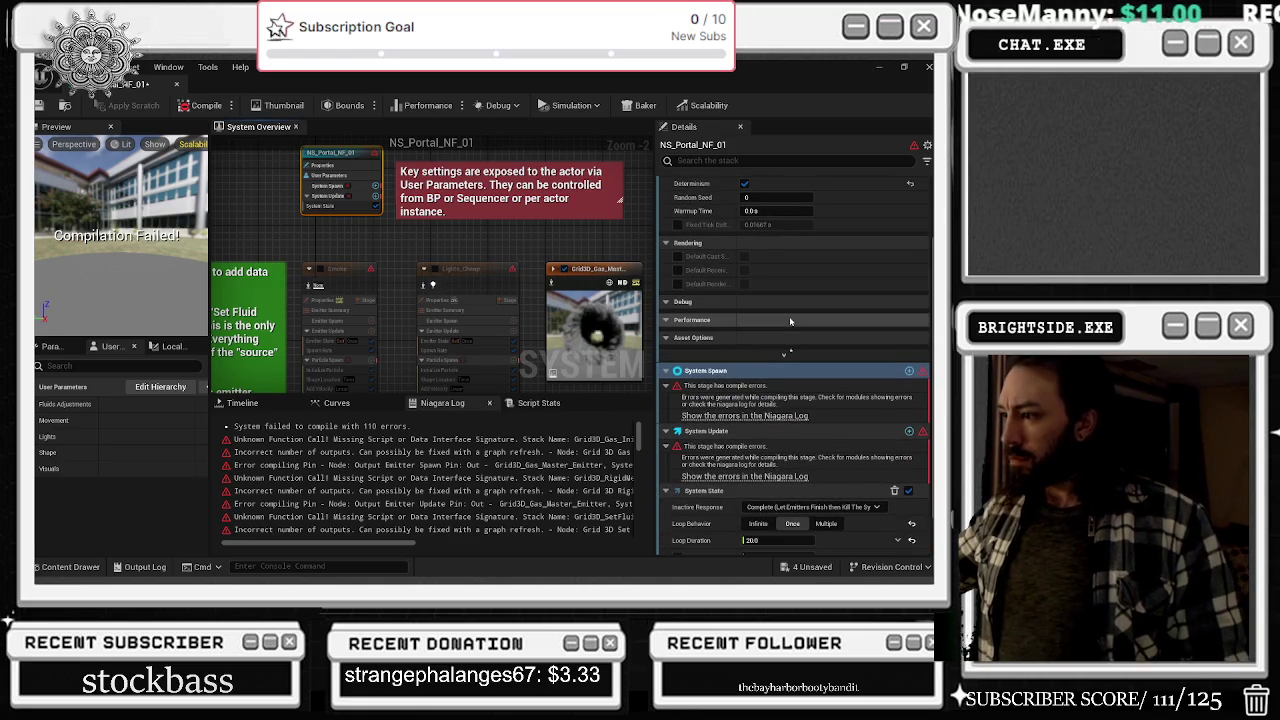
pyautogui.scroll(-1, 790, 321)
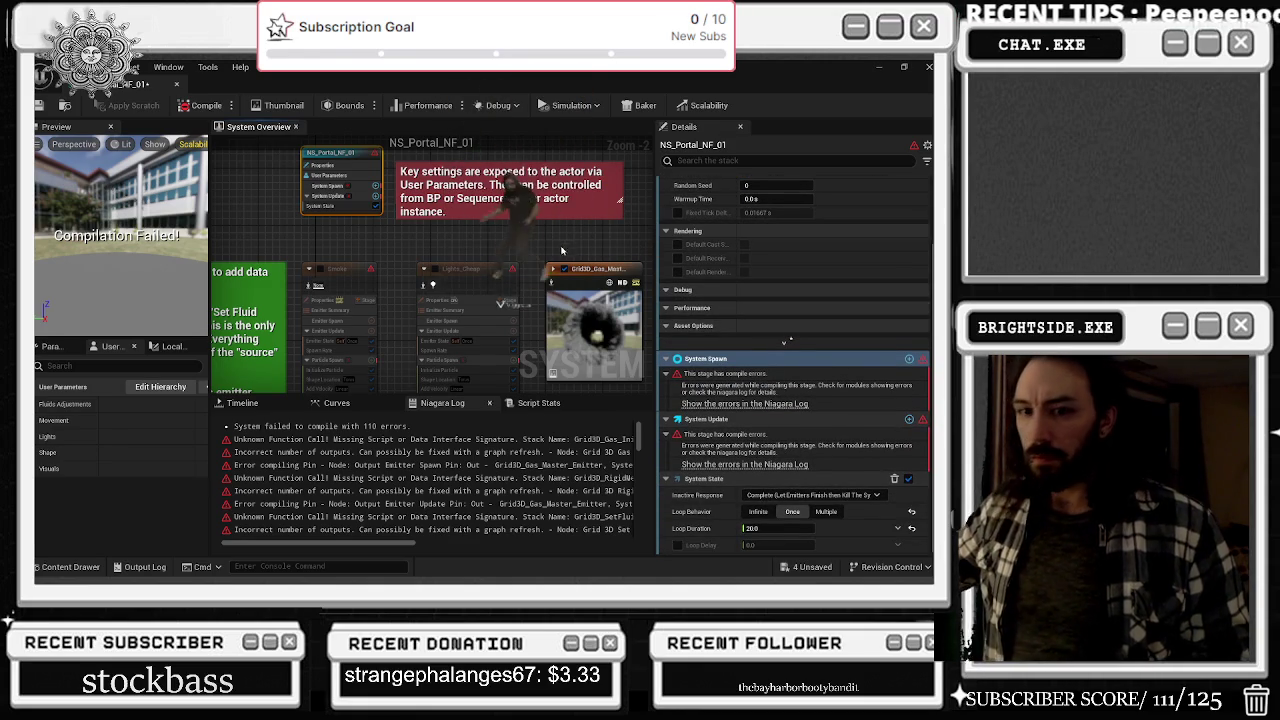
pyautogui.click(340, 278)
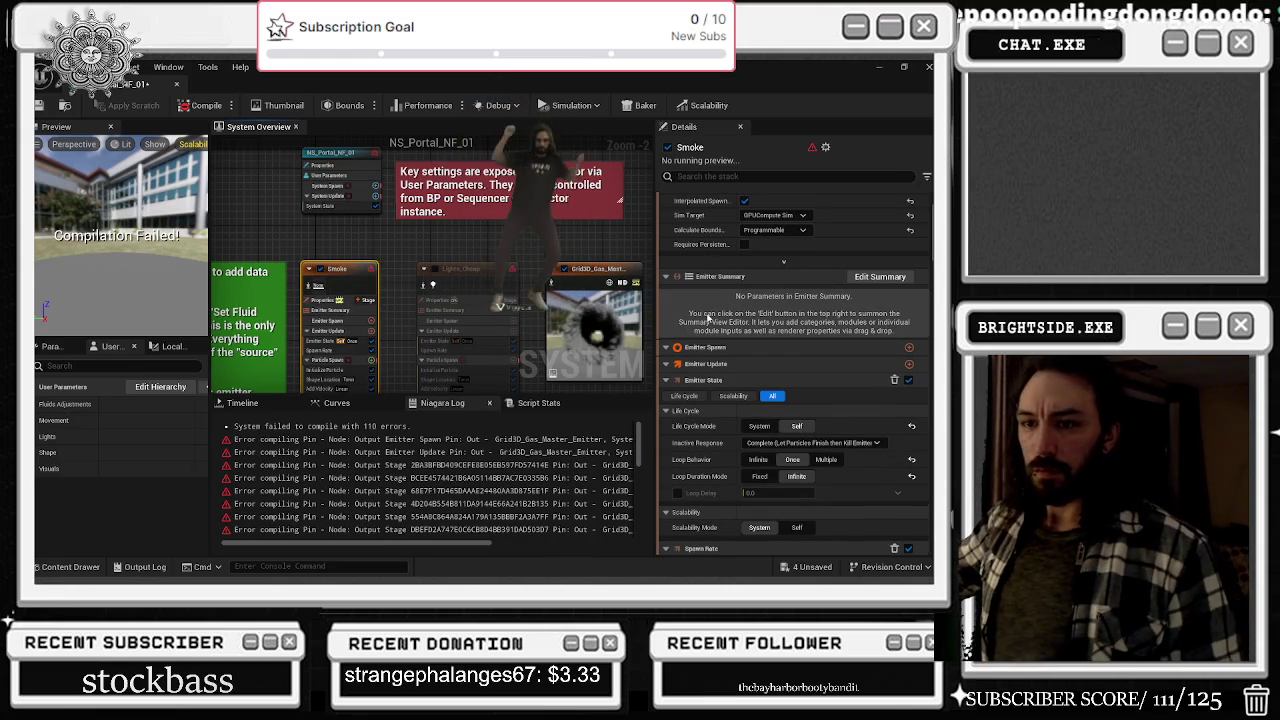
pyautogui.scroll(-1, 800, 333)
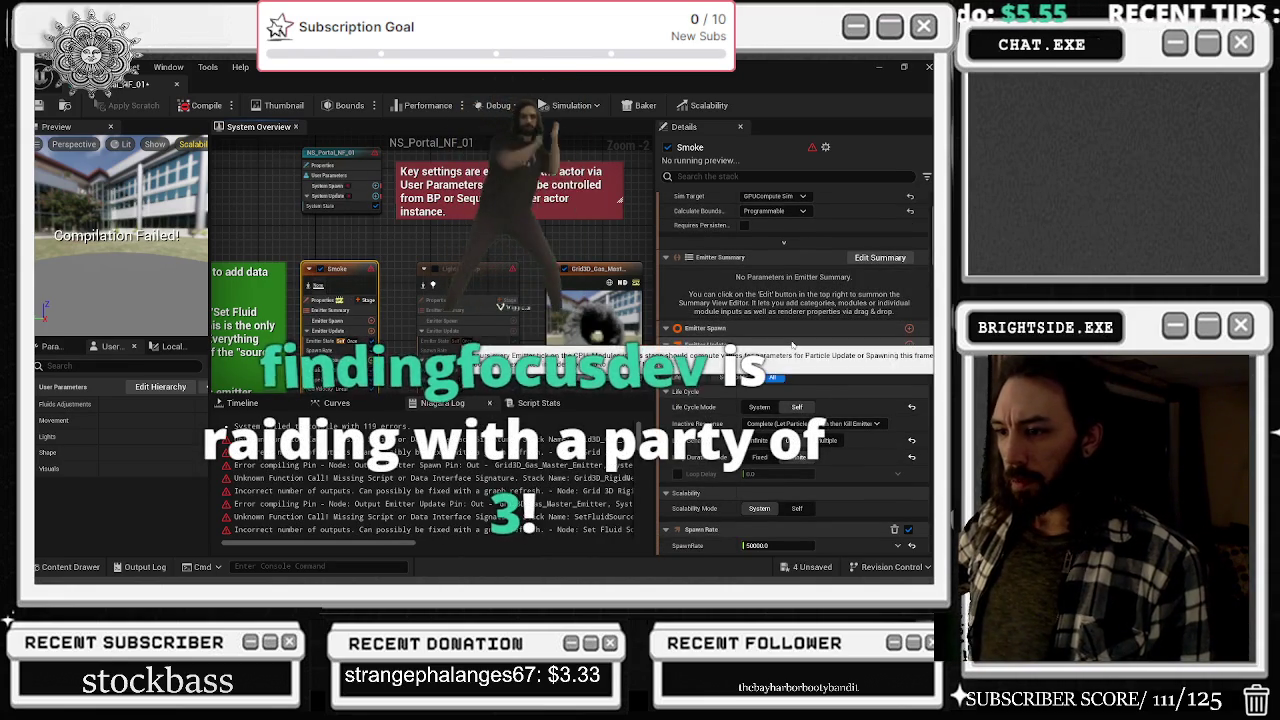
pyautogui.scroll(-4, 780, 340)
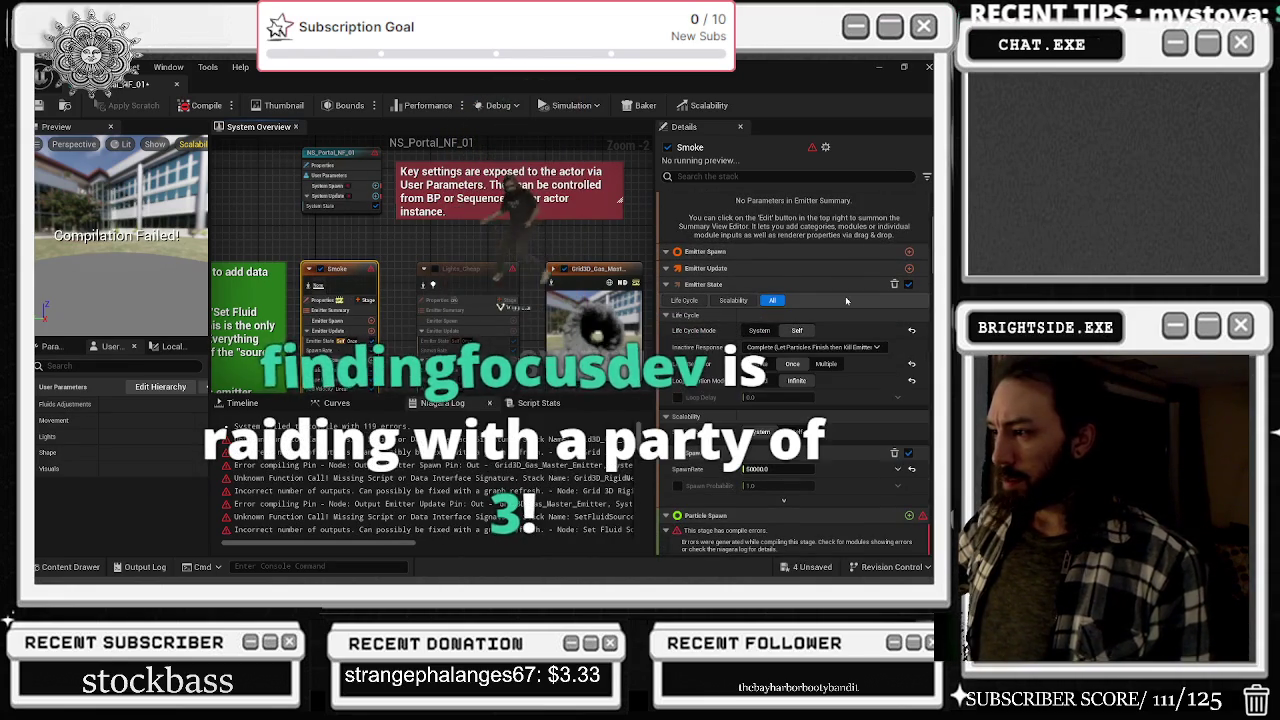
pyautogui.scroll(-5, 845, 296)
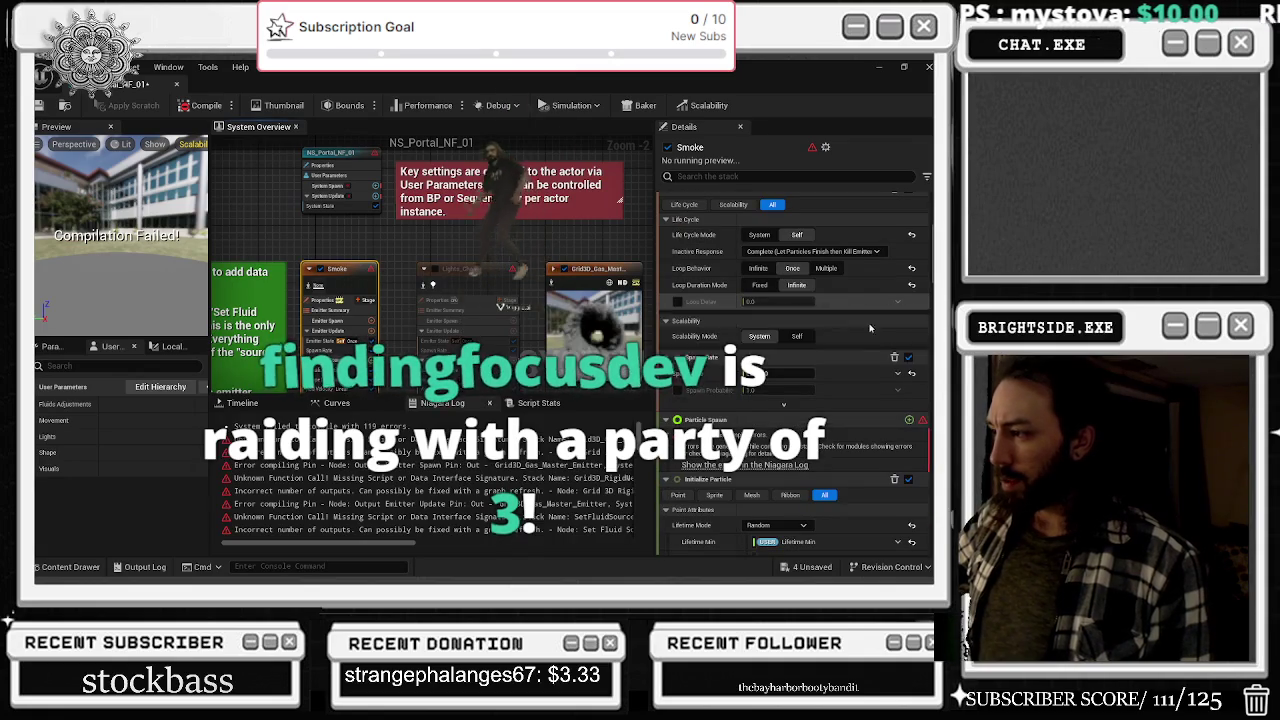
pyautogui.scroll(-3, 808, 468)
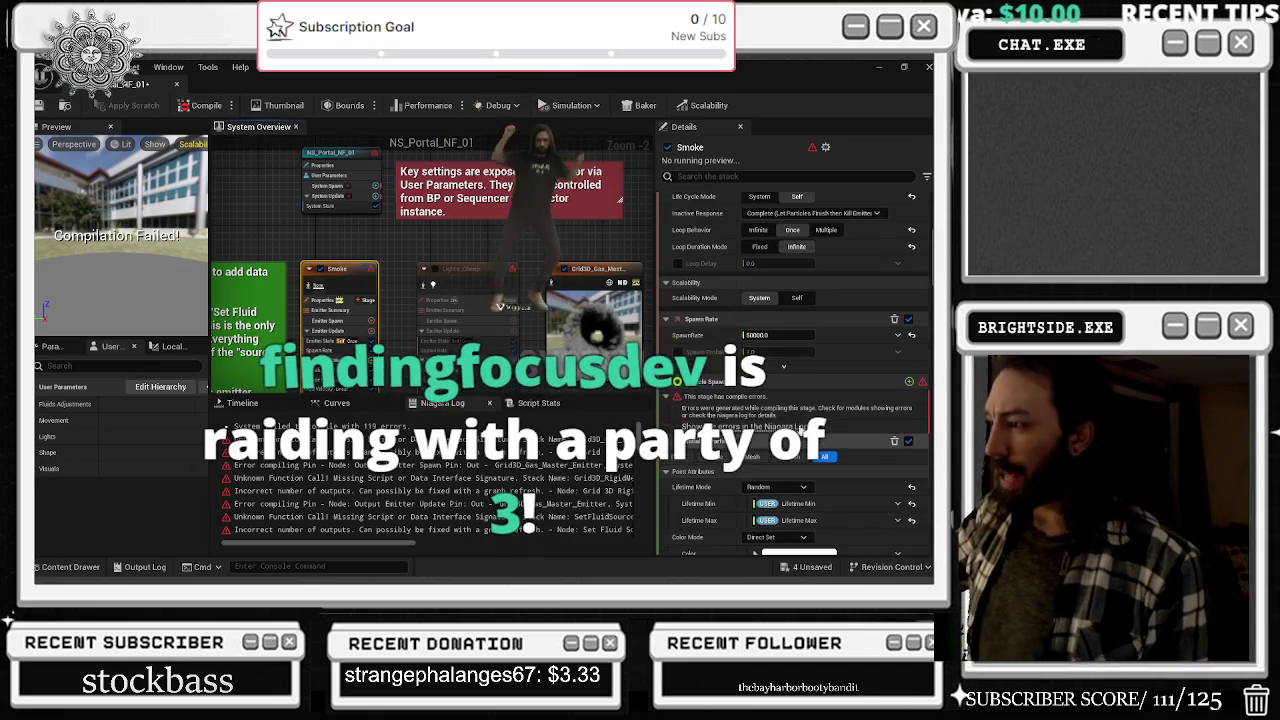
pyautogui.scroll(-4, 815, 403)
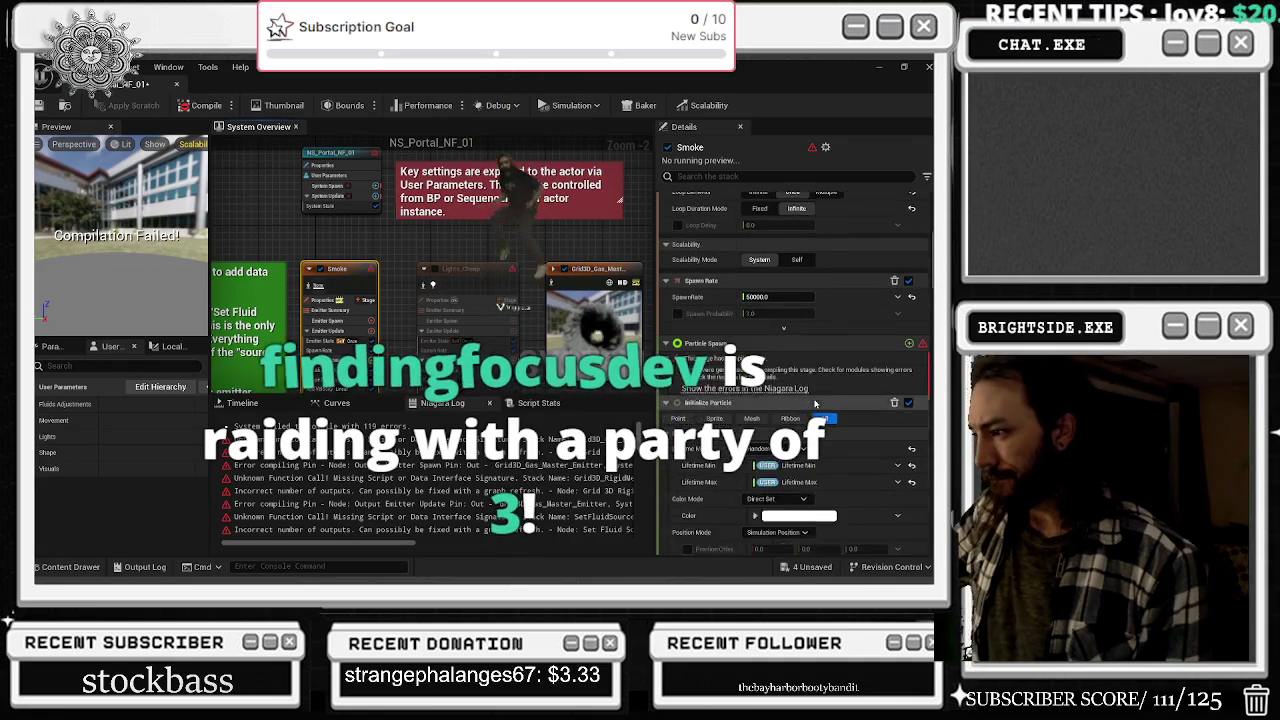
pyautogui.scroll(-4, 808, 415)
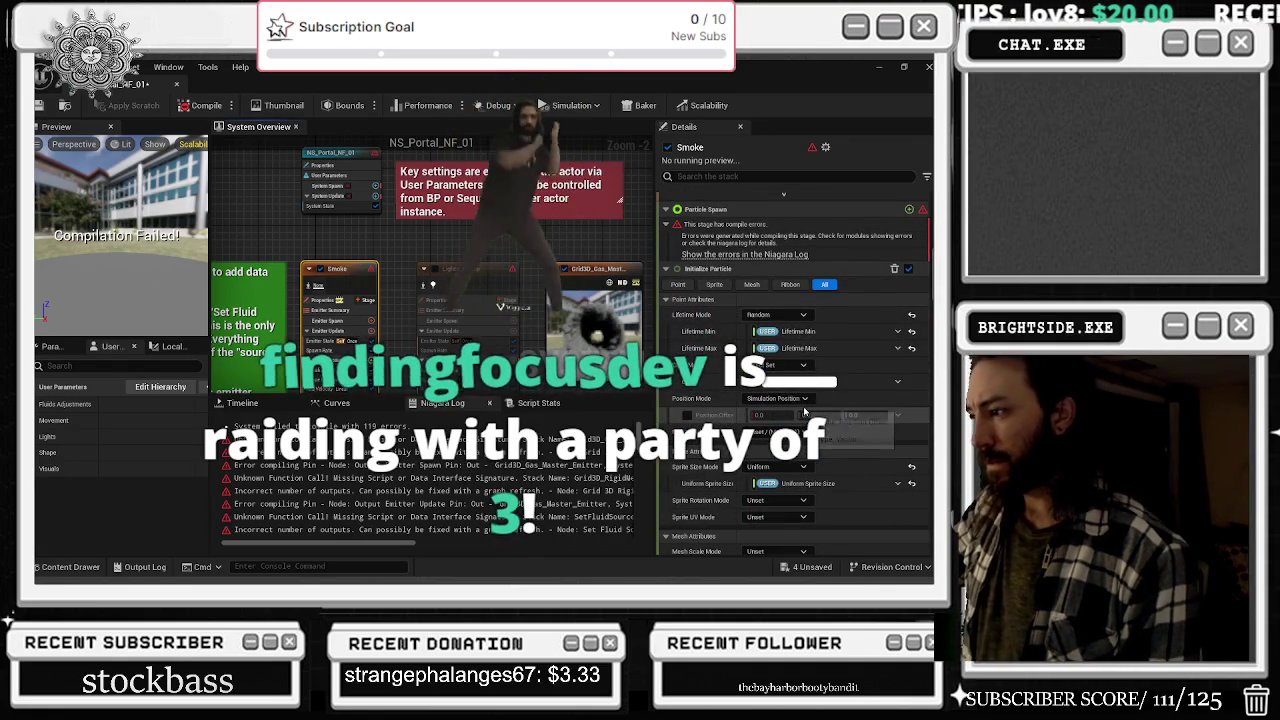
pyautogui.scroll(-1, 807, 414)
pyautogui.scroll(-8, 807, 413)
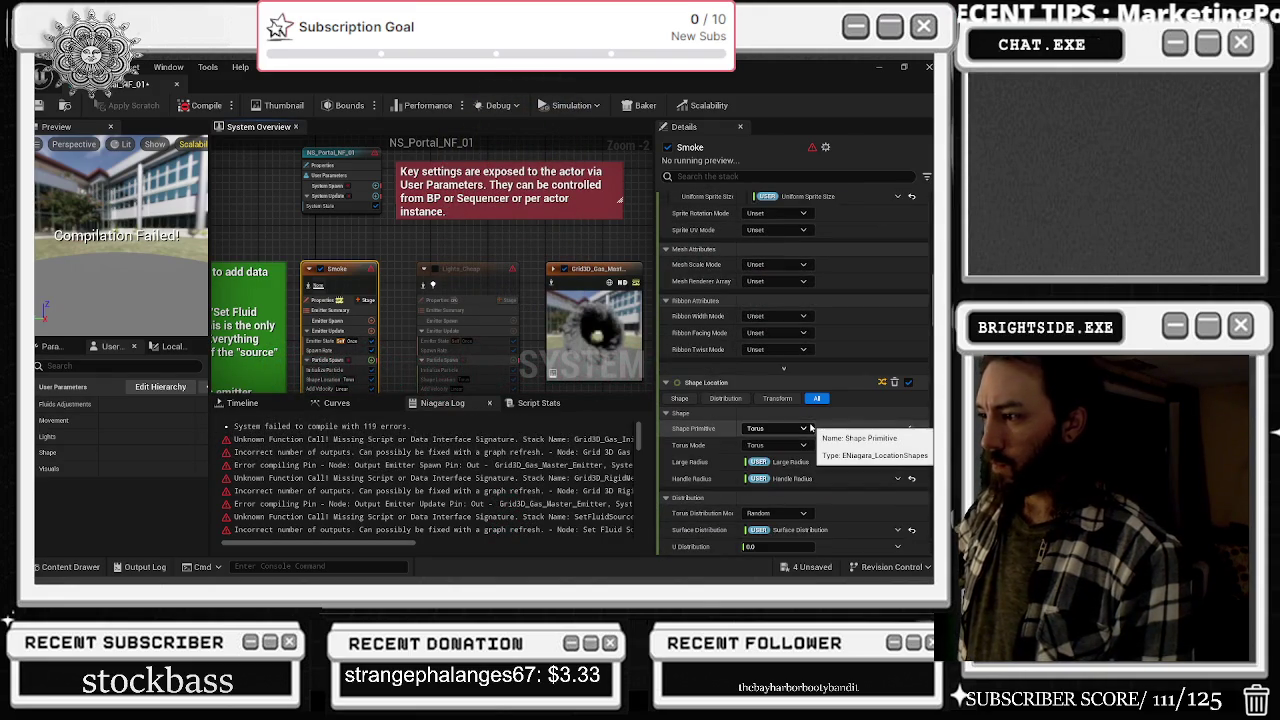
# - Inspect the output emitter spawn pin and unknown function call errors, then close NS_Portal_NF_01
pyautogui.click(357, 465)
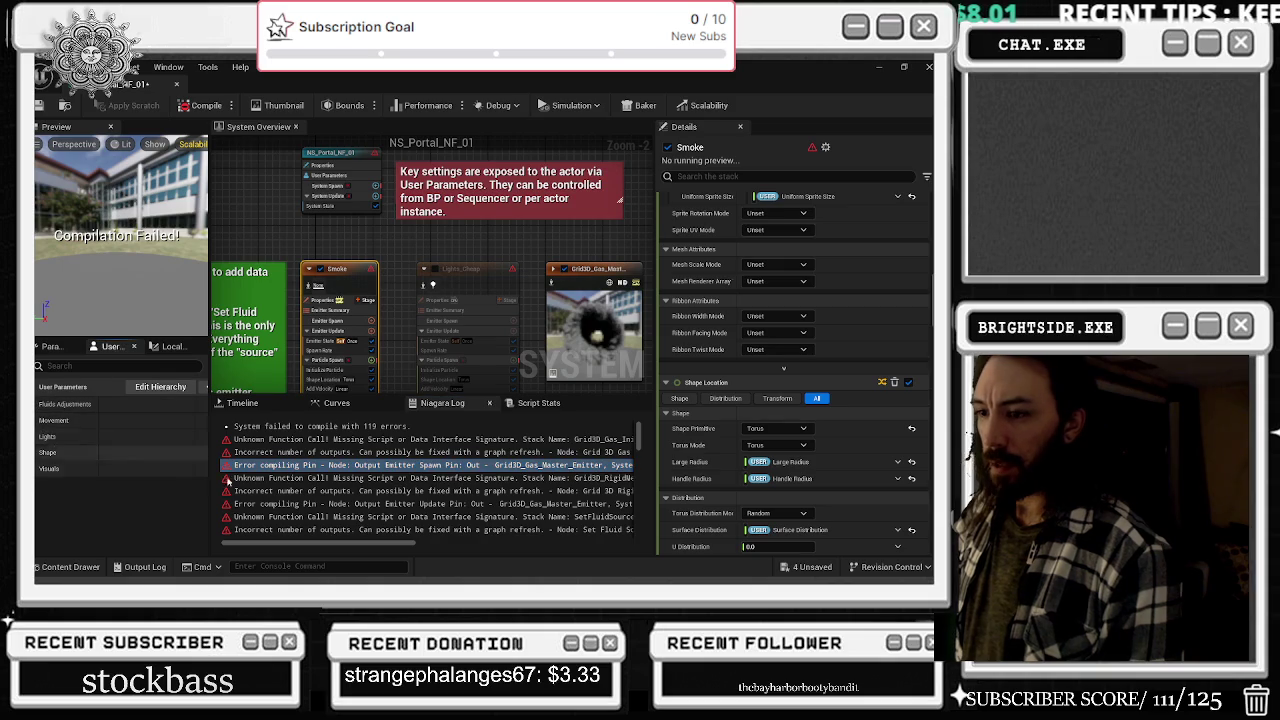
pyautogui.click(288, 479)
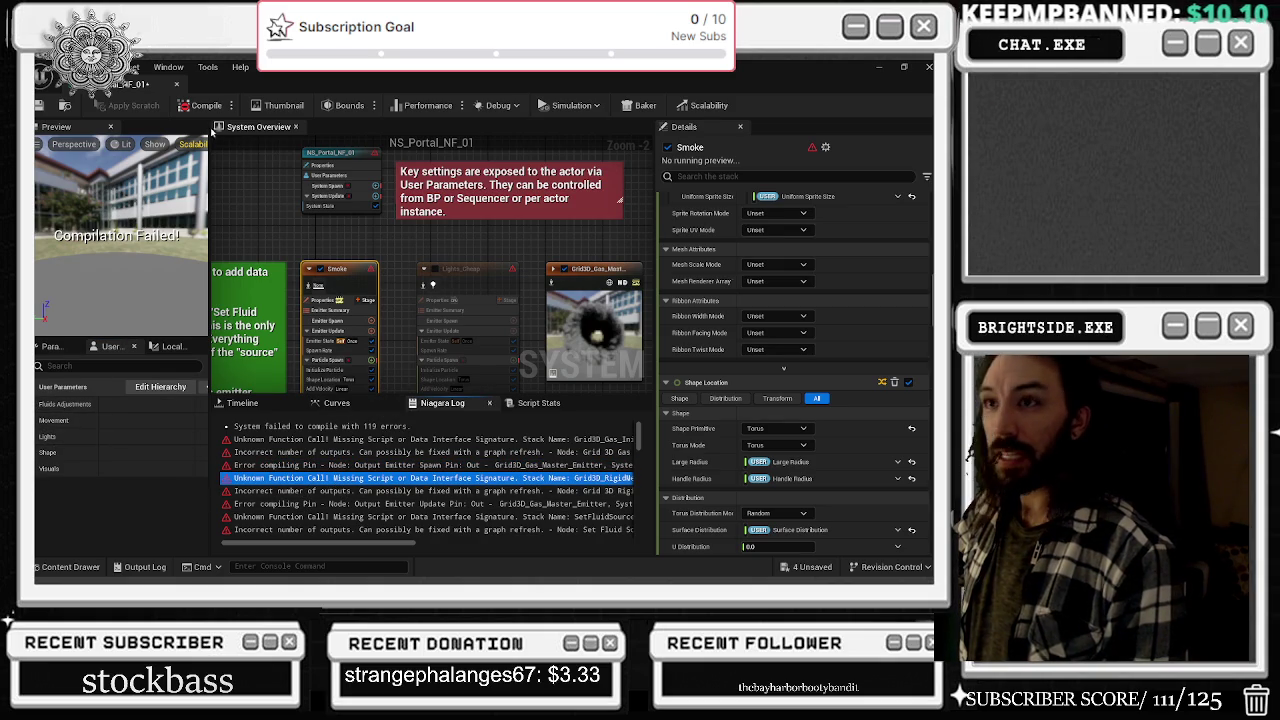
pyautogui.click(176, 84)
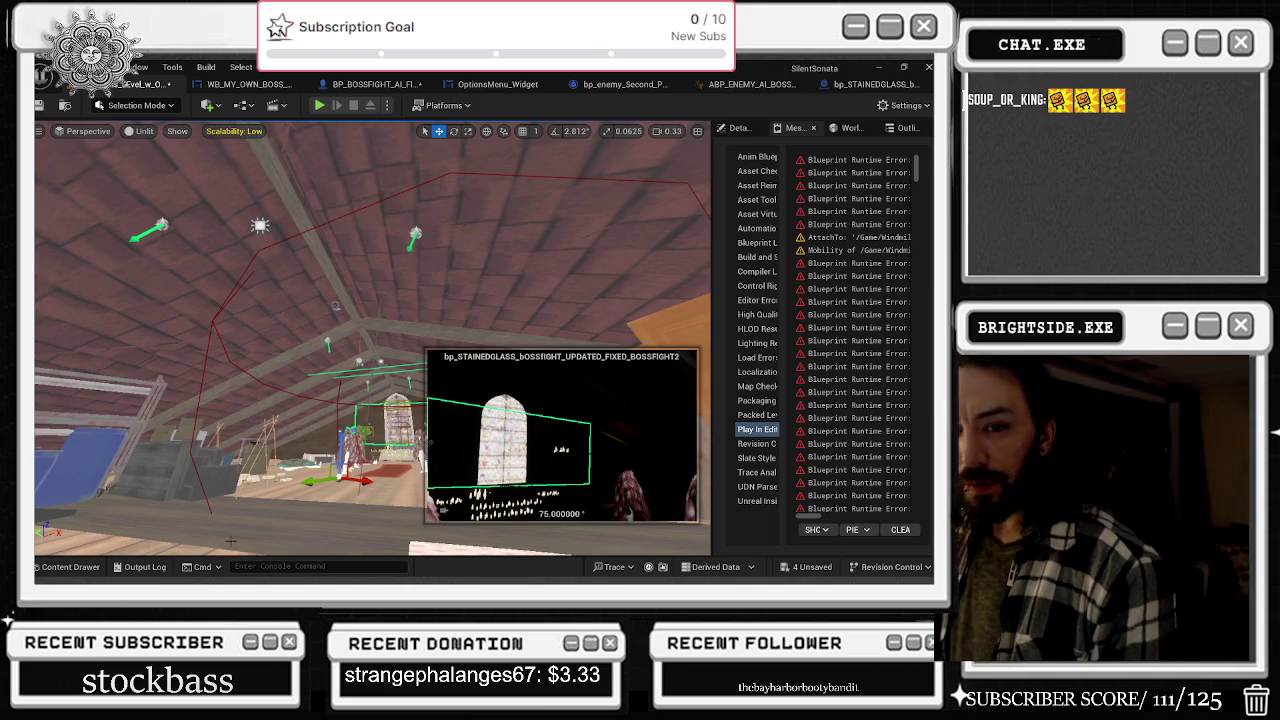
# - Browse the Niagara System assets in the Content Drawer, then return to the BP_BOSSFIGHT blueprint
pyautogui.click(71, 567)
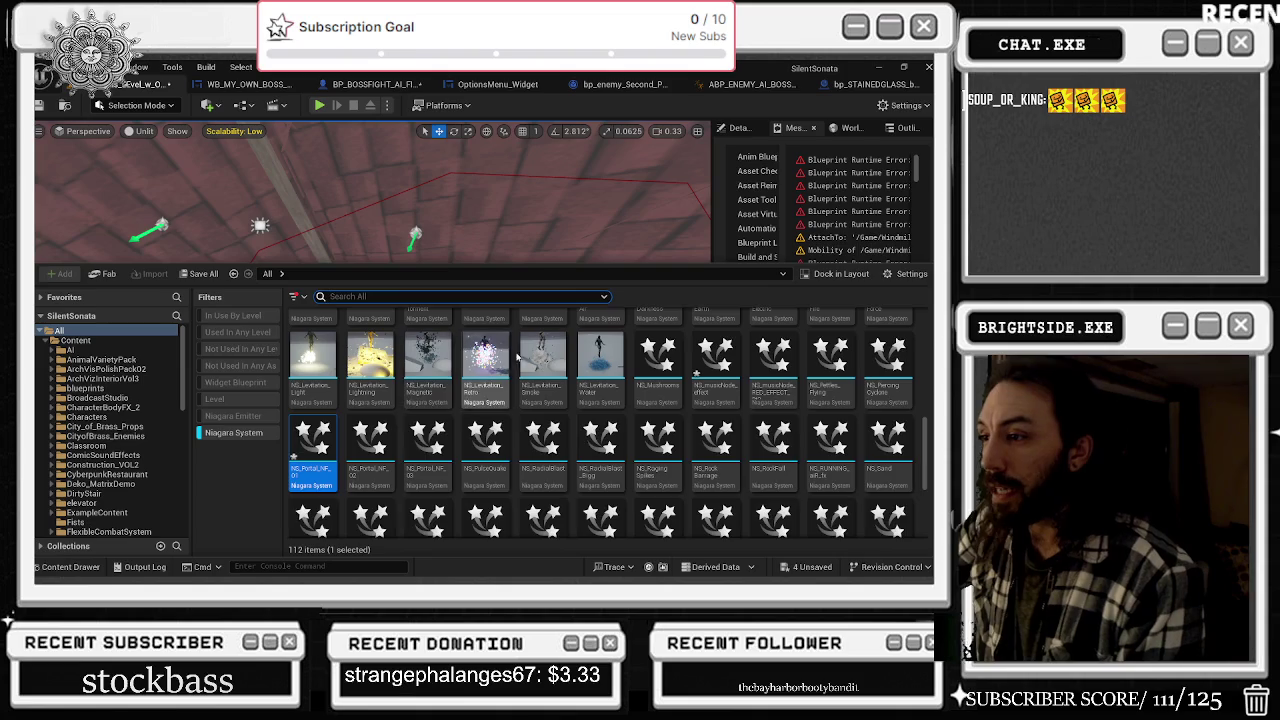
pyautogui.scroll(1, 510, 355)
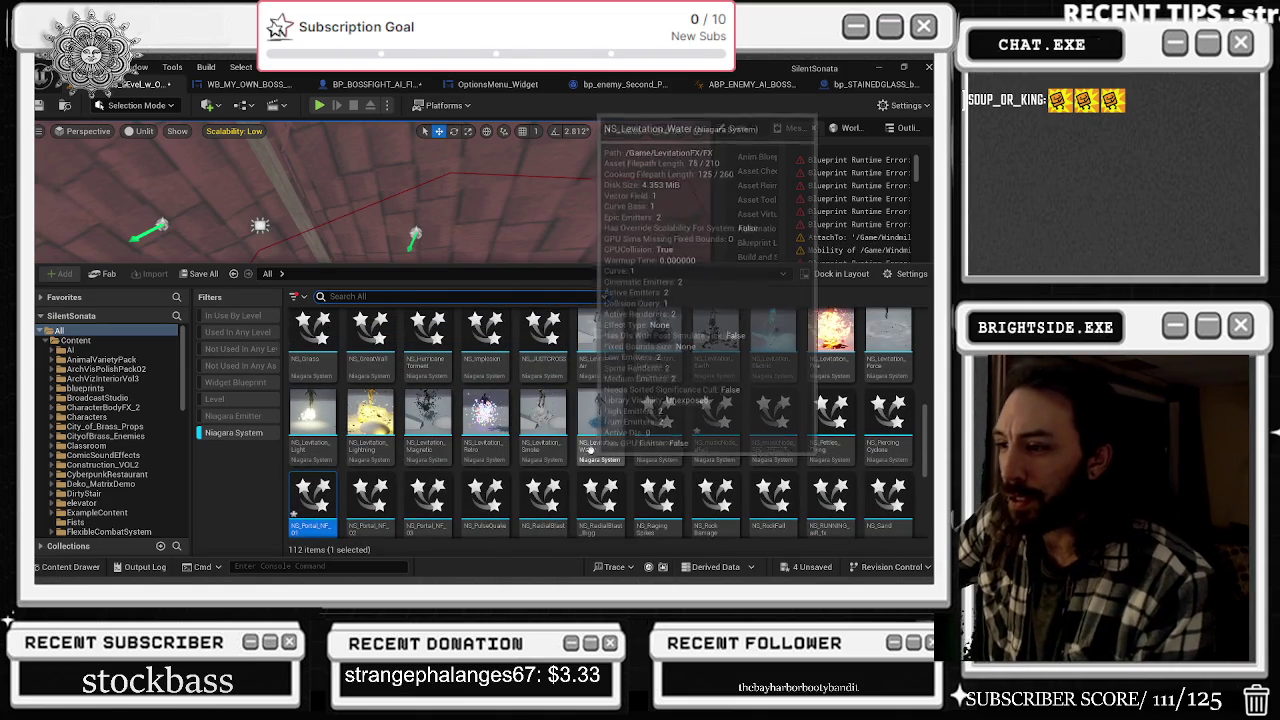
pyautogui.scroll(1, 620, 420)
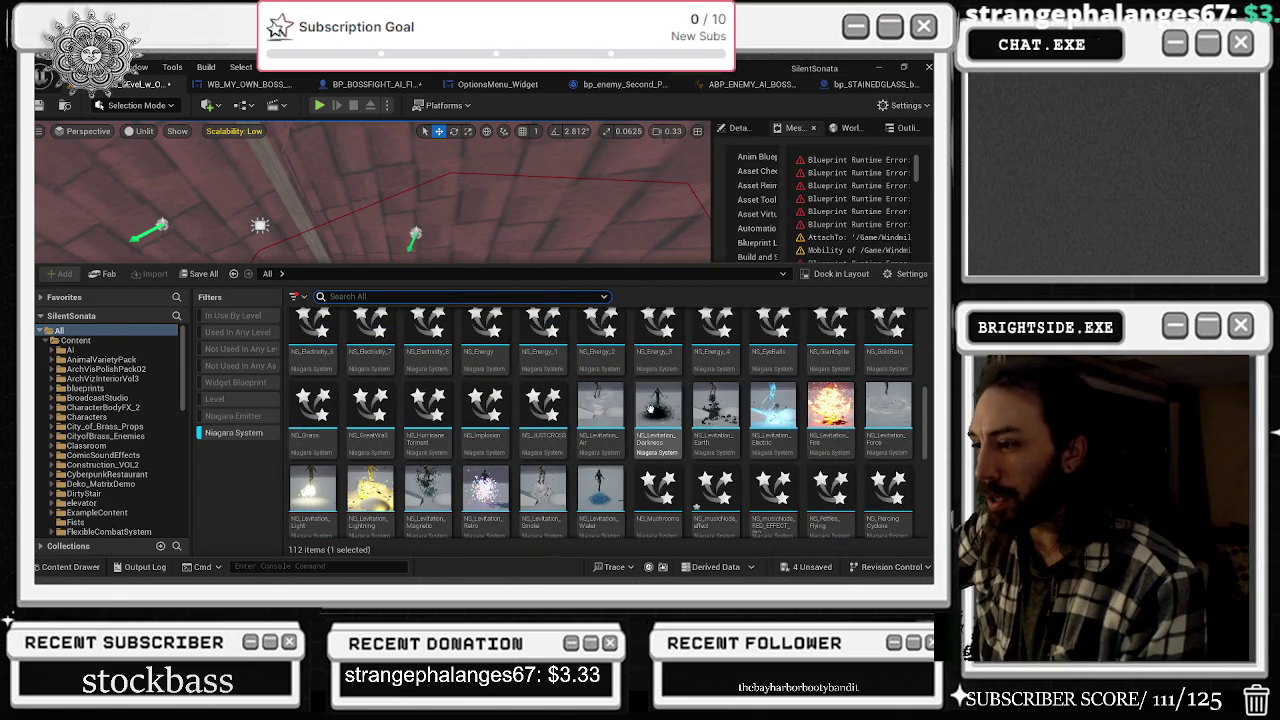
pyautogui.scroll(-1, 625, 400)
pyautogui.scroll(-2, 655, 402)
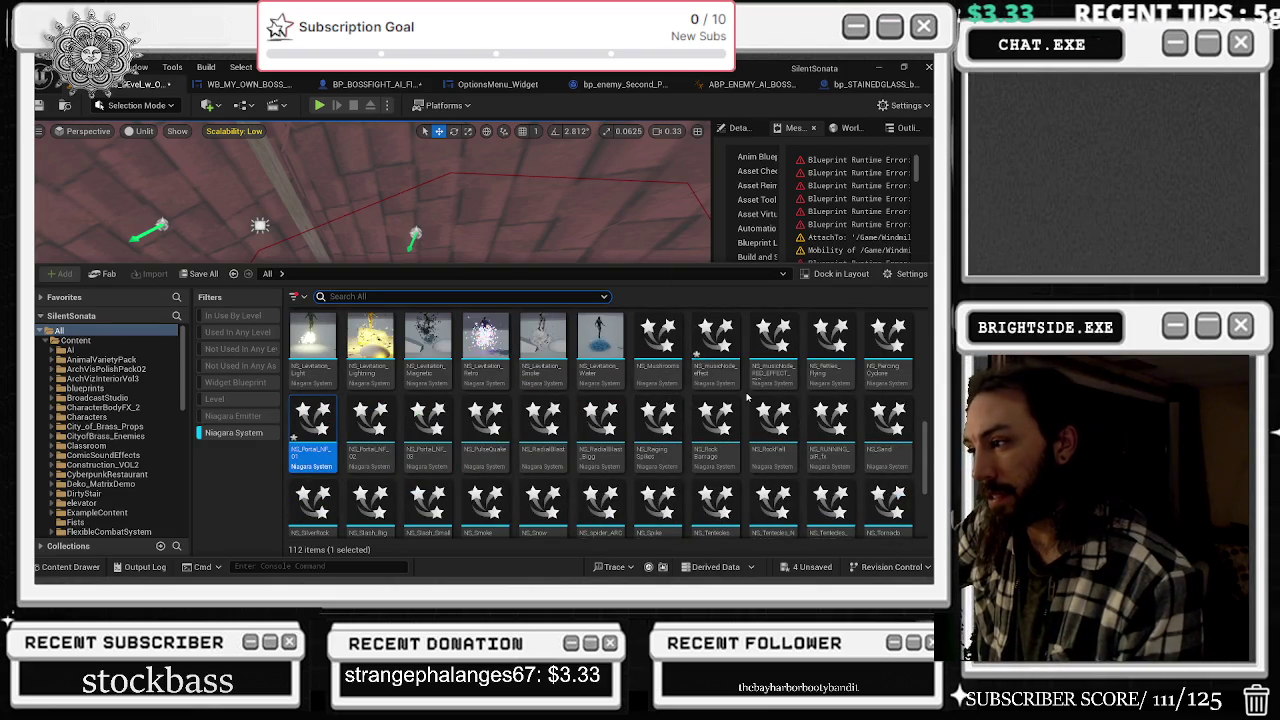
pyautogui.scroll(-1, 786, 404)
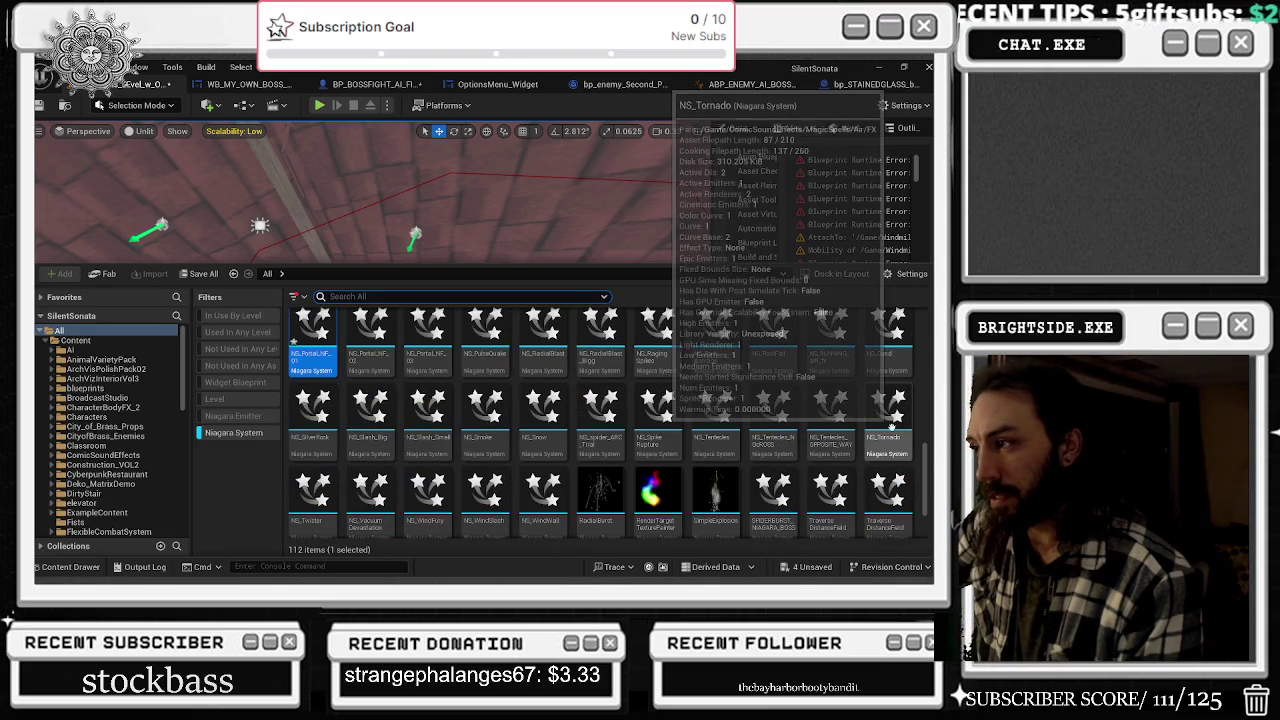
pyautogui.moveTo(897, 397)
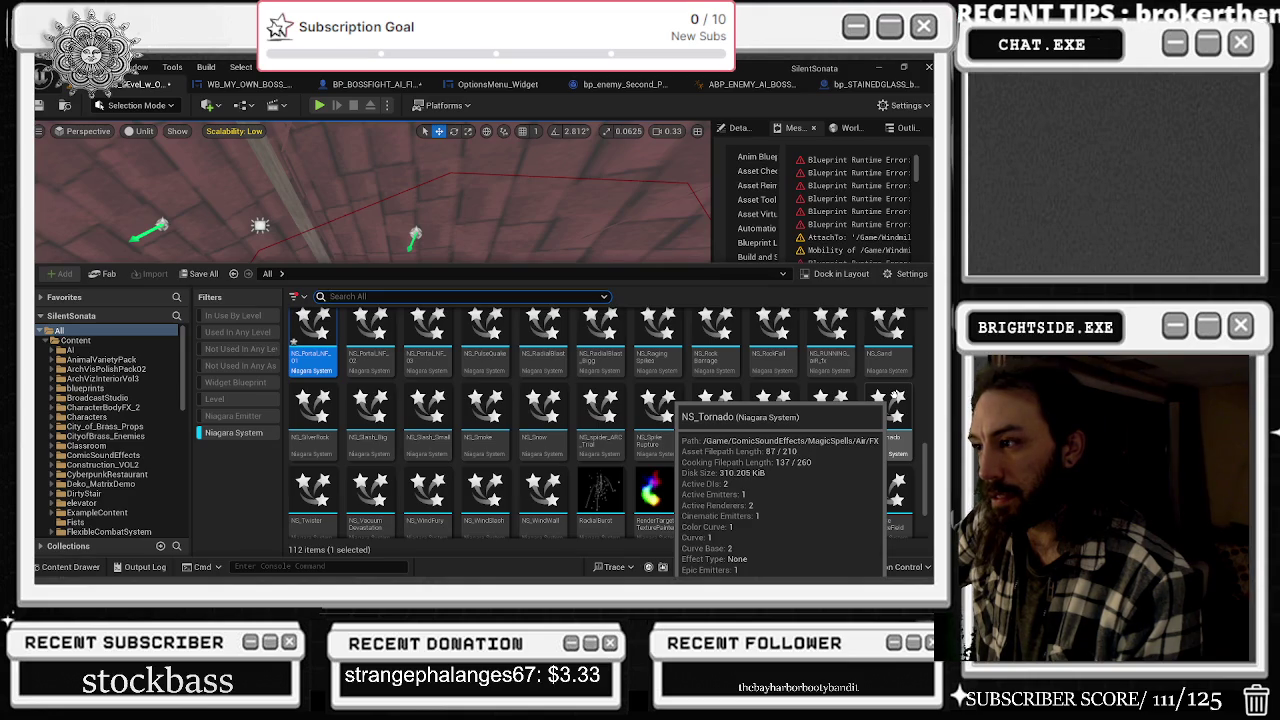
pyautogui.moveTo(436, 345)
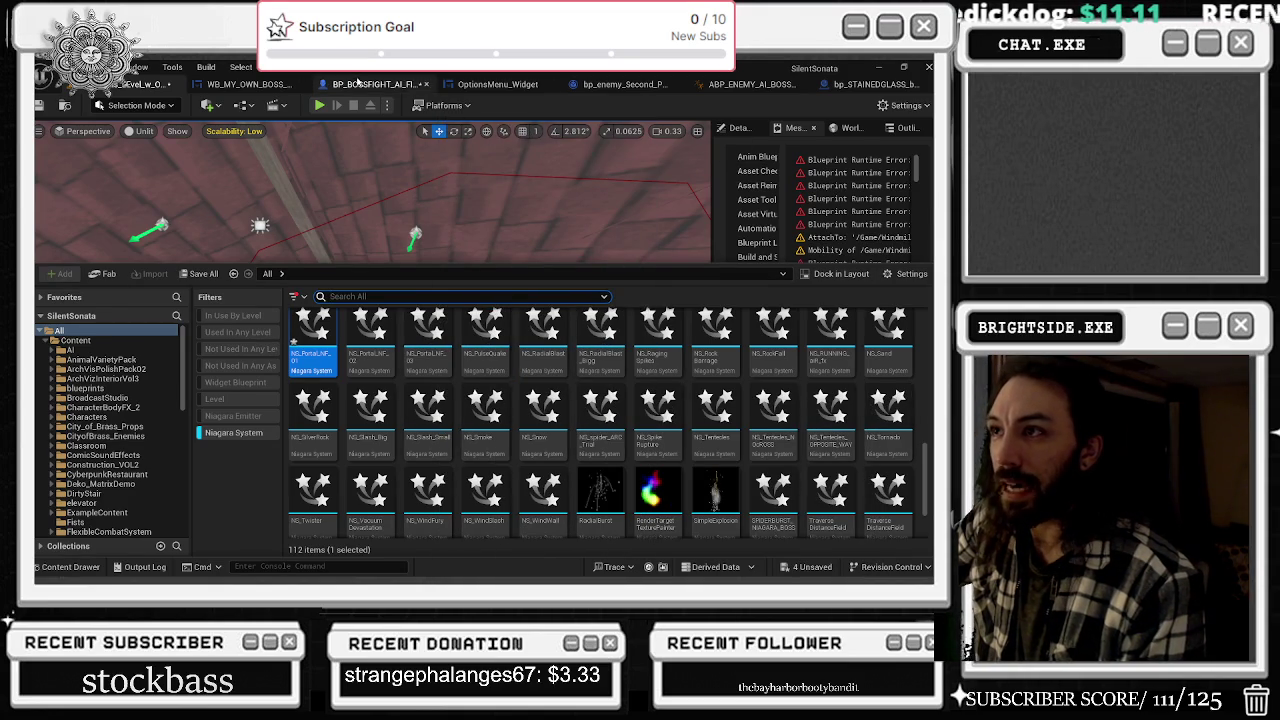
pyautogui.click(358, 84)
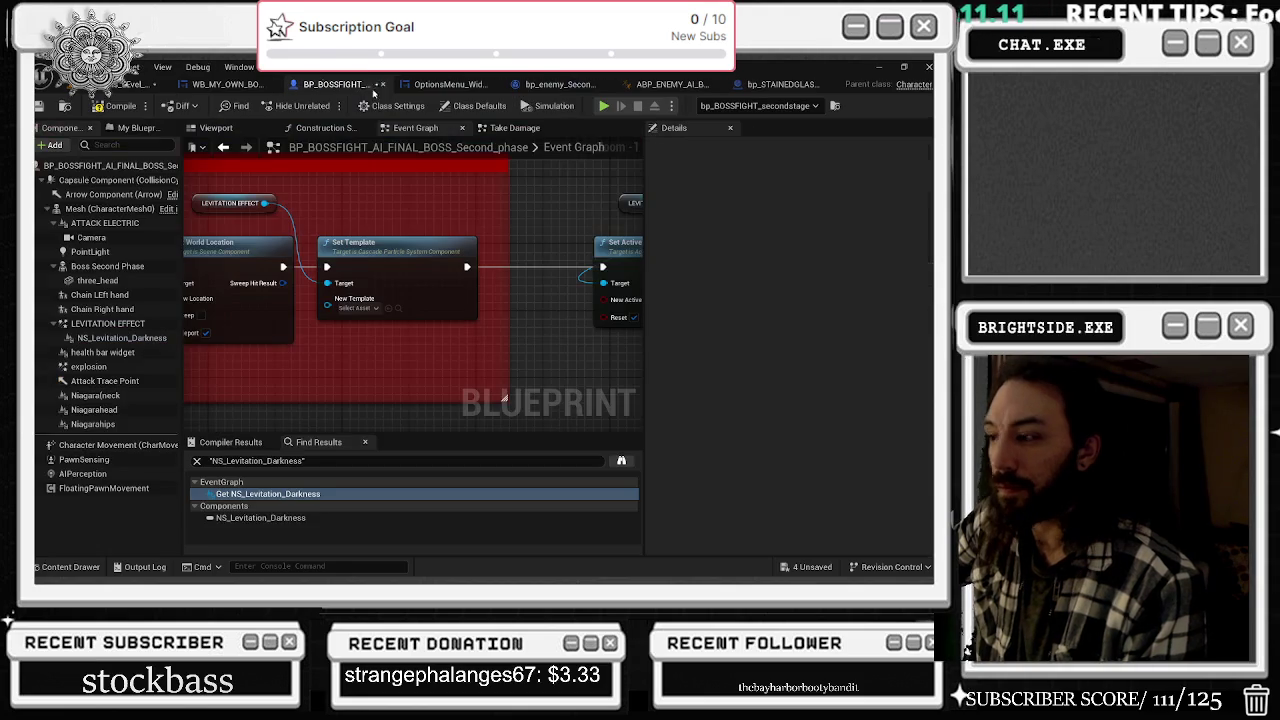
# - Save all pending packages and the boss blueprint
pyautogui.hotkey('ctrl', 'shift', 's')
pyautogui.click(586, 459)
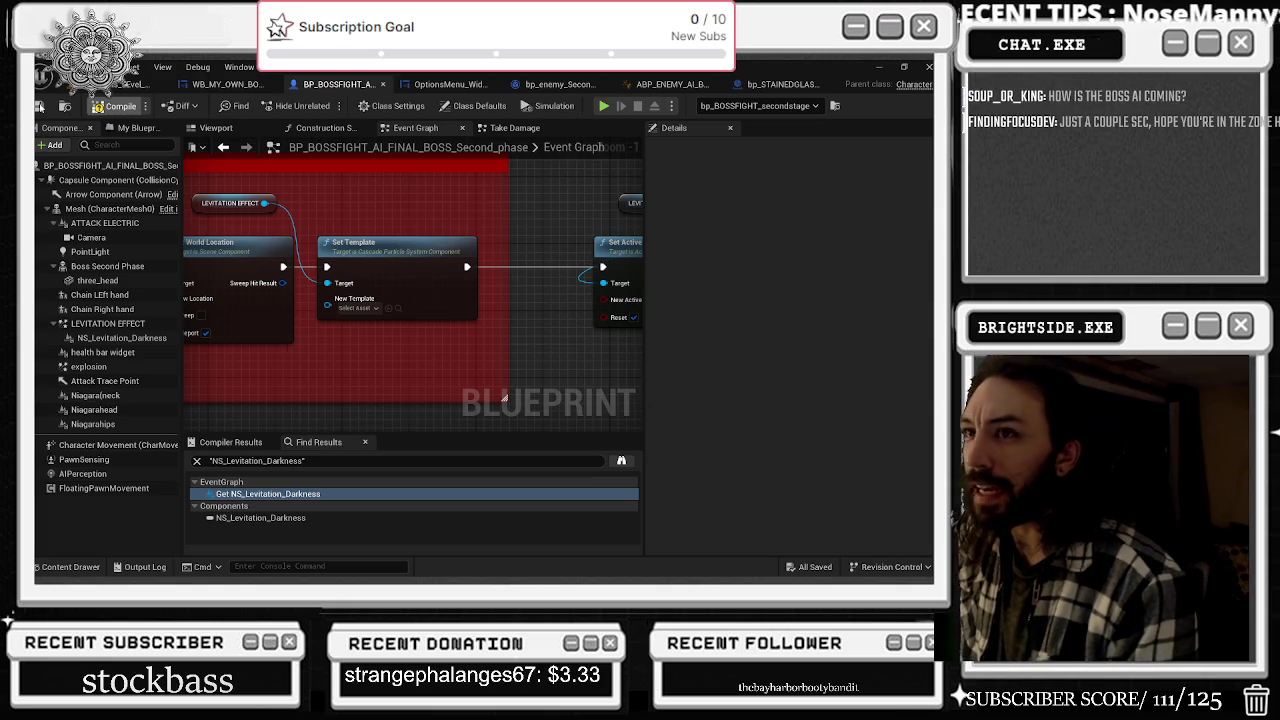
pyautogui.hotkey('ctrl', 's')
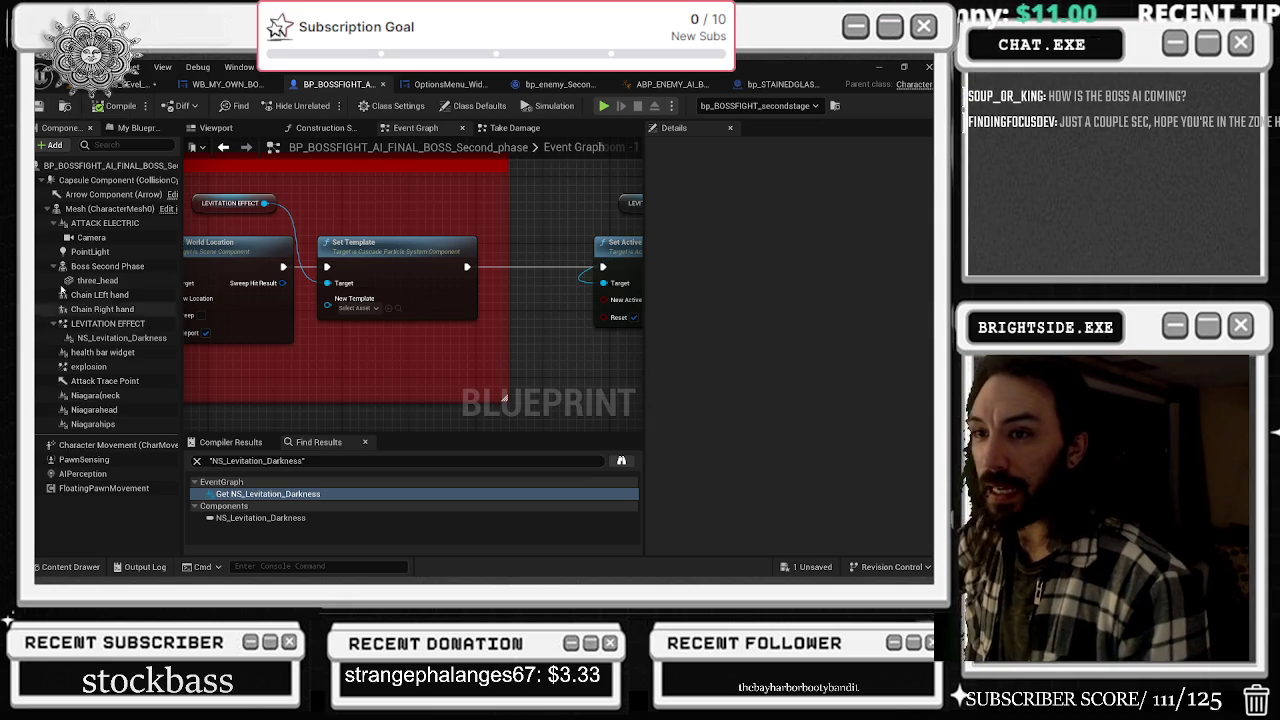
# - Review the explosion, Niagarahead and Niagarahips components' Details, then duplicate Niagarahips
pyautogui.click(137, 367)
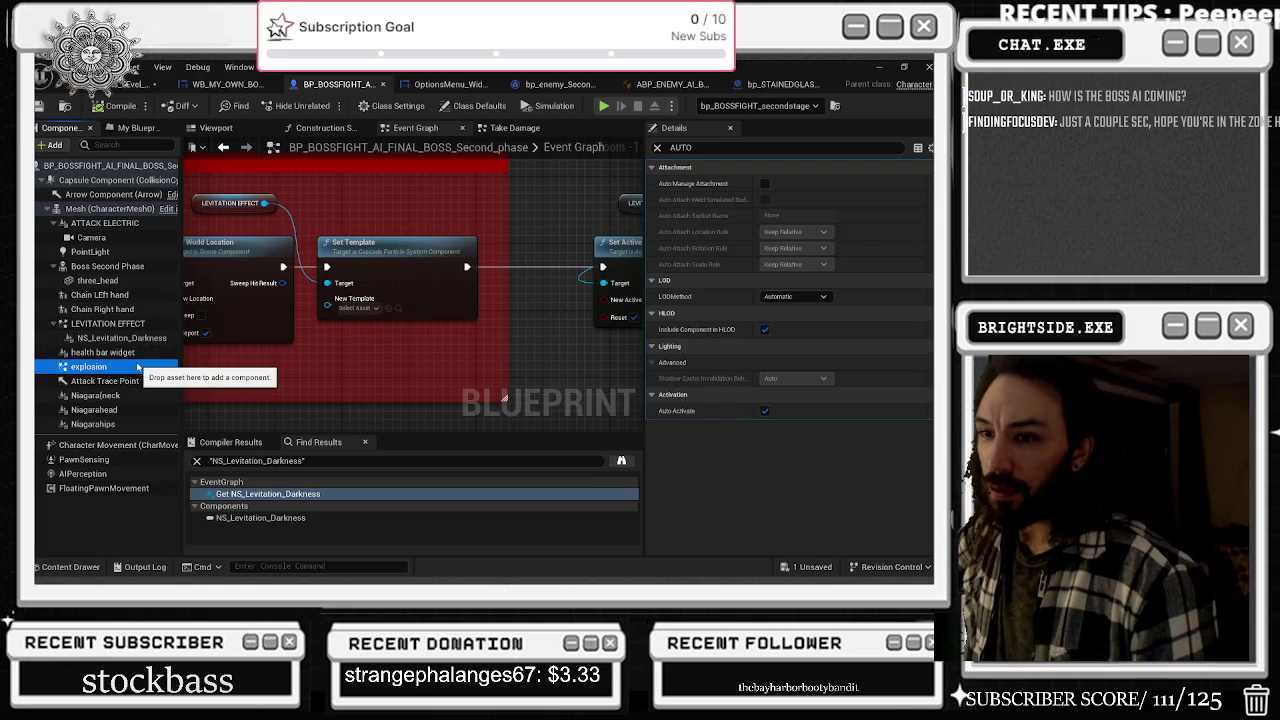
pyautogui.click(657, 148)
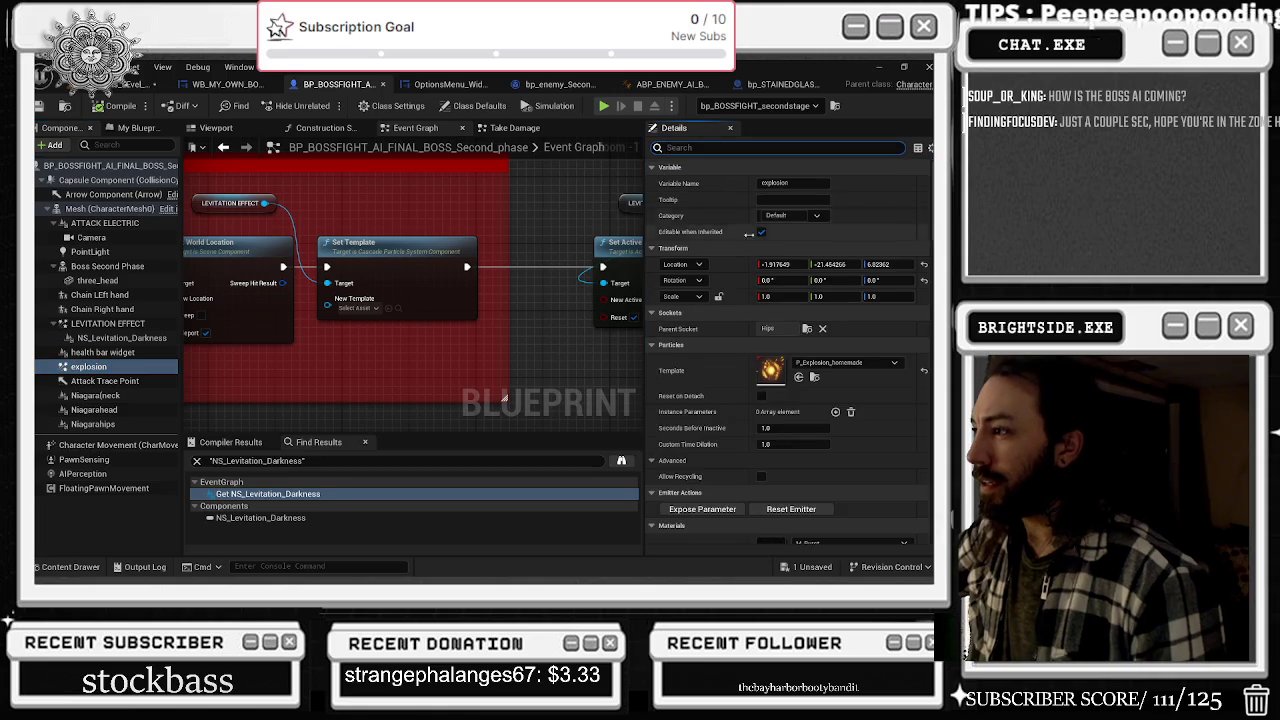
pyautogui.click(100, 411)
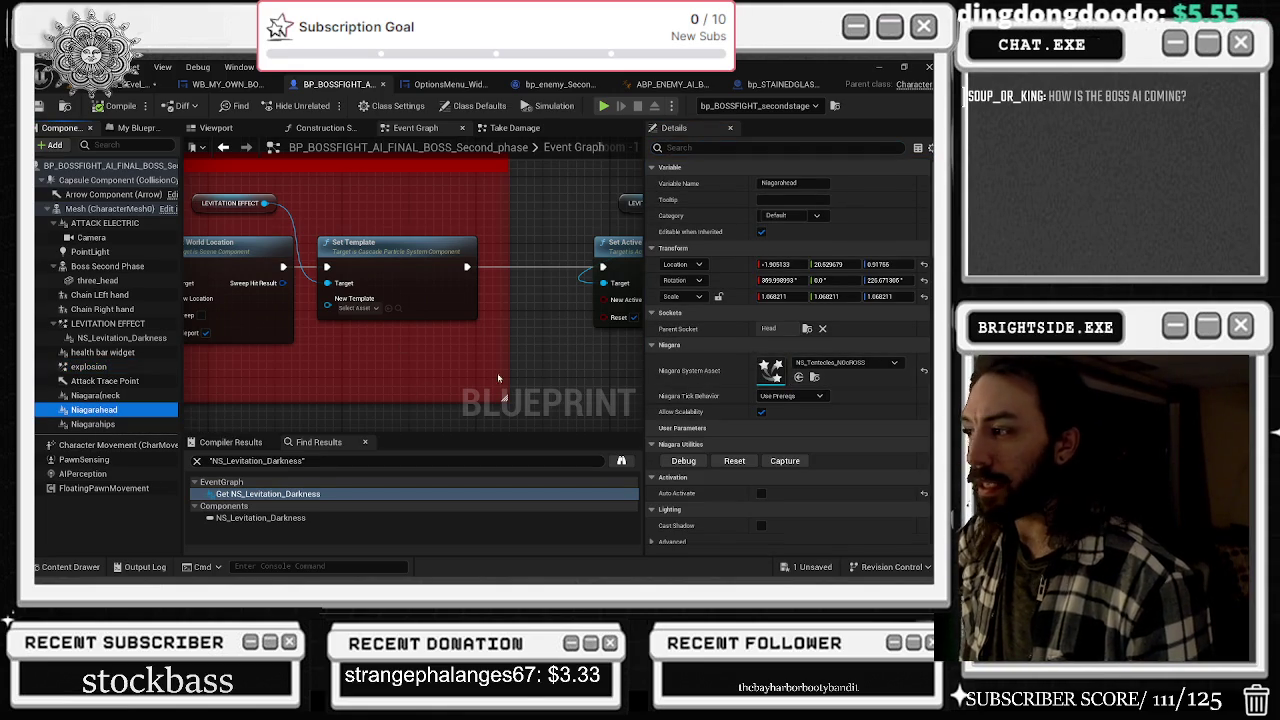
pyautogui.click(104, 424)
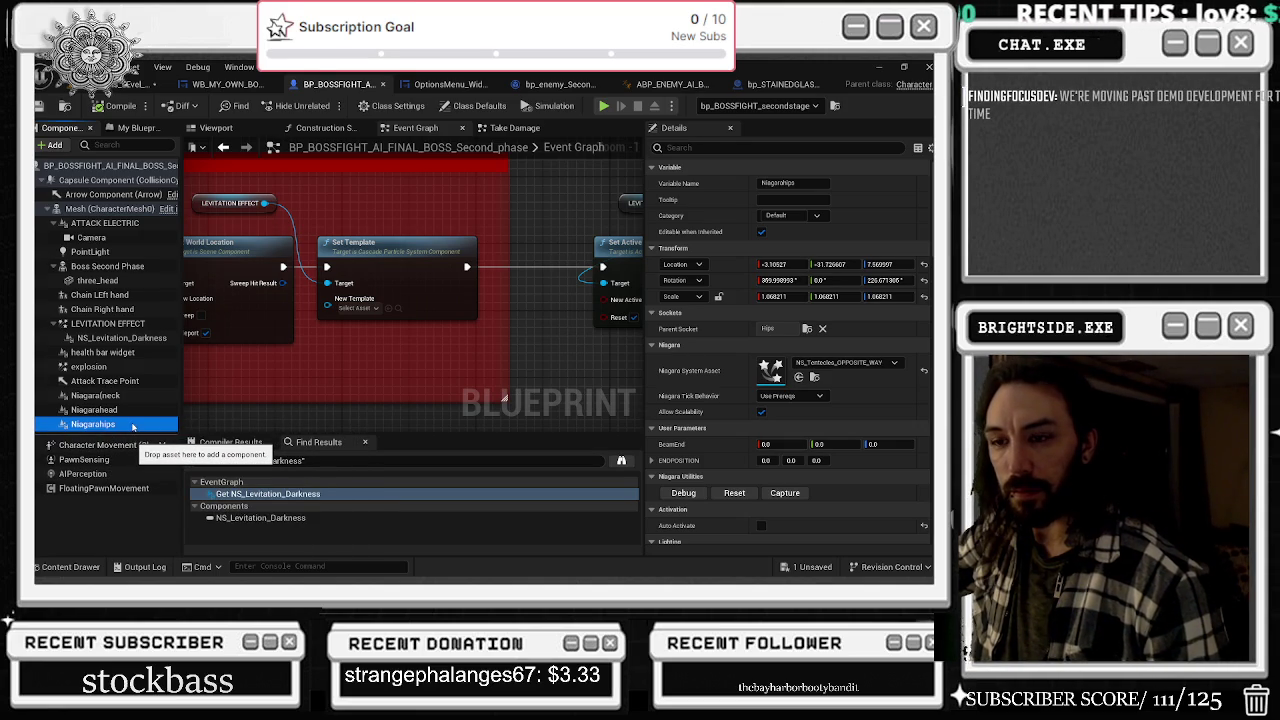
pyautogui.hotkey('ctrl', 'd')
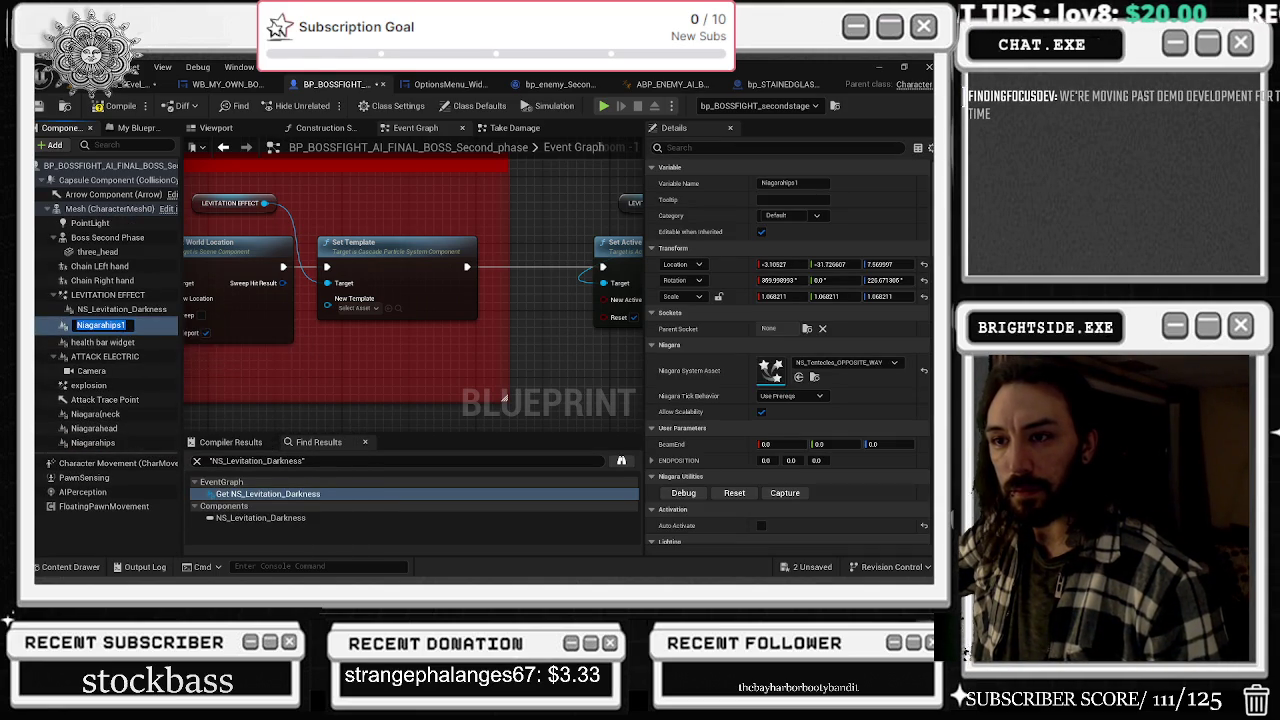
# - Rename the duplicated component to PPORTAL and check the neighbouring components
pyautogui.write('PPORTAL')
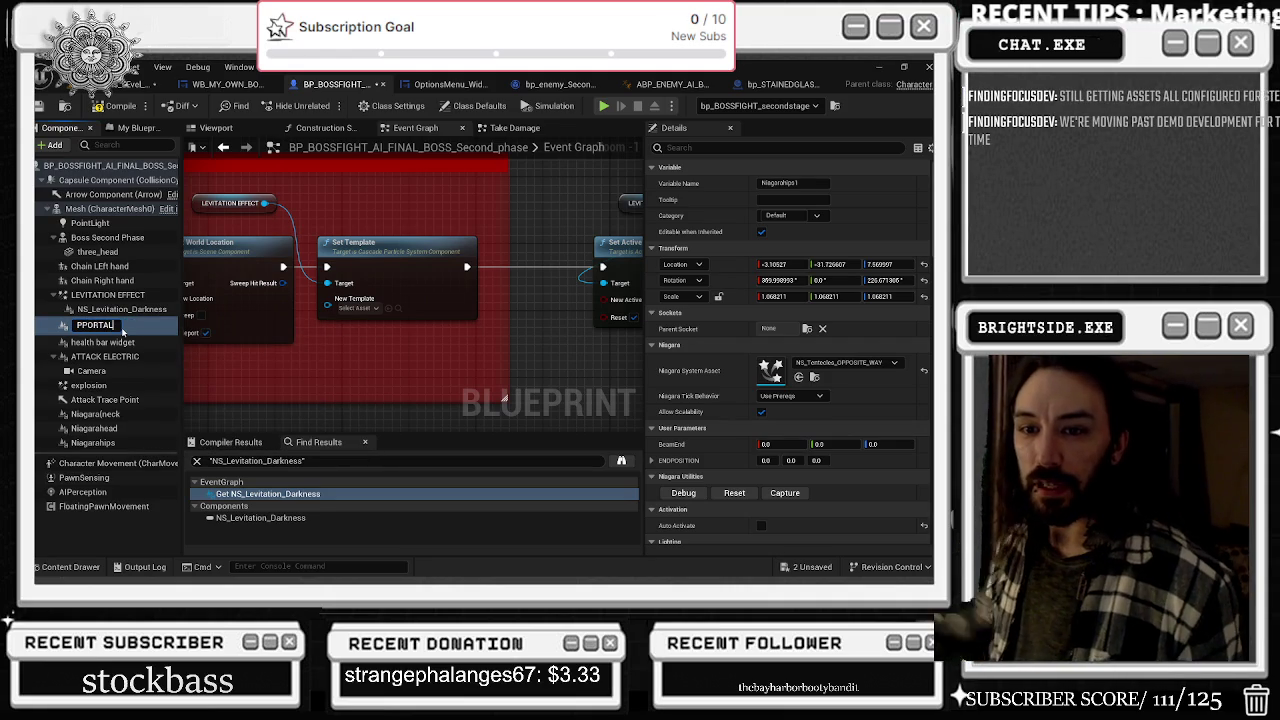
pyautogui.press('Return')
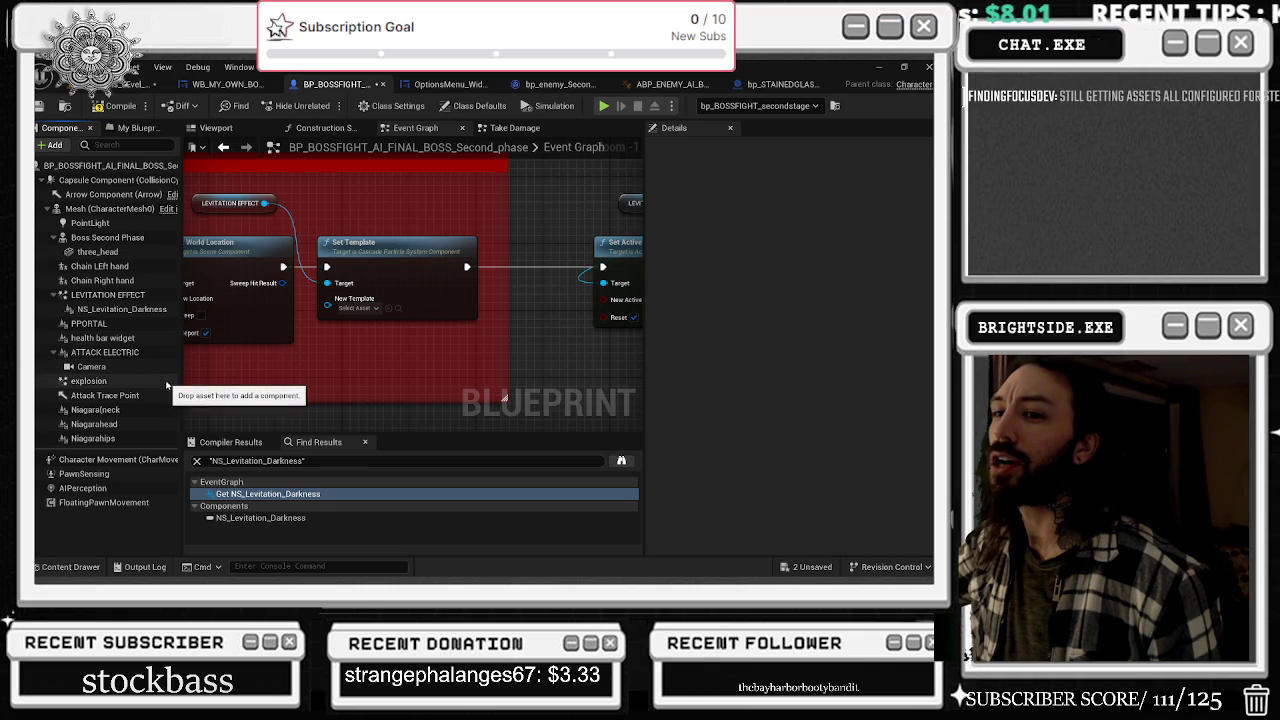
pyautogui.click(155, 340)
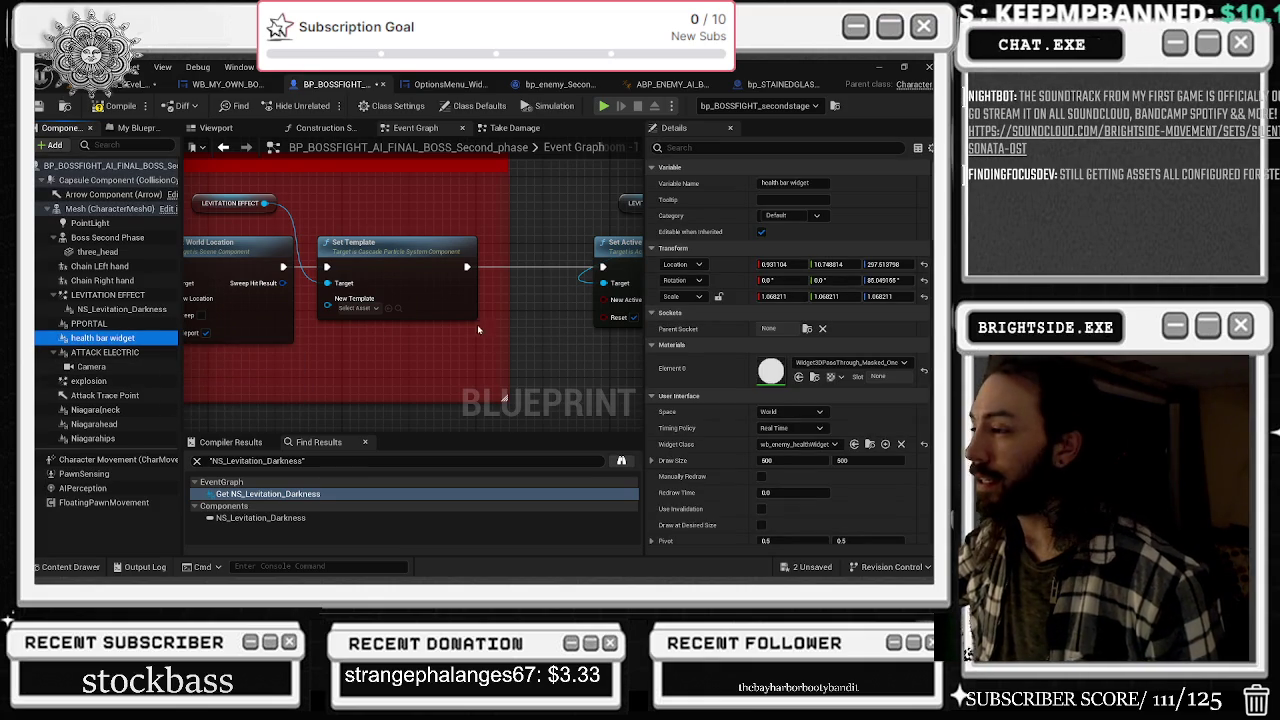
pyautogui.click(120, 309)
# - Assign NS_Portal_NF_01 as PPORTAL's Niagara system and show the blueprint's 3D viewport
pyautogui.click(90, 324)
pyautogui.click(847, 364)
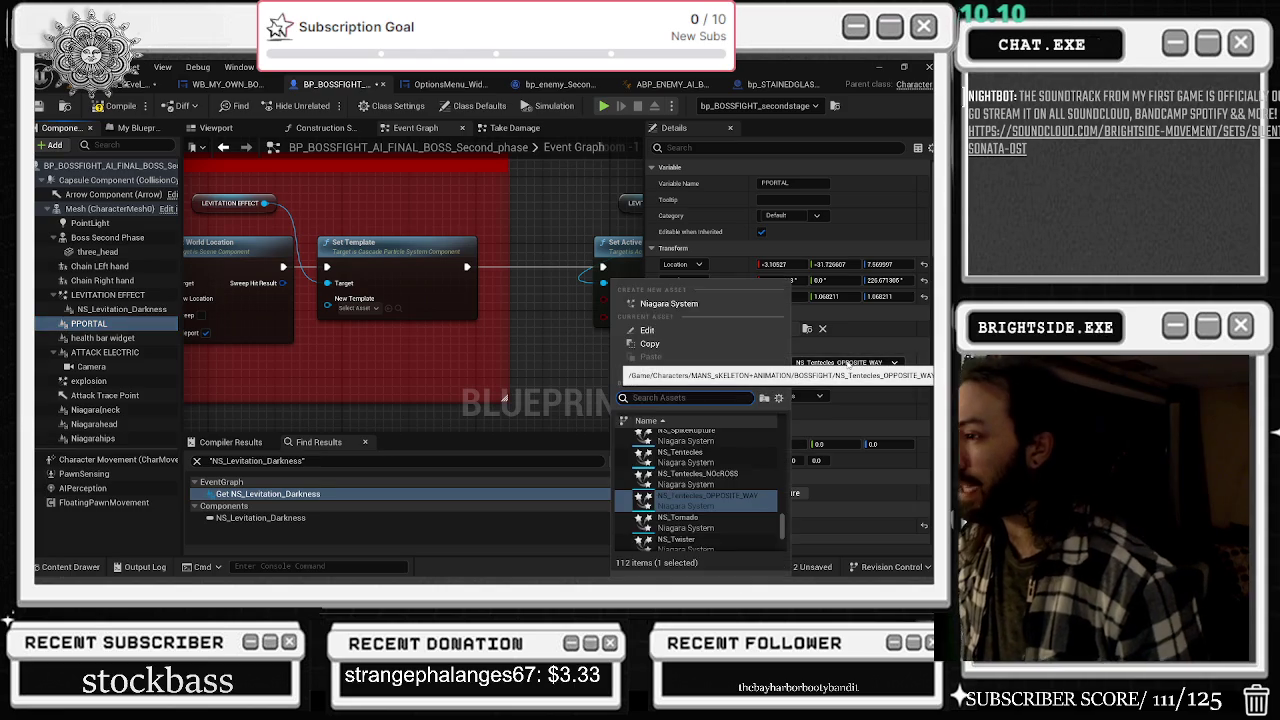
pyautogui.click(301, 405)
pyautogui.click(72, 567)
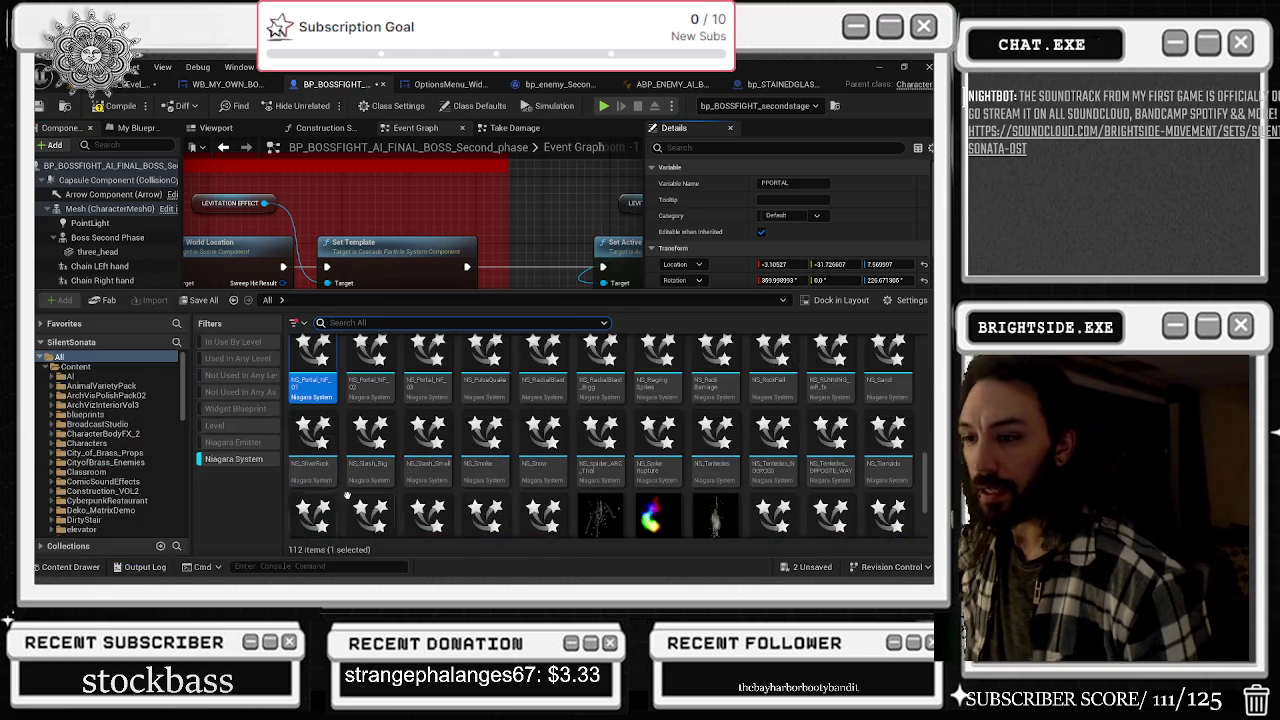
pyautogui.click(87, 567)
pyautogui.click(798, 377)
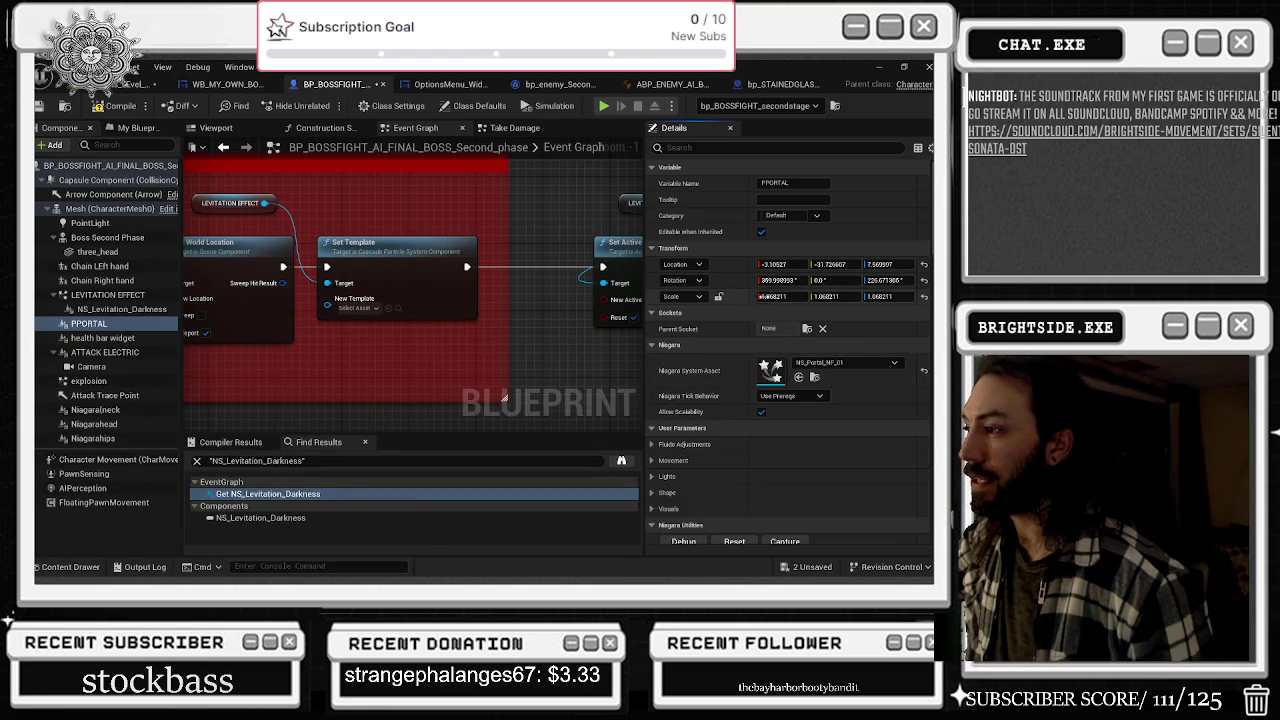
pyautogui.click(215, 127)
# - Lower PPORTAL beneath the boss to about Z -42.17 and expand its Fluids Adjustments parameters
pyautogui.press('f')
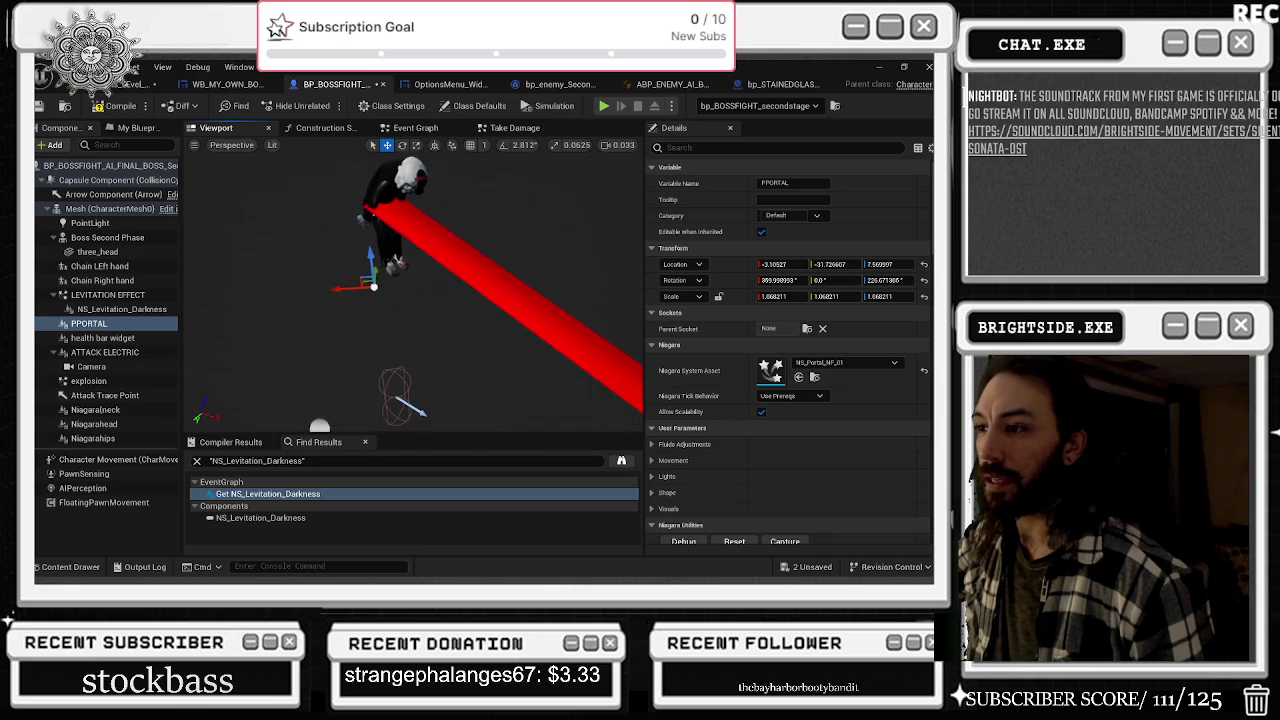
pyautogui.moveTo(369, 254); pyautogui.dragTo(371, 276)
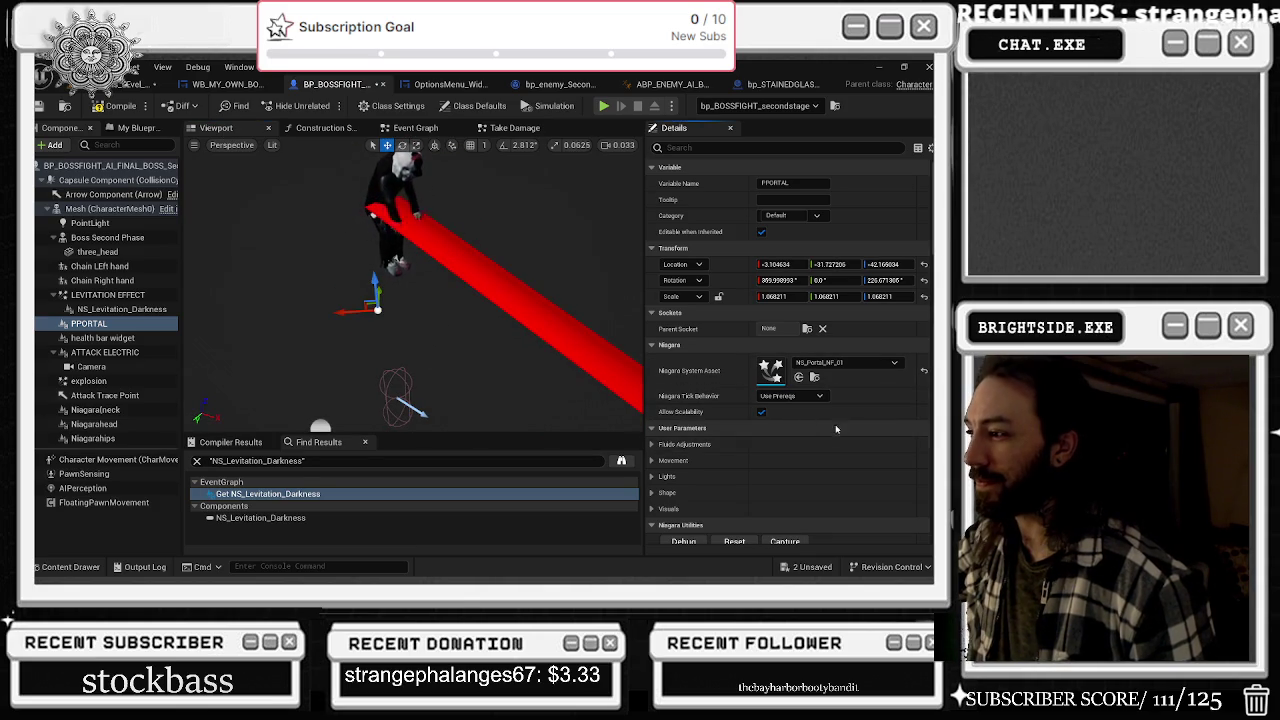
pyautogui.click(660, 449)
pyautogui.scroll(-1, 812, 441)
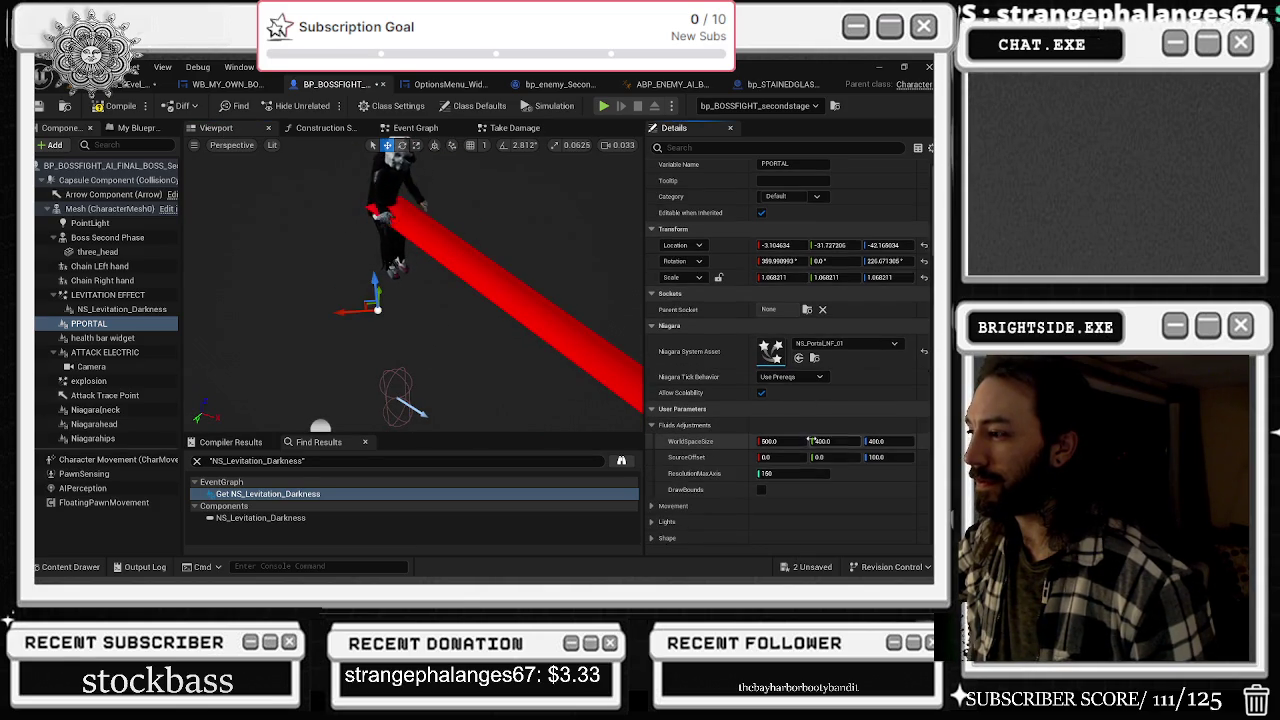
pyautogui.scroll(-2, 816, 450)
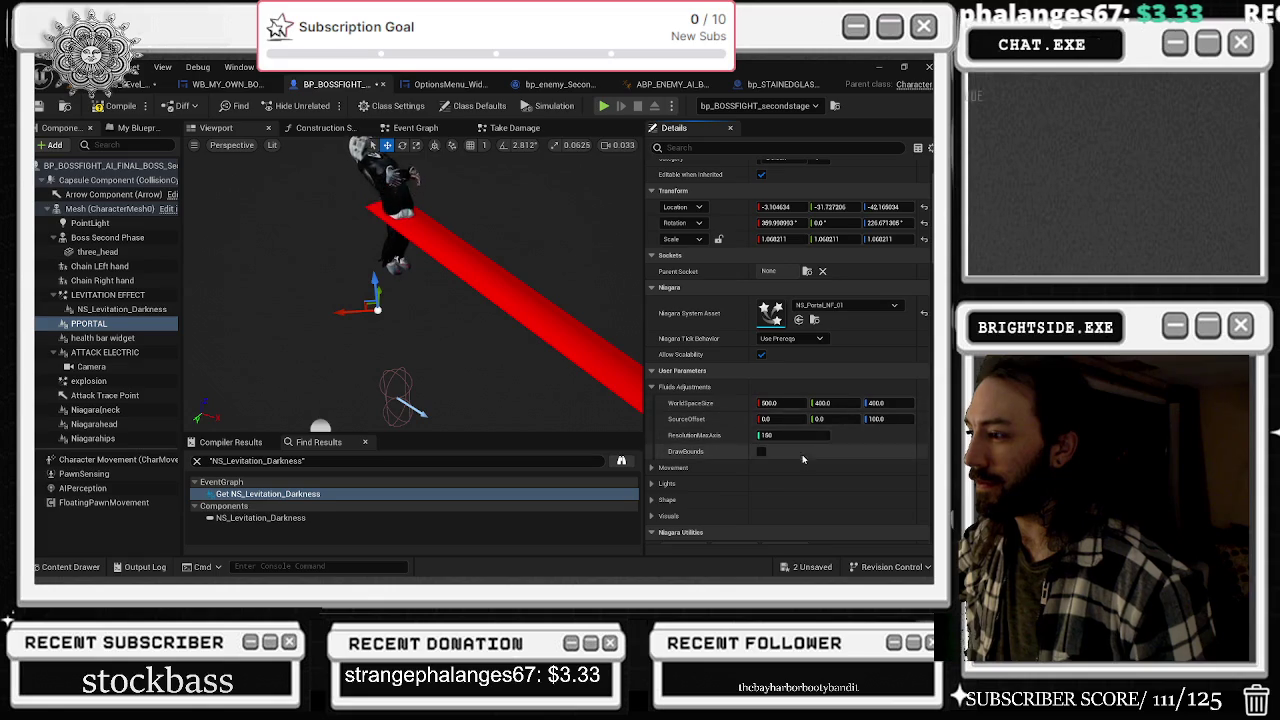
# - Expand the portal's Movement, Visuals and Lights parameter groups in Details
pyautogui.click(651, 470)
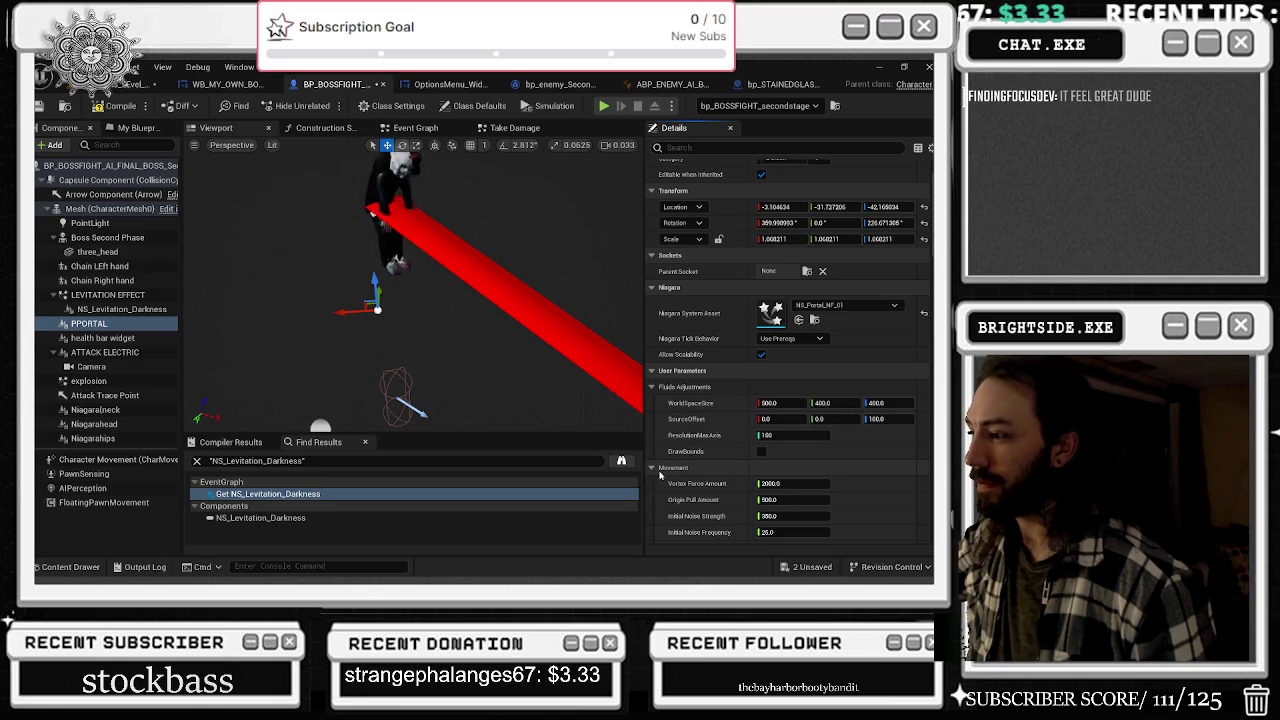
pyautogui.scroll(-5, 660, 476)
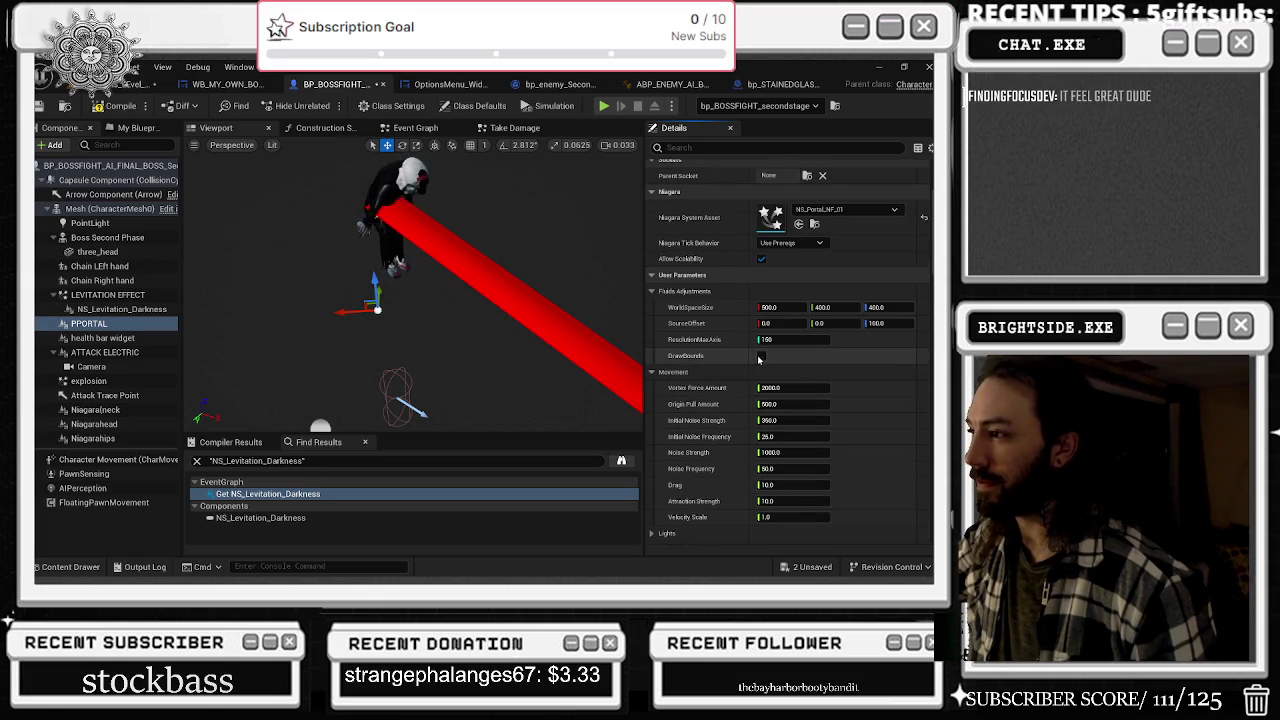
pyautogui.scroll(-2, 752, 418)
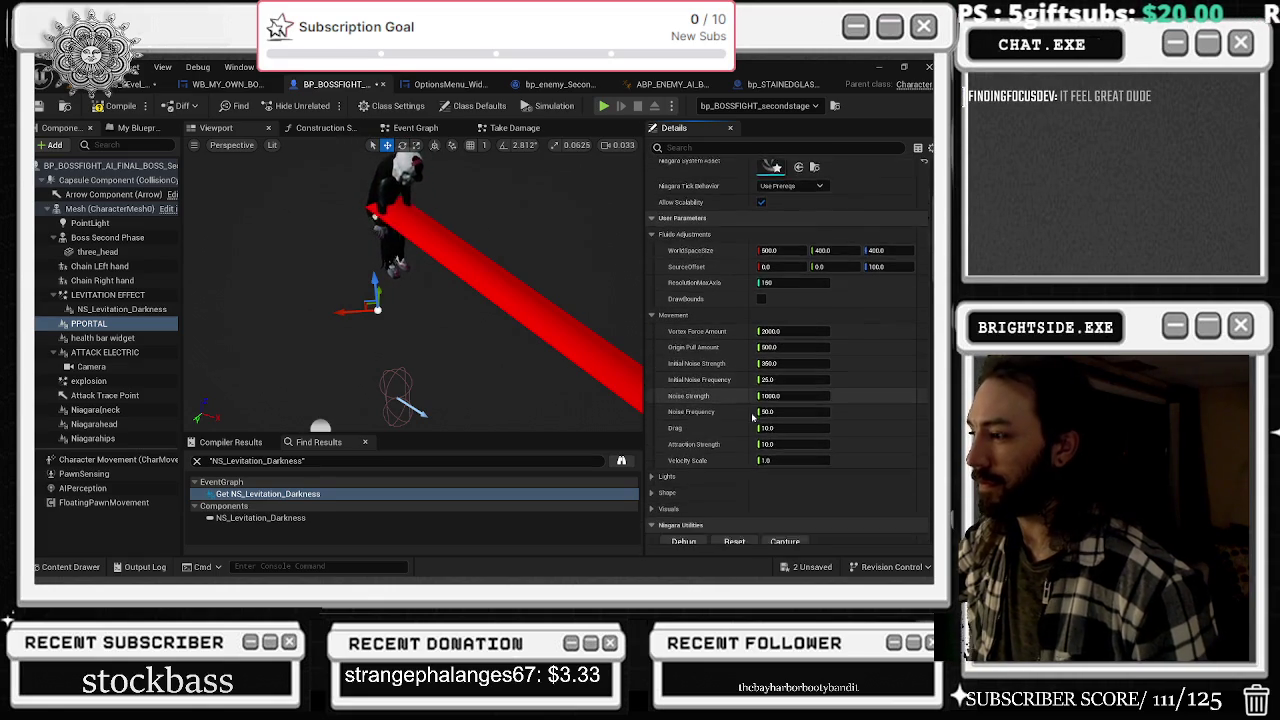
pyautogui.click(660, 538)
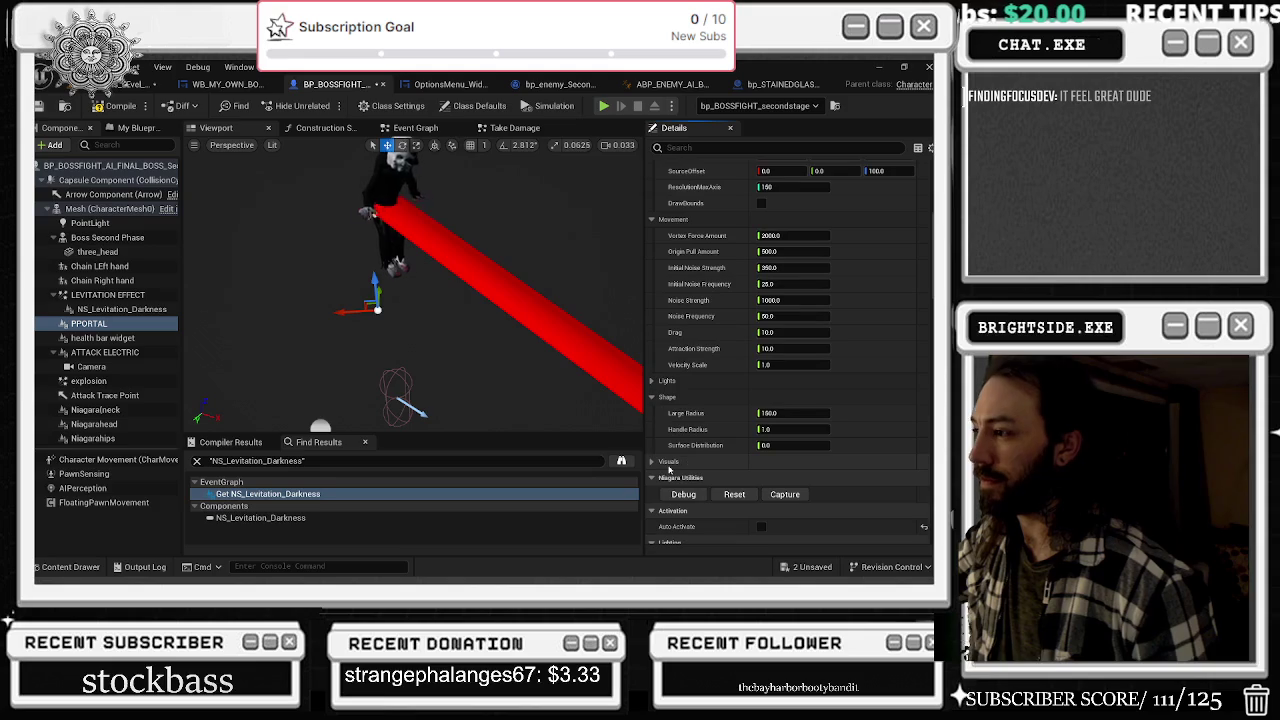
pyautogui.scroll(-3, 743, 410)
pyautogui.scroll(-1, 743, 410)
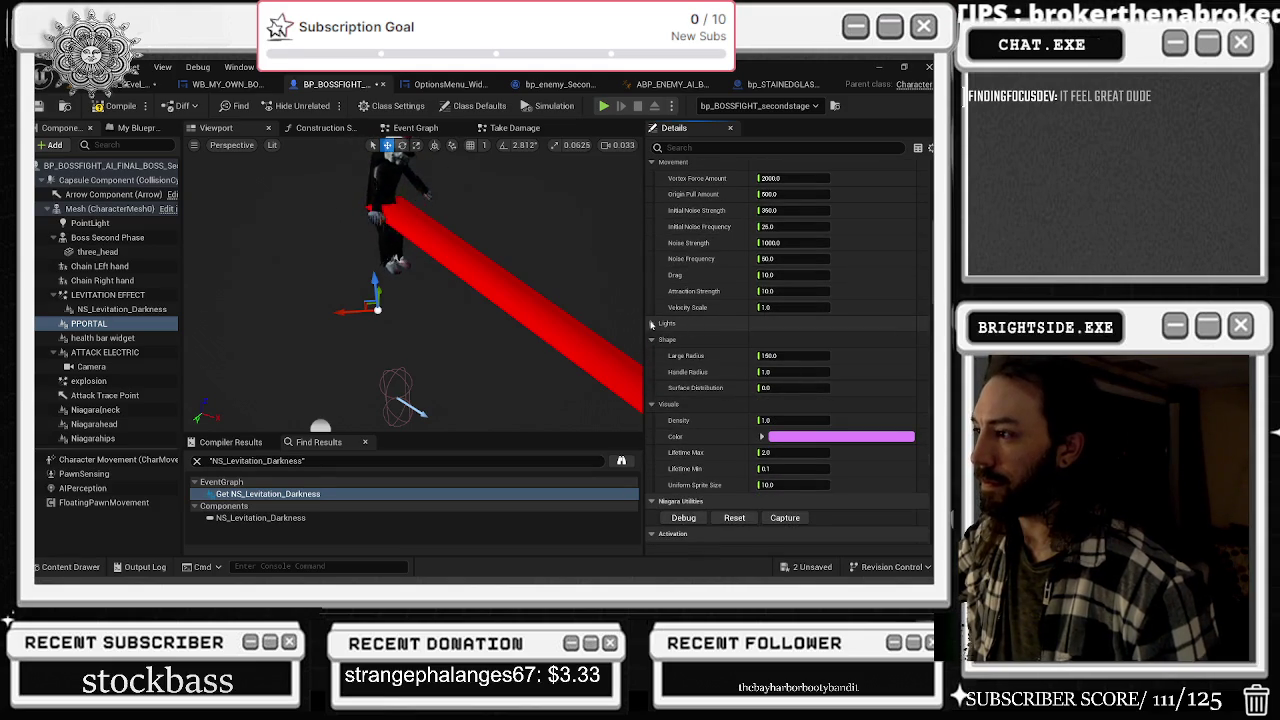
pyautogui.click(667, 323)
pyautogui.scroll(-3, 770, 286)
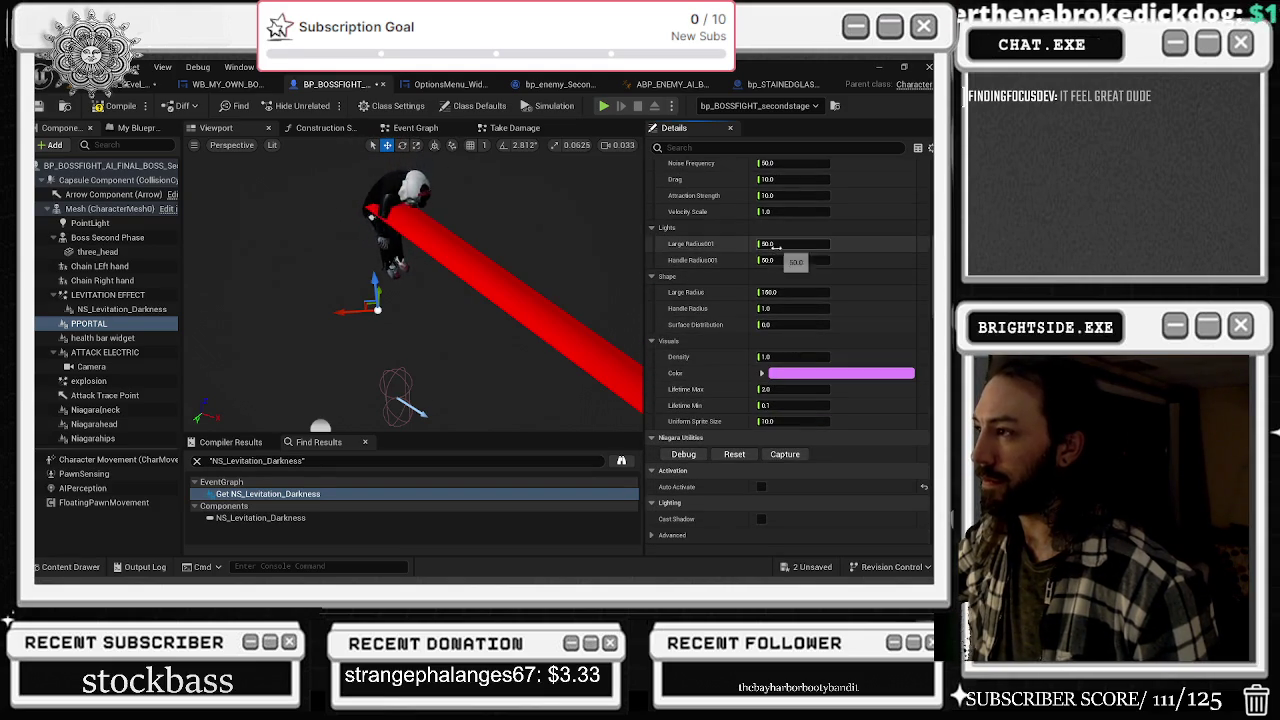
pyautogui.scroll(9, 790, 265)
pyautogui.click(858, 194)
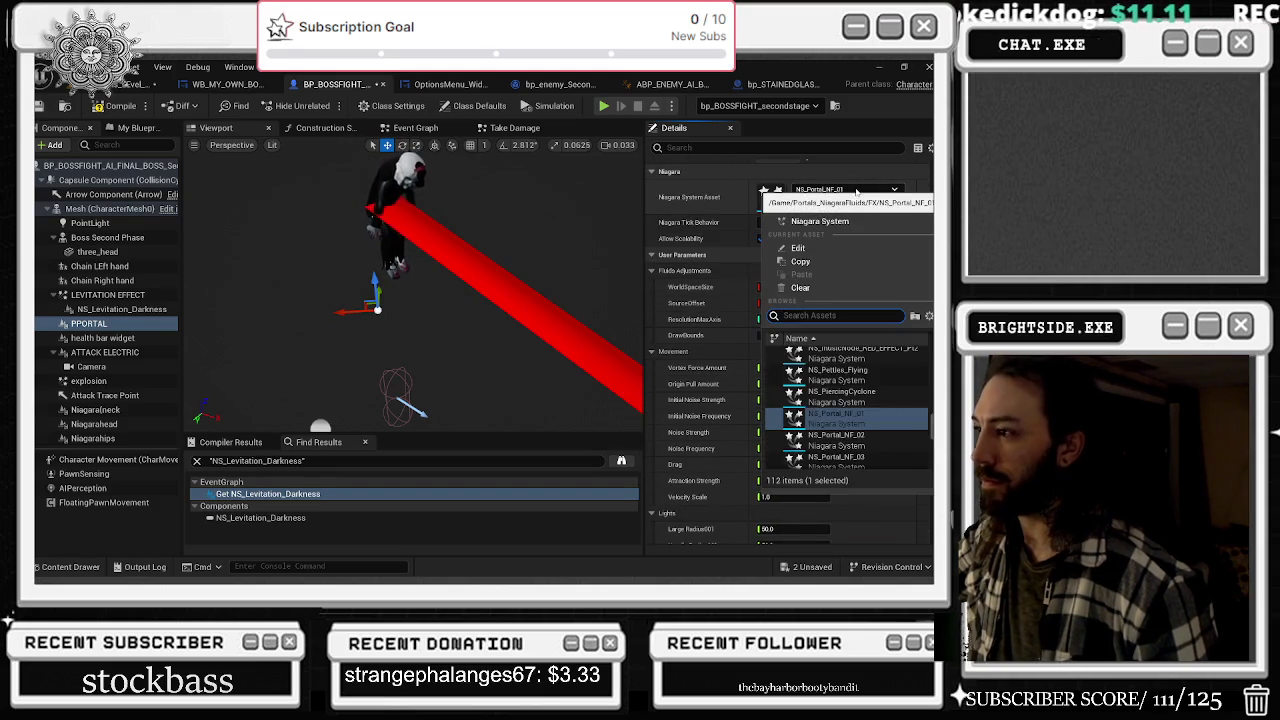
# - Switch PPORTAL to NS_Portal_NF_02, nudge it along X, and enable Auto Activate
pyautogui.click(842, 420)
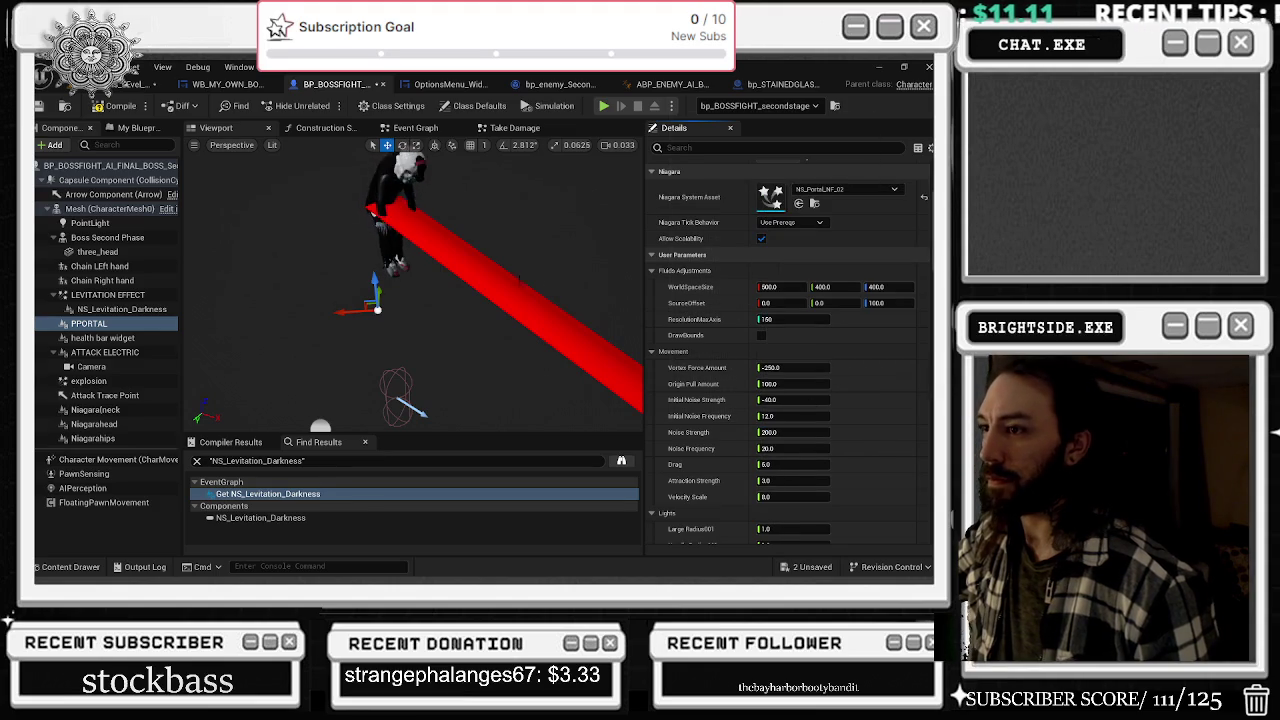
pyautogui.moveTo(372, 325); pyautogui.dragTo(398, 325)
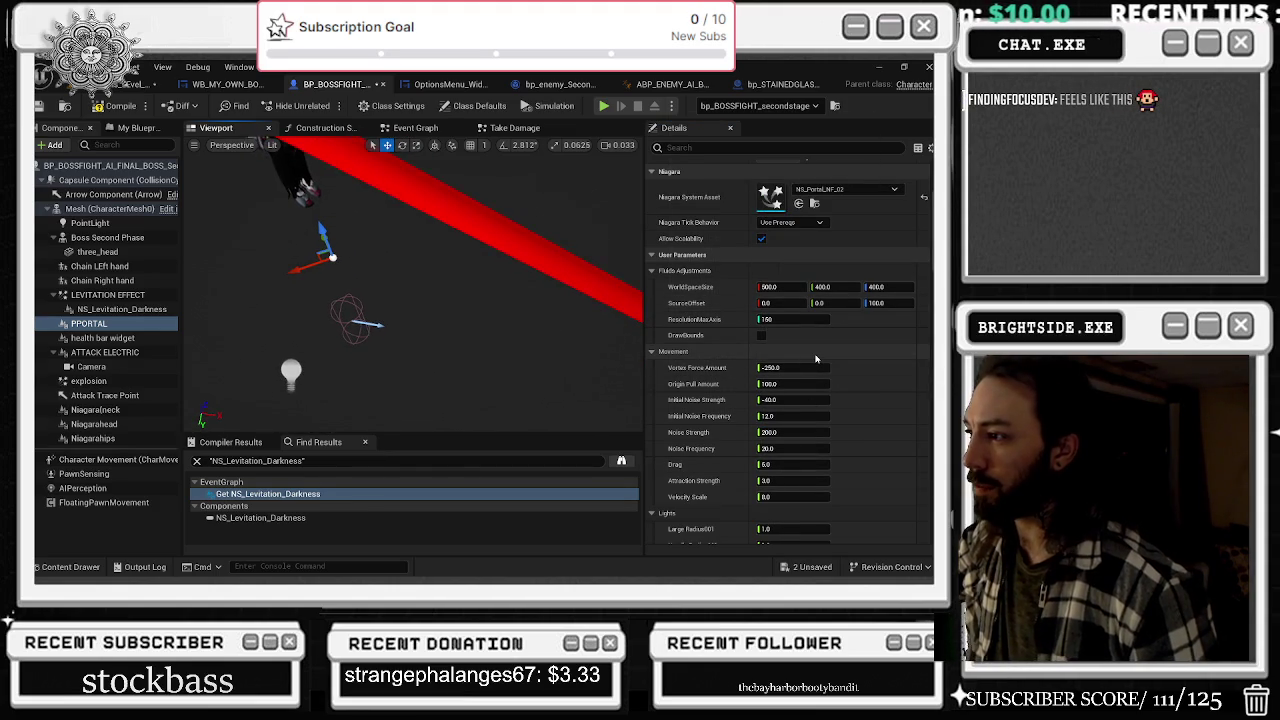
pyautogui.scroll(-1, 818, 360)
pyautogui.scroll(-4, 820, 363)
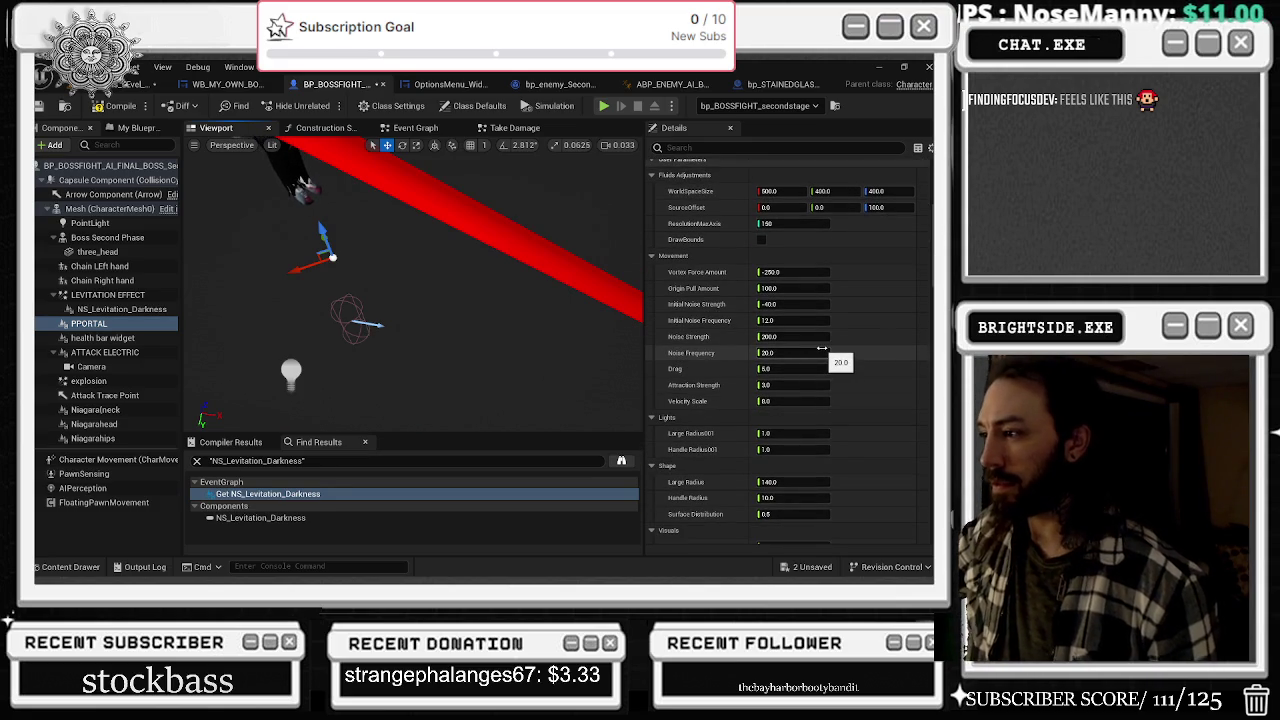
pyautogui.scroll(-5, 830, 371)
pyautogui.scroll(-5, 830, 371)
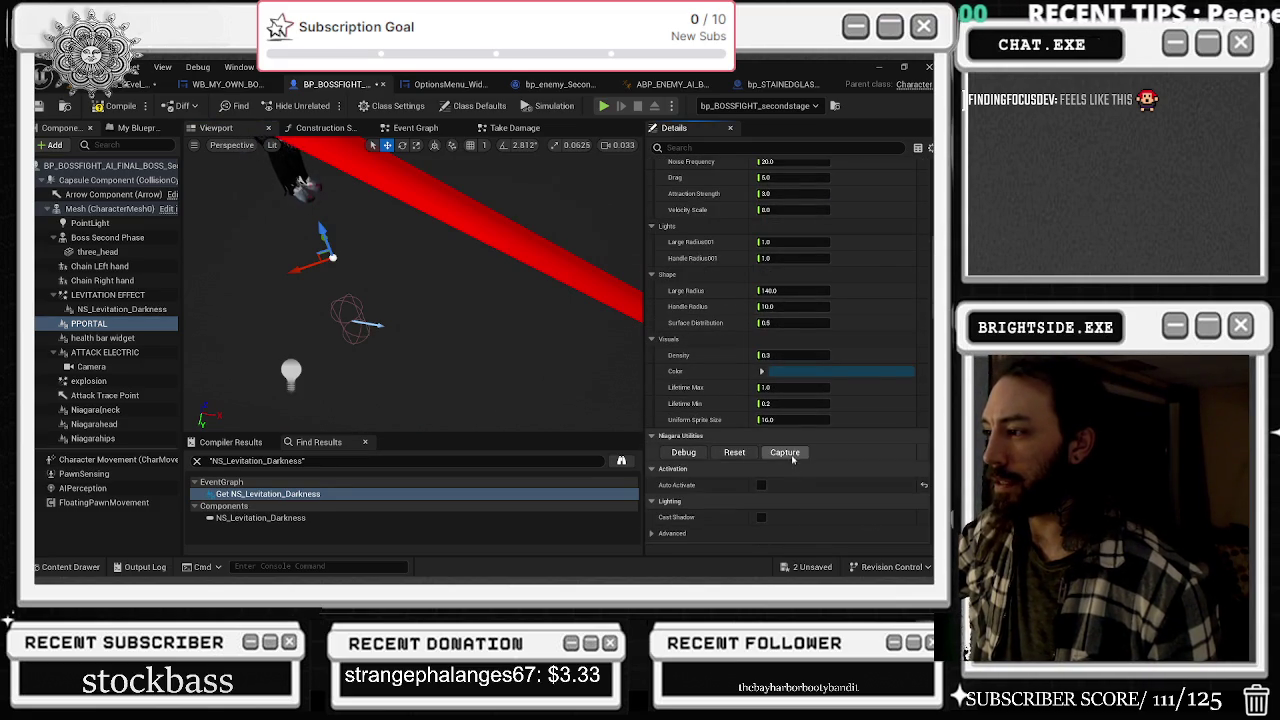
pyautogui.click(762, 485)
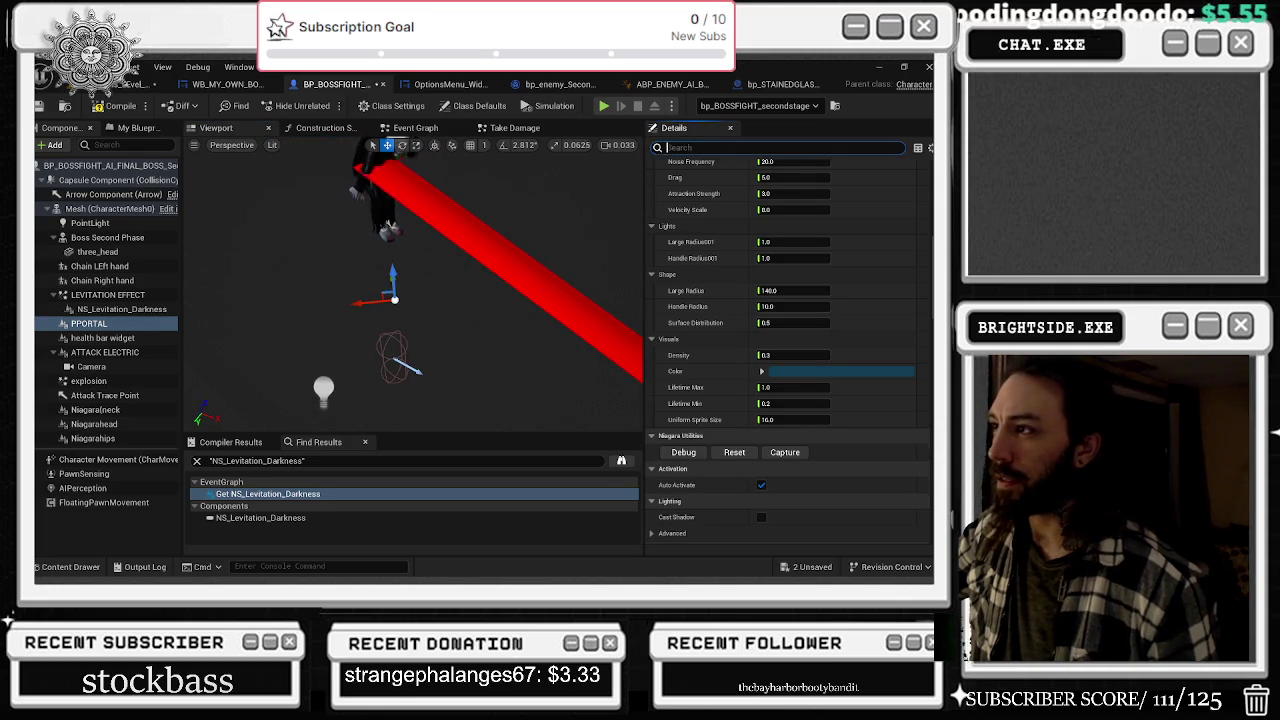
pyautogui.write('START')
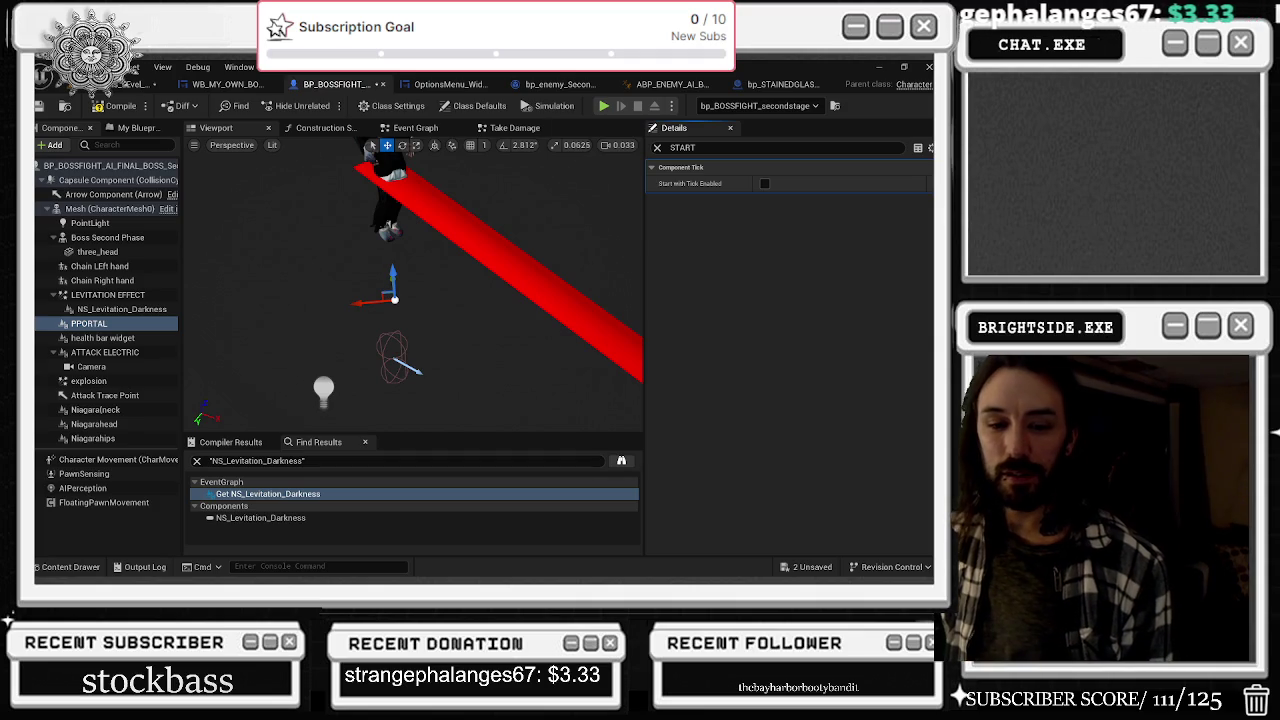
# - After the editor crash, dismiss the crash report and open File Explorer on Quick access
pyautogui.press('super+d')
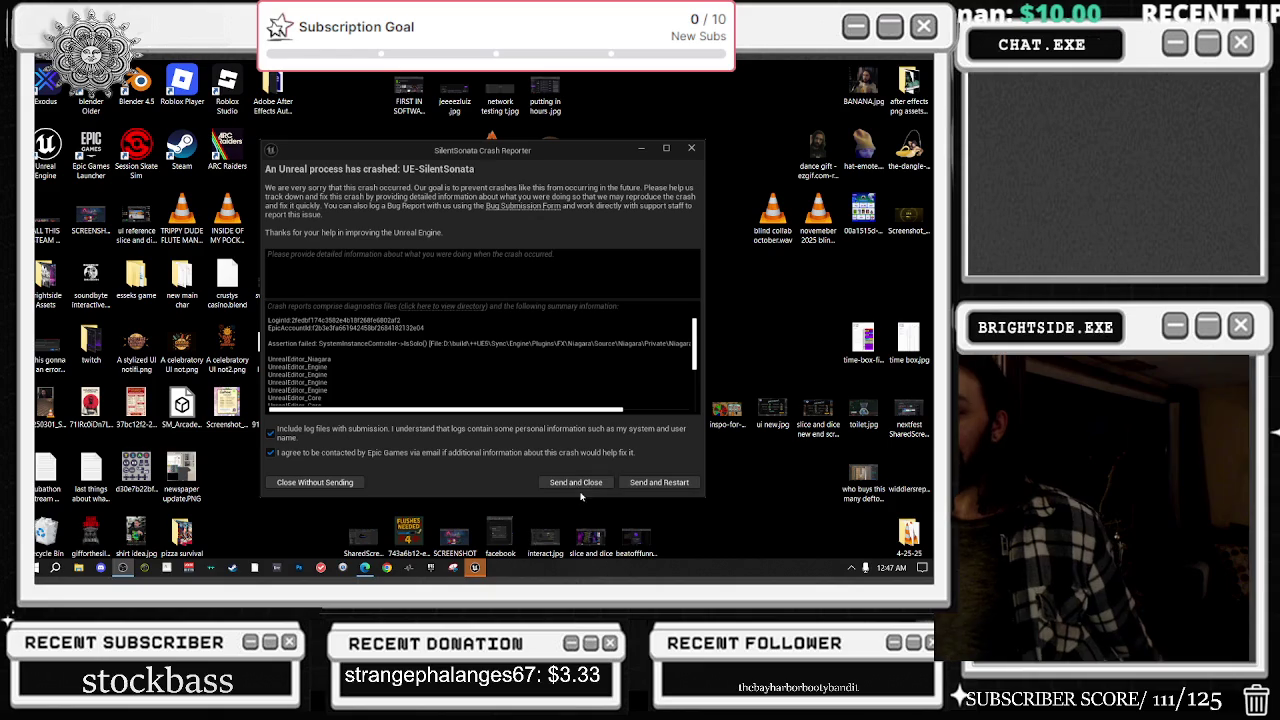
pyautogui.click(691, 148)
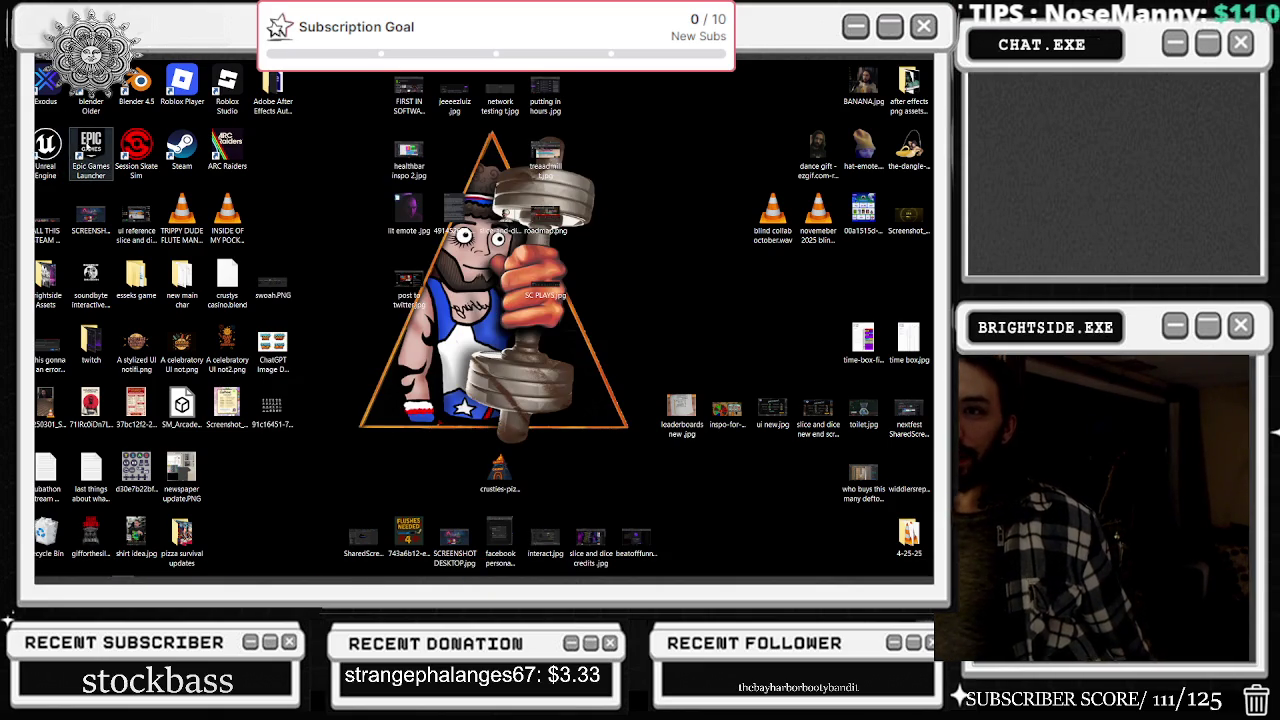
pyautogui.moveTo(190, 578)
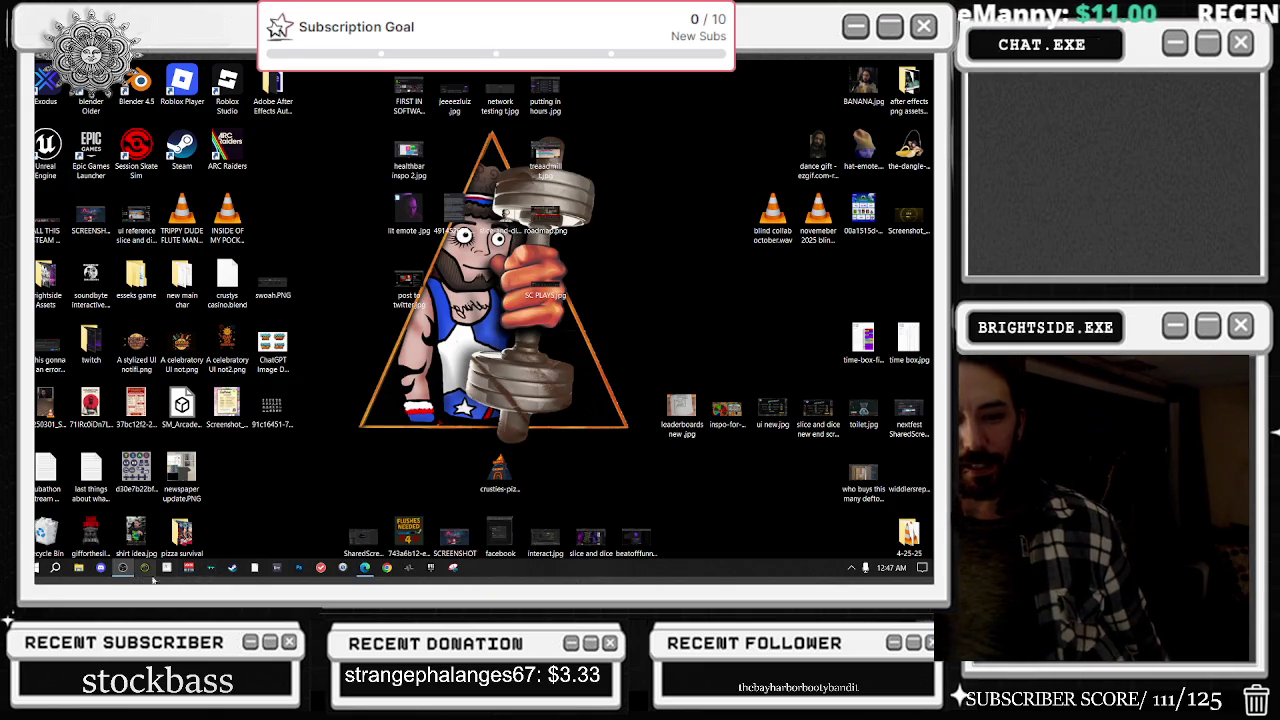
pyautogui.click(79, 568)
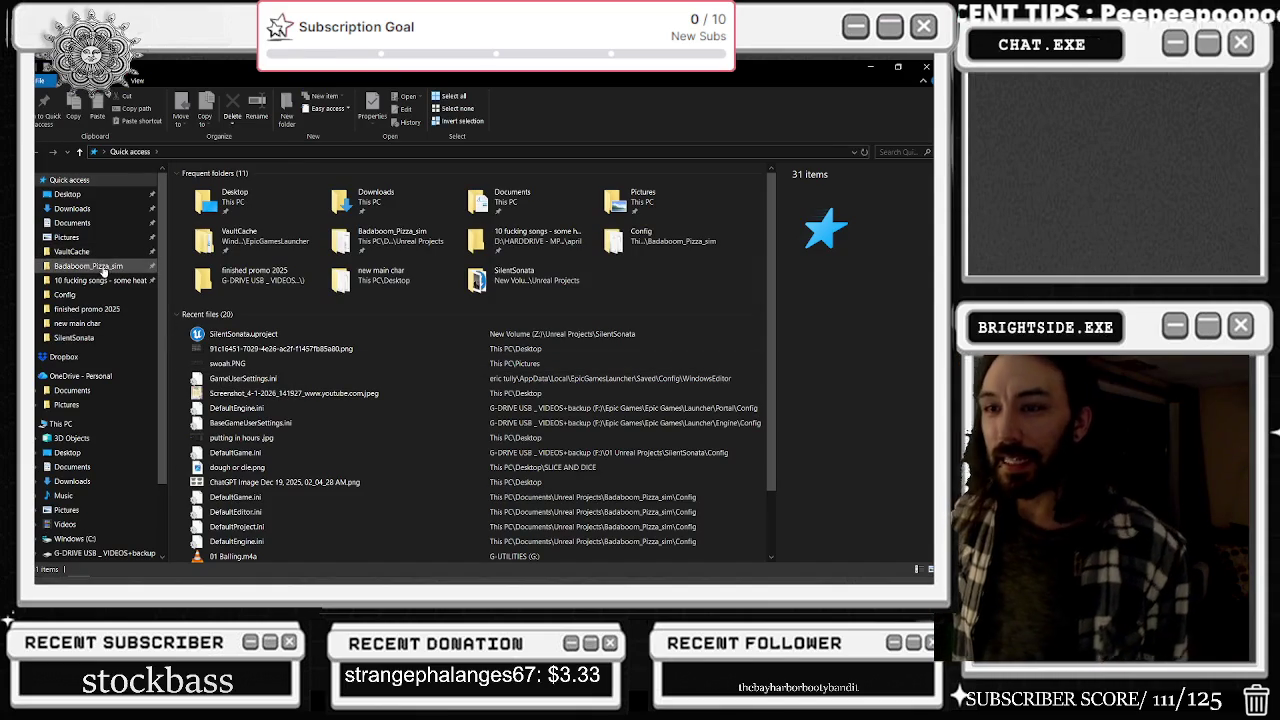
pyautogui.rightClick(234, 338)
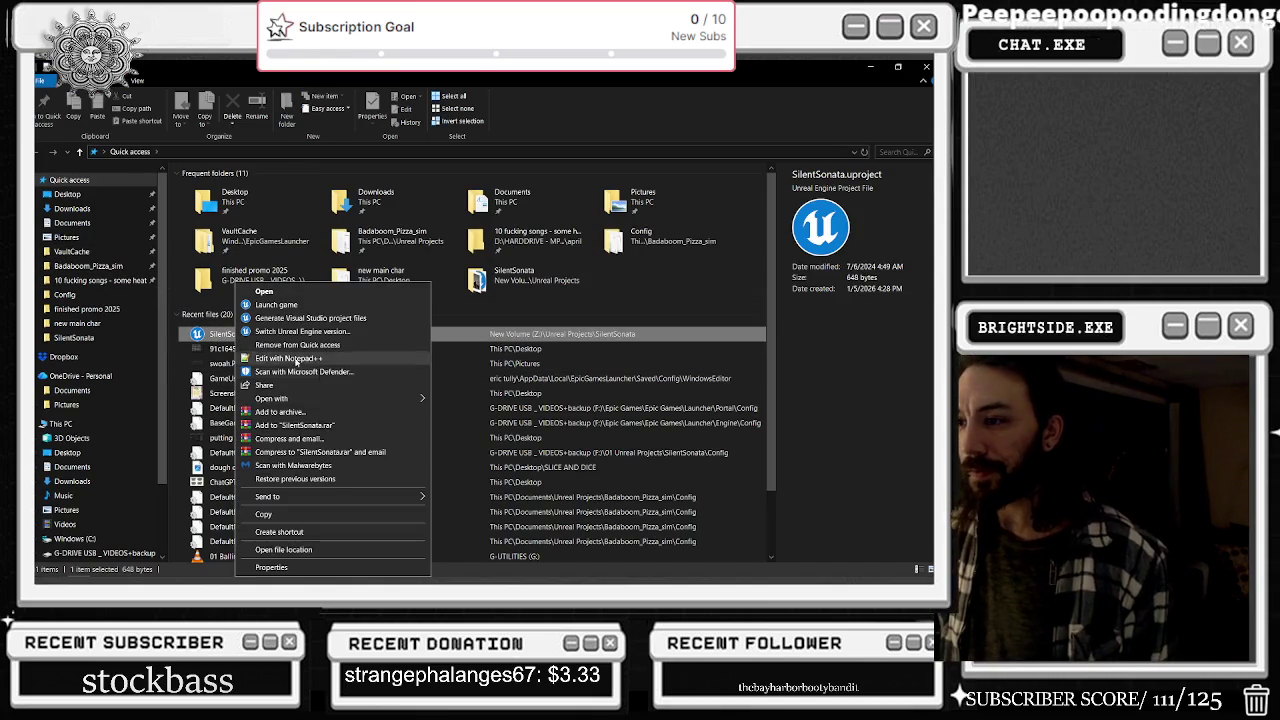
pyautogui.click(298, 553)
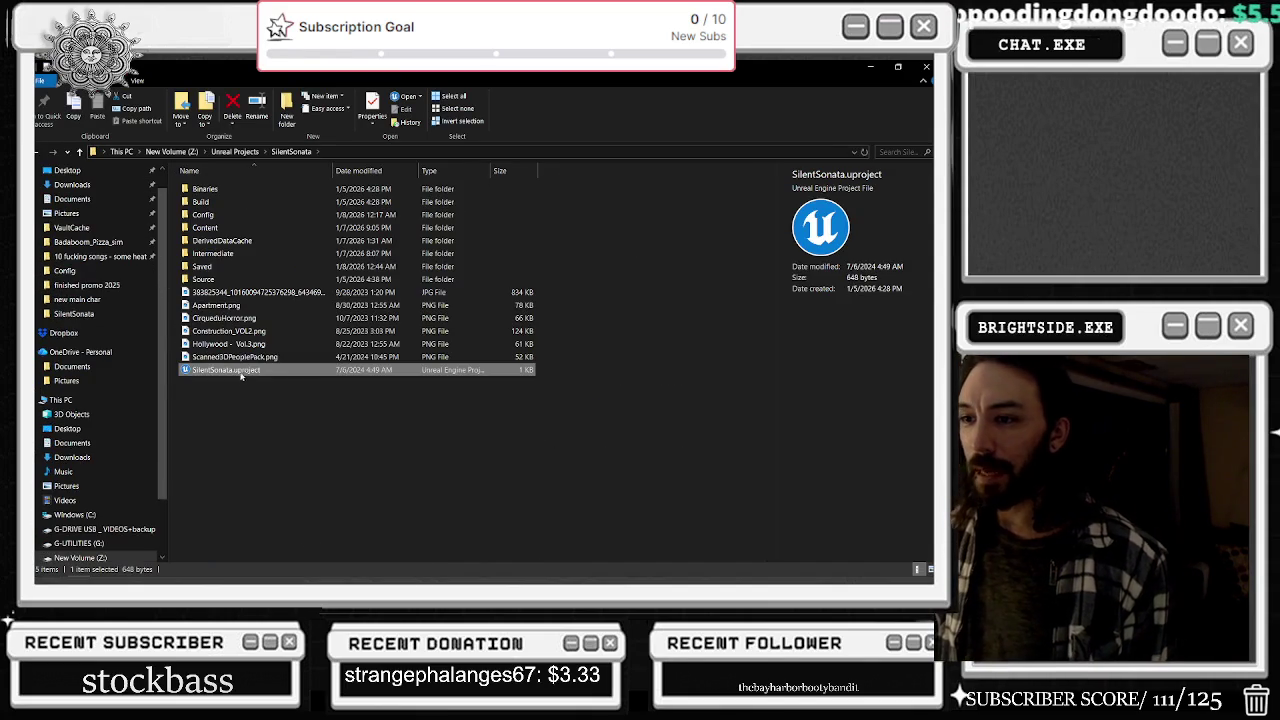
pyautogui.click(925, 65)
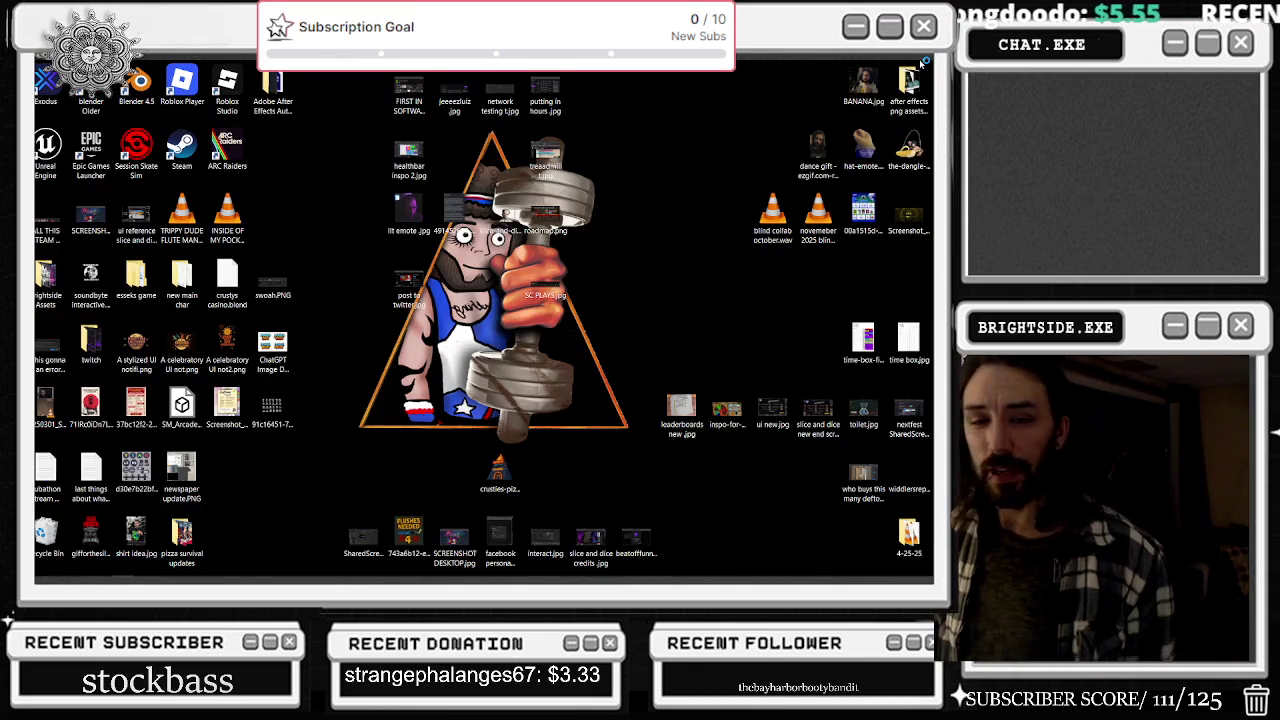
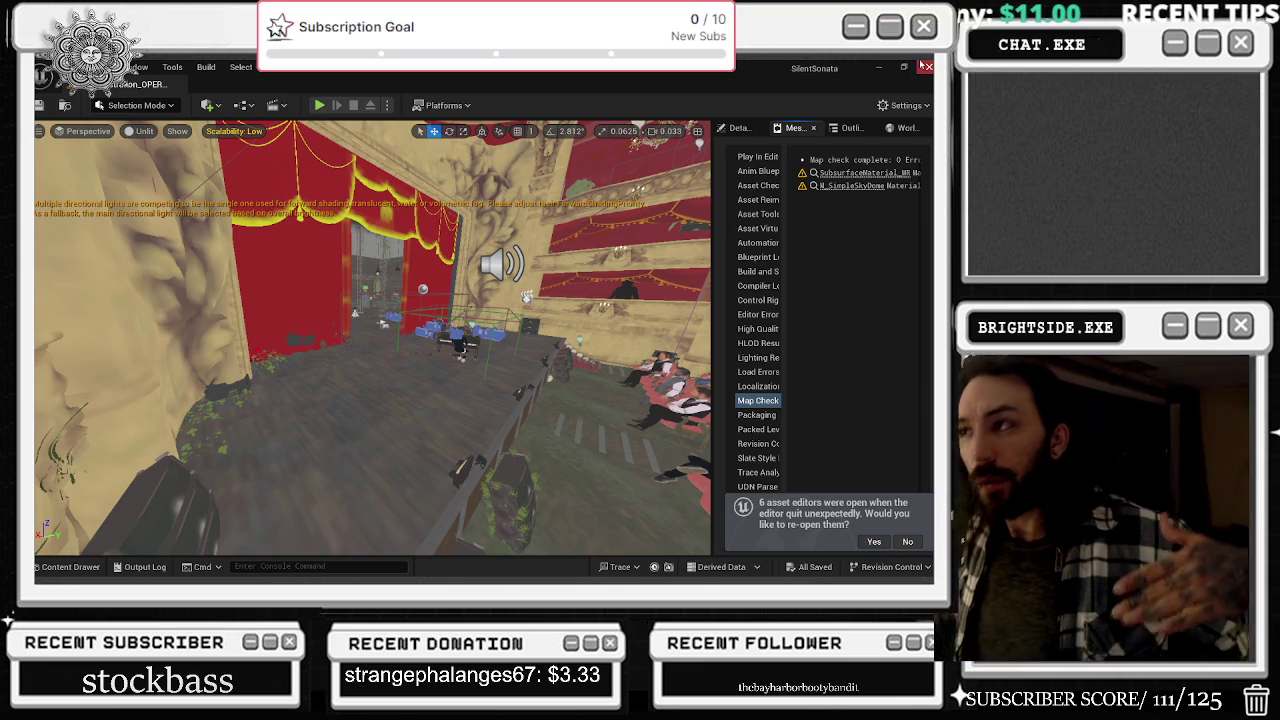
# - Reopen the previous asset editors, close the Sequencer and show the 112 Niagara Systems
pyautogui.click(873, 542)
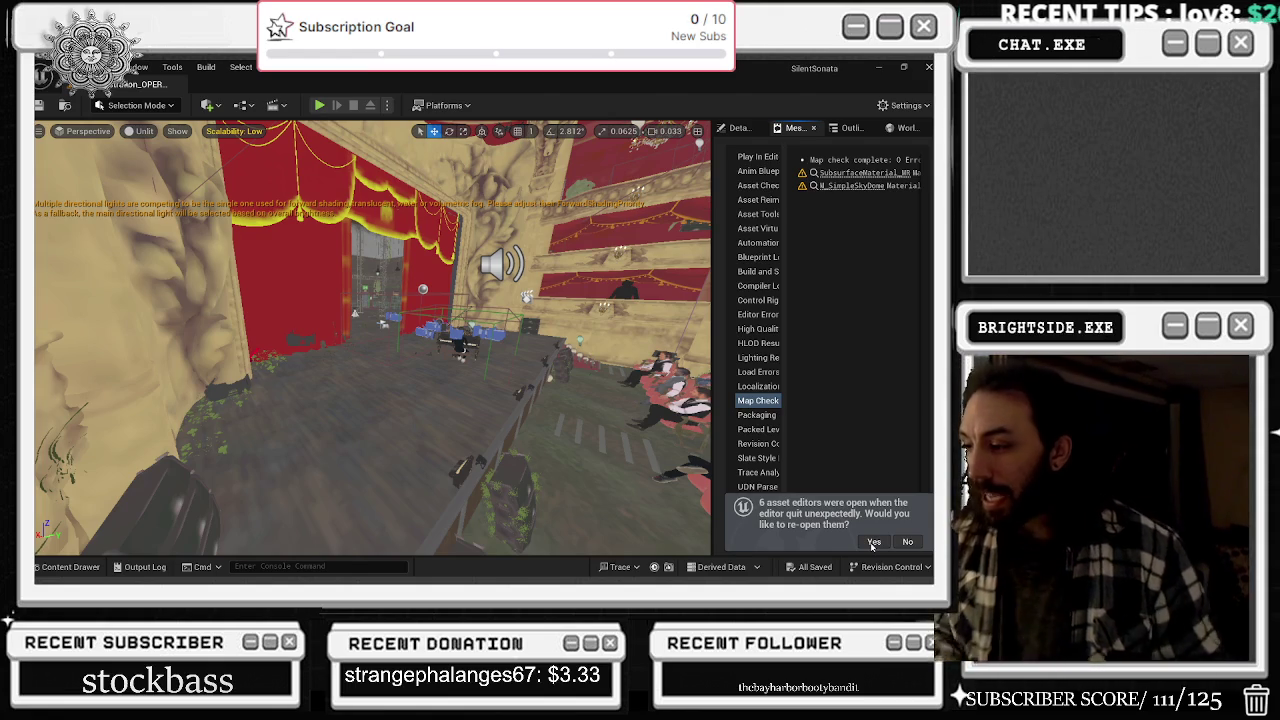
pyautogui.click(873, 542)
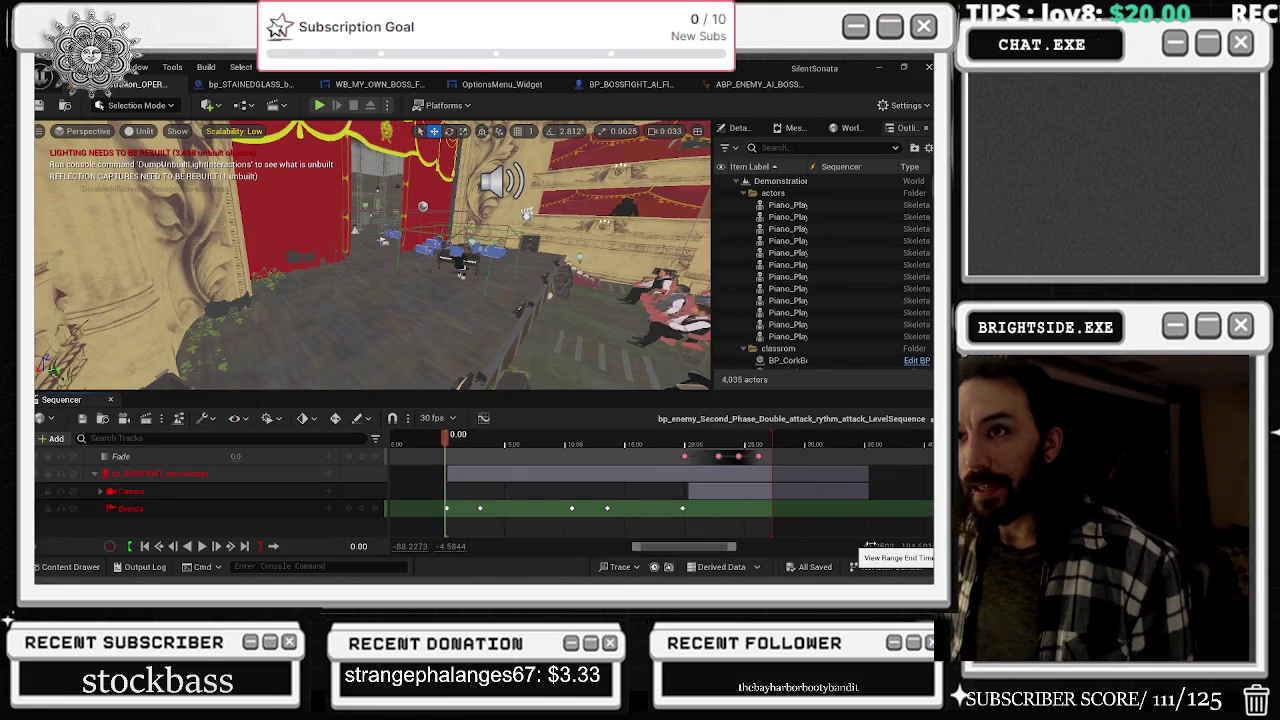
pyautogui.click(110, 399)
pyautogui.hotkey('ctrl', 'space')
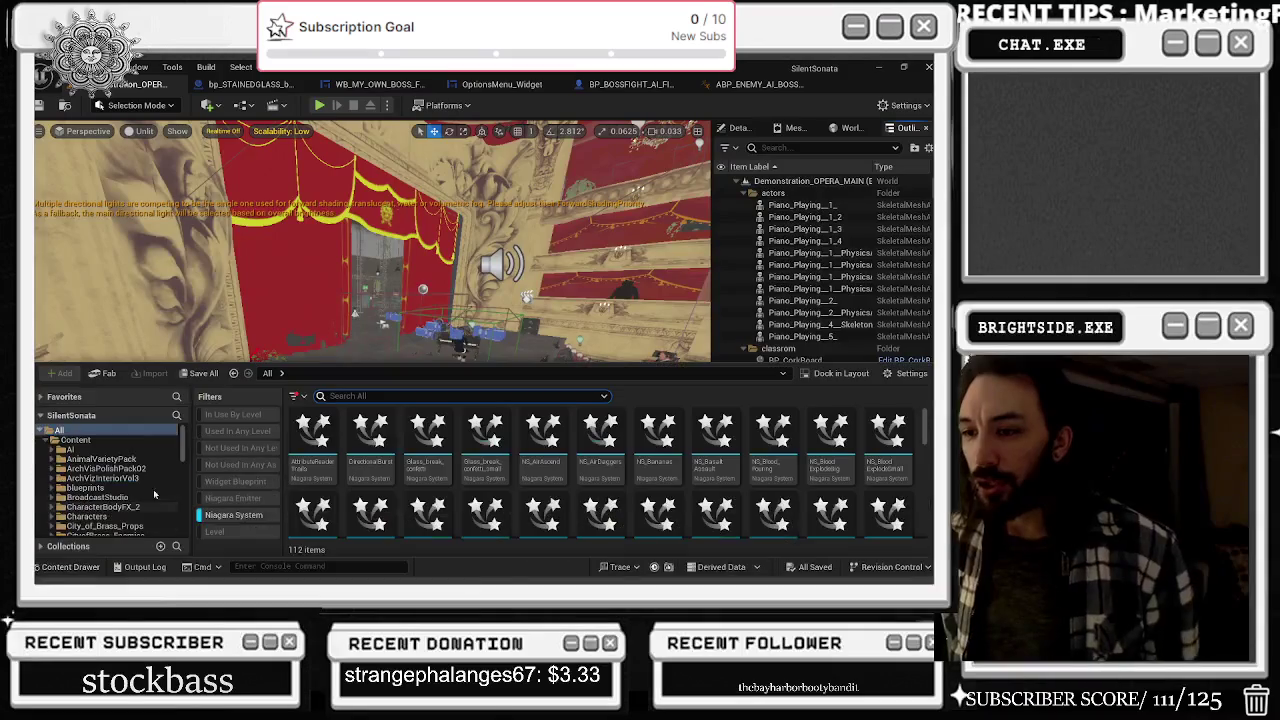
# - Clear the Niagara filter, browse Favorites > Windmills > Maps, then view the boss Blueprint's event graph
pyautogui.click(250, 516)
pyautogui.click(41, 415)
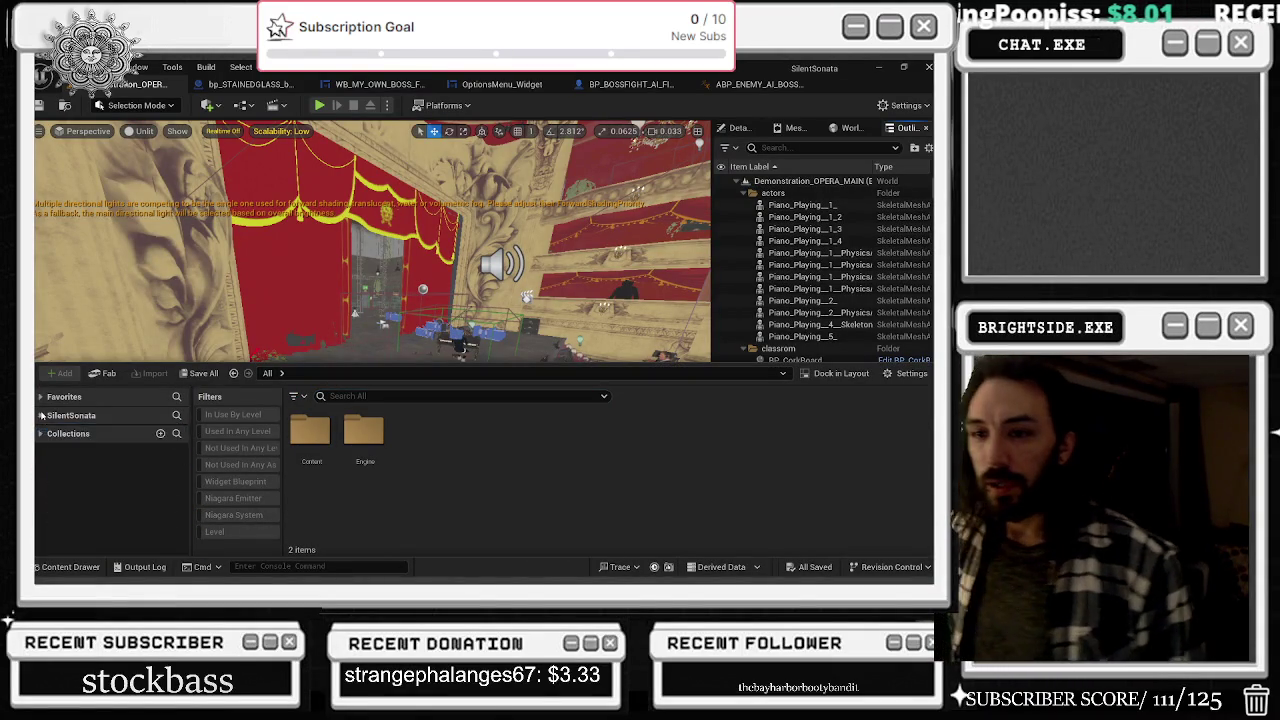
pyautogui.click(41, 396)
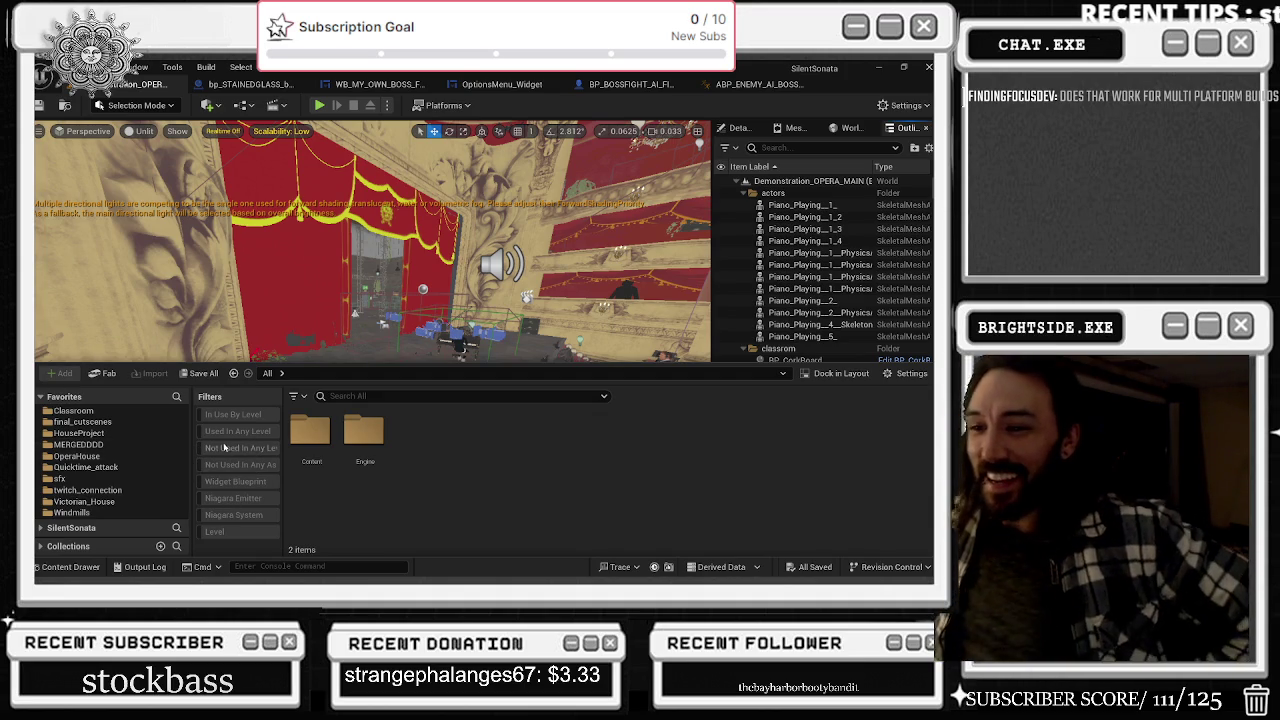
pyautogui.click(71, 512)
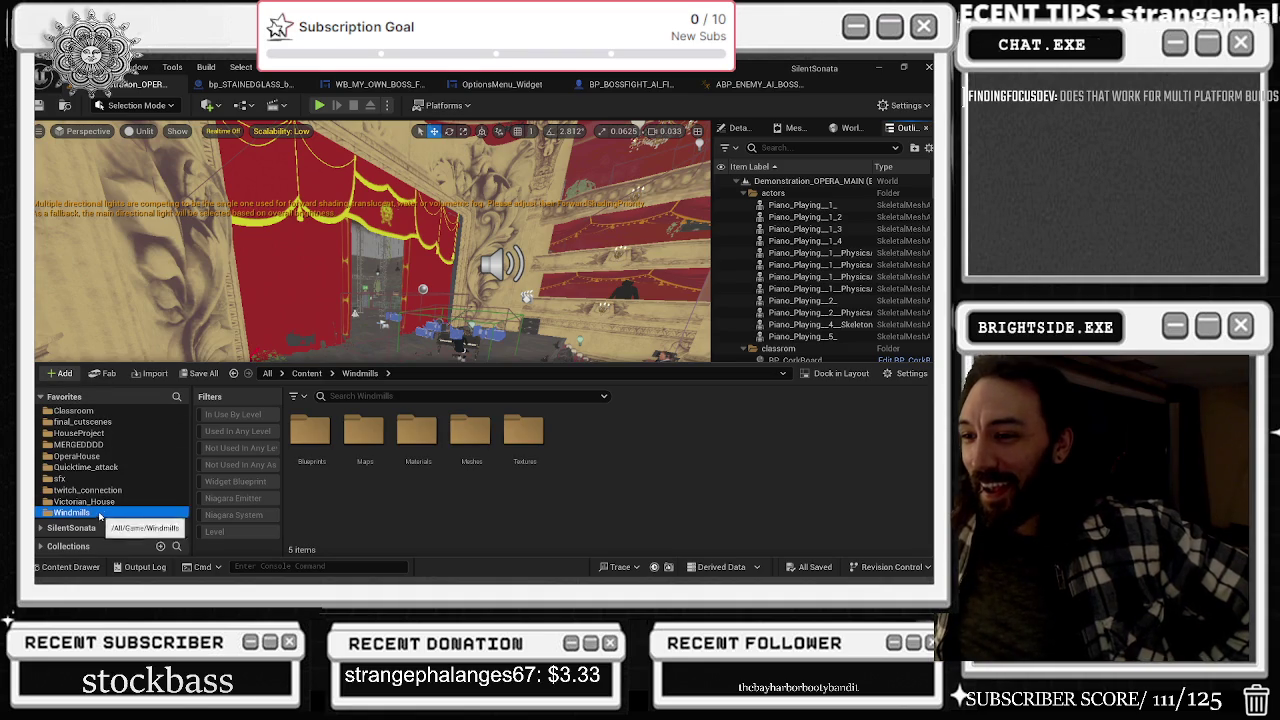
pyautogui.doubleClick(362, 434)
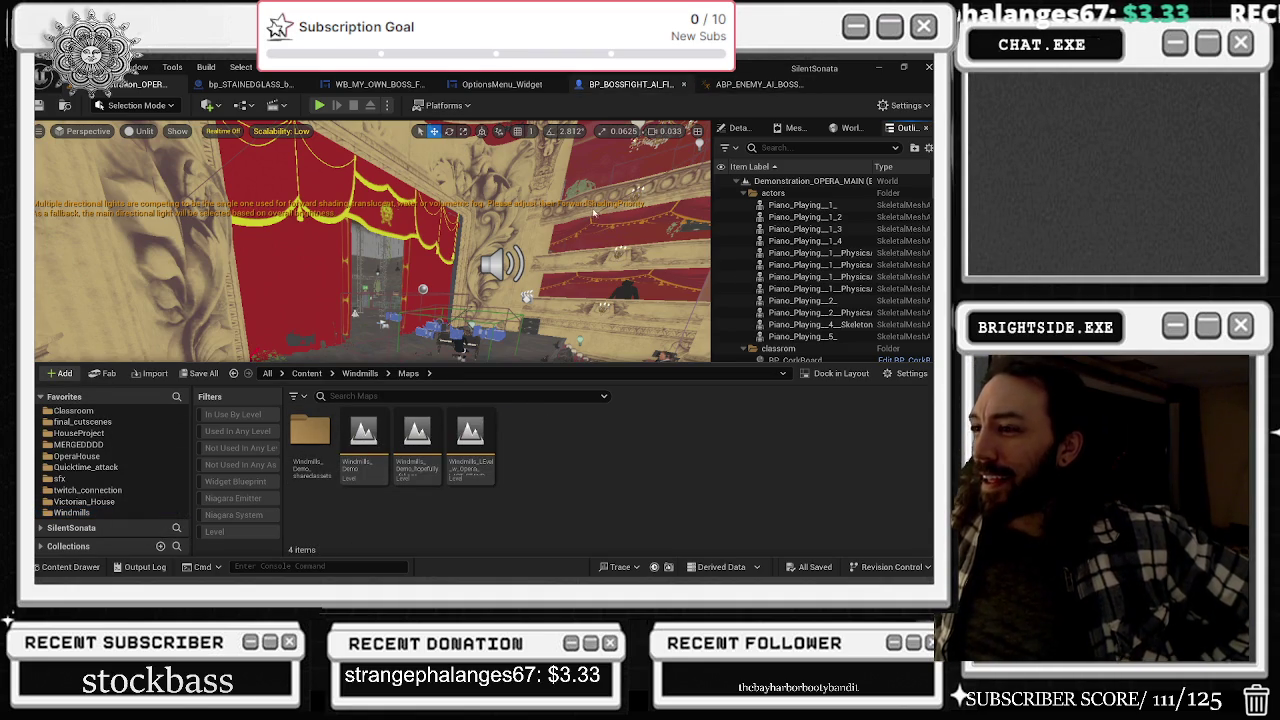
pyautogui.click(601, 85)
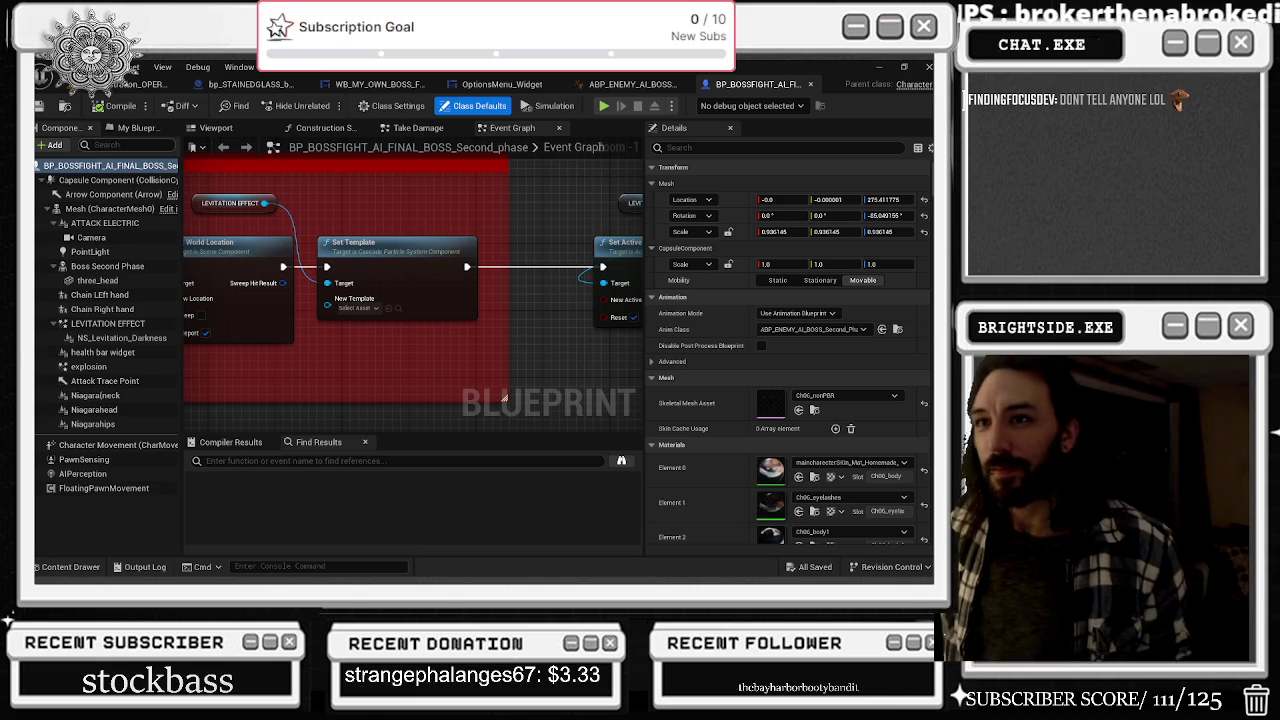
# - List all 112 Niagara System assets in the Content Drawer across the whole project
pyautogui.write('PORT')
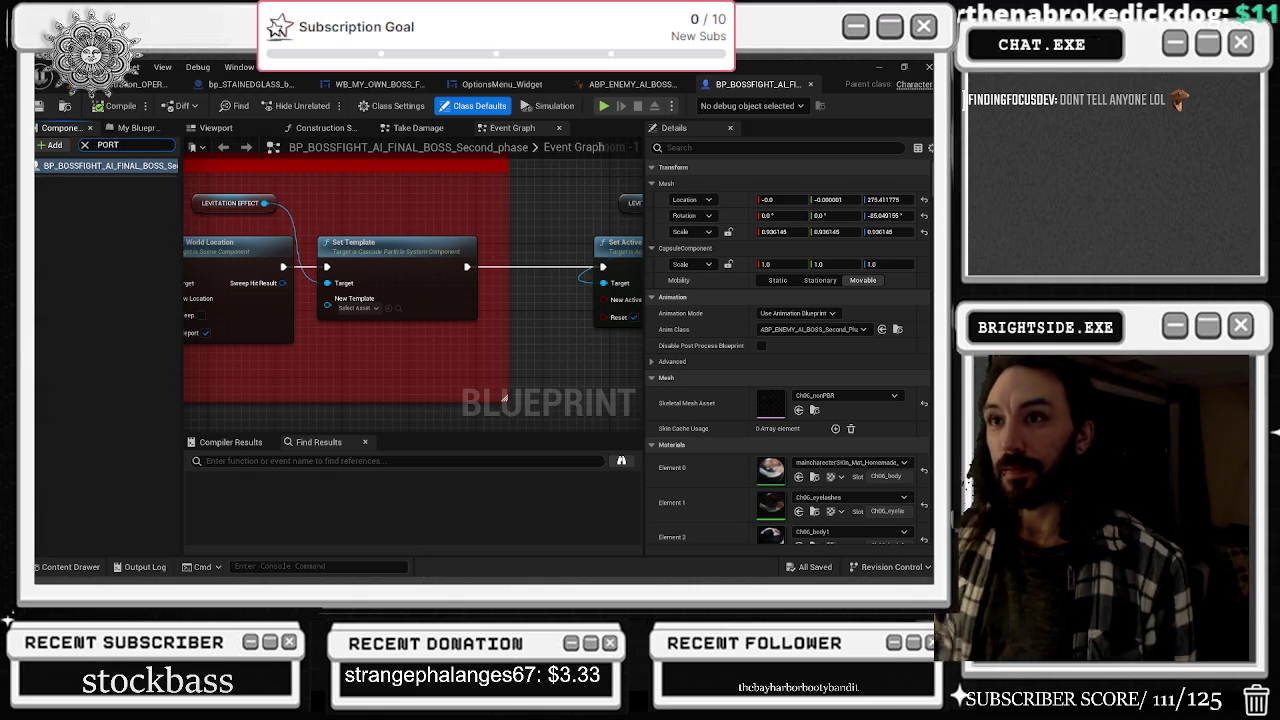
pyautogui.click(64, 566)
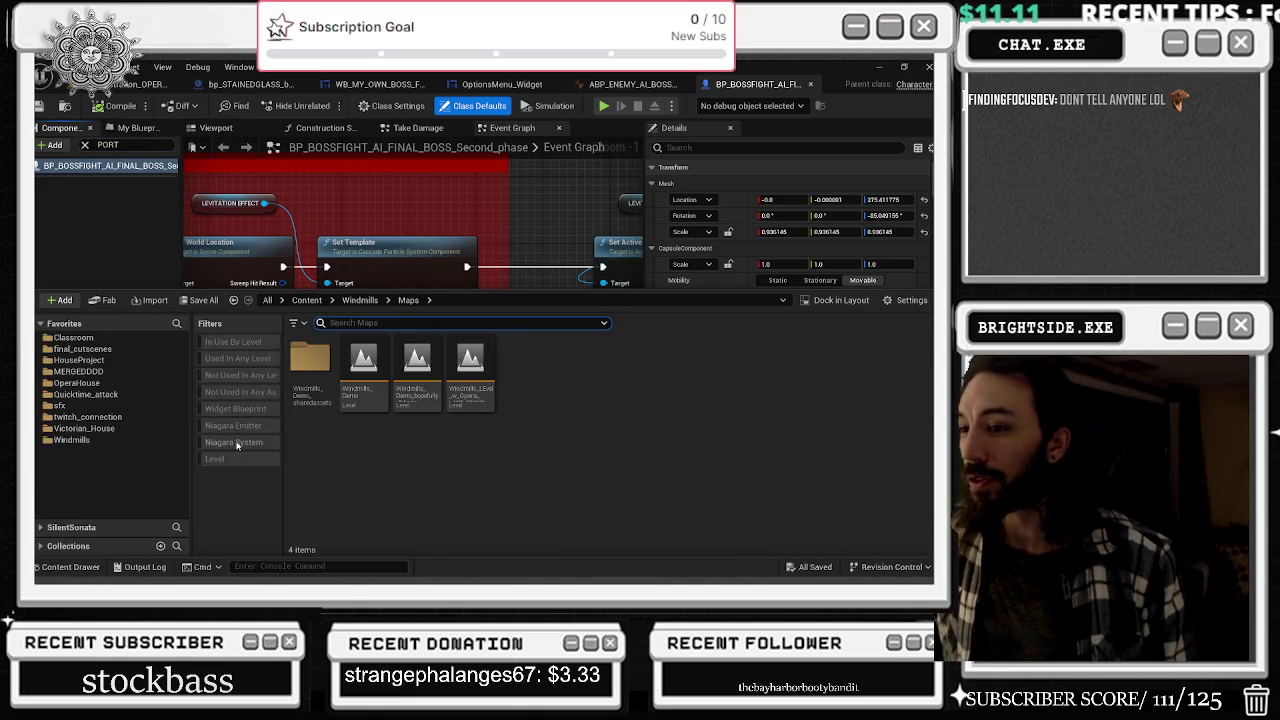
pyautogui.click(235, 443)
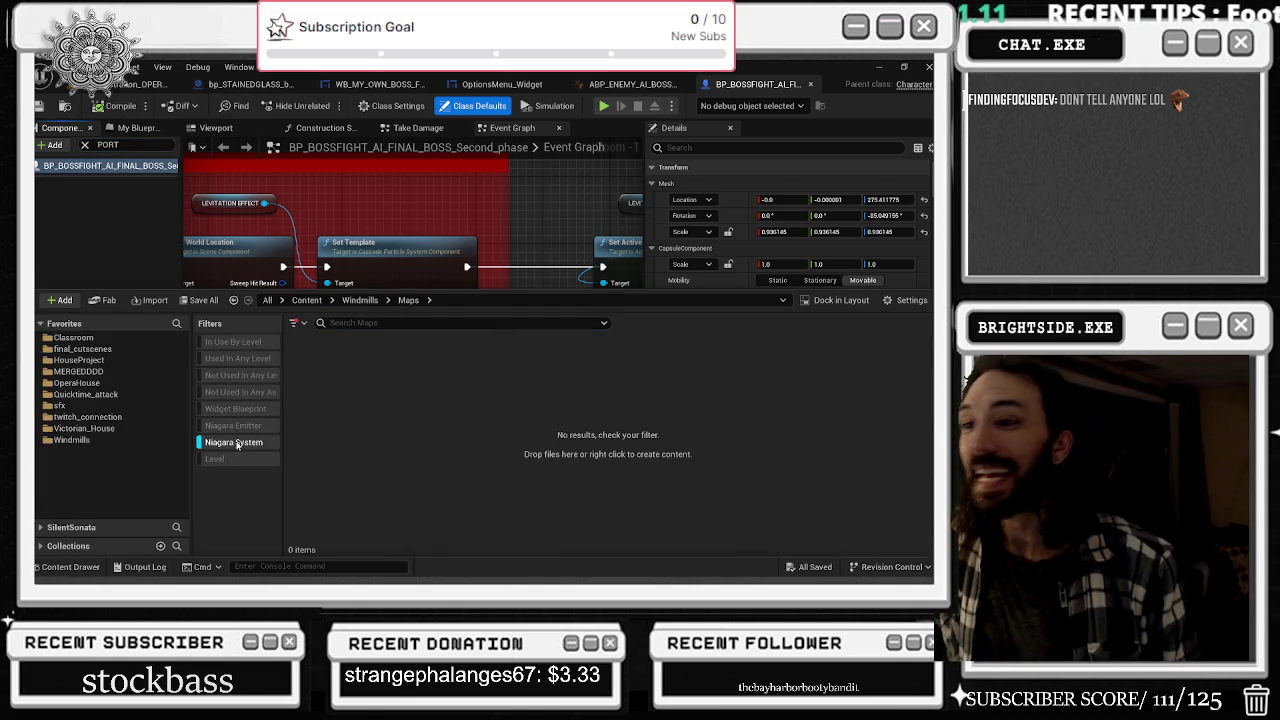
pyautogui.click(42, 323)
pyautogui.click(52, 342)
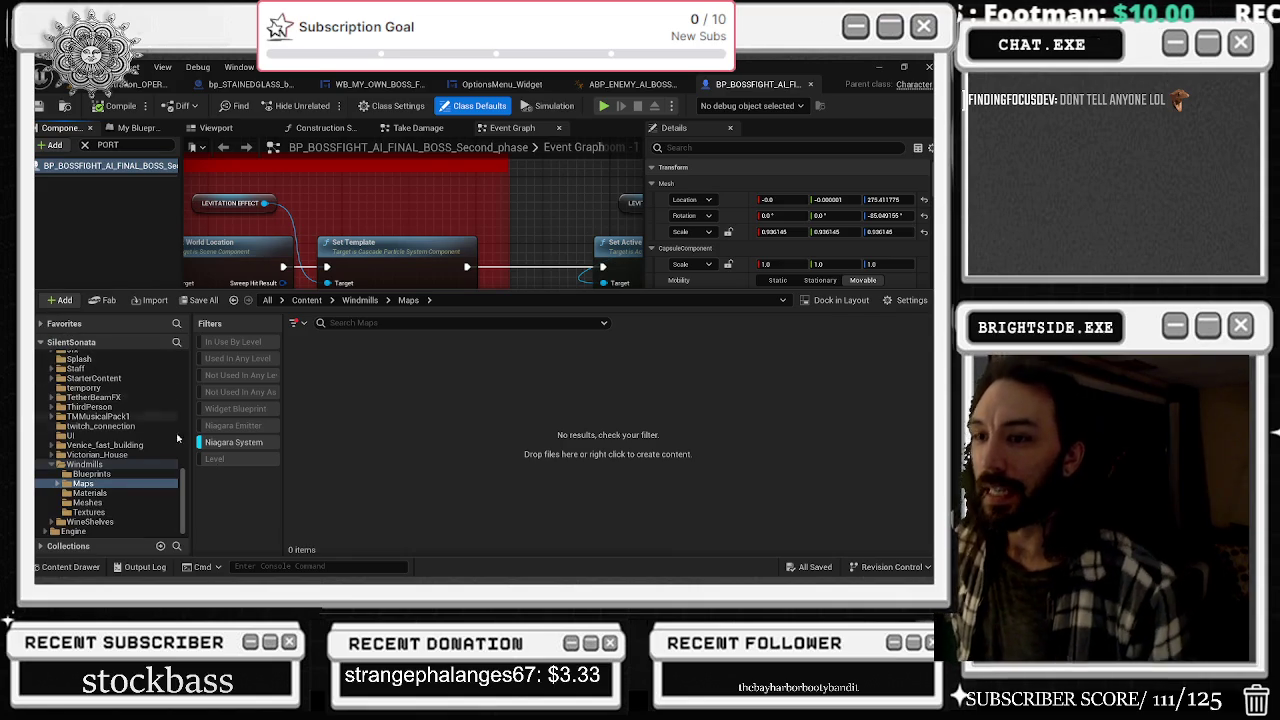
pyautogui.moveTo(185, 484); pyautogui.dragTo(186, 362)
pyautogui.click(60, 357)
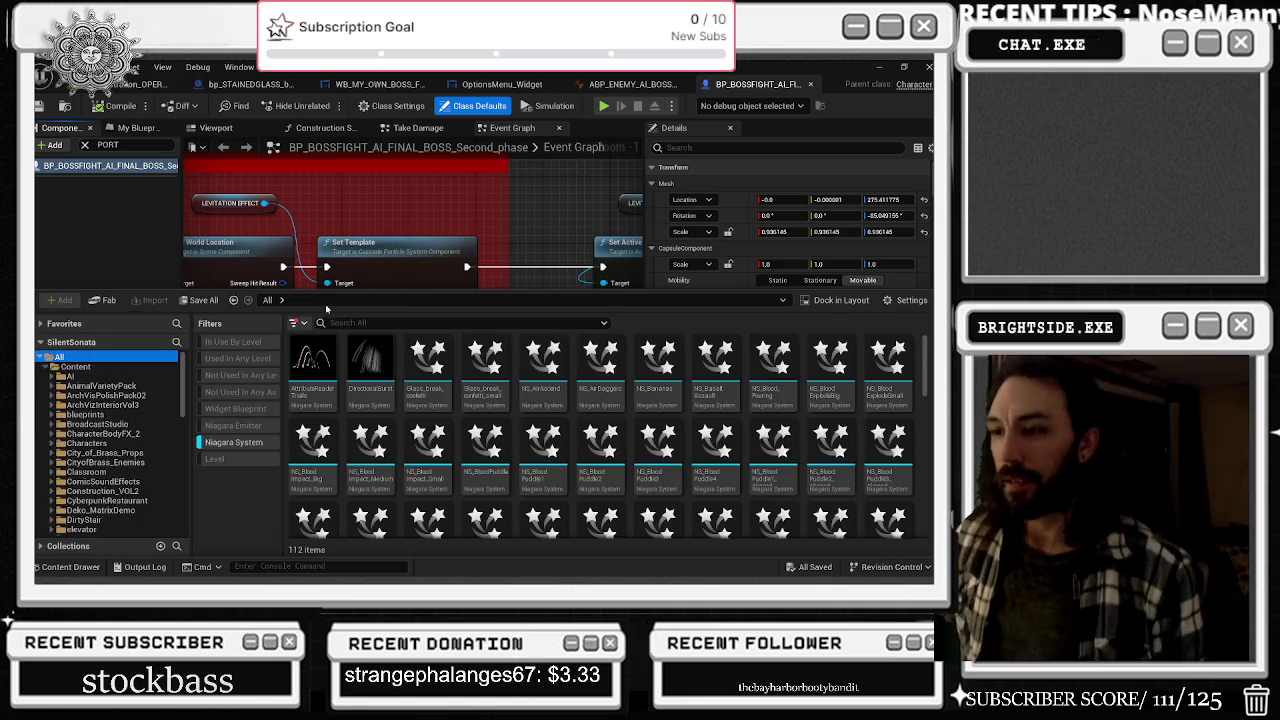
# - Scroll through the Niagara assets and open NS_Slash_Big
pyautogui.scroll(-1, 600, 440)
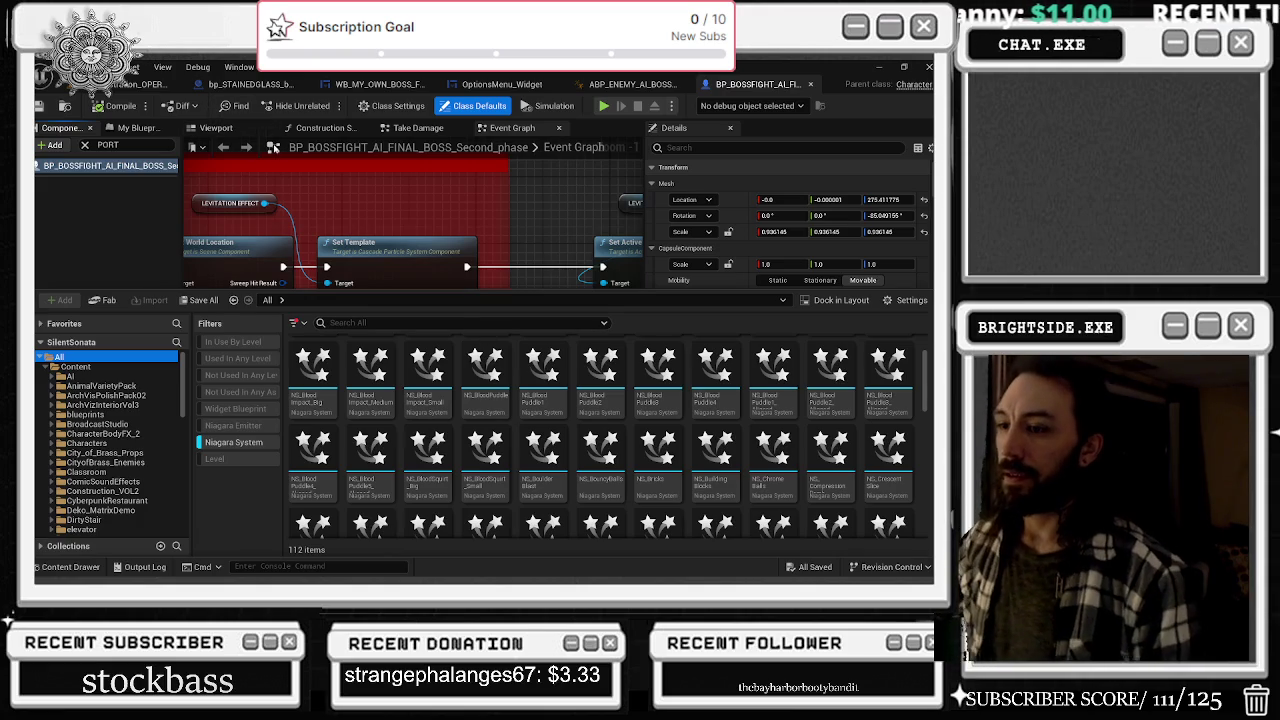
pyautogui.scroll(-1, 485, 378)
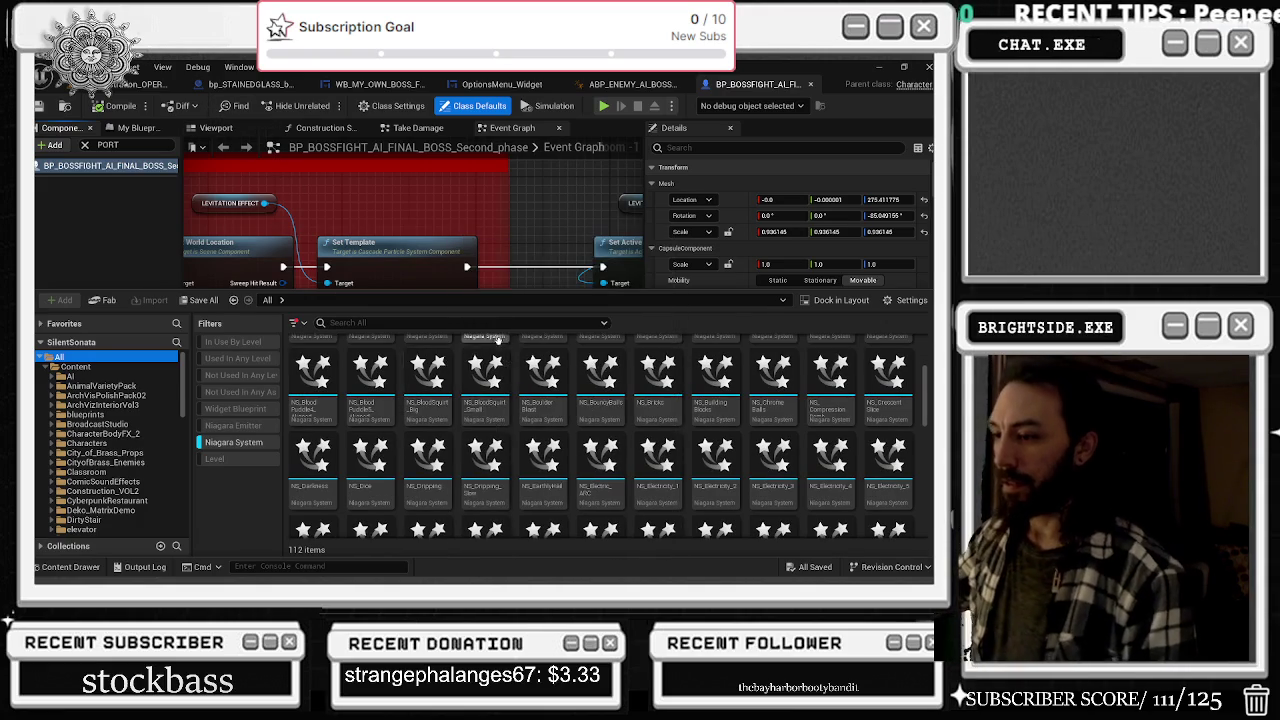
pyautogui.scroll(-1, 500, 338)
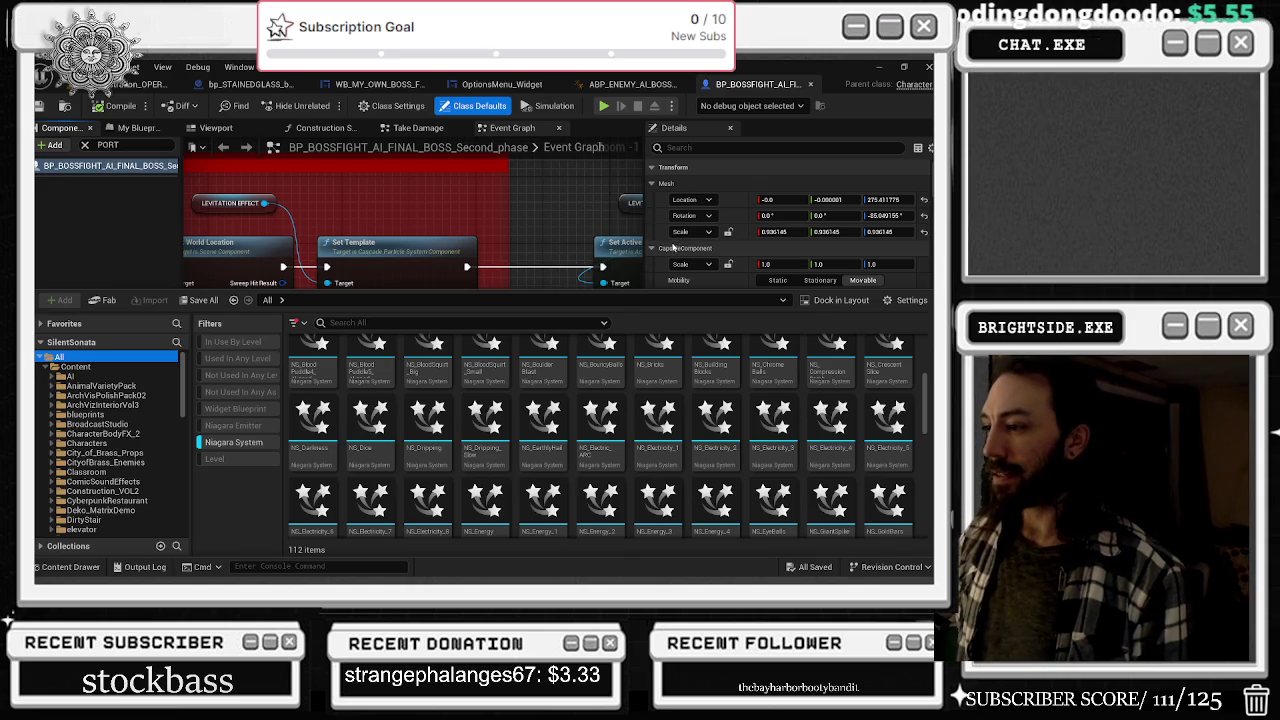
pyautogui.scroll(-2, 715, 372)
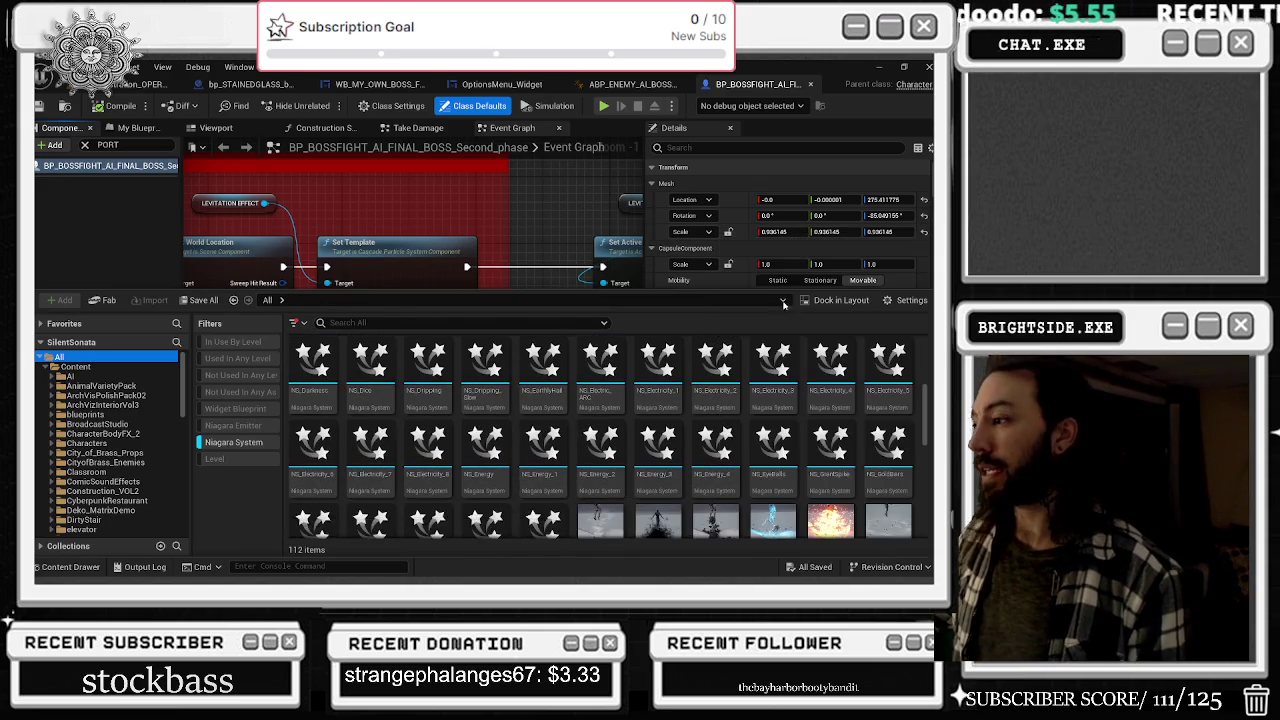
pyautogui.scroll(-1, 715, 390)
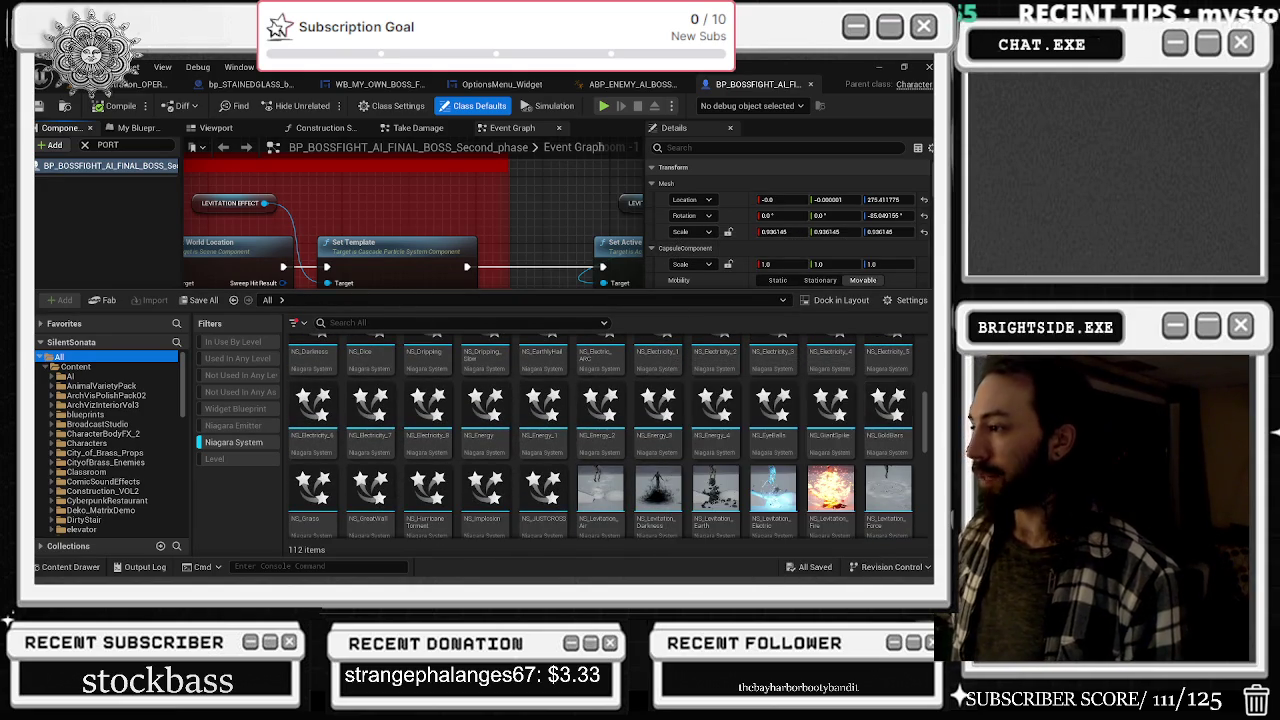
pyautogui.moveTo(494, 414)
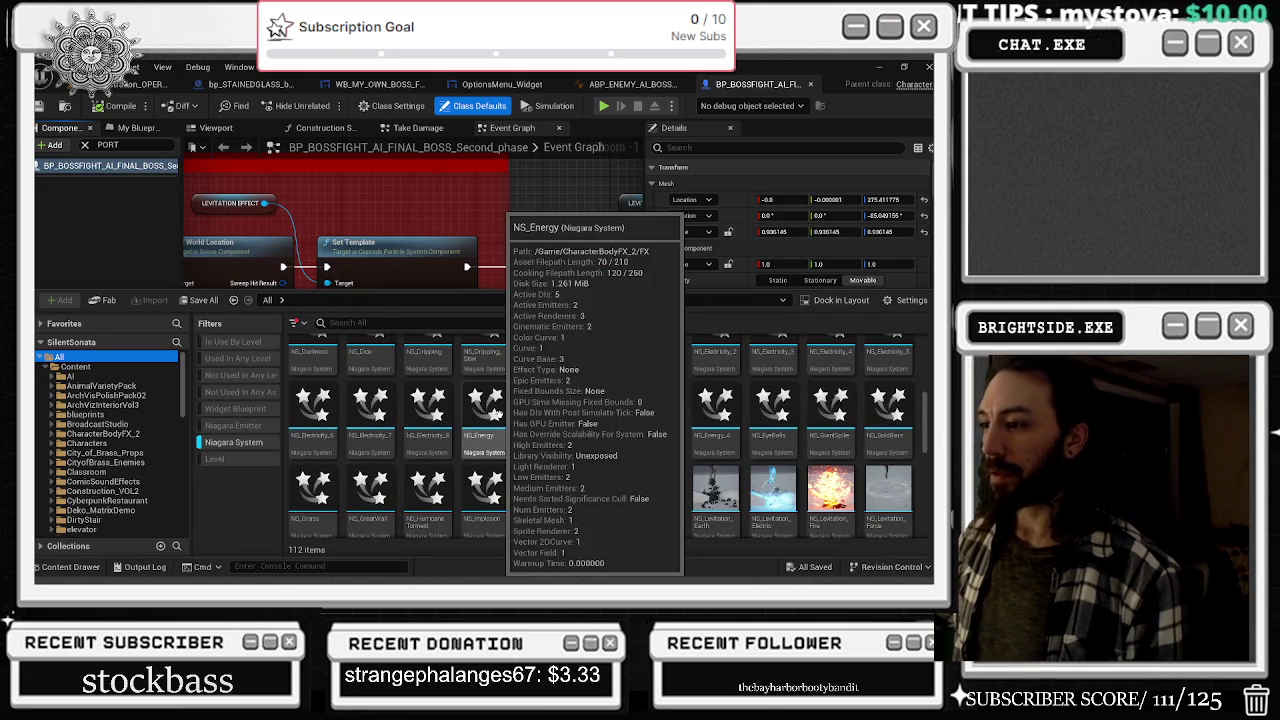
pyautogui.scroll(-2, 689, 382)
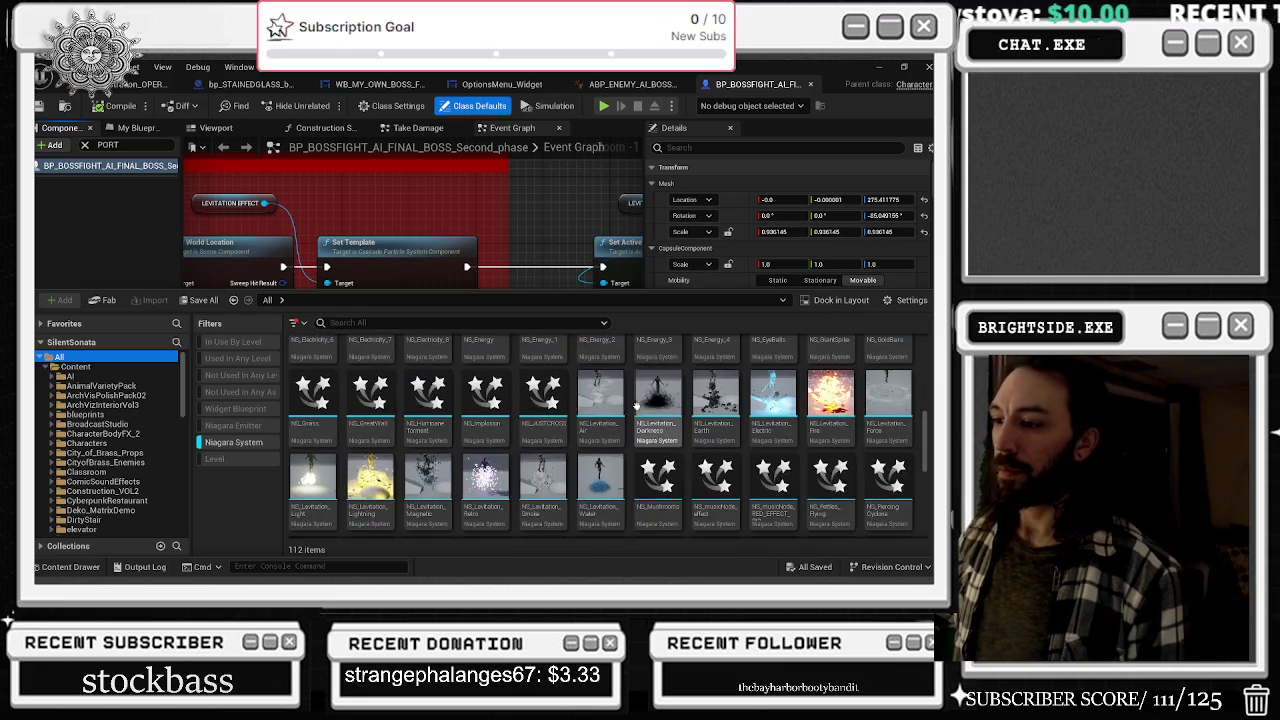
pyautogui.scroll(-2, 690, 390)
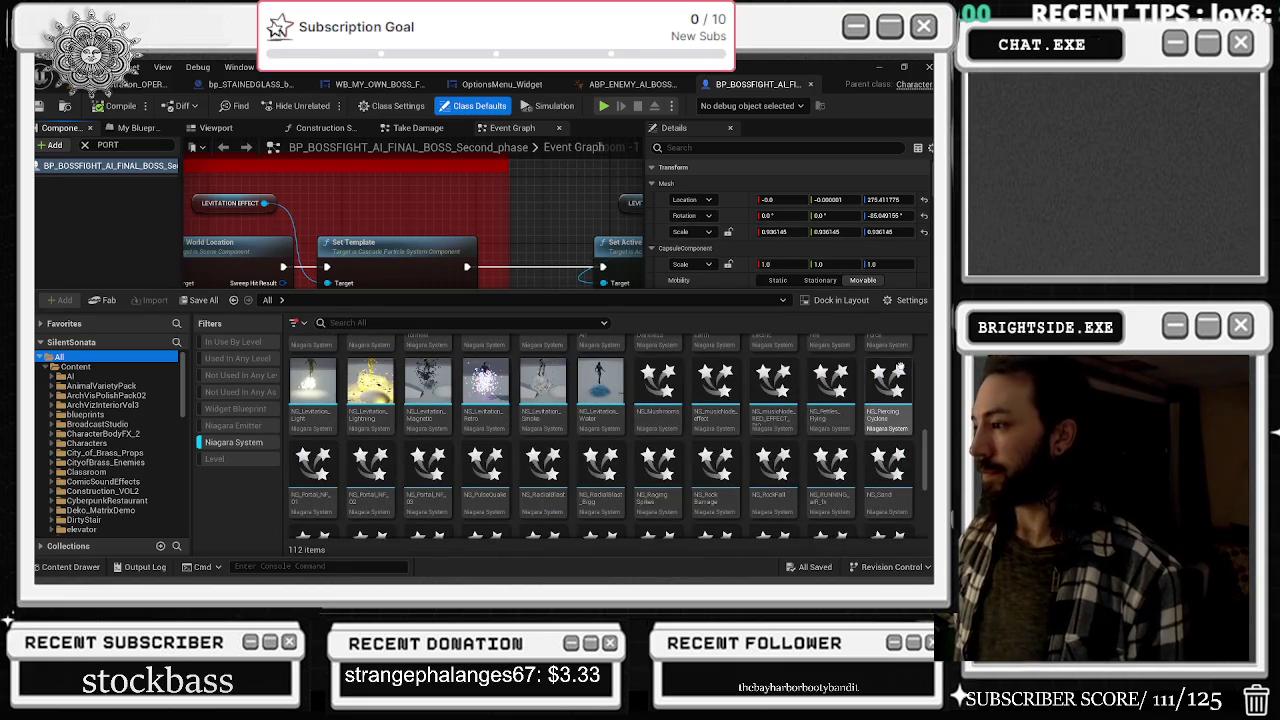
pyautogui.scroll(-2, 899, 345)
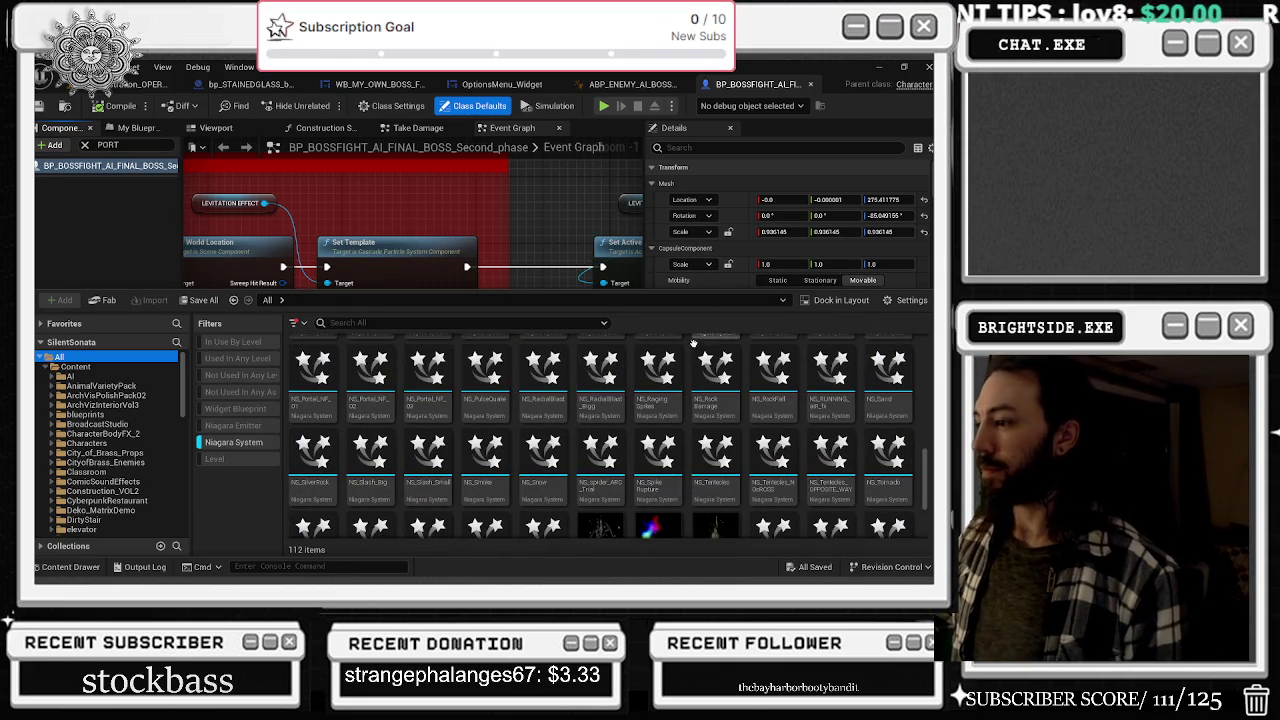
pyautogui.moveTo(695, 342)
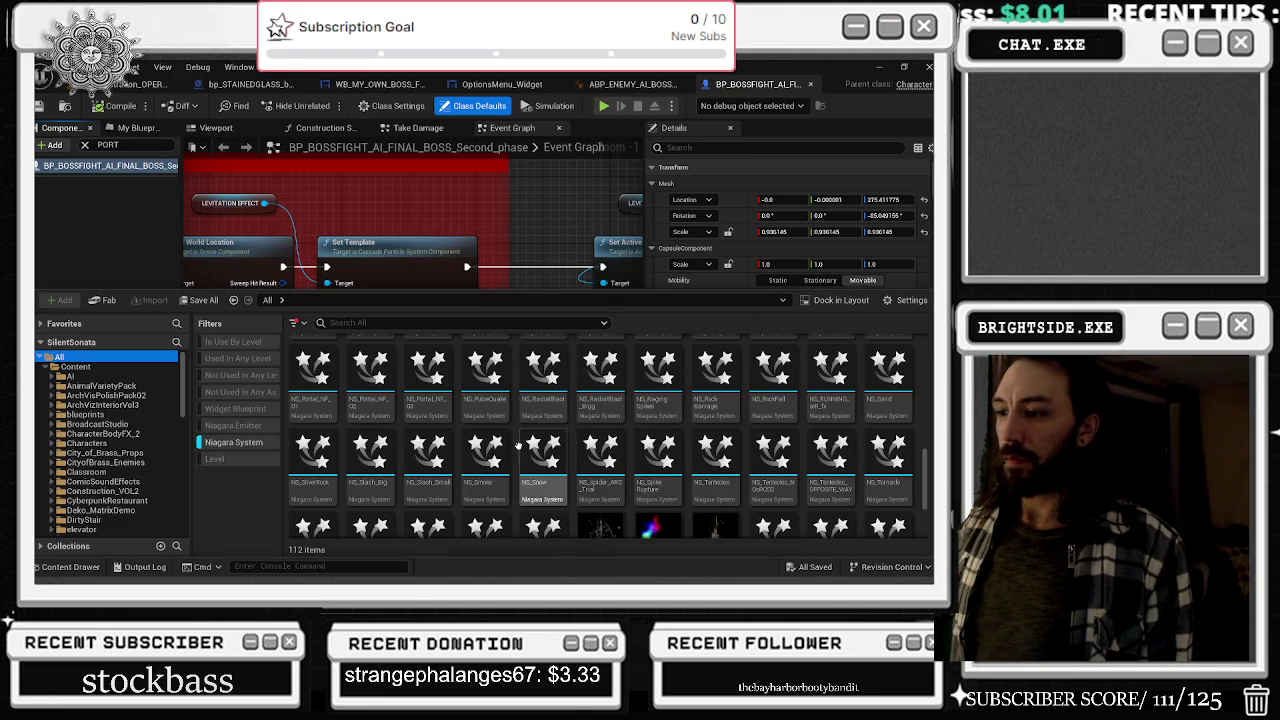
pyautogui.scroll(-1, 466, 447)
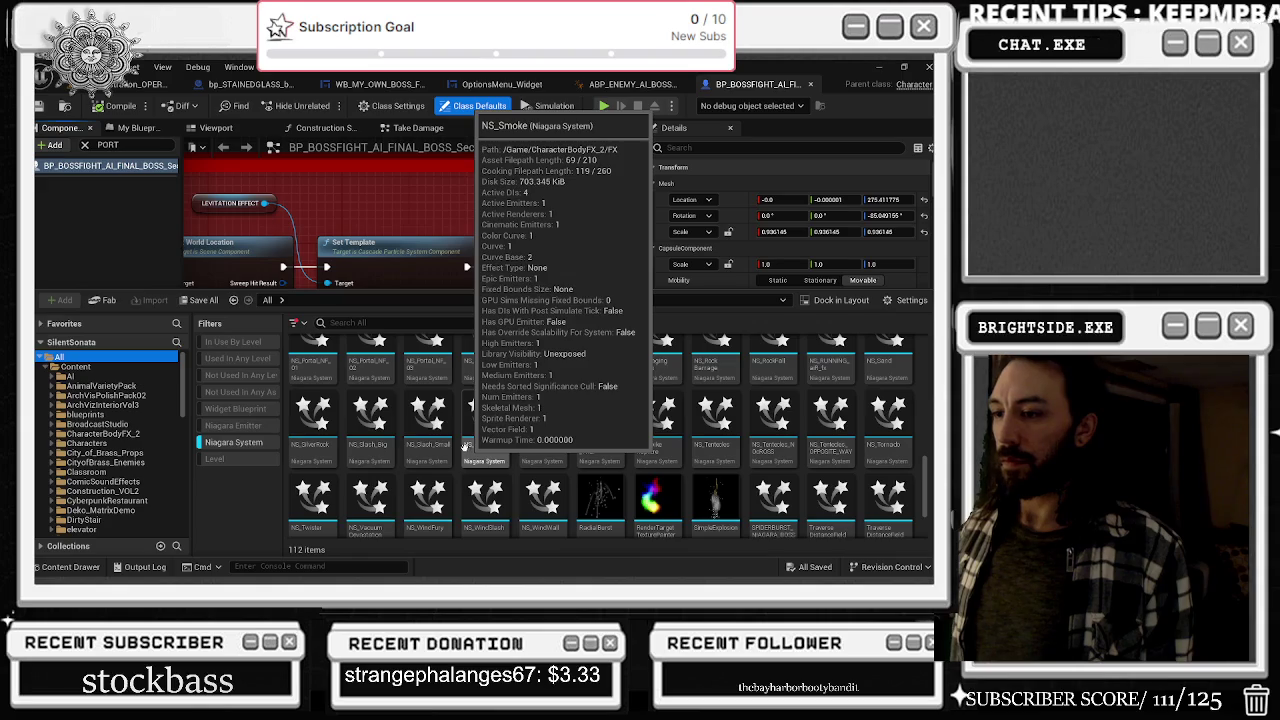
pyautogui.doubleClick(378, 425)
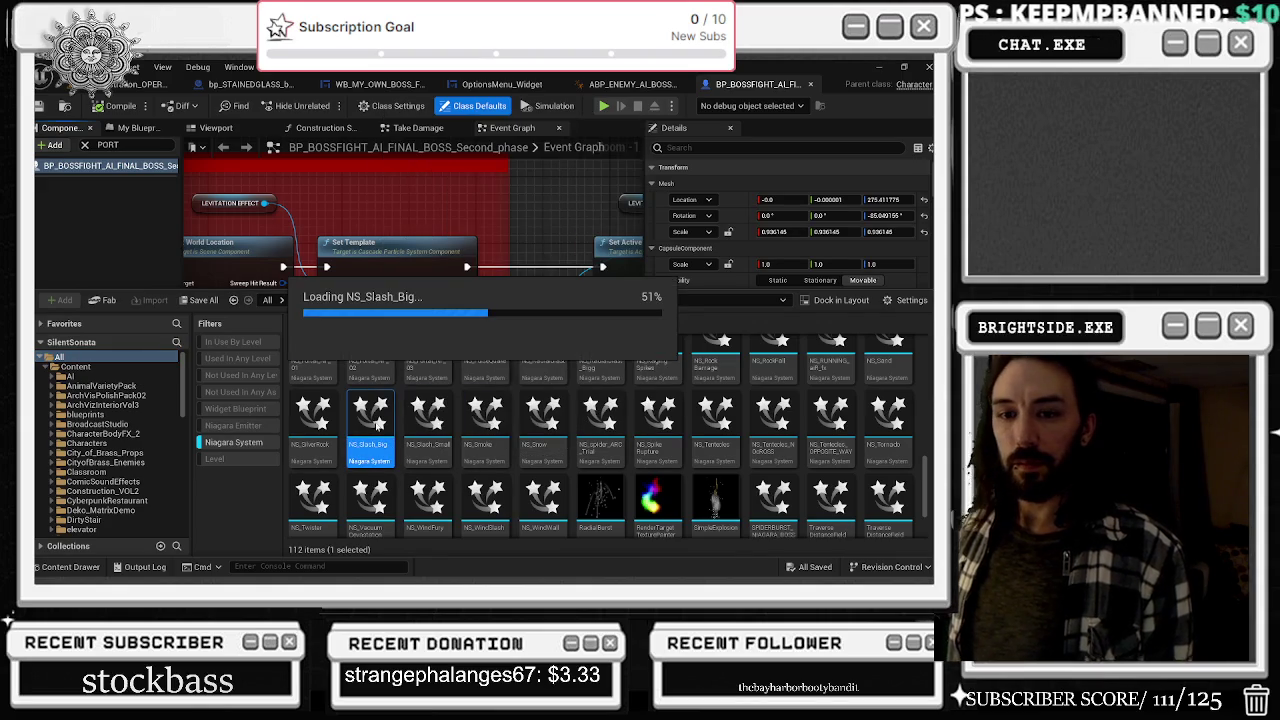
# - Inspect NS_Slash_Big's node and preview, then return to the boss Blueprint with Niagara assets listed
pyautogui.doubleClick(394, 404)
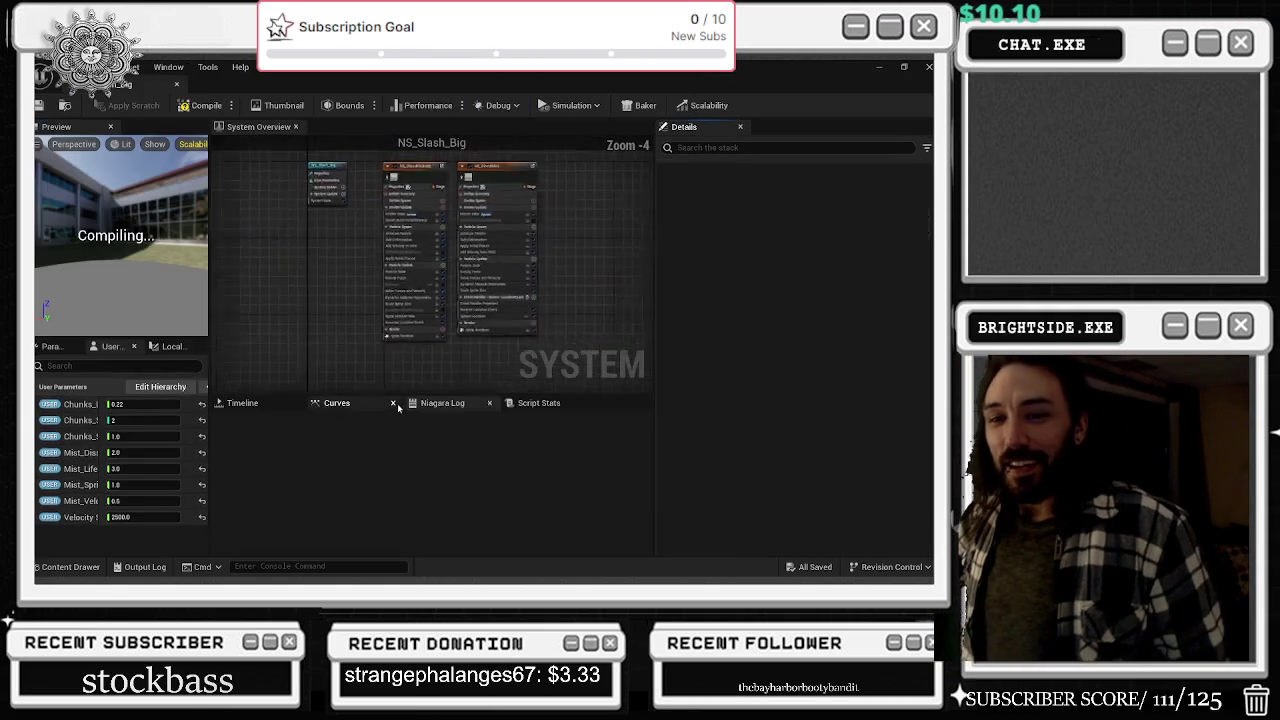
pyautogui.scroll(2, 371, 201)
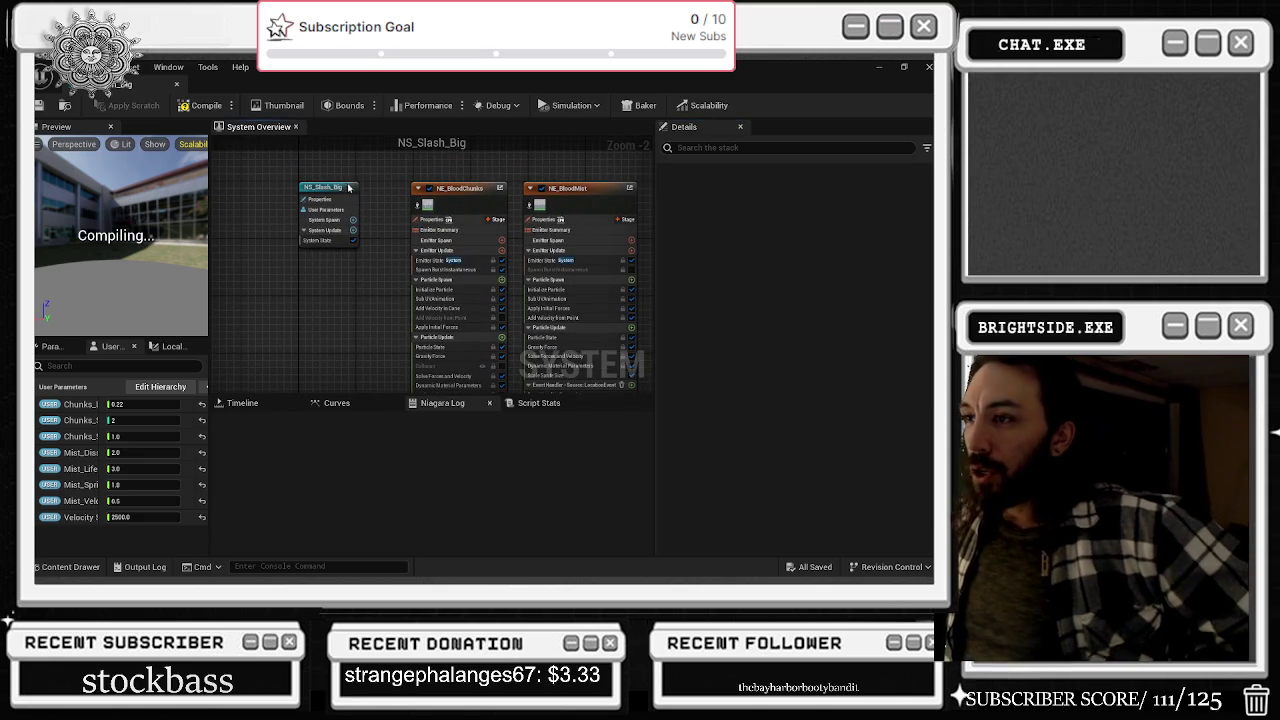
pyautogui.moveTo(347, 187); pyautogui.dragTo(369, 192)
pyautogui.scroll(2, 448, 206)
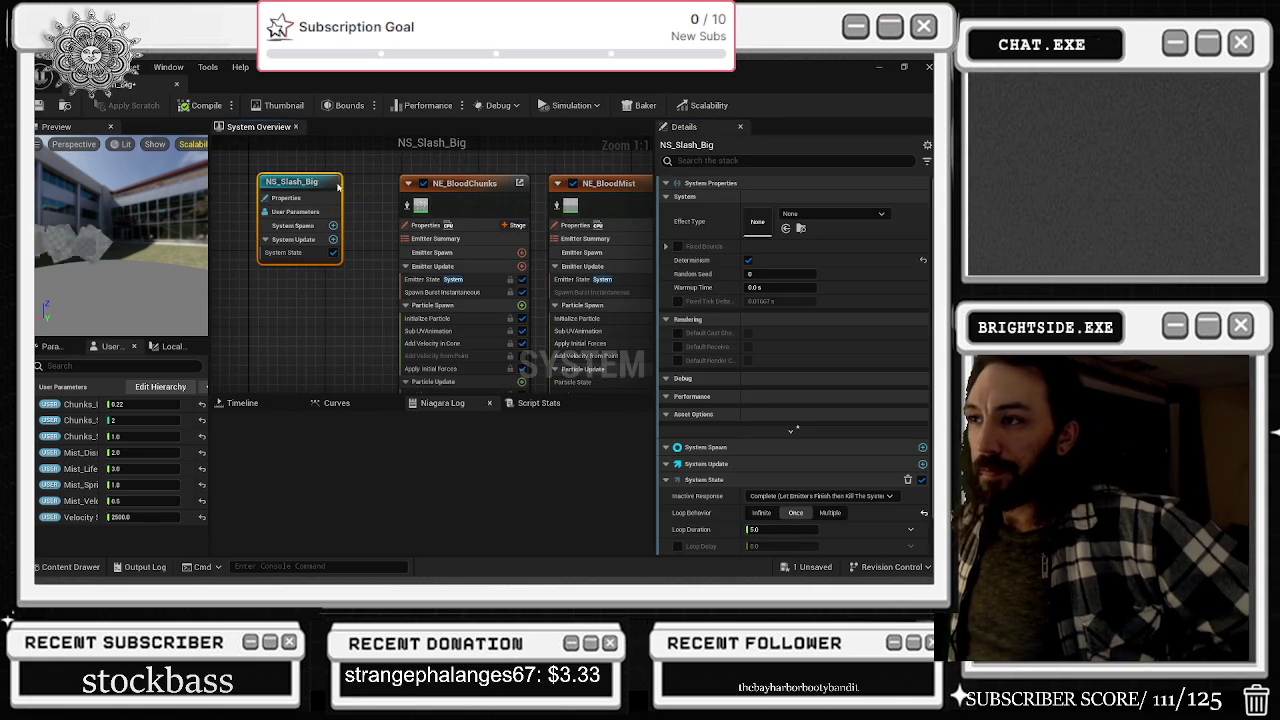
pyautogui.moveTo(120, 249); pyautogui.dragTo(128, 250)
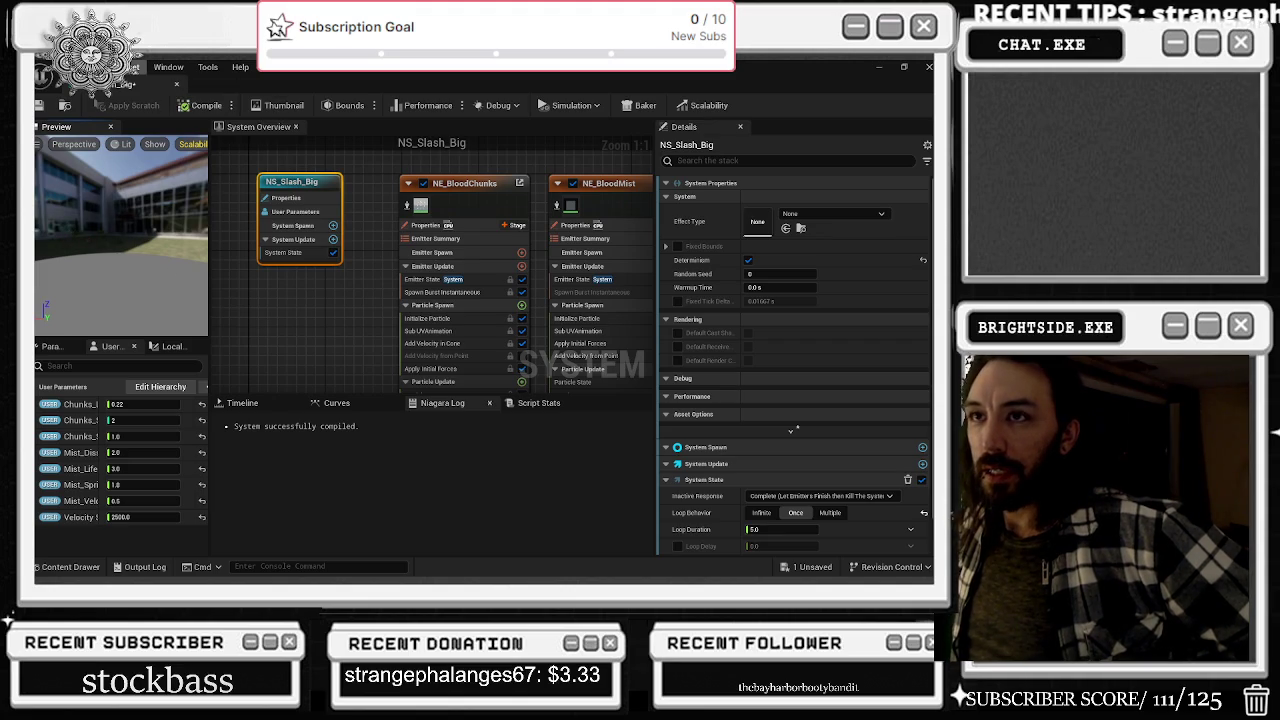
pyautogui.click(176, 85)
pyautogui.click(72, 567)
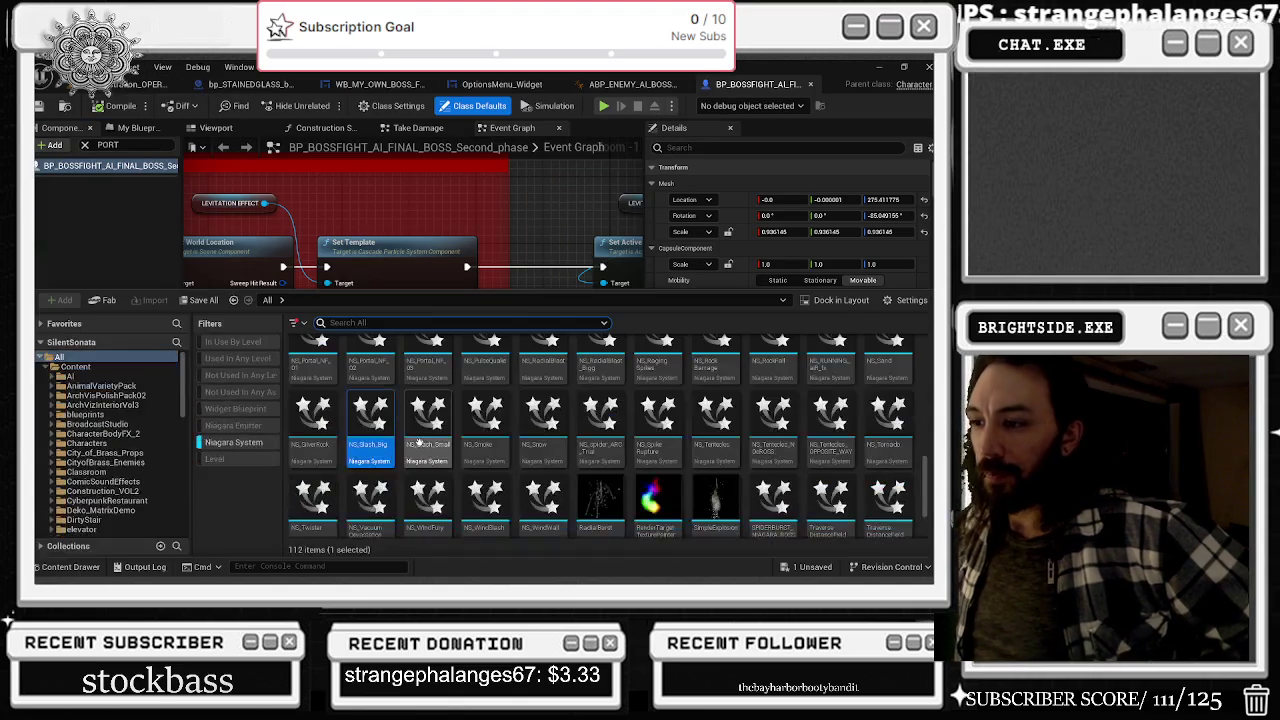
# - Browse the Niagara System assets and open NS_RockBarrage, then switch to the web browser
pyautogui.scroll(-2, 575, 481)
pyautogui.scroll(-1, 575, 481)
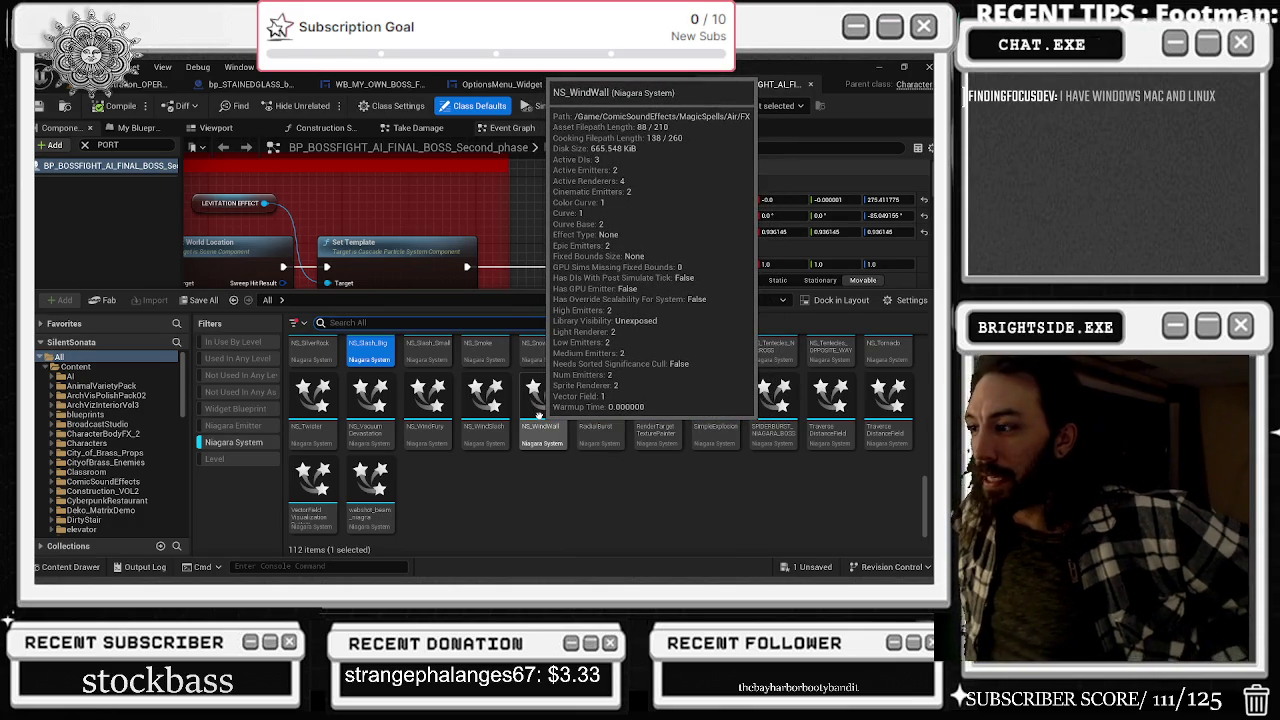
pyautogui.click(380, 323)
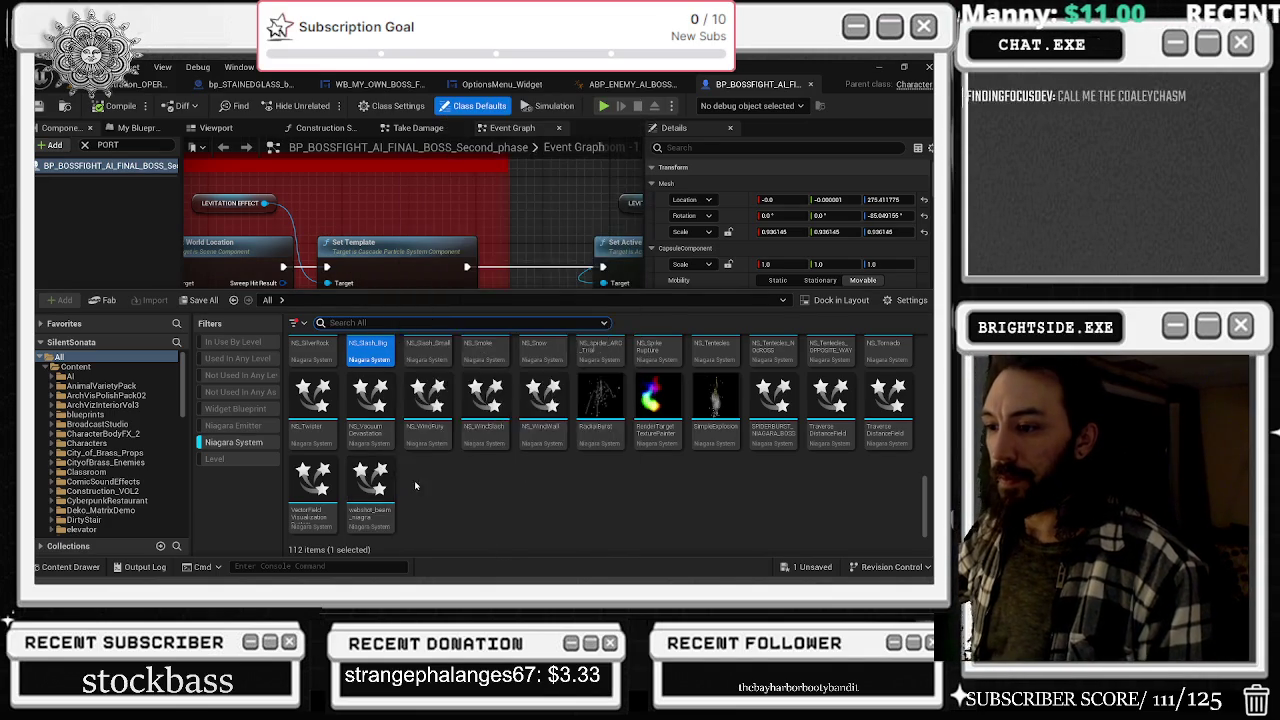
pyautogui.scroll(2, 370, 490)
pyautogui.moveTo(489, 396)
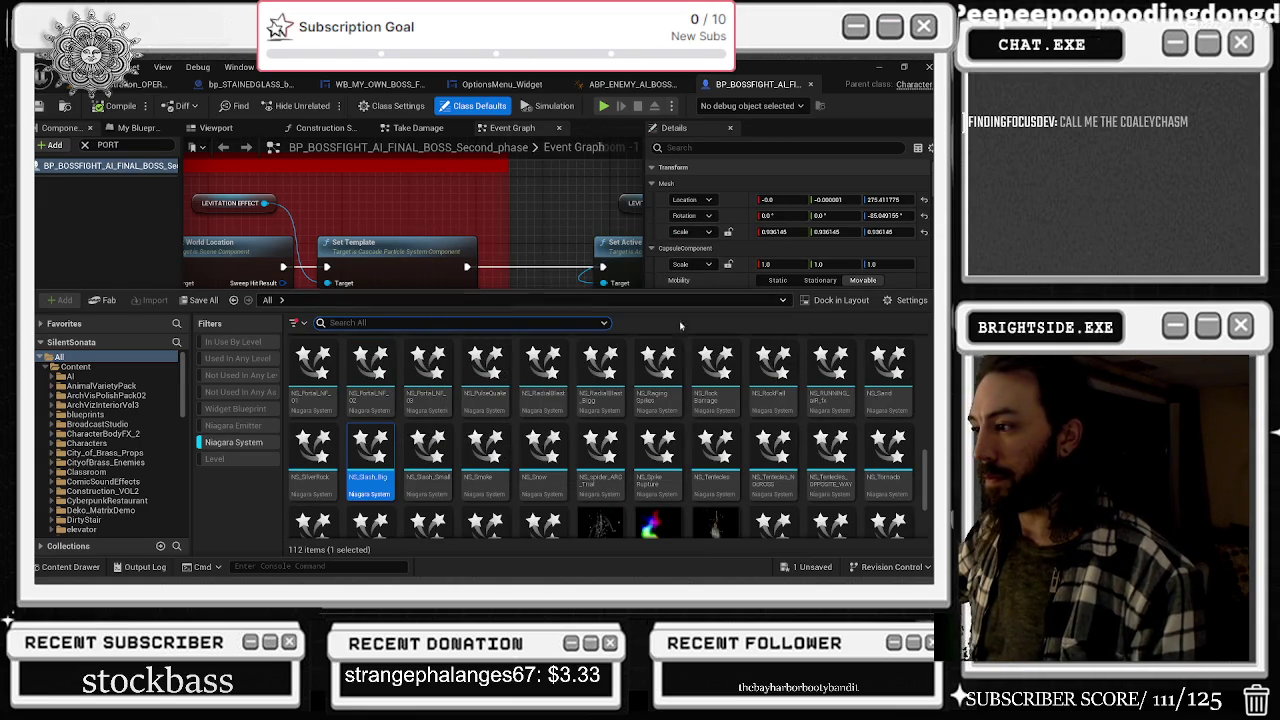
pyautogui.doubleClick(715, 370)
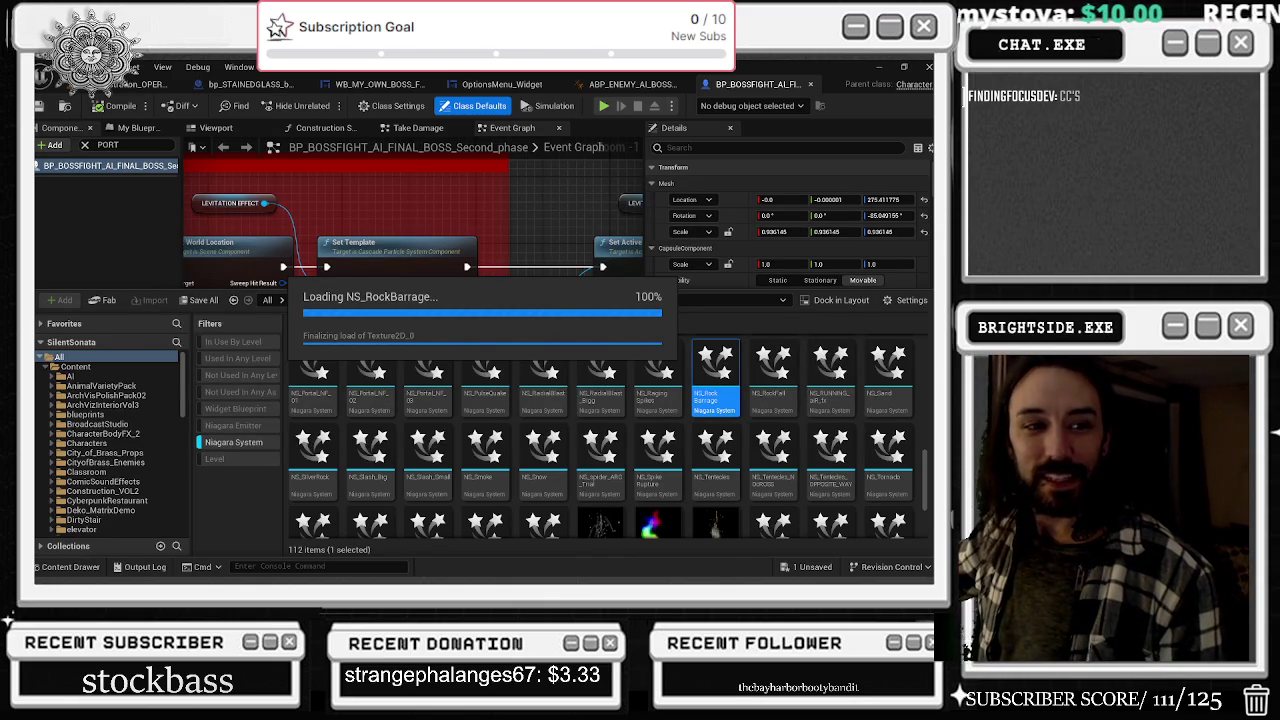
pyautogui.hotkey('alt', 'Tab')
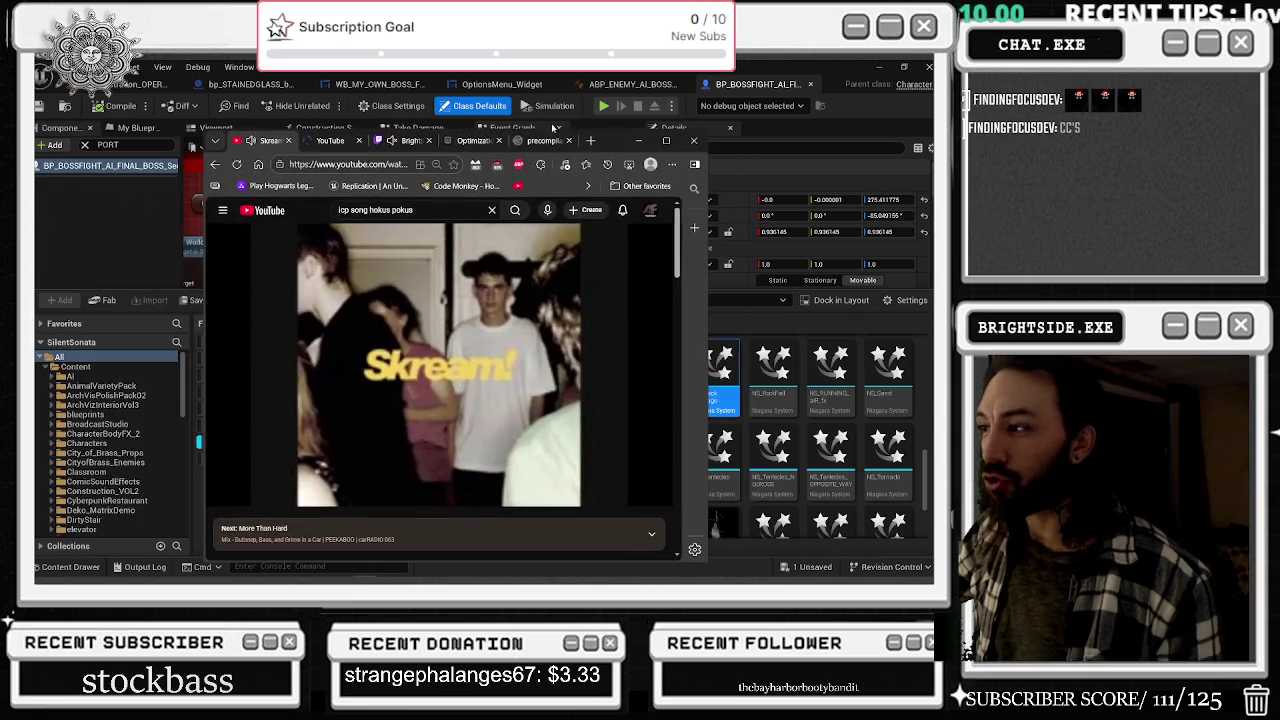
# - Maximize the browser, search YouTube for COALEY and play a result
pyautogui.click(662, 143)
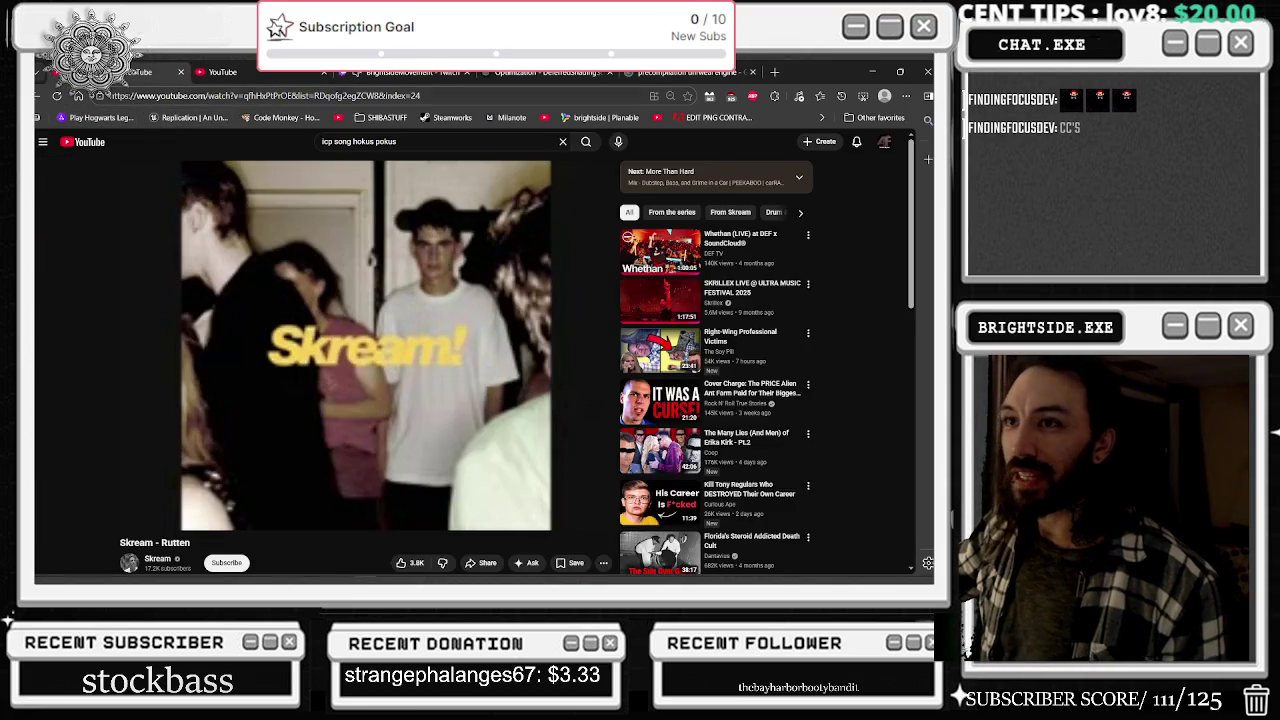
pyautogui.click(383, 142)
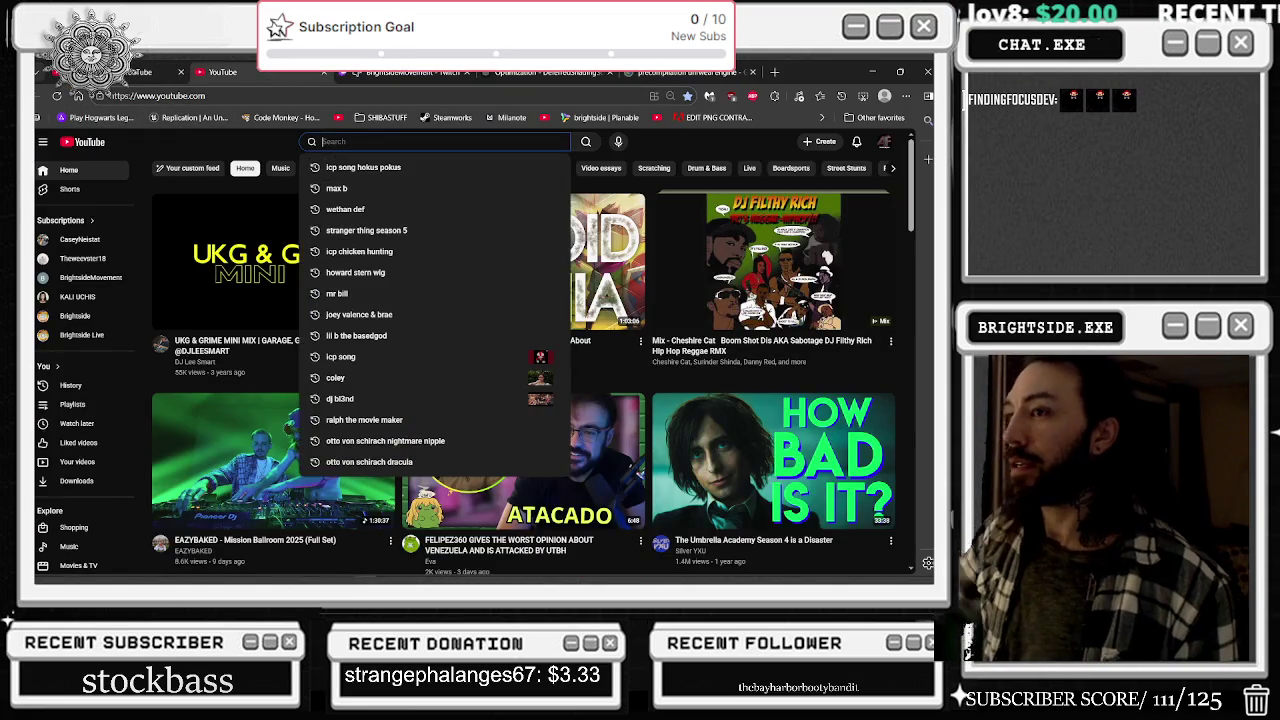
pyautogui.write('cOALEY')
pyautogui.press('Return')
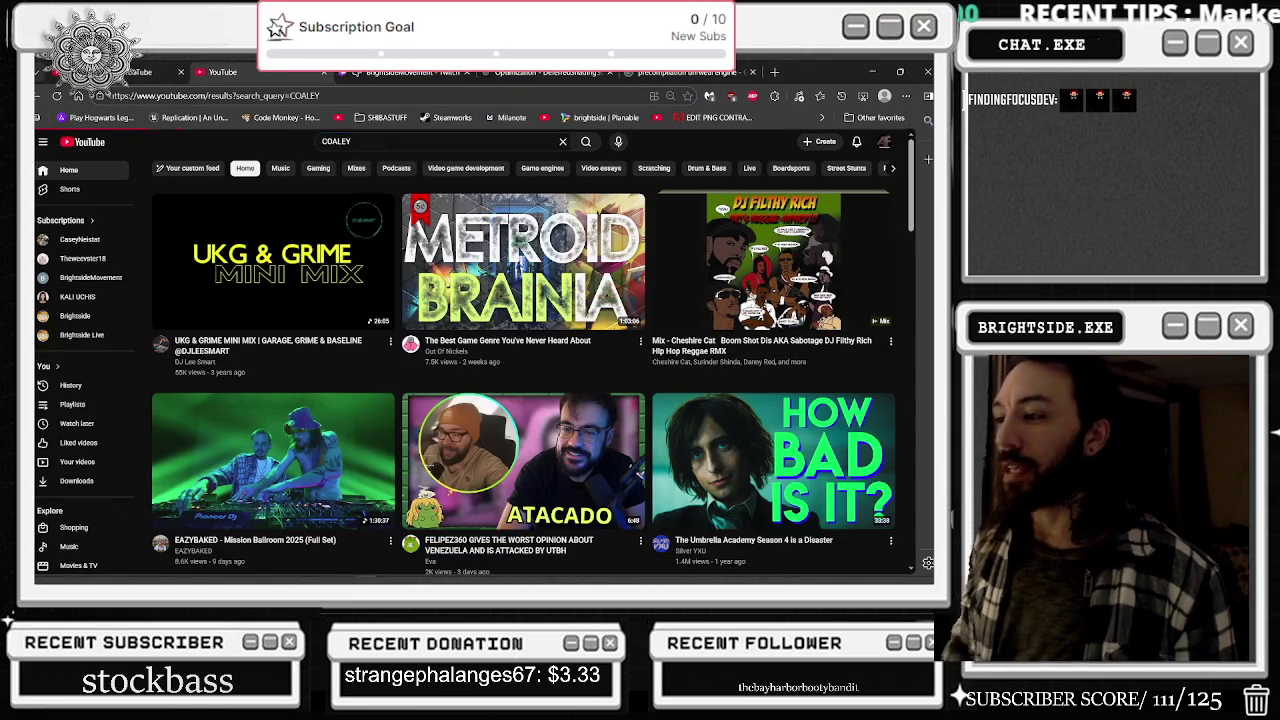
pyautogui.click(697, 310)
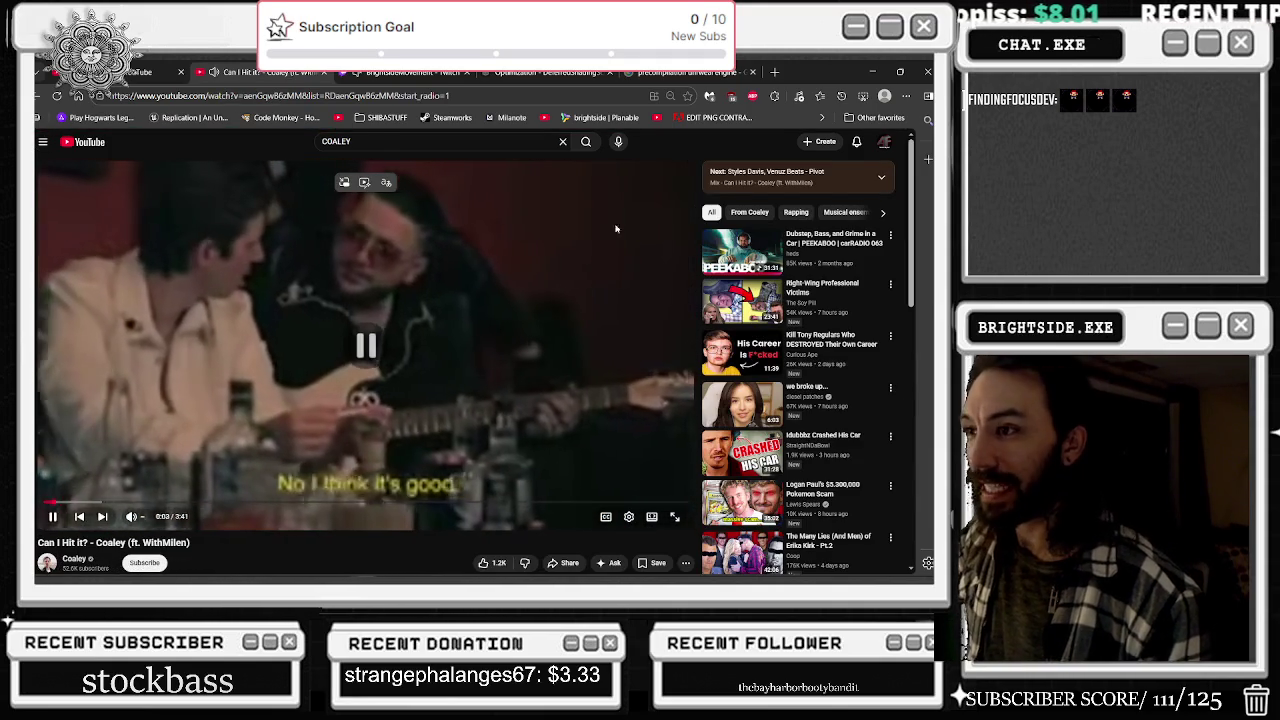
# - Pause the video via the player options, resume it, then return to Unreal
pyautogui.rightClick(698, 202)
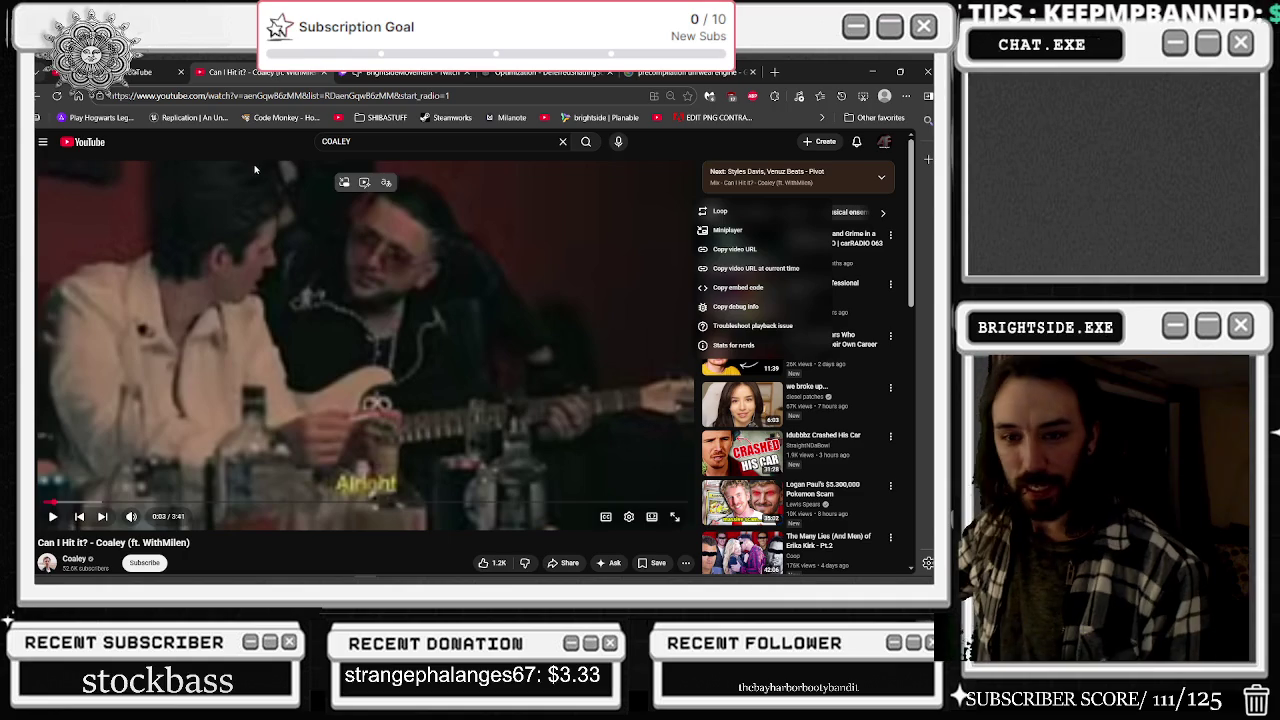
pyautogui.click(285, 275)
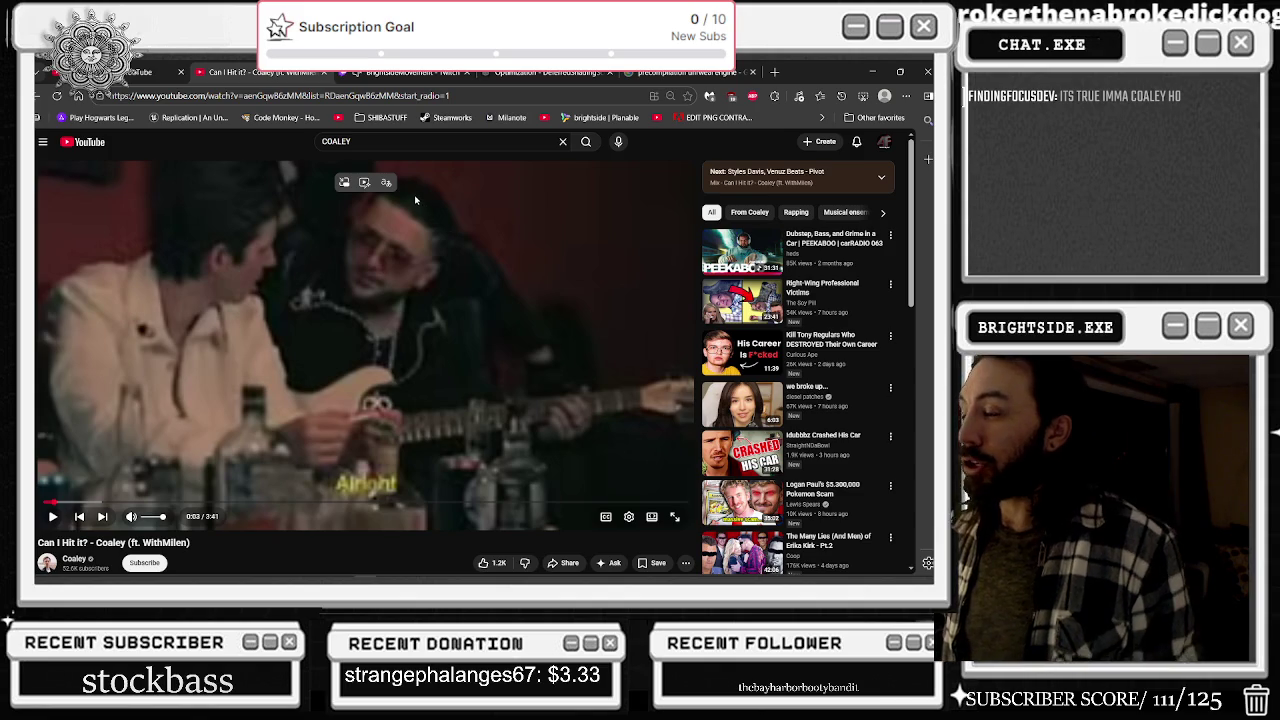
pyautogui.click(484, 272)
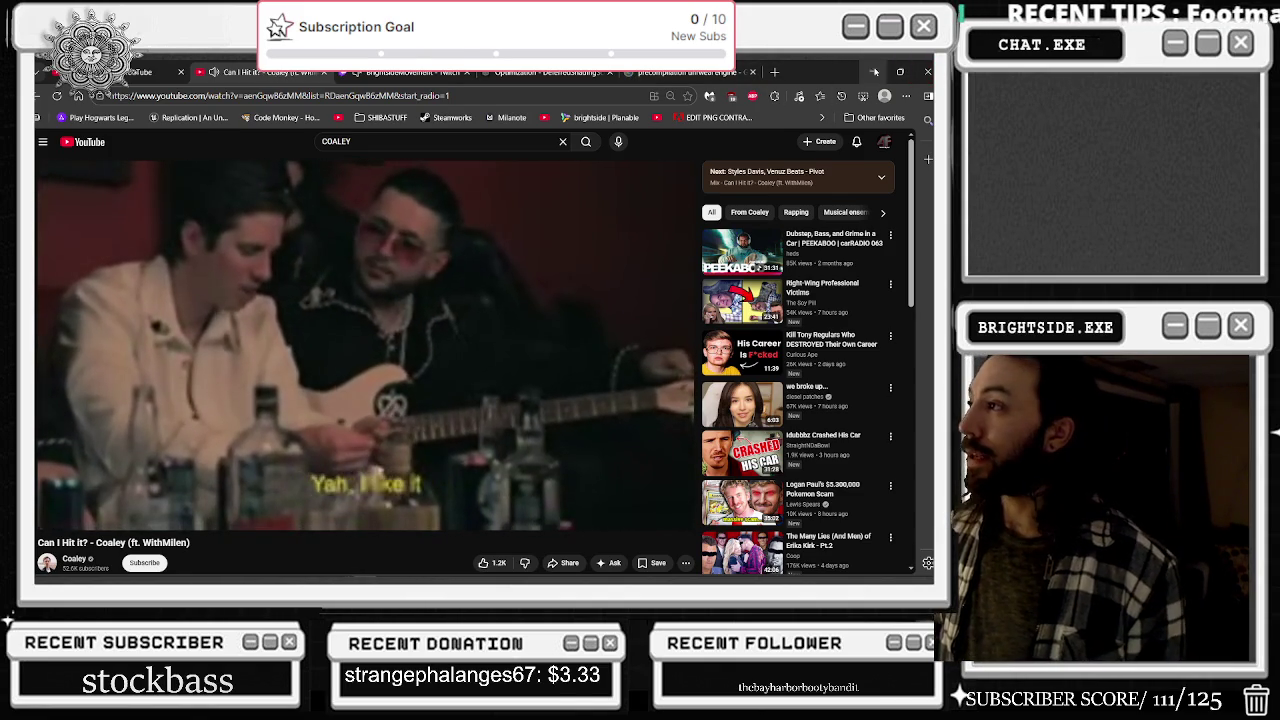
pyautogui.hotkey('alt', 'Tab')
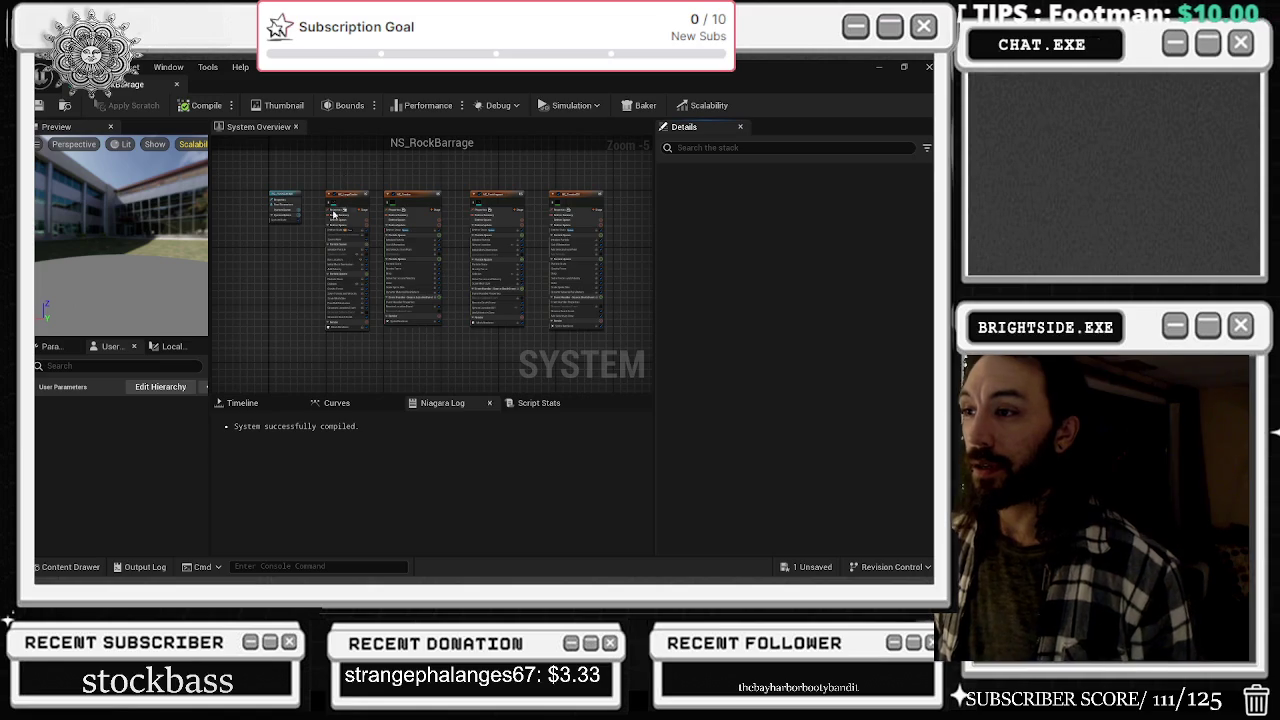
# - Save NS_RockBarrage after viewing its preview, then close its Niagara editor
pyautogui.scroll(3, 338, 205)
pyautogui.scroll(-2, 414, 258)
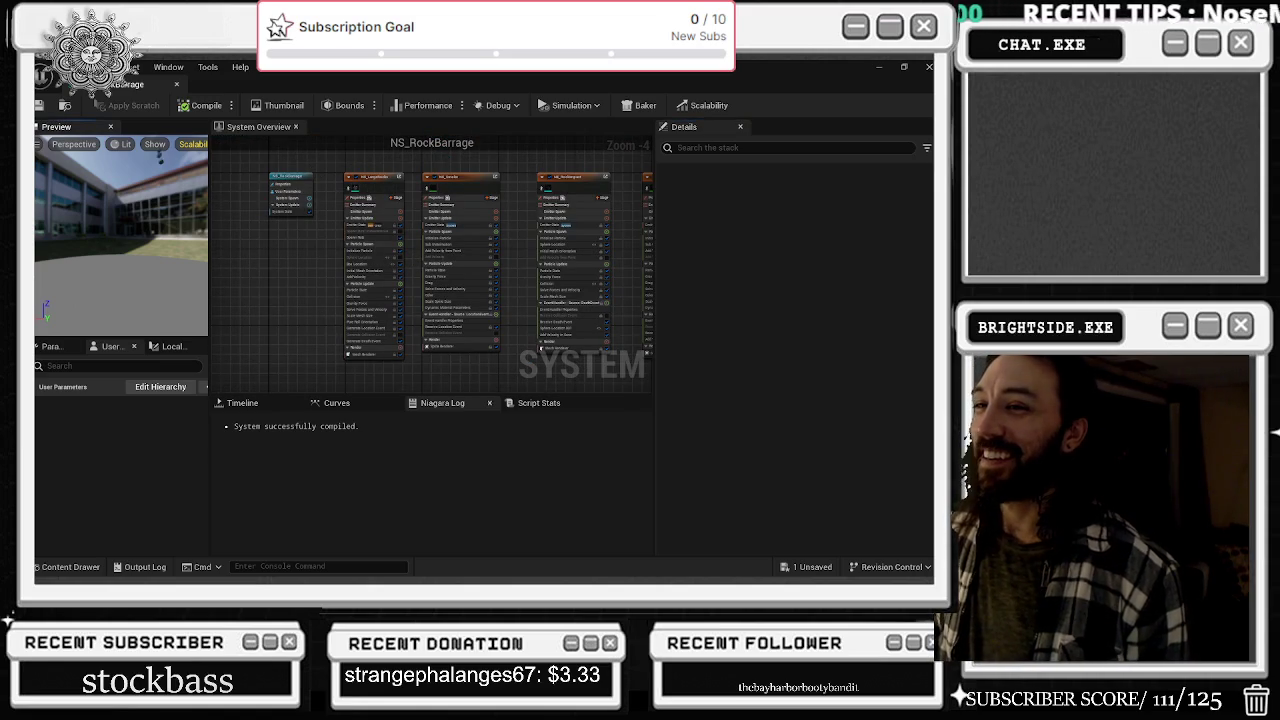
pyautogui.moveTo(120, 230); pyautogui.dragTo(140, 200)
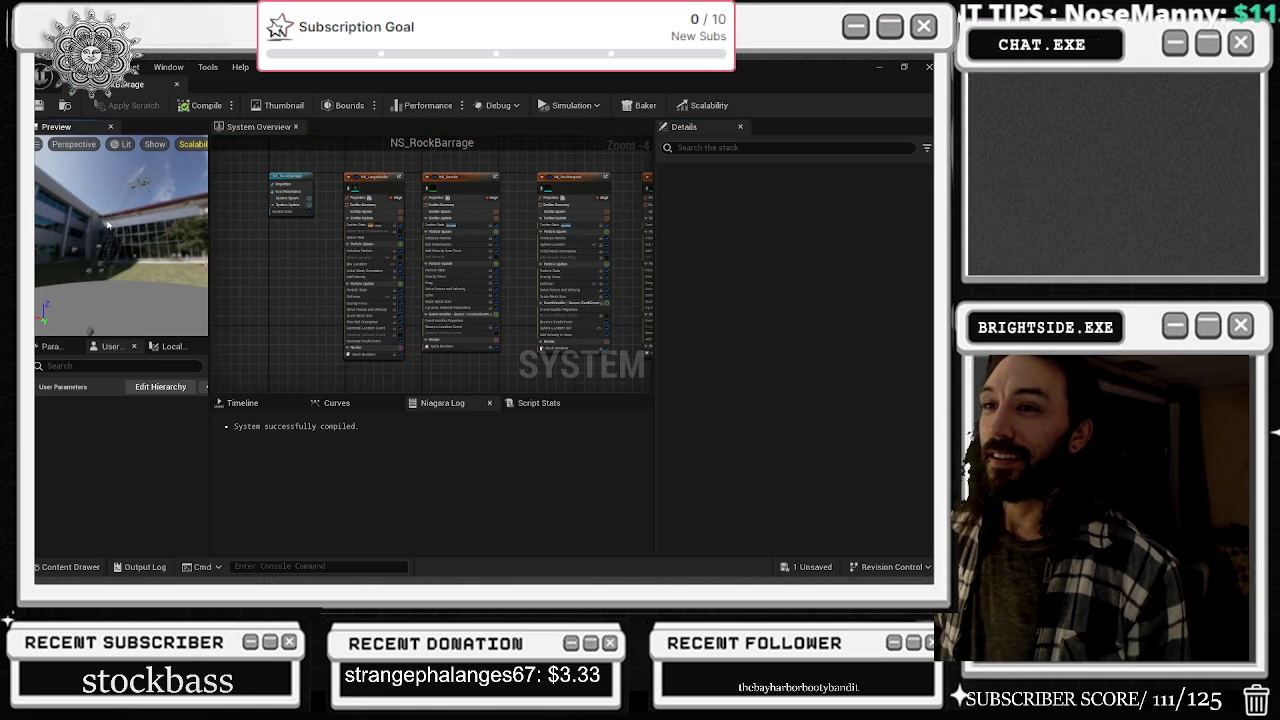
pyautogui.click(39, 105)
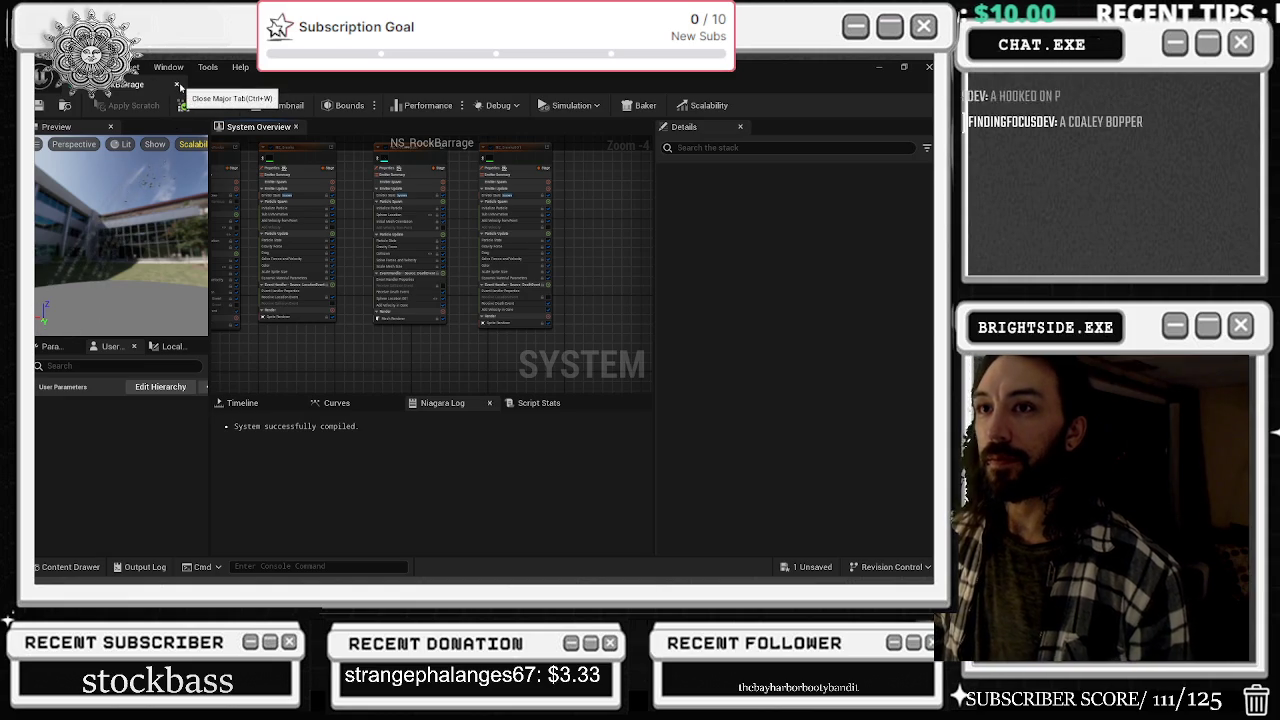
pyautogui.click(178, 85)
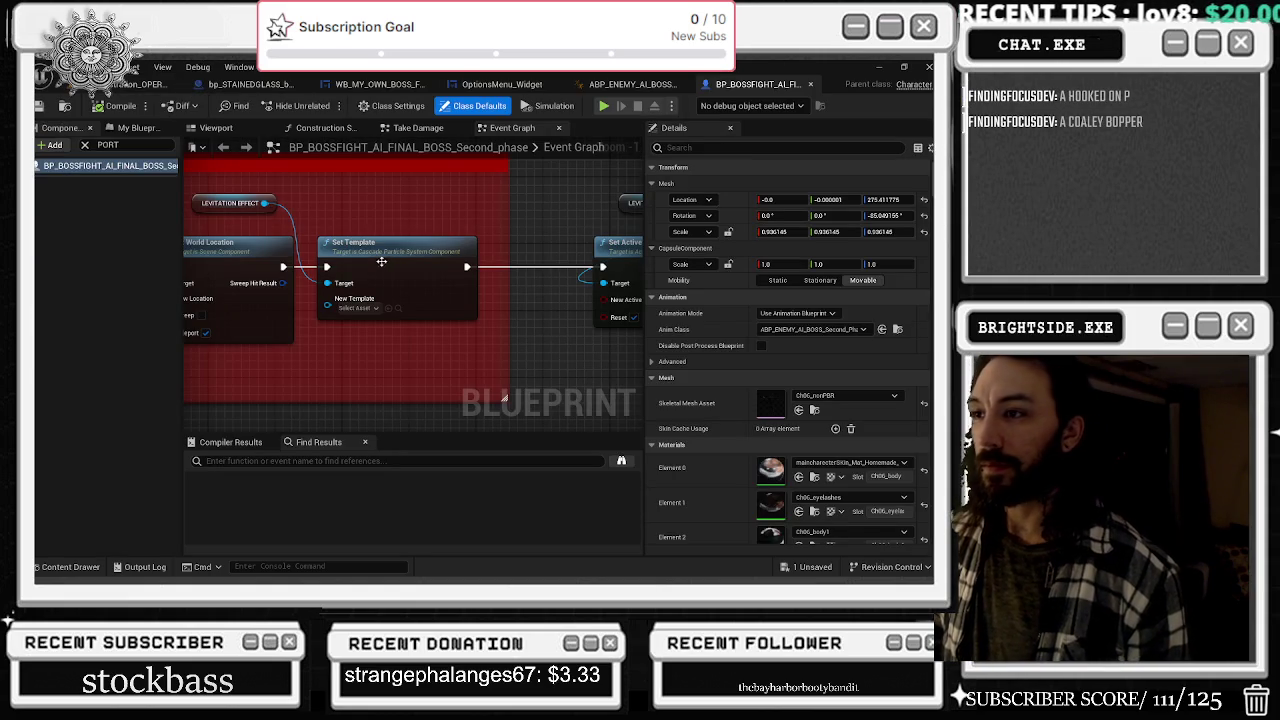
# - Show the boss Blueprint's viewport and select the three_head component
pyautogui.click(138, 127)
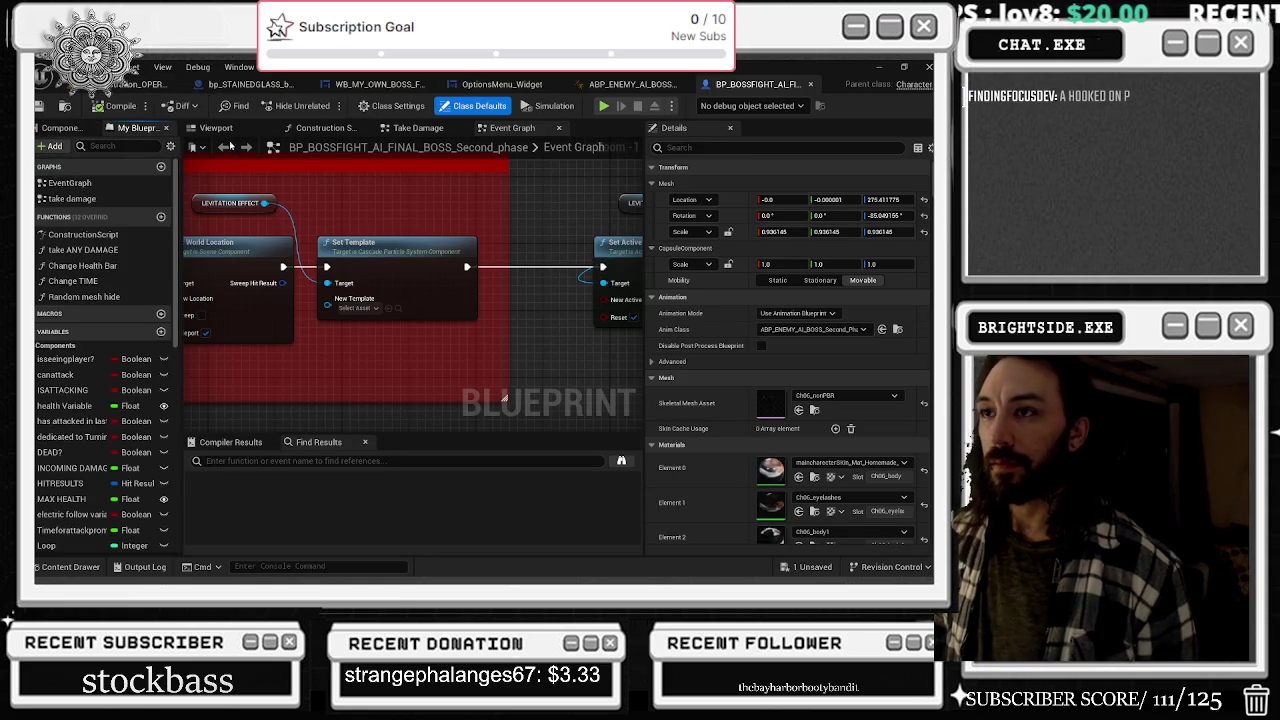
pyautogui.click(215, 128)
pyautogui.scroll(3, 410, 290)
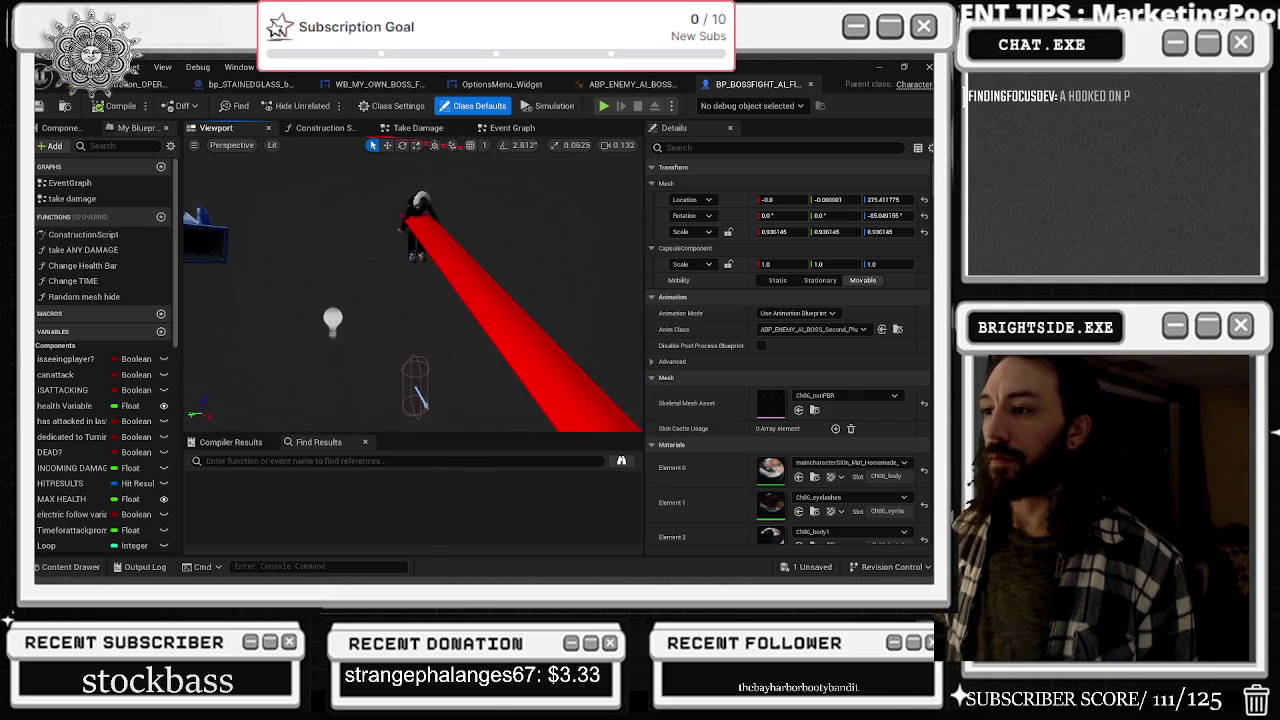
pyautogui.moveTo(434, 203); pyautogui.dragTo(440, 200)
pyautogui.click(424, 195)
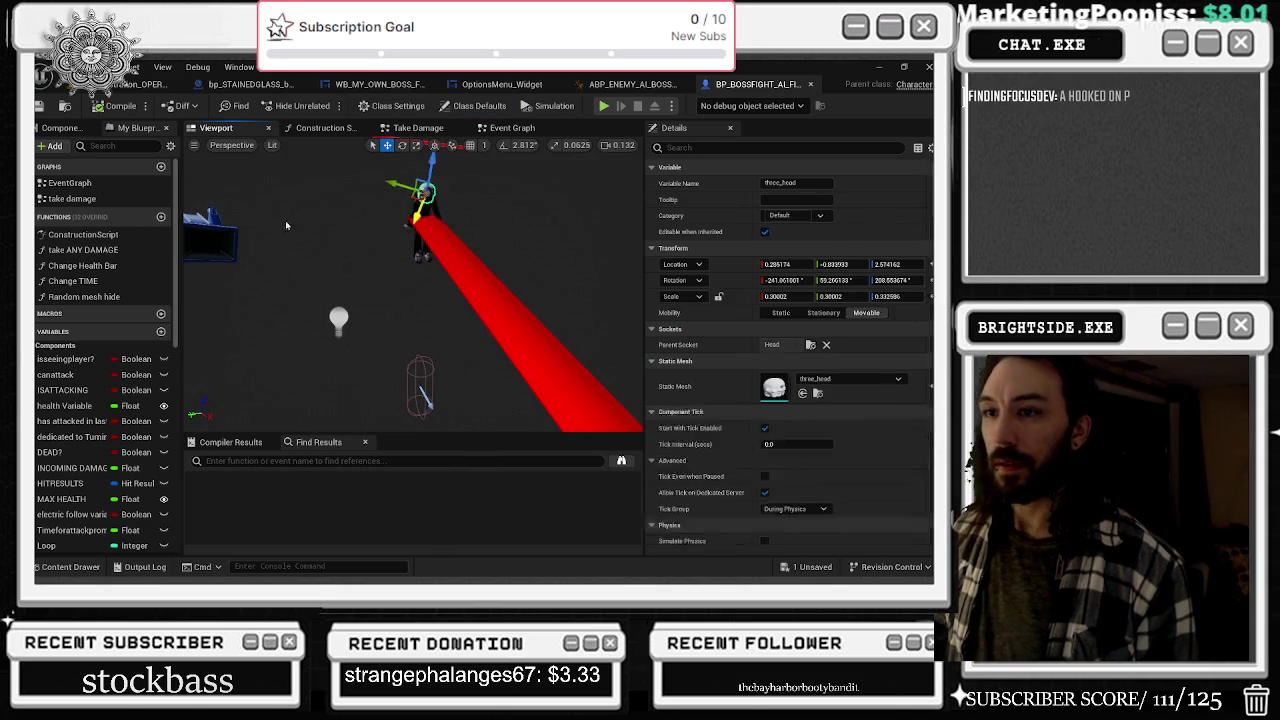
pyautogui.click(62, 128)
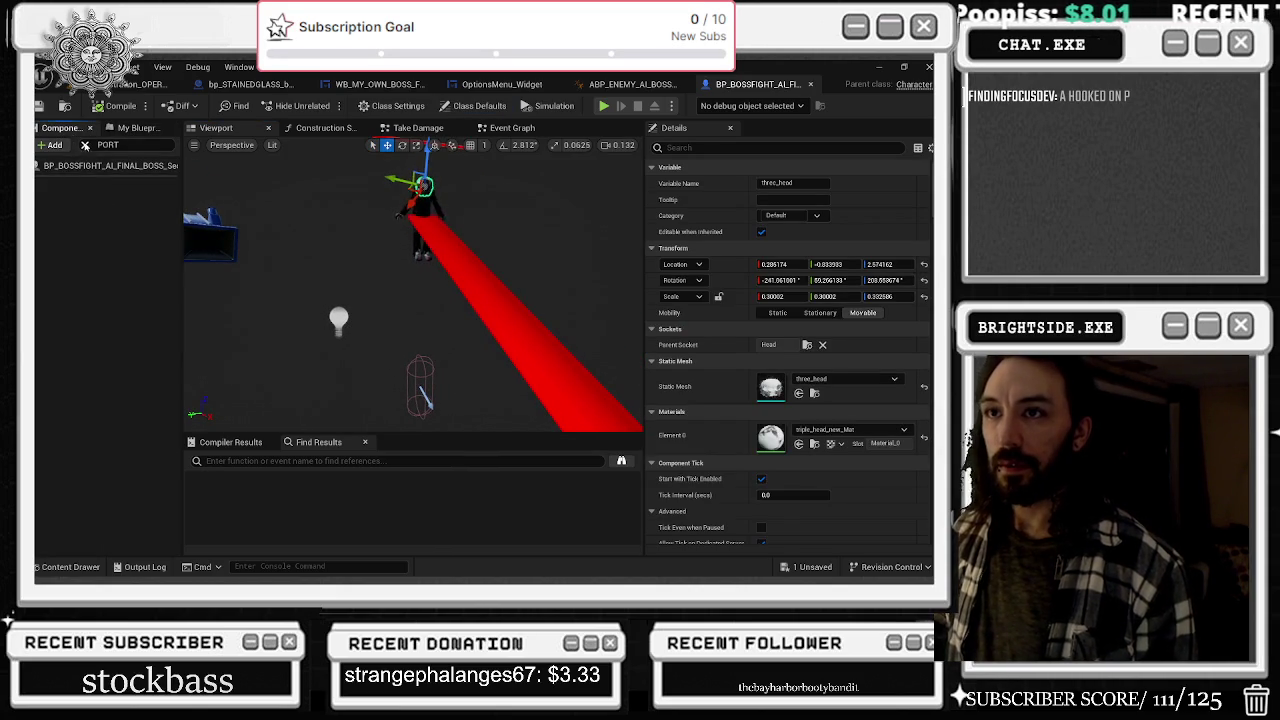
# - Clear the component filter, expand LEVITATION EFFECT and select NS_Levitation_Darkness
pyautogui.click(85, 145)
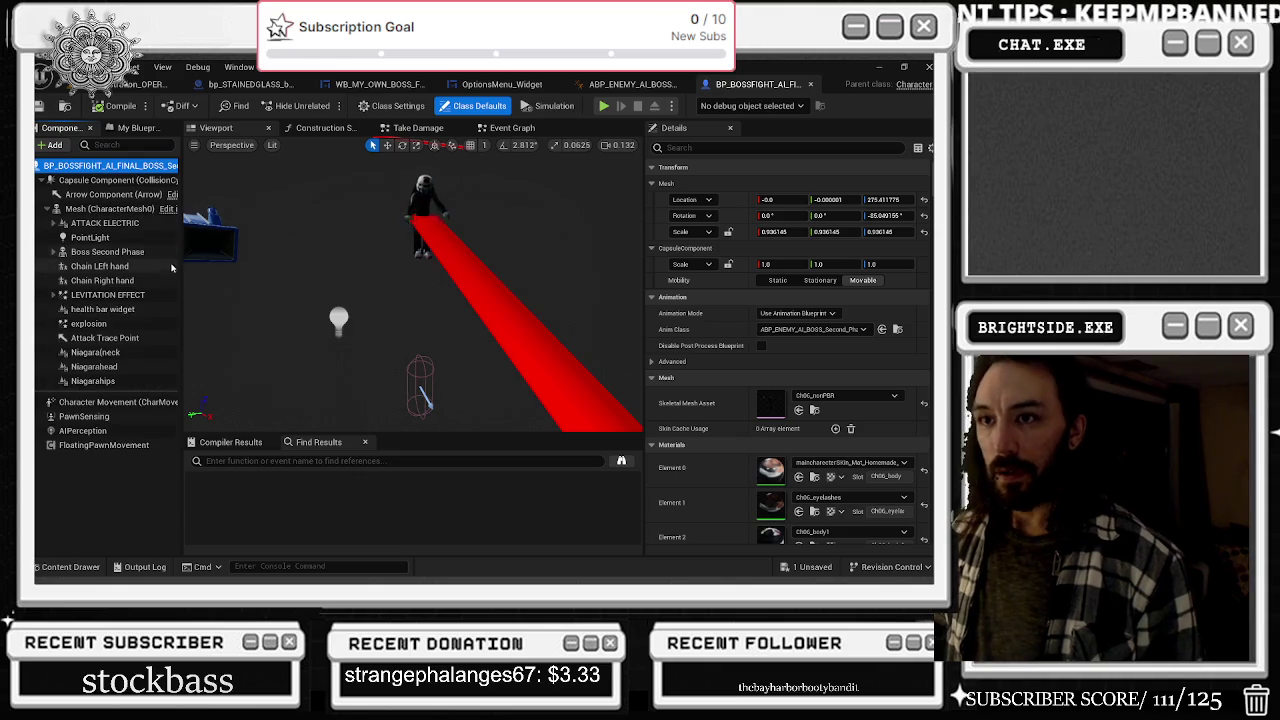
pyautogui.click(107, 295)
pyautogui.click(63, 295)
pyautogui.click(98, 310)
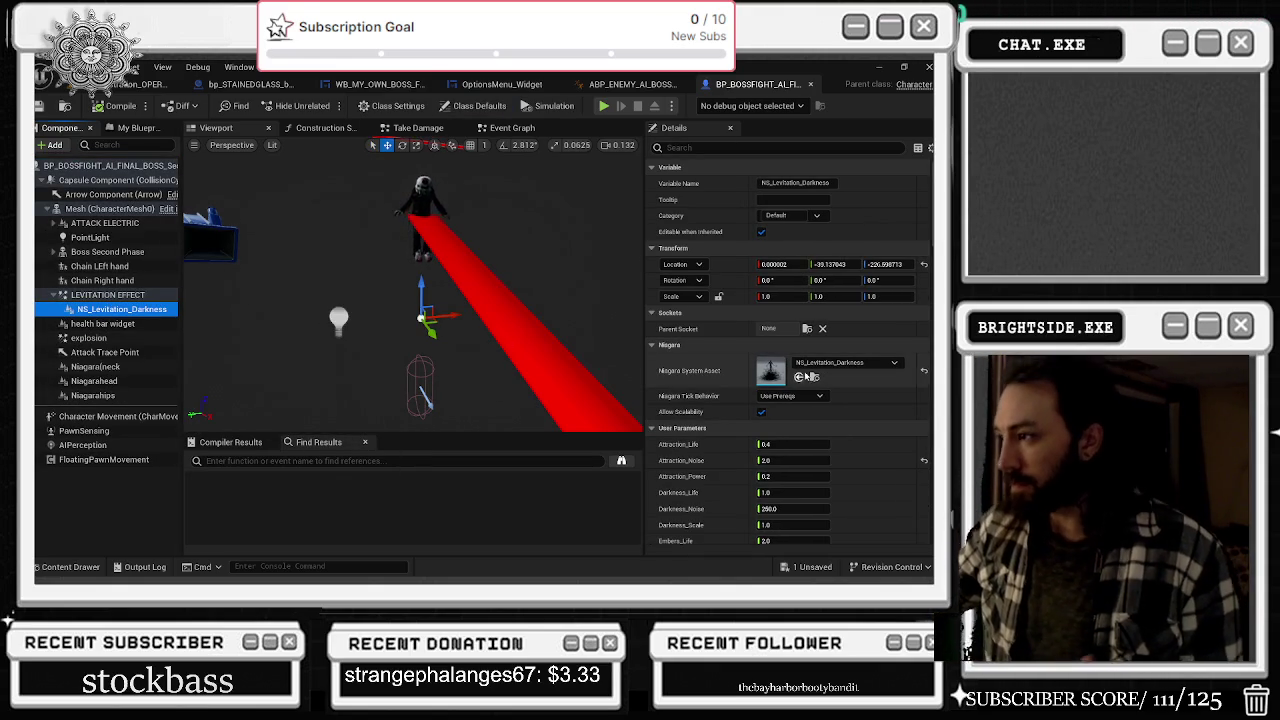
# - Try NS_RockBarrage as the levitation Niagara asset, undo it, and return to the opera level
pyautogui.click(805, 376)
pyautogui.moveTo(501, 278)
pyautogui.mouseDown()
pyautogui.moveTo(521, 286)
pyautogui.moveTo(541, 251)
pyautogui.mouseUp()
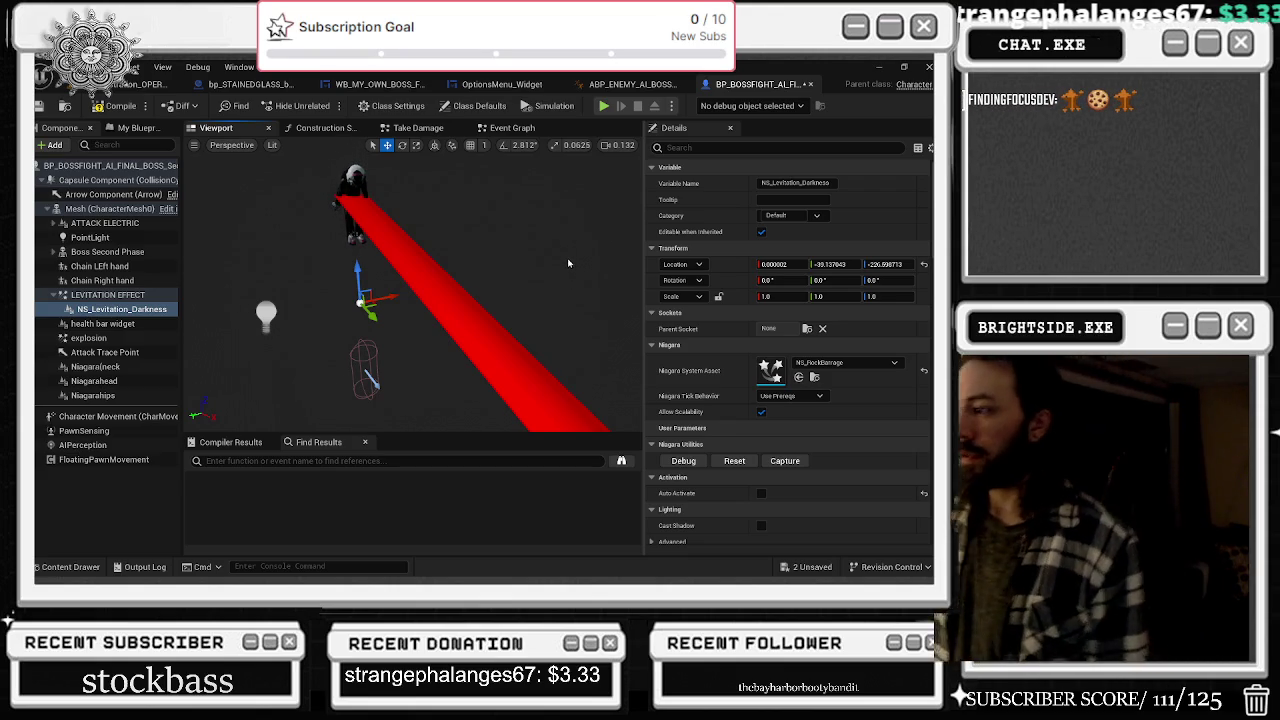
pyautogui.hotkey('ctrl', 'z')
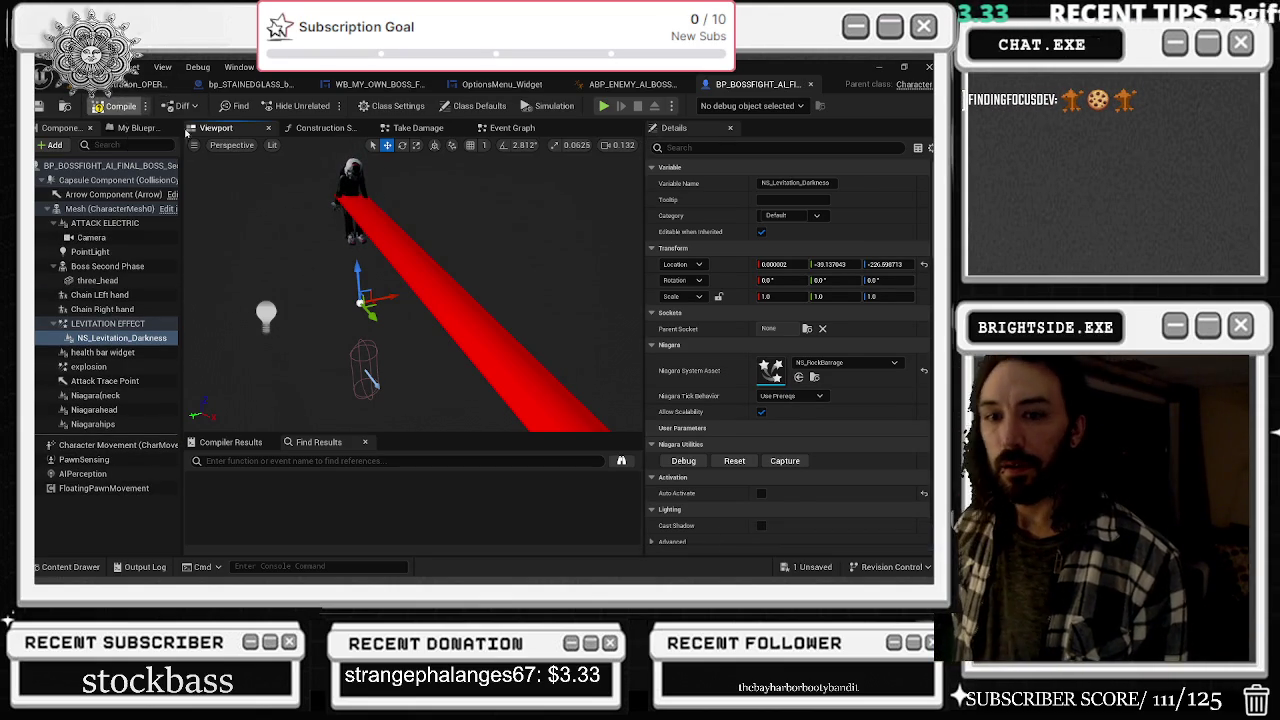
pyautogui.click(150, 84)
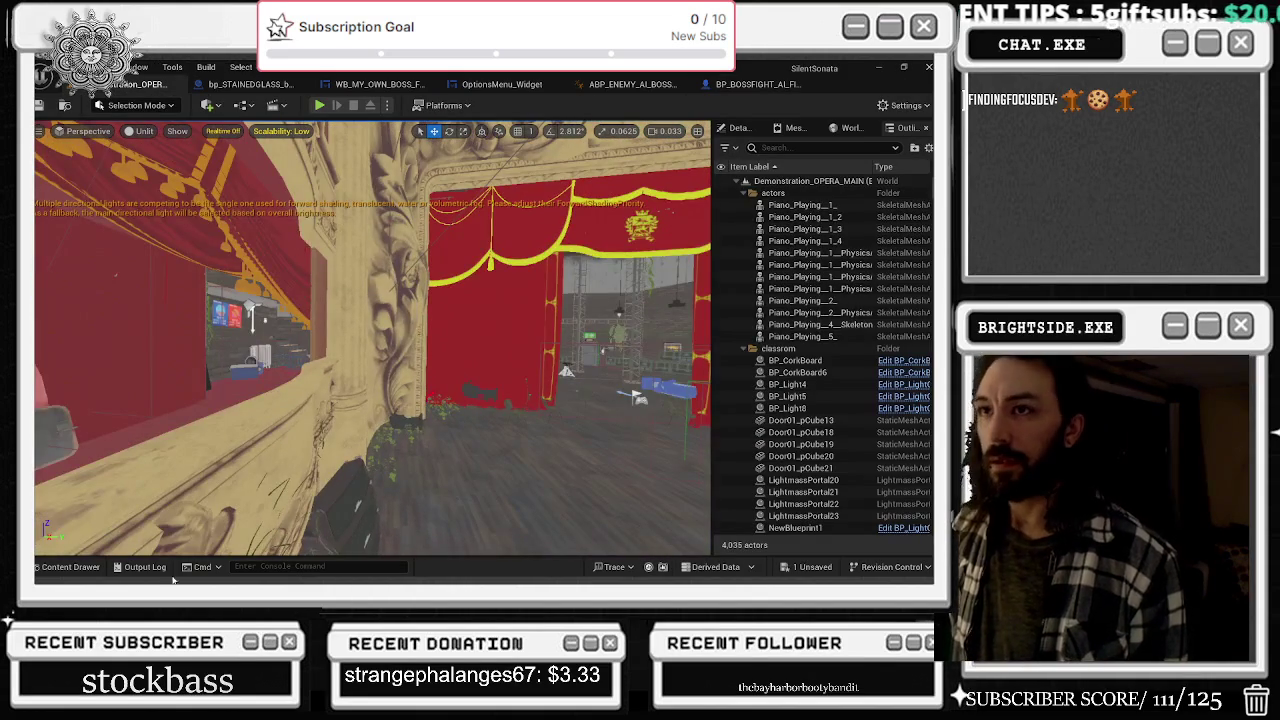
# - Load the Windmills_LEvel_w_Opera_LAST_STAND_BOSS_FIGHT map from Windmills > Maps without saving NS_Slash_Big
pyautogui.click(65, 567)
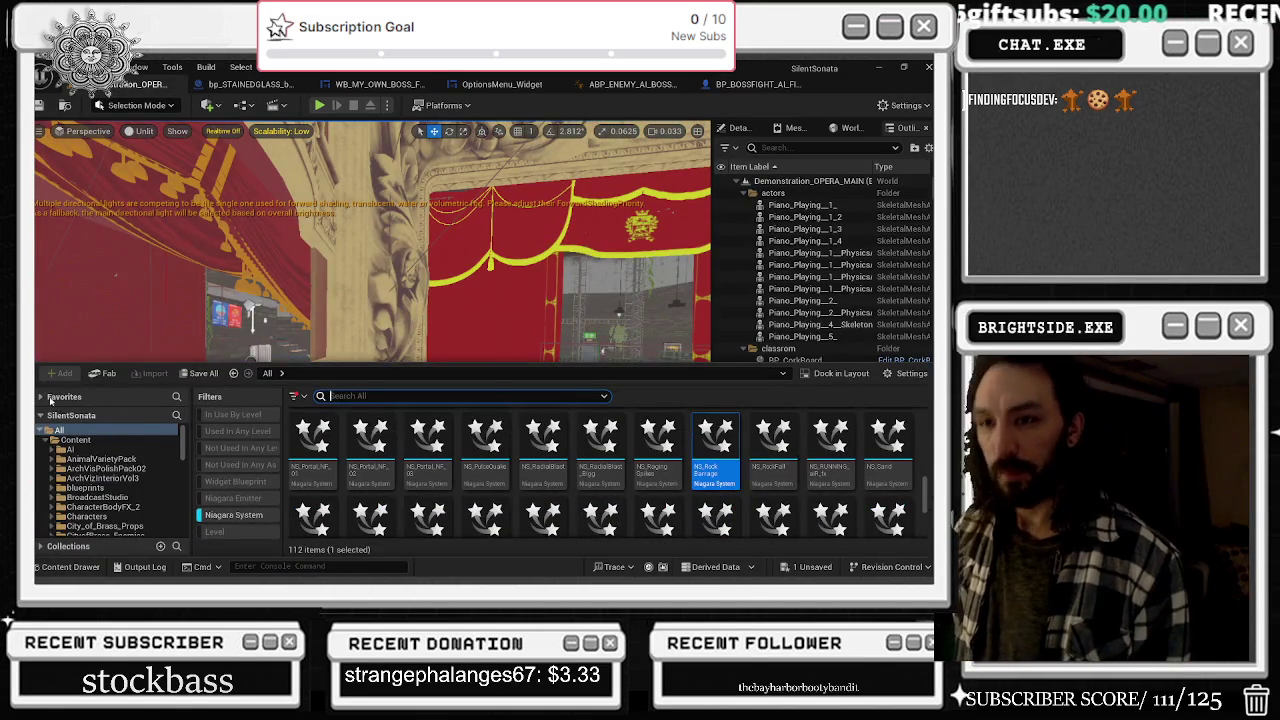
pyautogui.click(50, 397)
pyautogui.scroll(-1, 90, 411)
pyautogui.moveTo(100, 418); pyautogui.dragTo(118, 478)
pyautogui.click(120, 476)
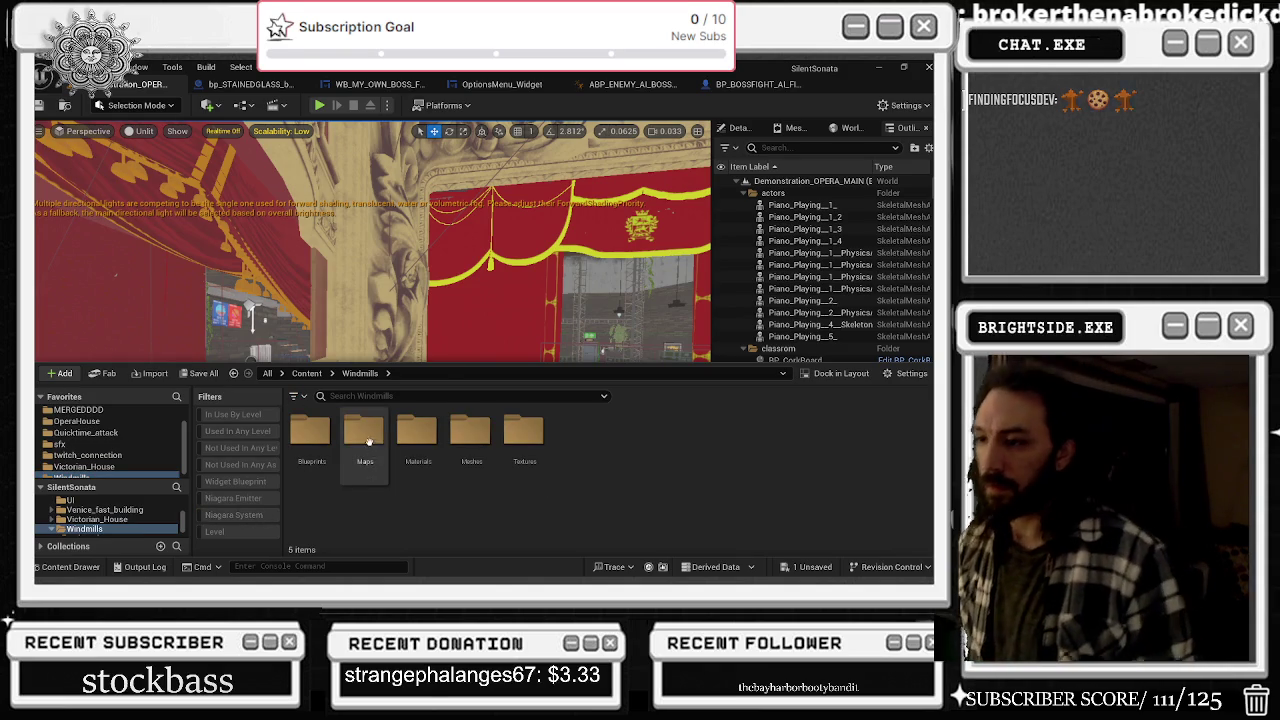
pyautogui.doubleClick(366, 430)
pyautogui.doubleClick(420, 448)
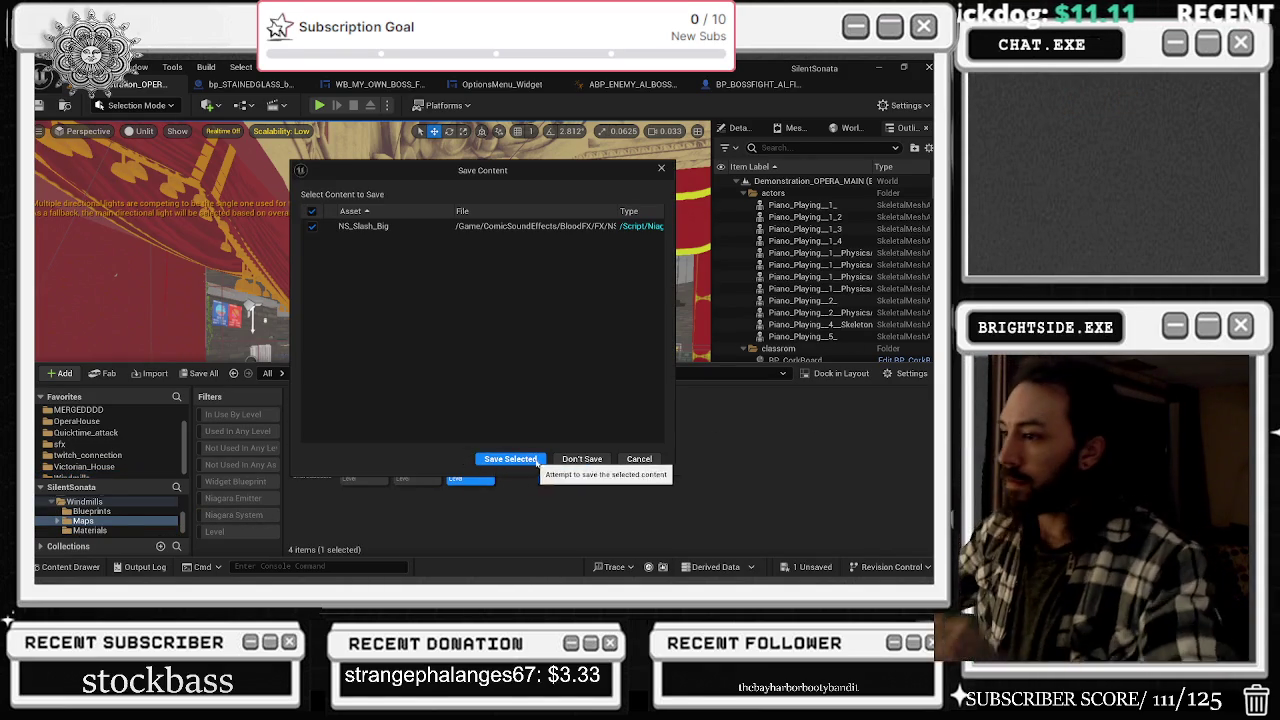
pyautogui.click(574, 460)
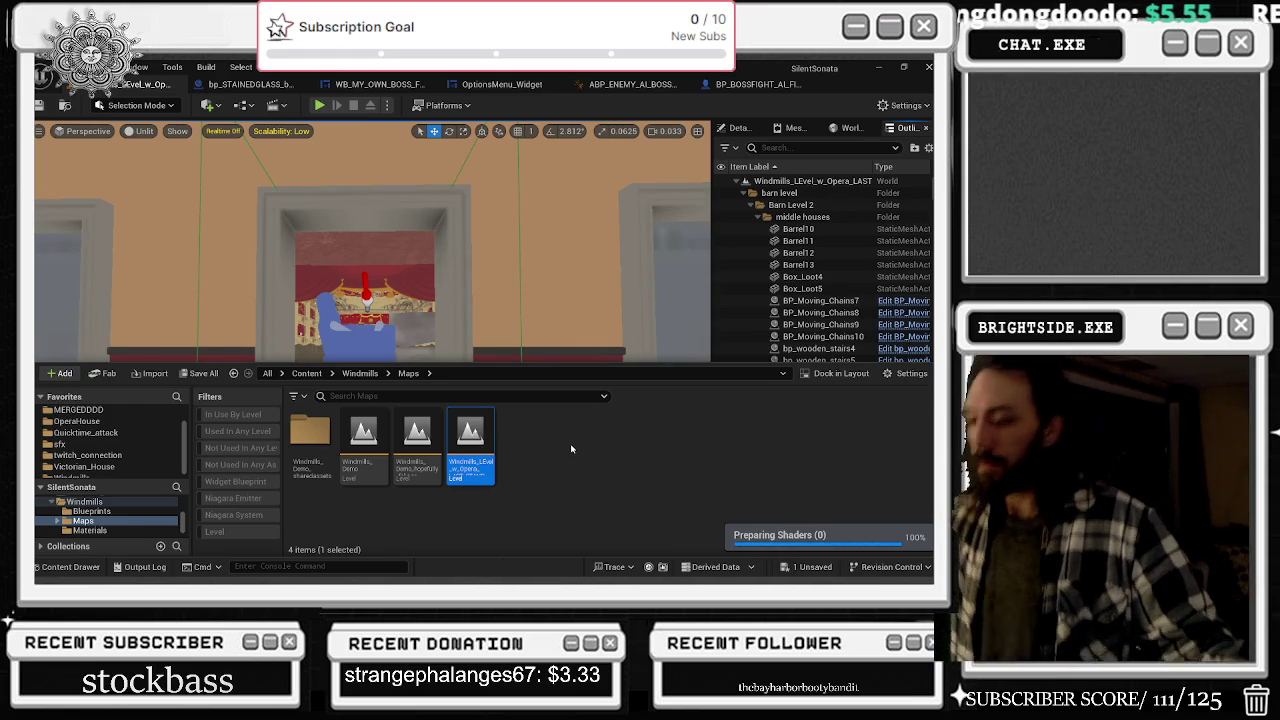
# - Close the asset browser and jump the viewport to saved camera views 2 and 3
pyautogui.click(446, 274)
pyautogui.press('2')
pyautogui.press('3')
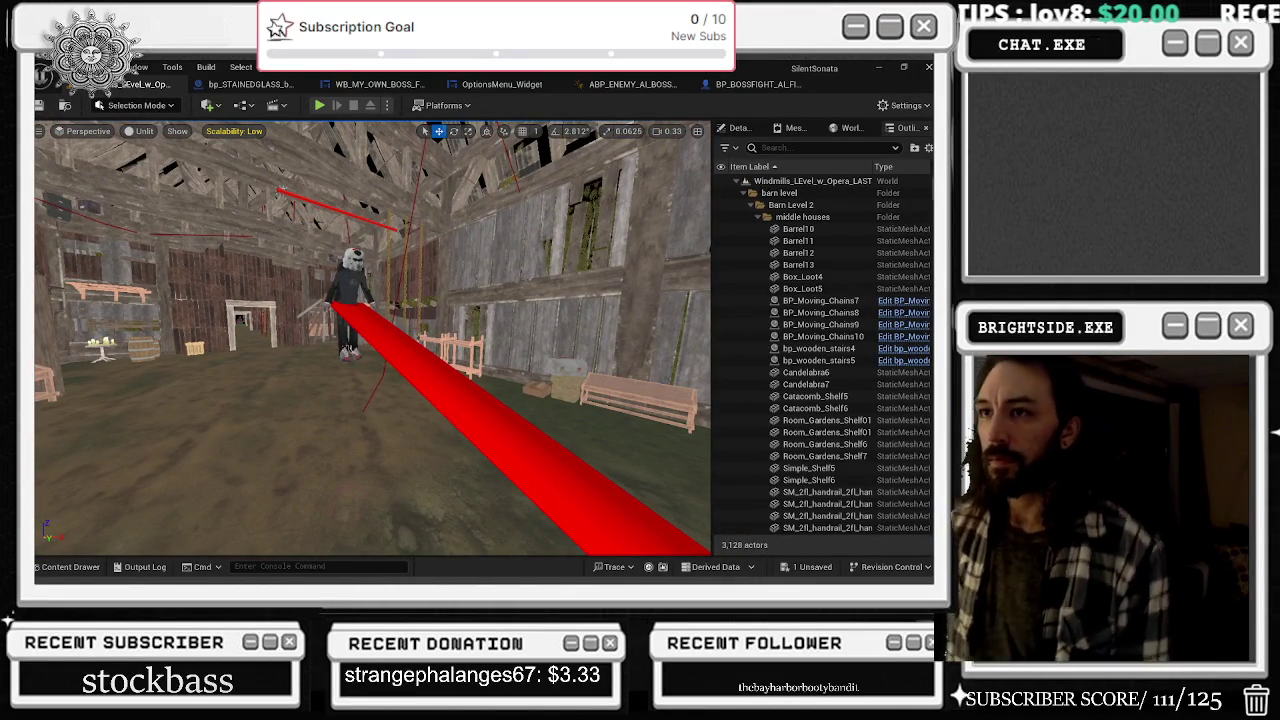
# - Save the pending NS_Slash_Big changes and go back to the BP_BOSSFIGHT blueprint
pyautogui.click(810, 567)
pyautogui.click(575, 459)
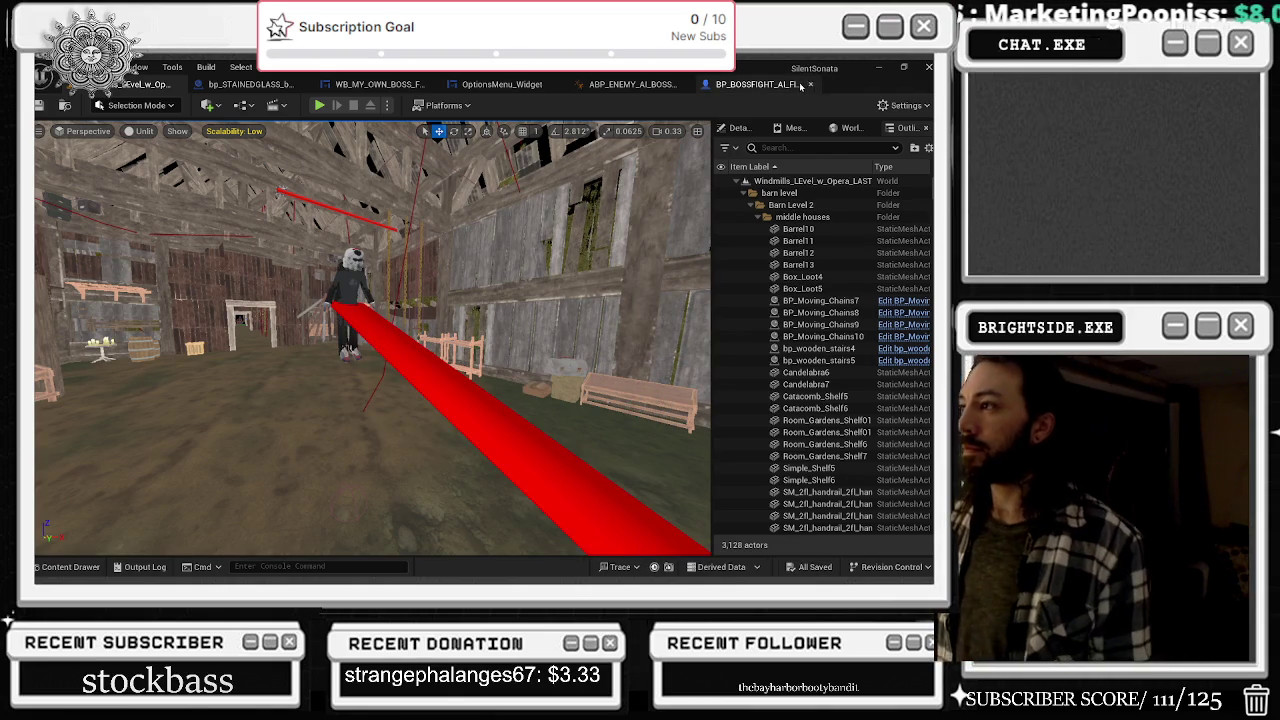
pyautogui.click(755, 84)
# - Set the levitation component's Niagara System Asset to NS_Levitation_Darkness
pyautogui.press('a')
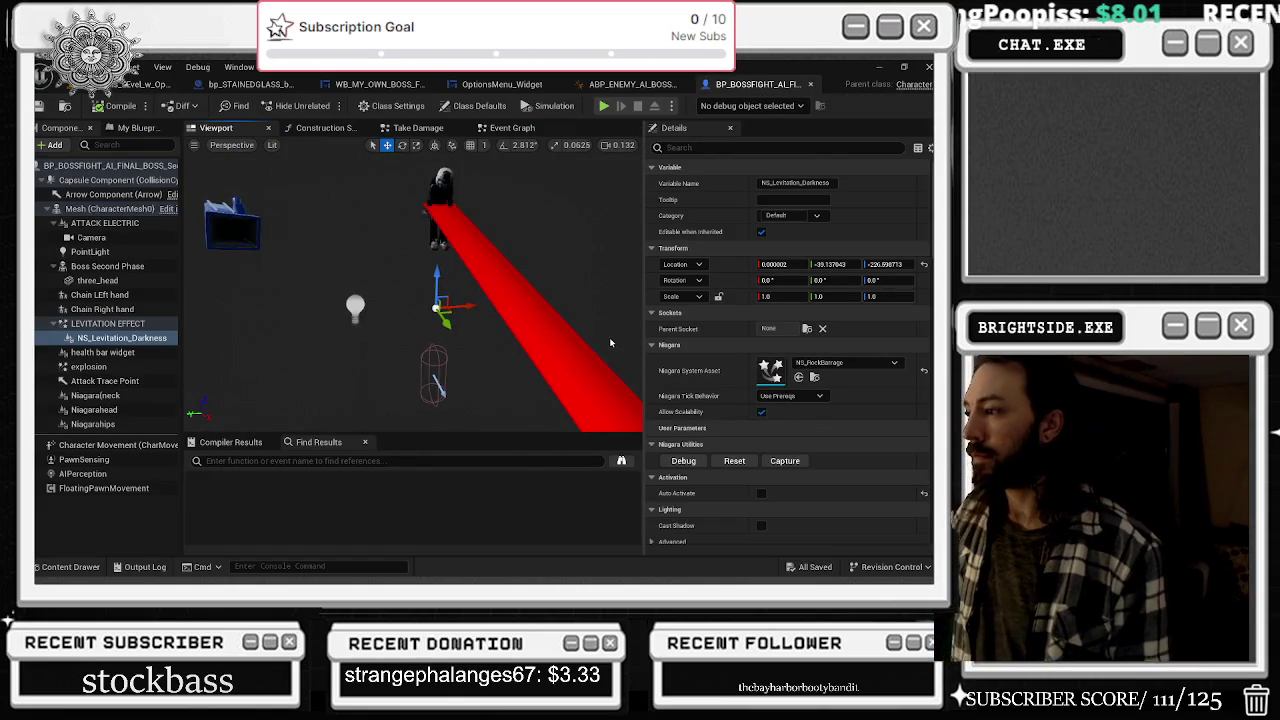
pyautogui.press('d')
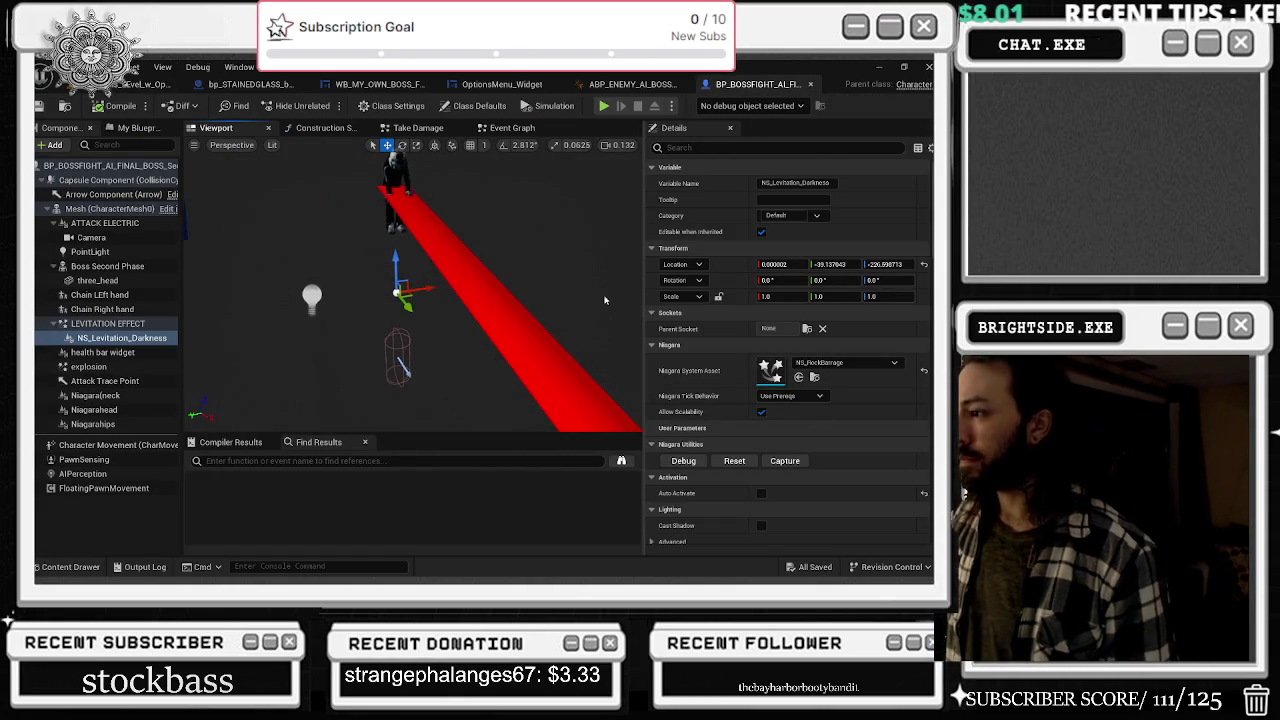
pyautogui.press('e')
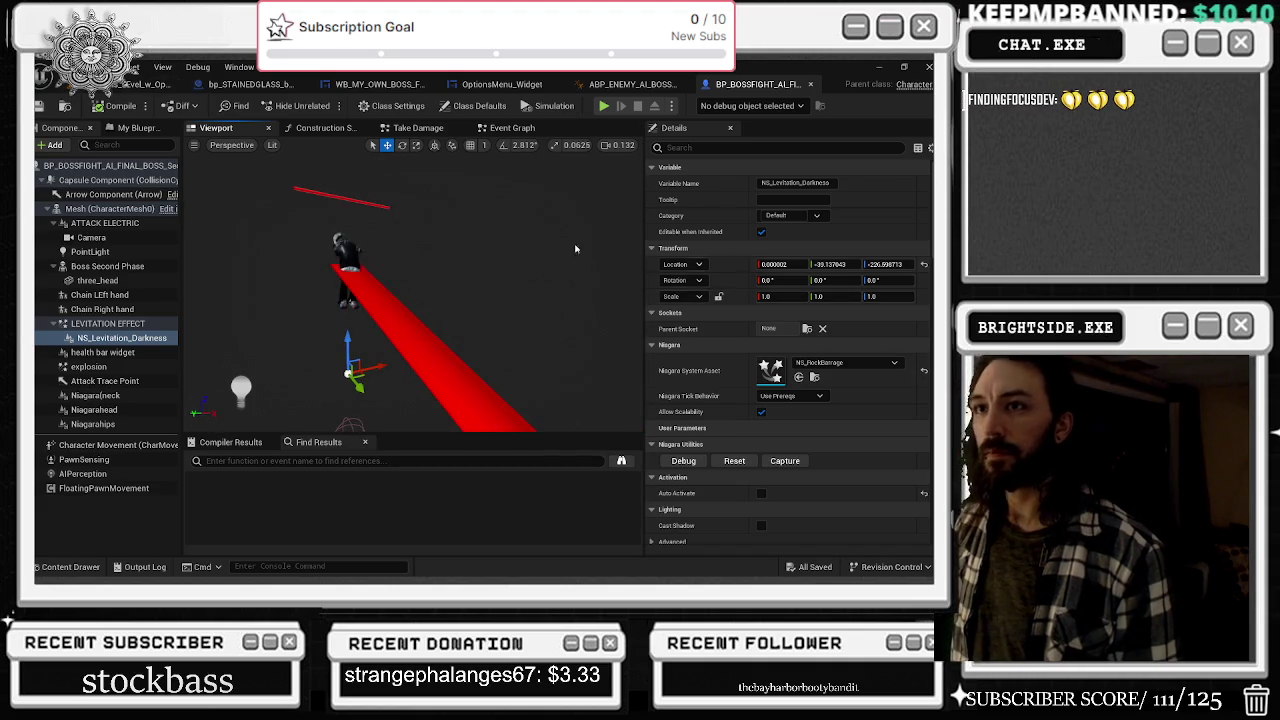
pyautogui.click(849, 364)
pyautogui.write('DAR')
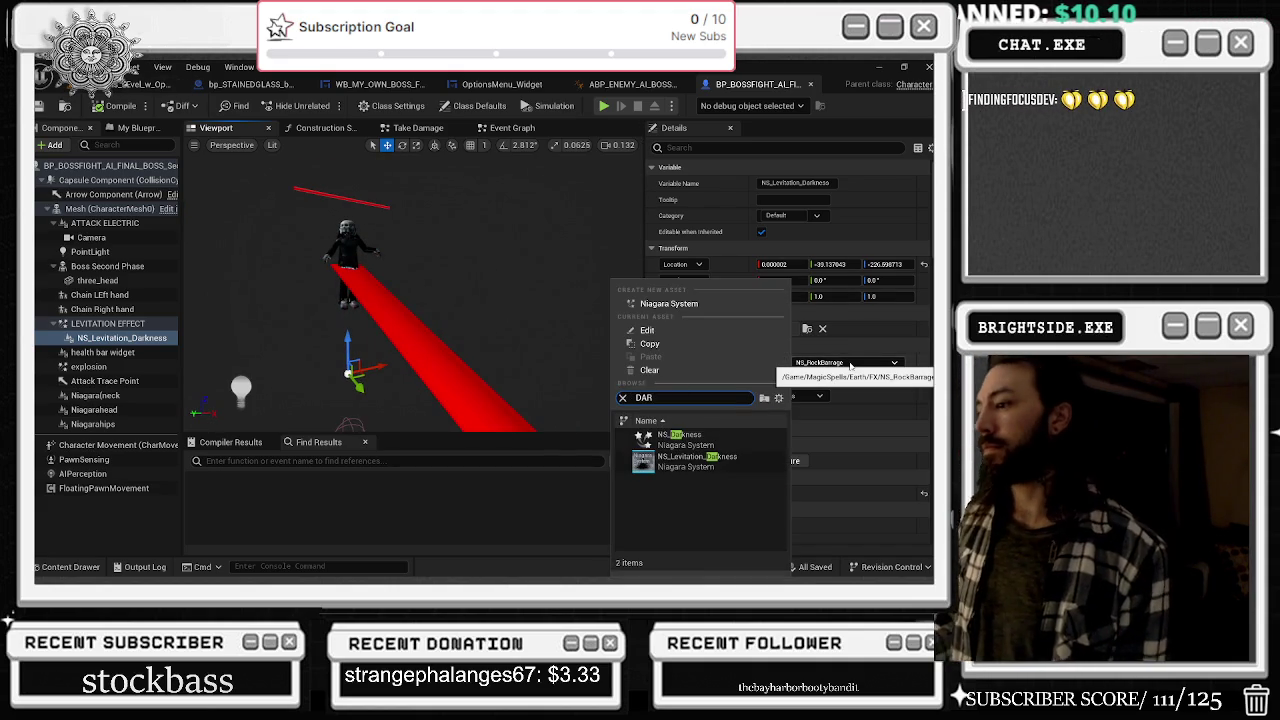
pyautogui.click(697, 460)
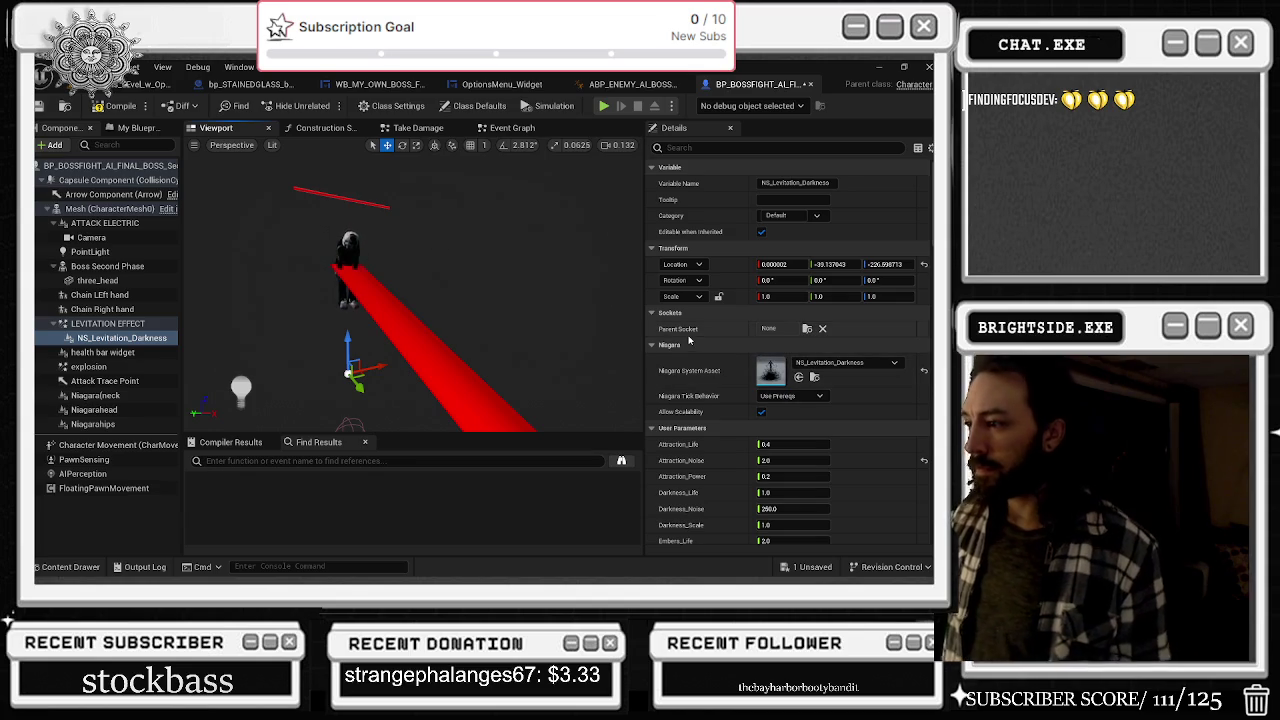
pyautogui.scroll(-3, 797, 476)
pyautogui.scroll(-2, 797, 476)
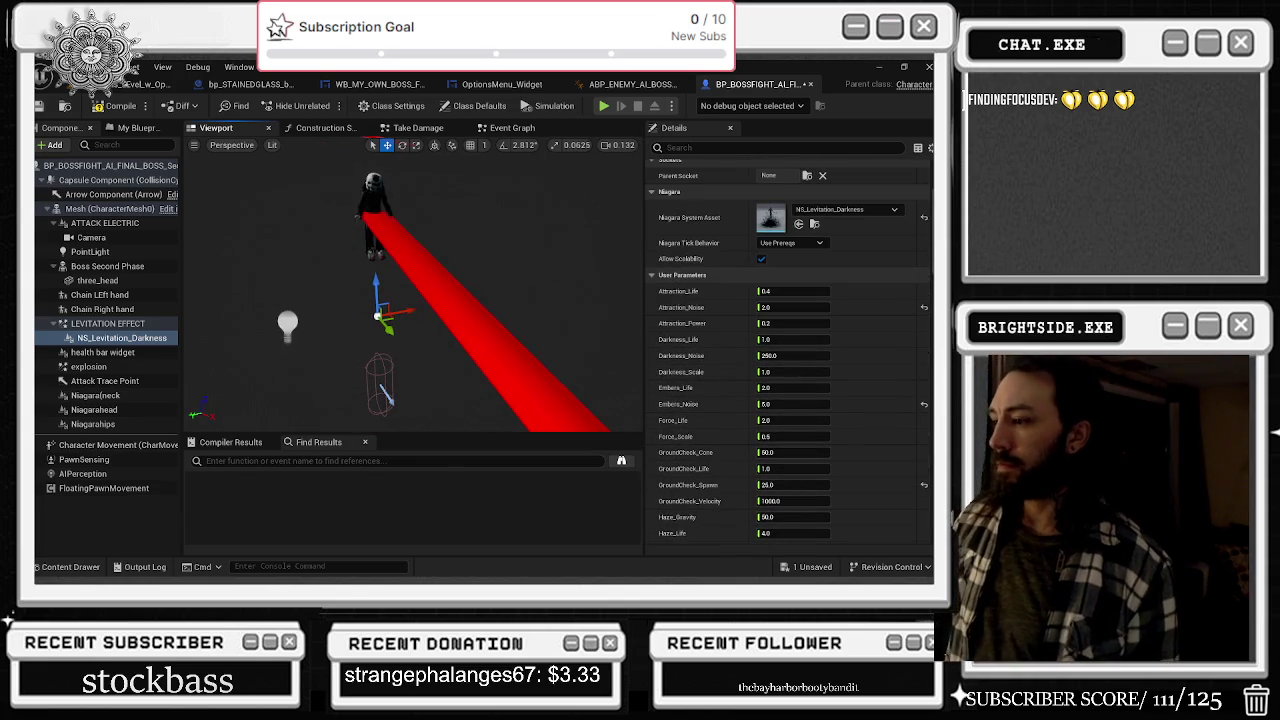
# - Undo the asset change with Ctrl+Z, check the Edit menu, and compile the boss blueprint
pyautogui.hotkey('ctrl', 'z')
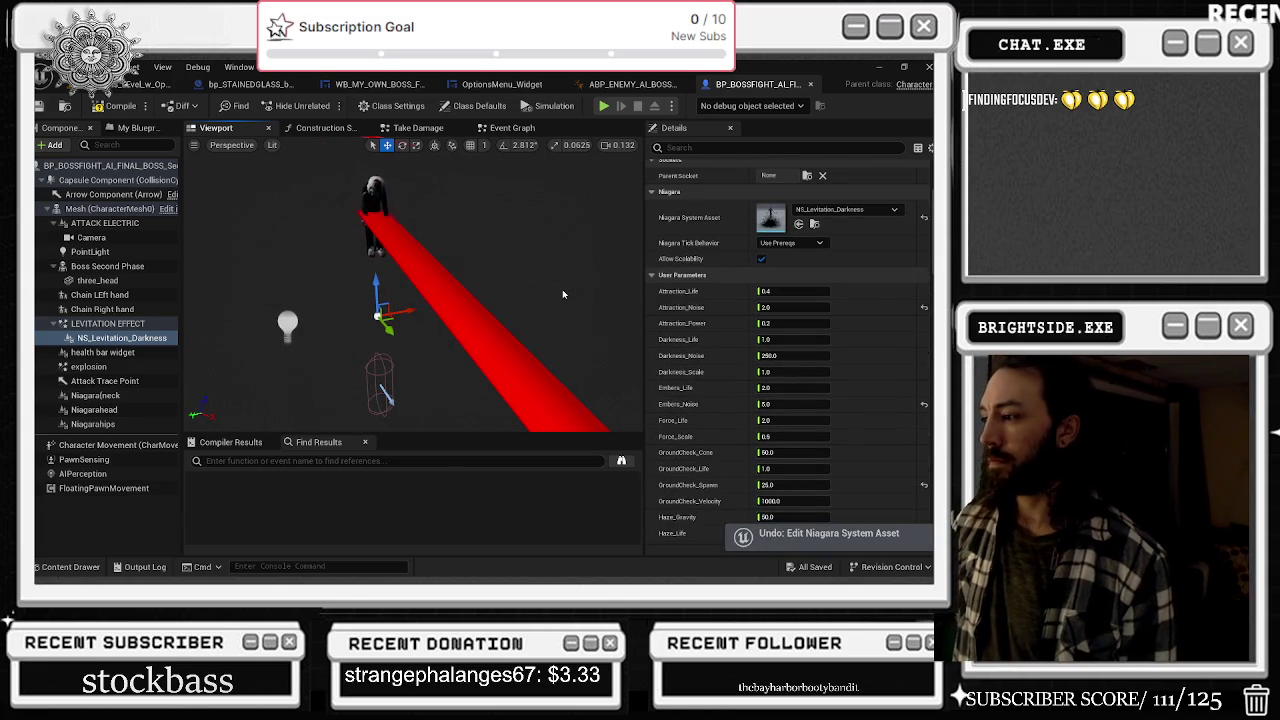
pyautogui.moveTo(563, 295); pyautogui.dragTo(592, 247)
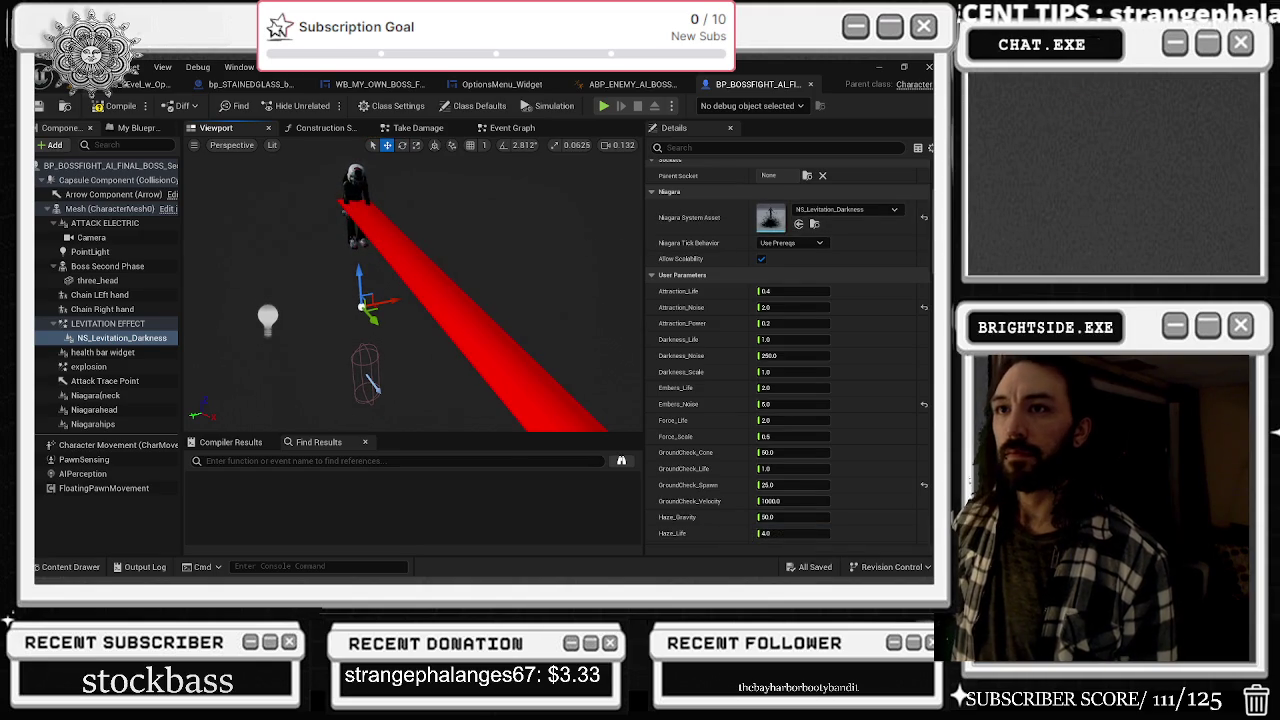
pyautogui.click(90, 67)
pyautogui.click(117, 108)
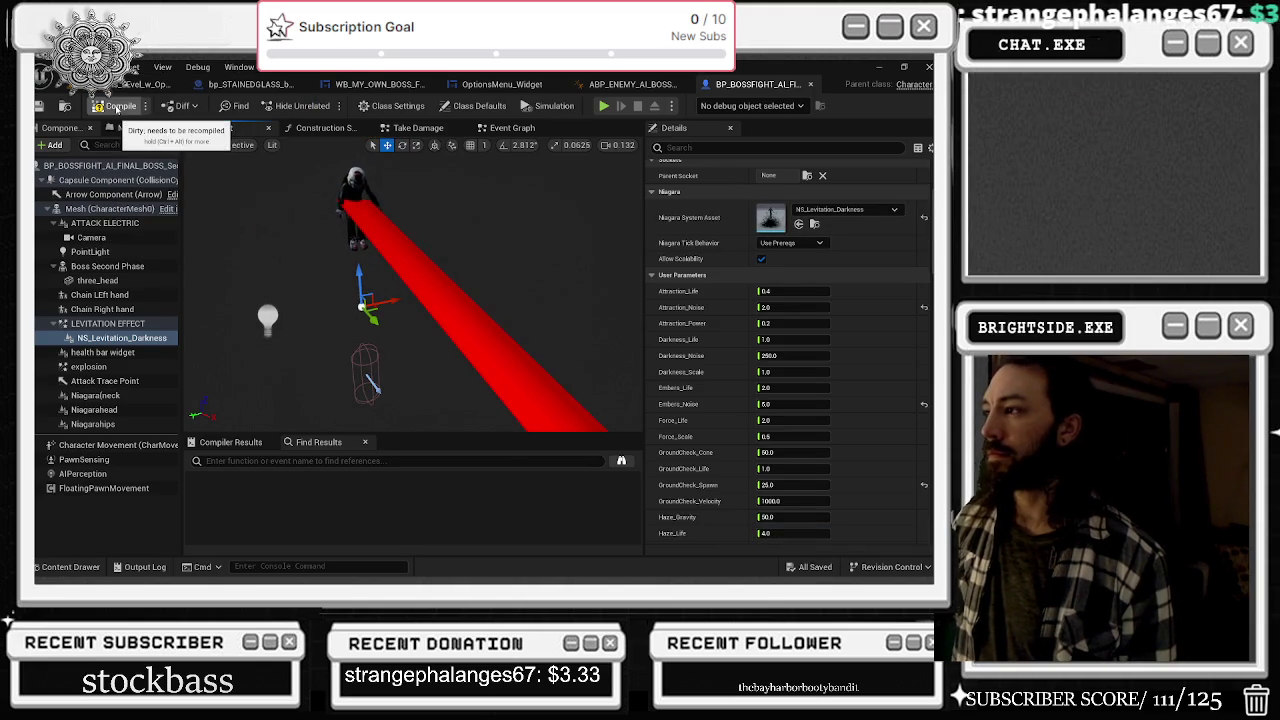
pyautogui.click(100, 67)
pyautogui.click(100, 67)
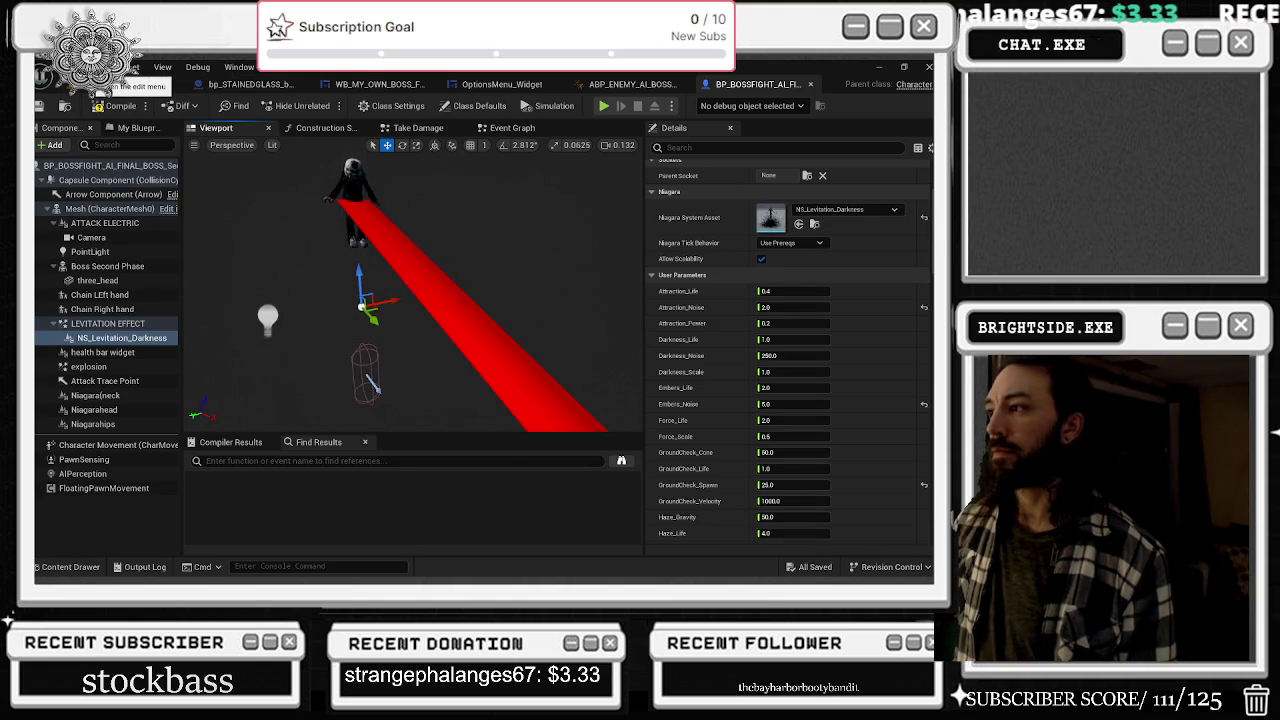
pyautogui.press('Left')
pyautogui.press('Left')
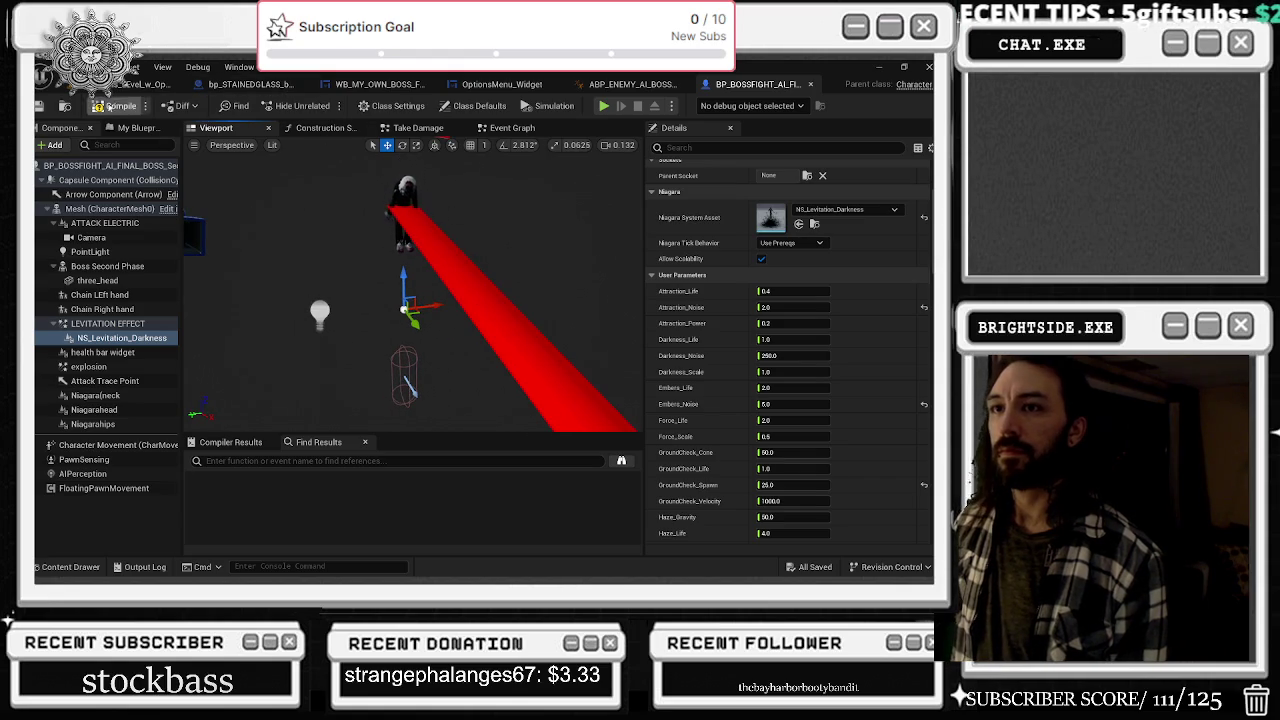
pyautogui.click(95, 108)
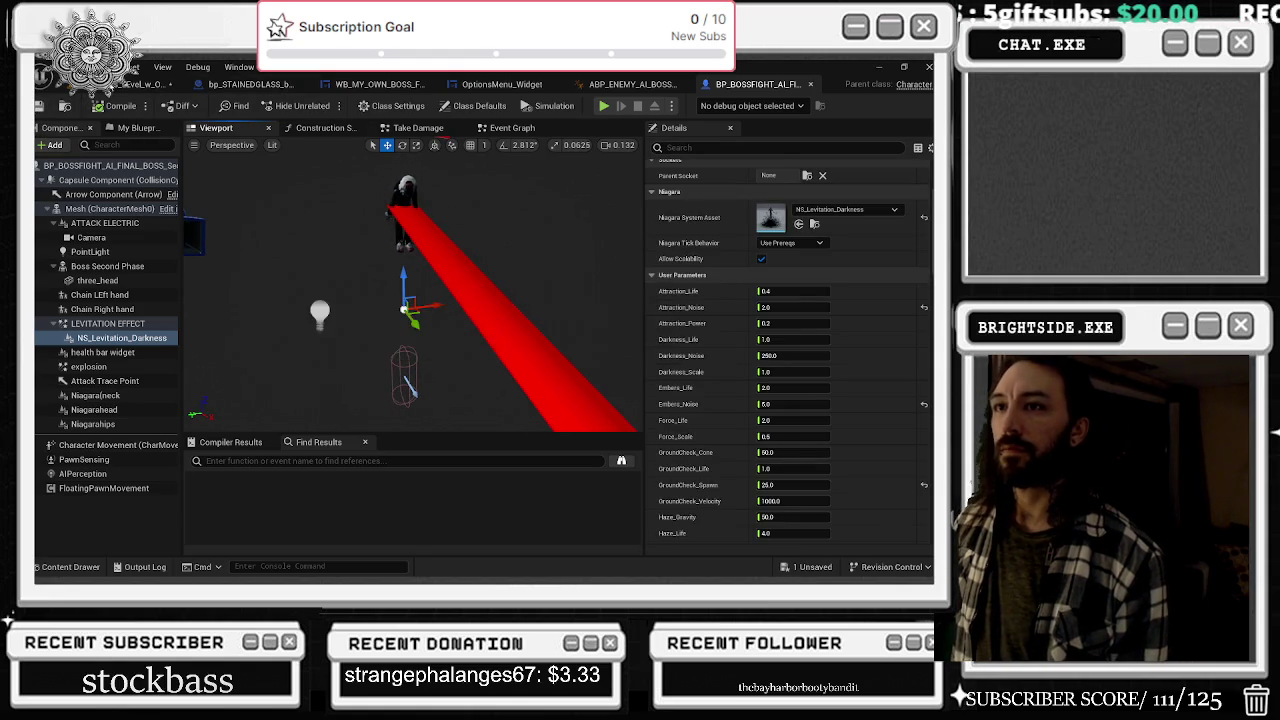
# - Visit the Windmills level, return to the boss blueprint, and edit the Darkness_Noise parameter
pyautogui.click(150, 84)
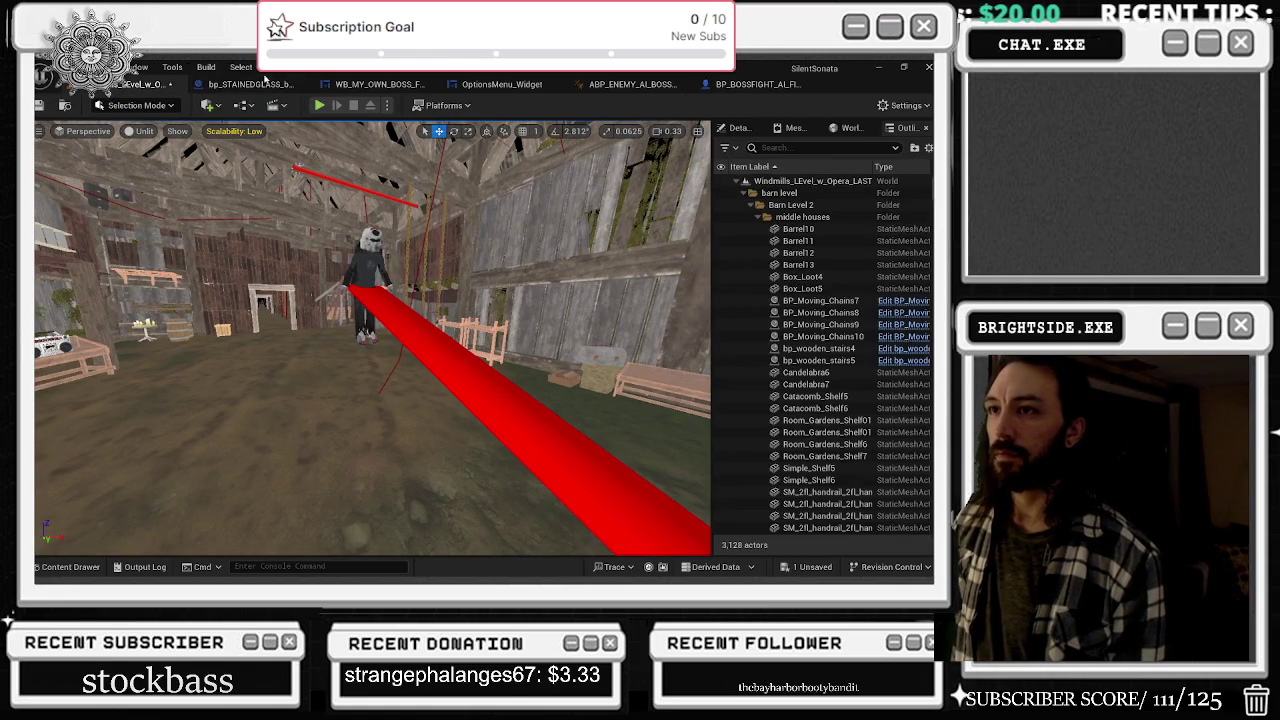
pyautogui.click(757, 84)
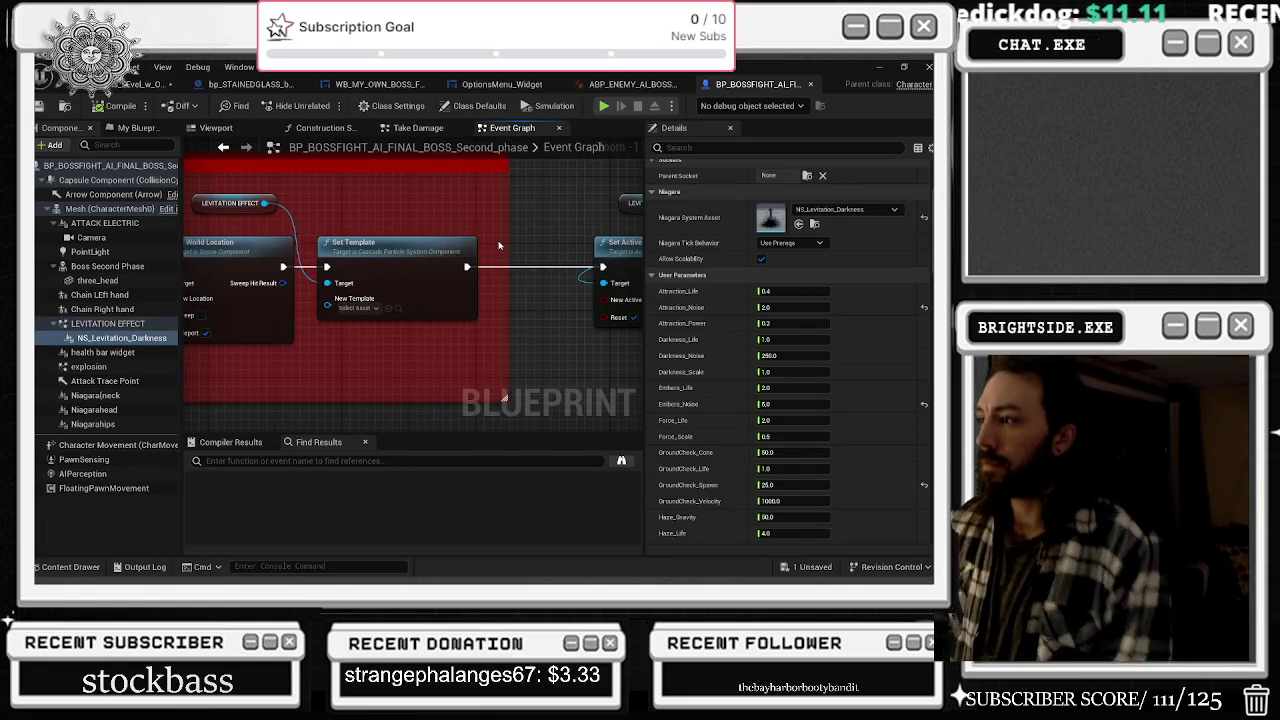
pyautogui.click(792, 358)
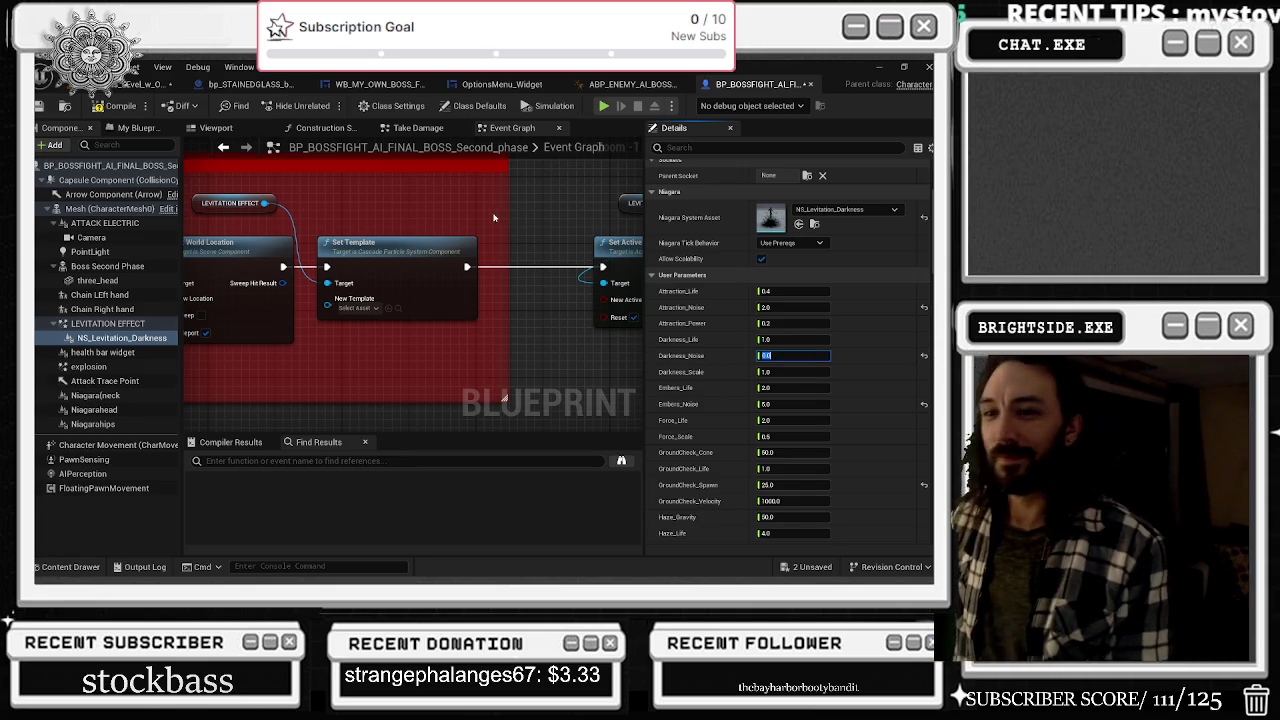
# - Place an NS_Levitation_Darkness reference in the graph, deleting stray Set Paused and Set System Fixed Bounds nodes
pyautogui.moveTo(122, 337)
pyautogui.mouseDown()
pyautogui.moveTo(358, 178)
pyautogui.moveTo(447, 215)
pyautogui.mouseUp()
pyautogui.write('SETS')
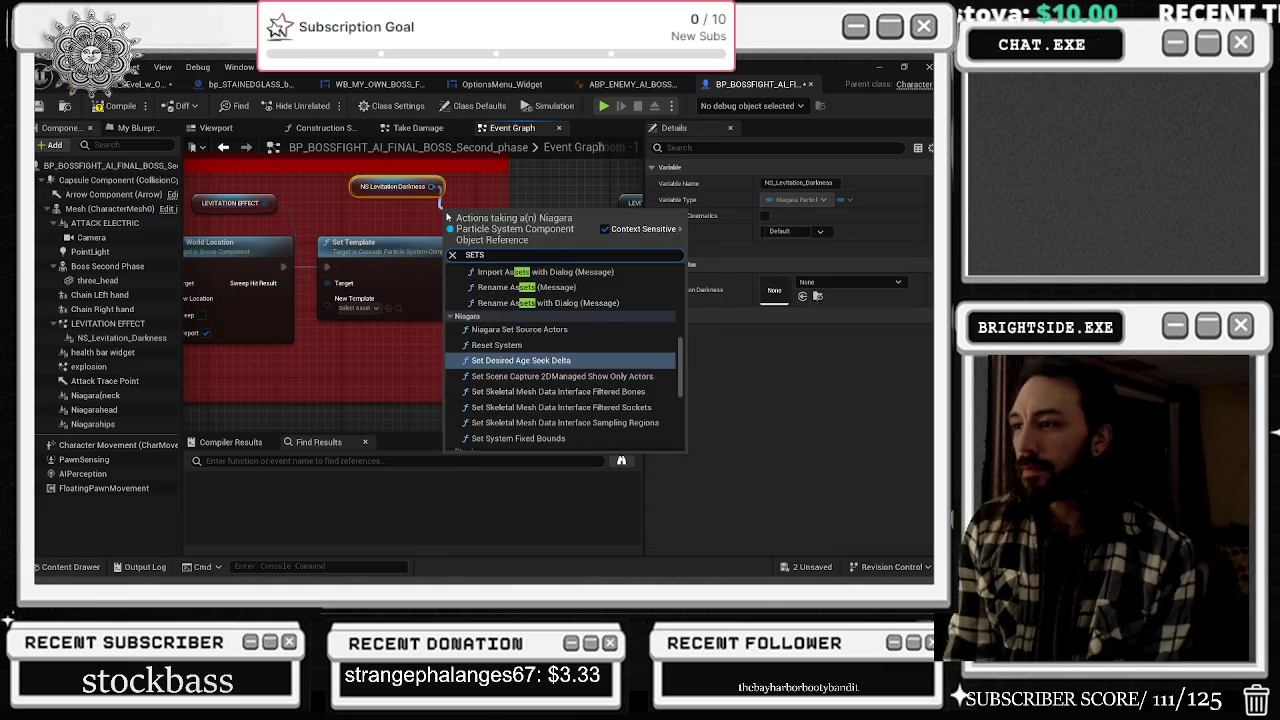
pyautogui.press('BackSpace')
pyautogui.write('paused')
pyautogui.press('Return')
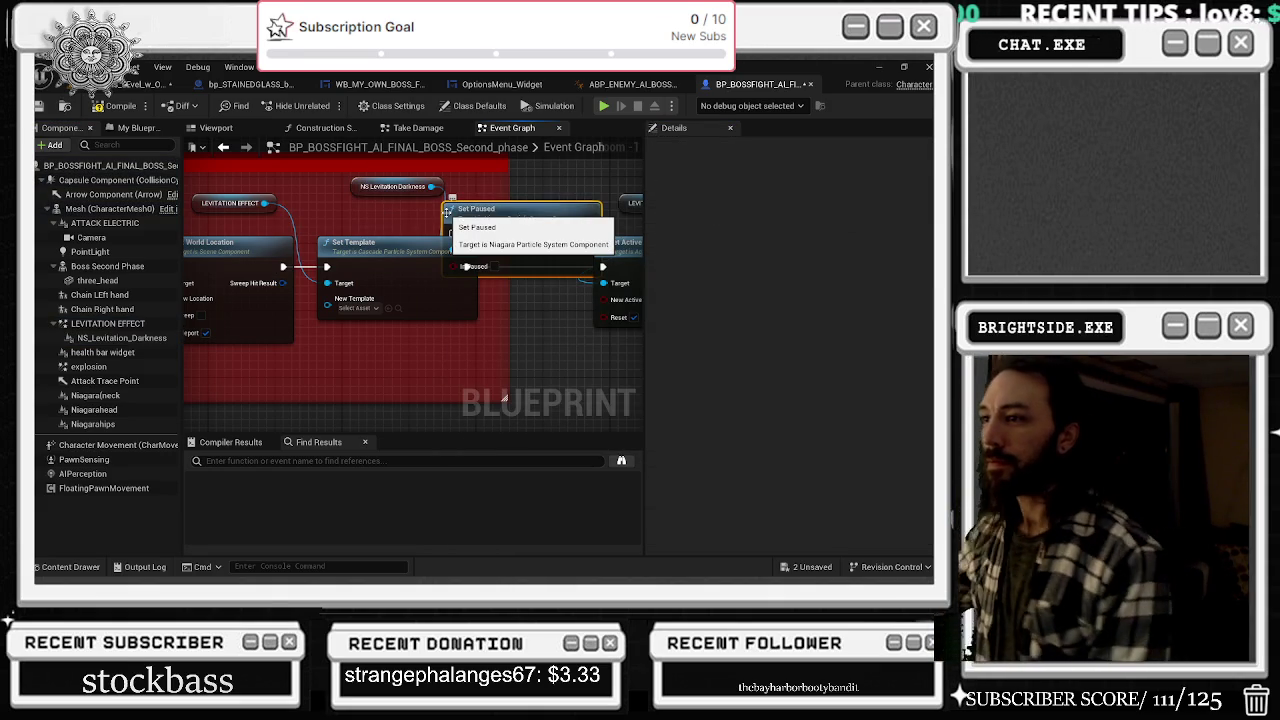
pyautogui.press('Delete')
pyautogui.moveTo(432, 187); pyautogui.dragTo(437, 195)
pyautogui.write('SET system')
pyautogui.press('Return')
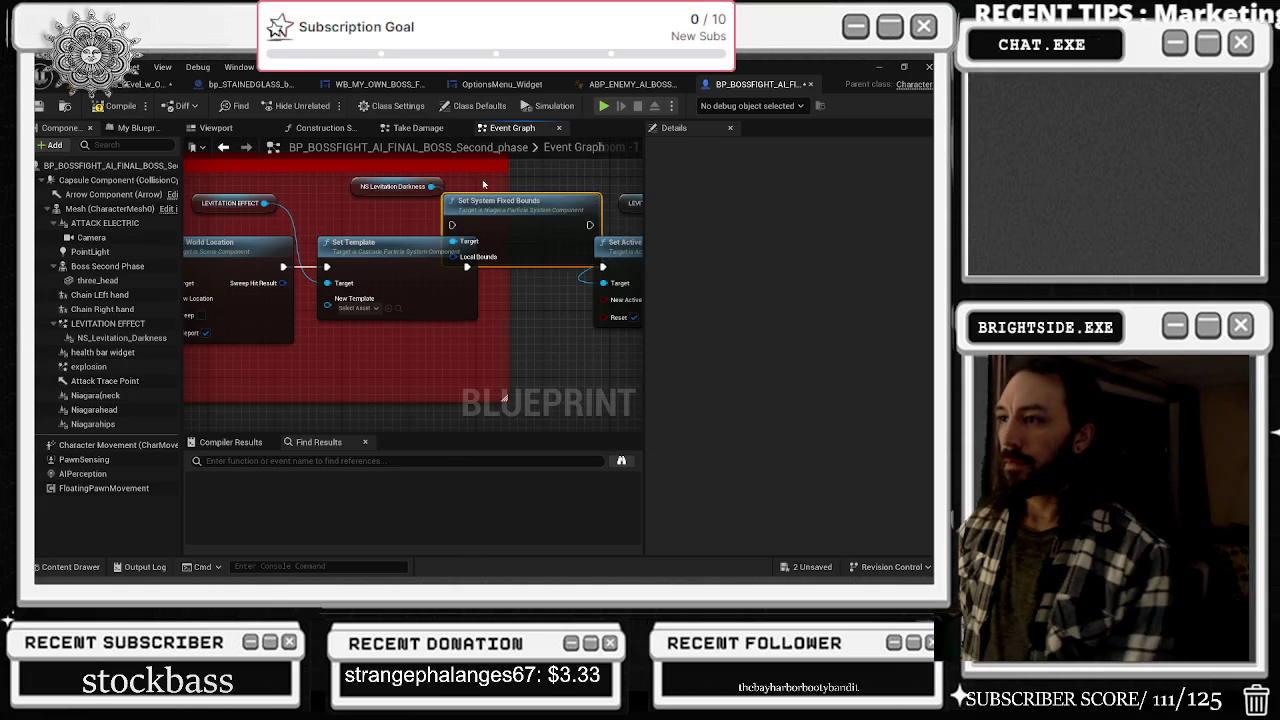
pyautogui.press('Delete')
# - Drag from the reference's pin and add a Set Niagara System Asset node
pyautogui.moveTo(432, 187); pyautogui.dragTo(468, 214)
pyautogui.write('SET S')
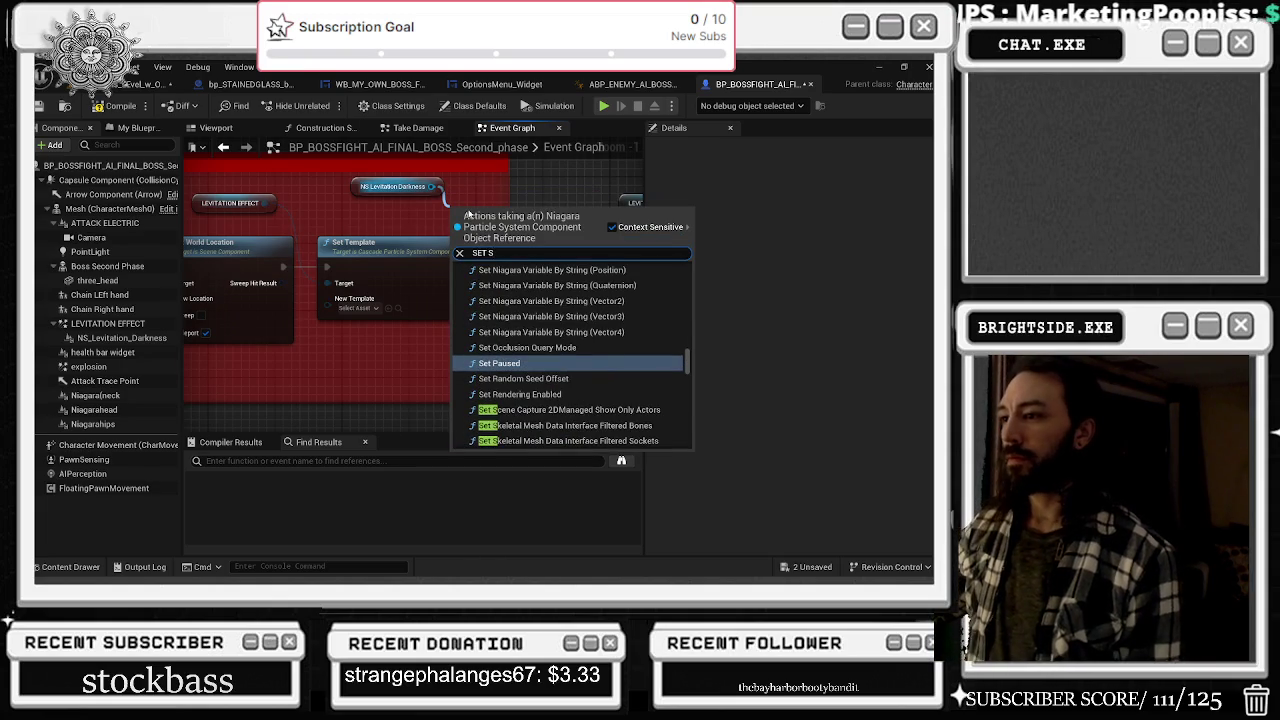
pyautogui.press('BackSpace')
pyautogui.write('EMI')
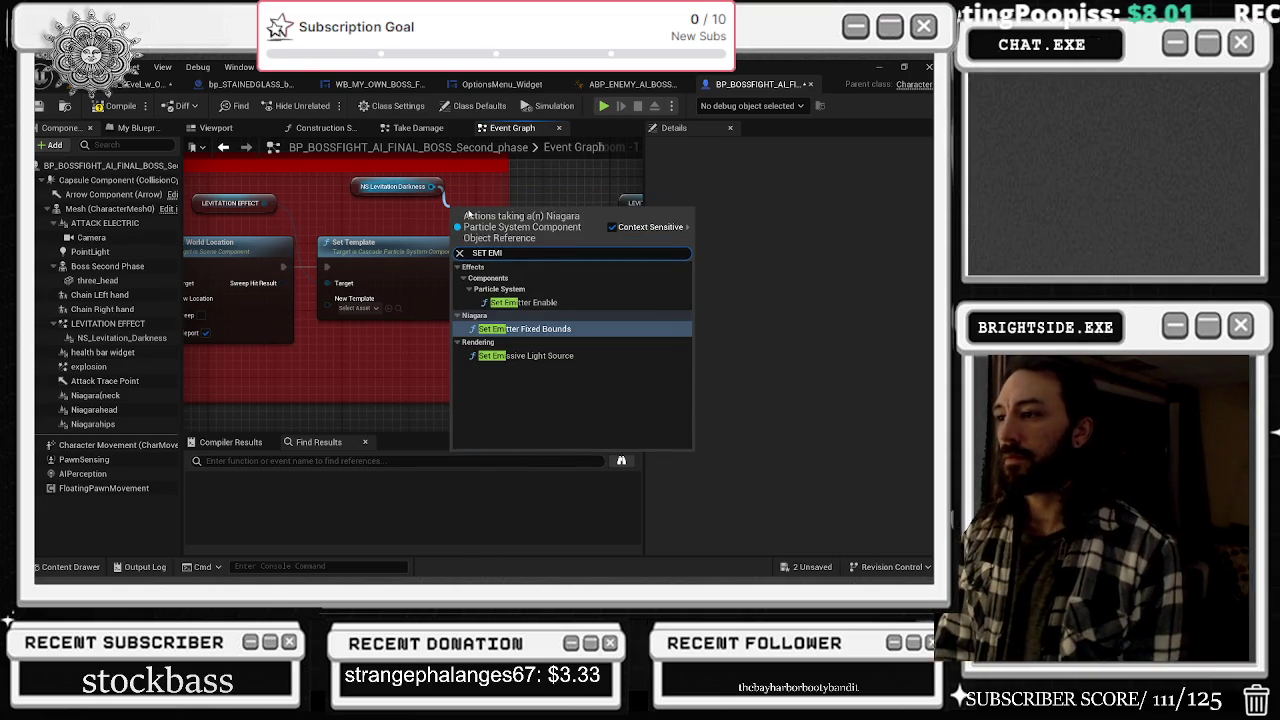
pyautogui.press('BackSpace')
pyautogui.write('M')
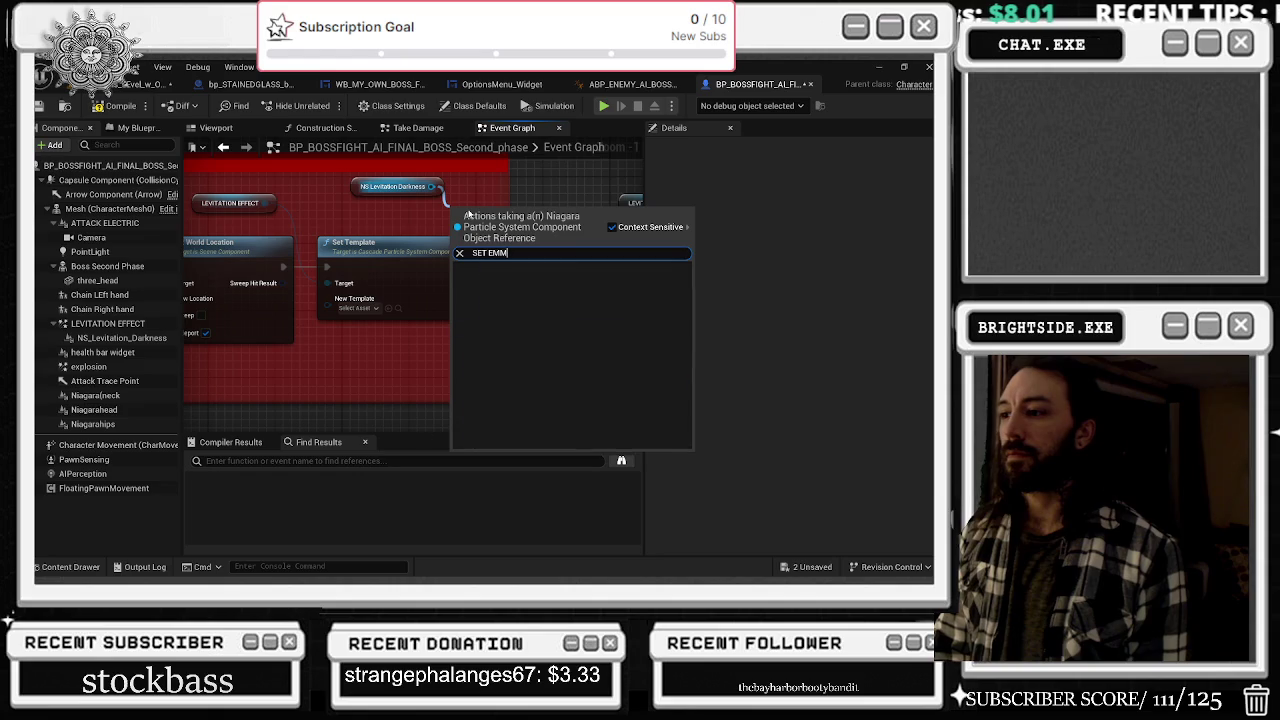
pyautogui.press('BackSpace')
pyautogui.press('BackSpace')
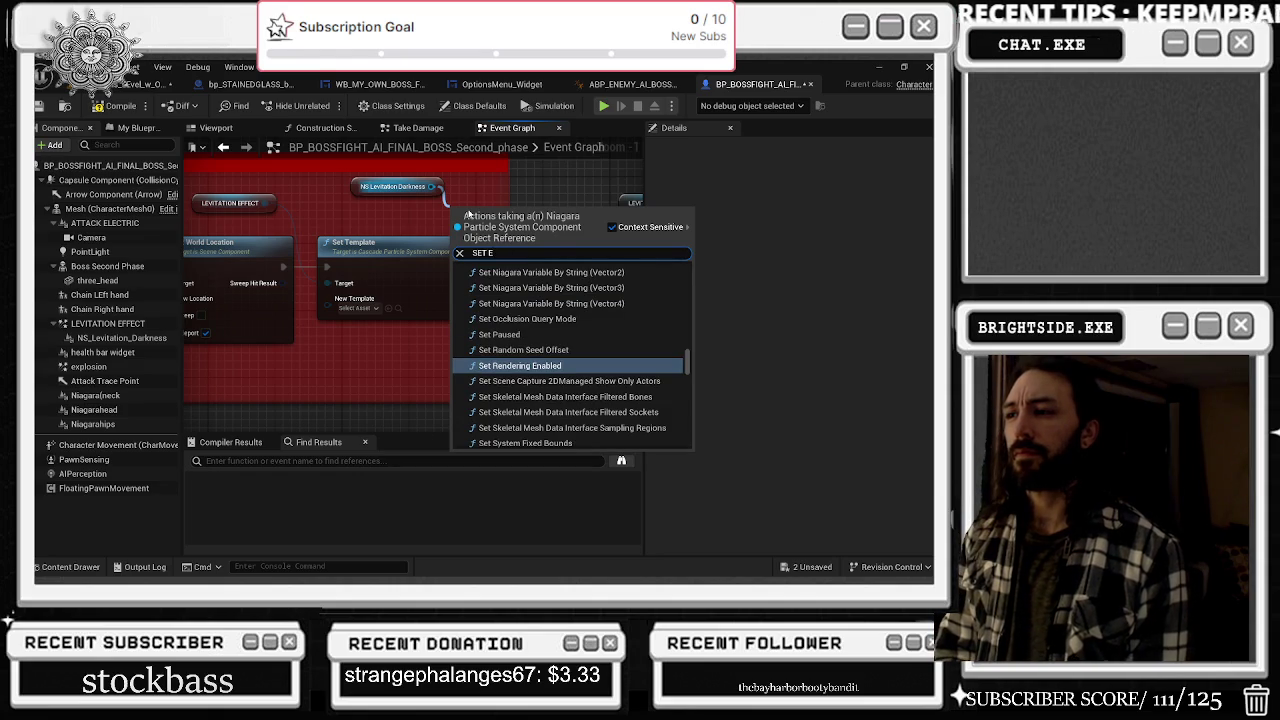
pyautogui.press('BackSpace')
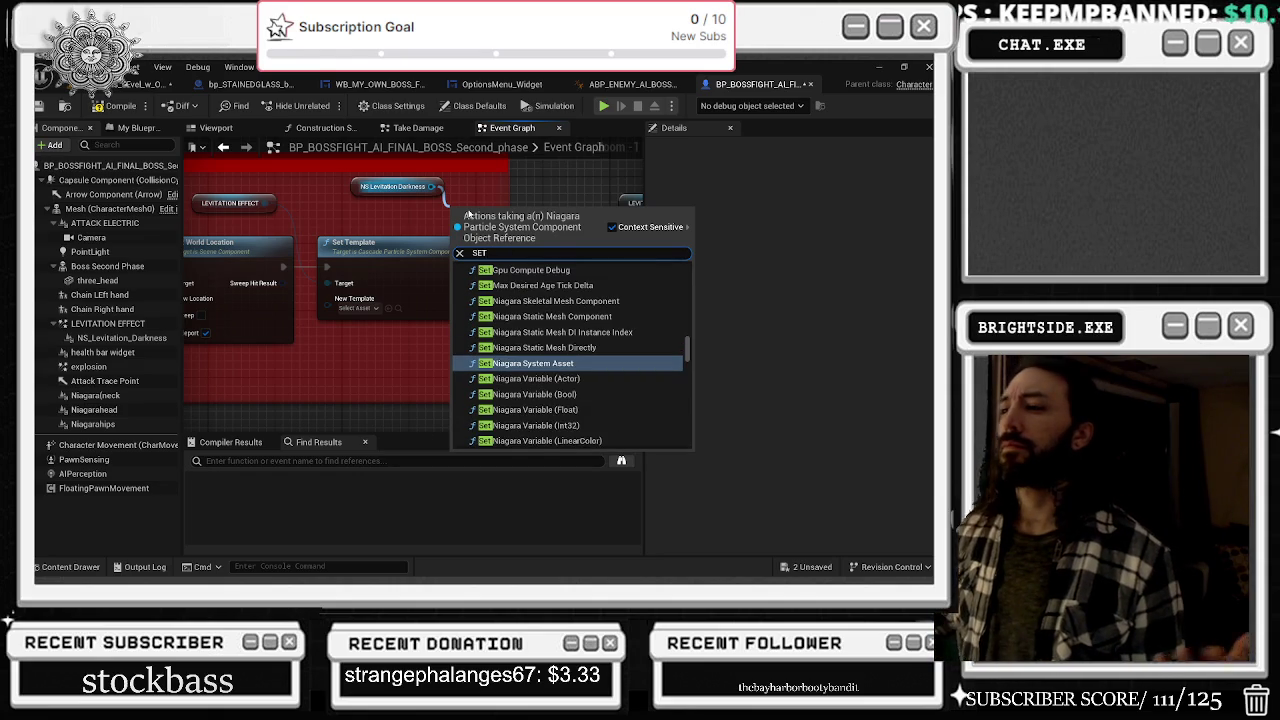
pyautogui.press('Return')
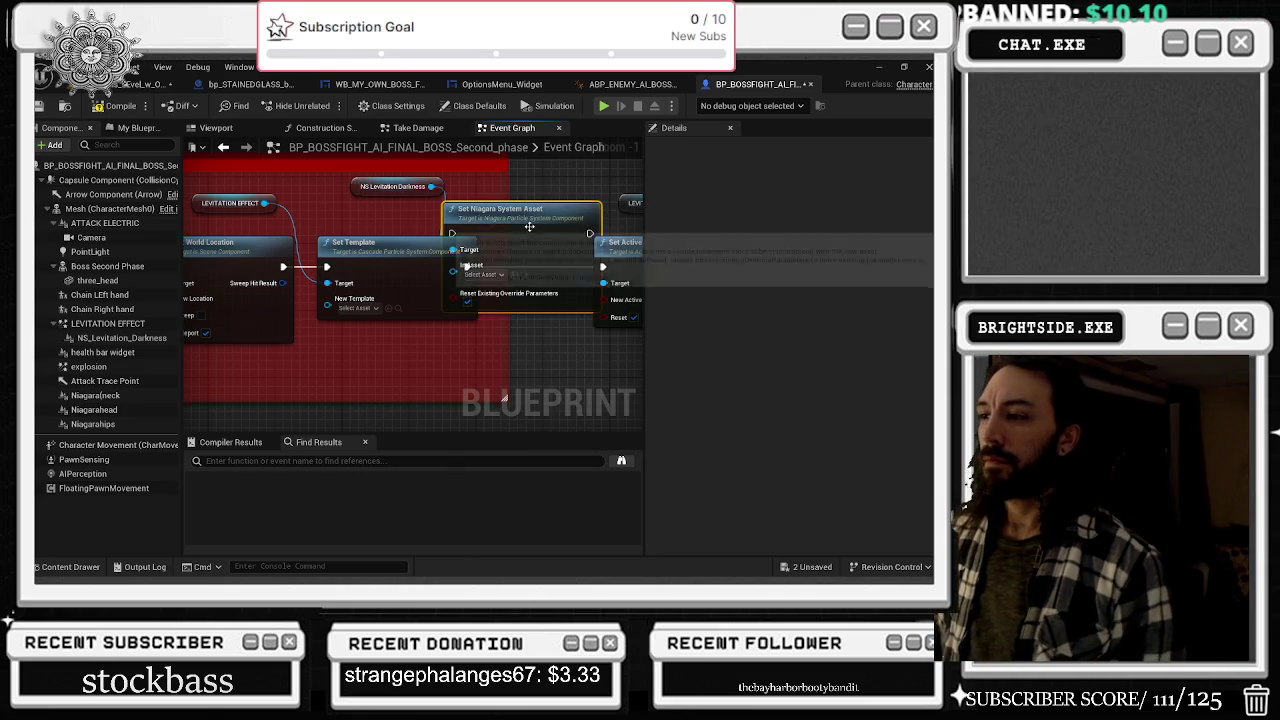
# - Move Set Template lower and Set Niagara System Asset up-left, then drag from Set World Location's exec output
pyautogui.moveTo(376, 243); pyautogui.dragTo(396, 310)
pyautogui.moveTo(500, 209); pyautogui.dragTo(443, 201)
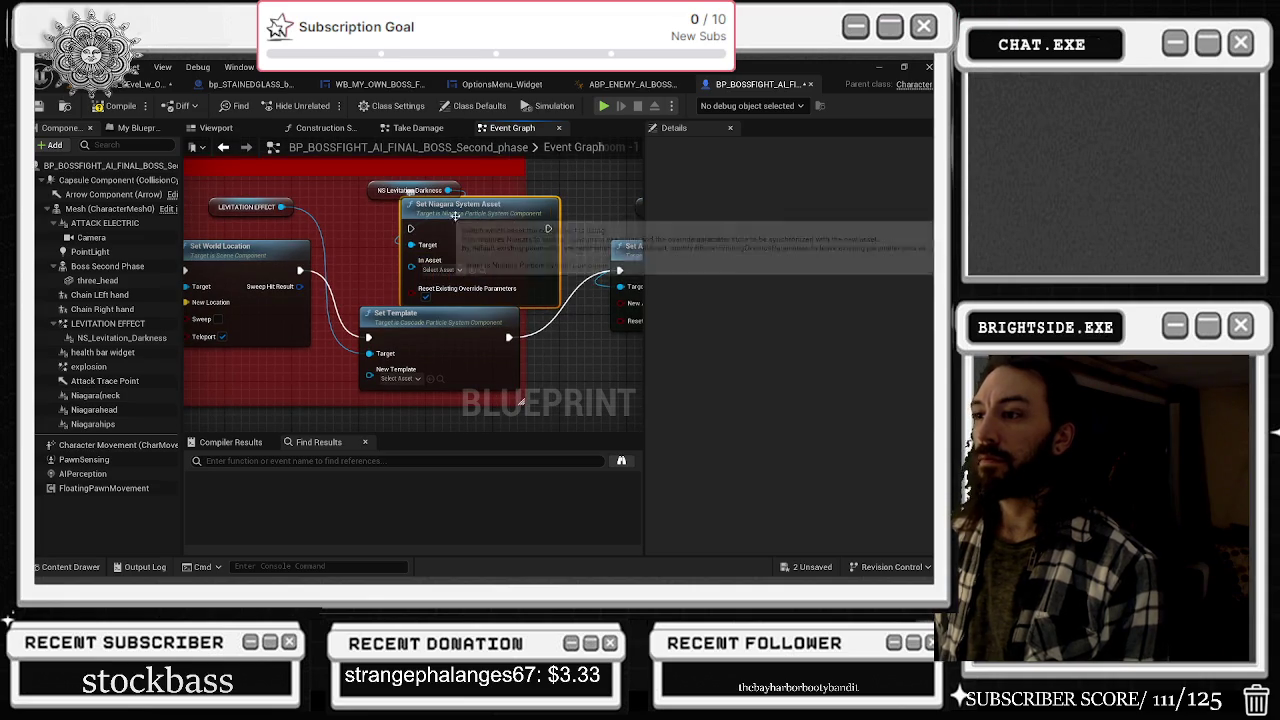
pyautogui.moveTo(303, 280)
pyautogui.mouseDown()
pyautogui.moveTo(371, 271)
pyautogui.moveTo(414, 240)
pyautogui.mouseUp()
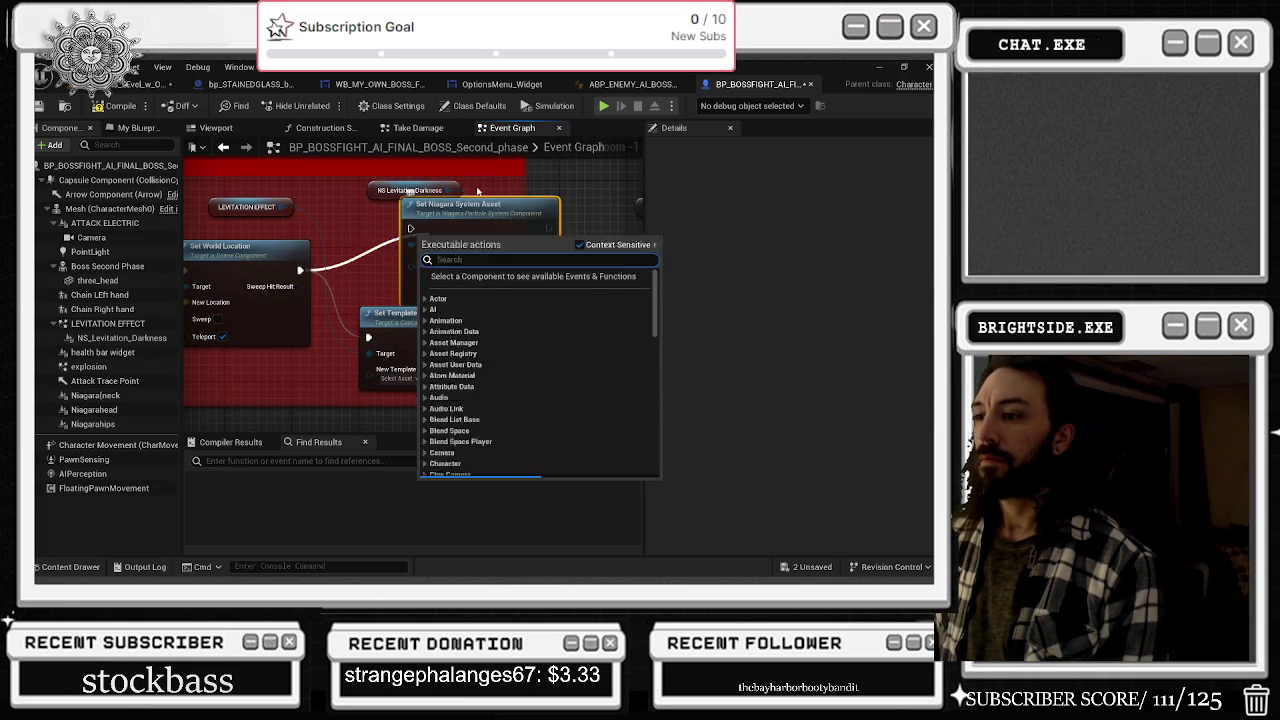
# - Position the Set Niagara System Asset node above Set Template without overlapping it
pyautogui.click(328, 276)
pyautogui.moveTo(533, 230)
pyautogui.mouseDown()
pyautogui.moveTo(457, 246)
pyautogui.moveTo(630, 270)
pyautogui.moveTo(589, 272)
pyautogui.mouseUp()
pyautogui.moveTo(459, 306); pyautogui.dragTo(386, 316)
pyautogui.moveTo(330, 224)
pyautogui.mouseDown()
pyautogui.moveTo(382, 334)
pyautogui.moveTo(363, 166)
pyautogui.mouseUp()
# - Set the node's In Asset to NS_RockFall through the asset search
pyautogui.click(300, 228)
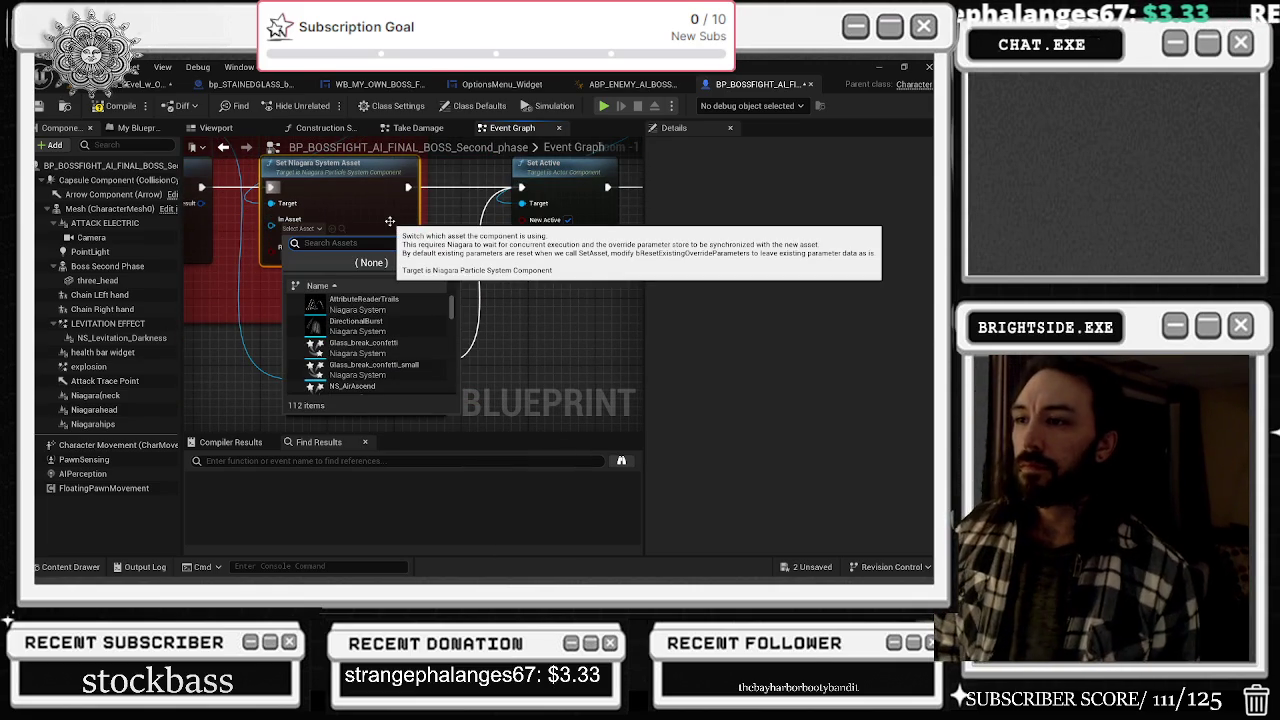
pyautogui.write('ROCK')
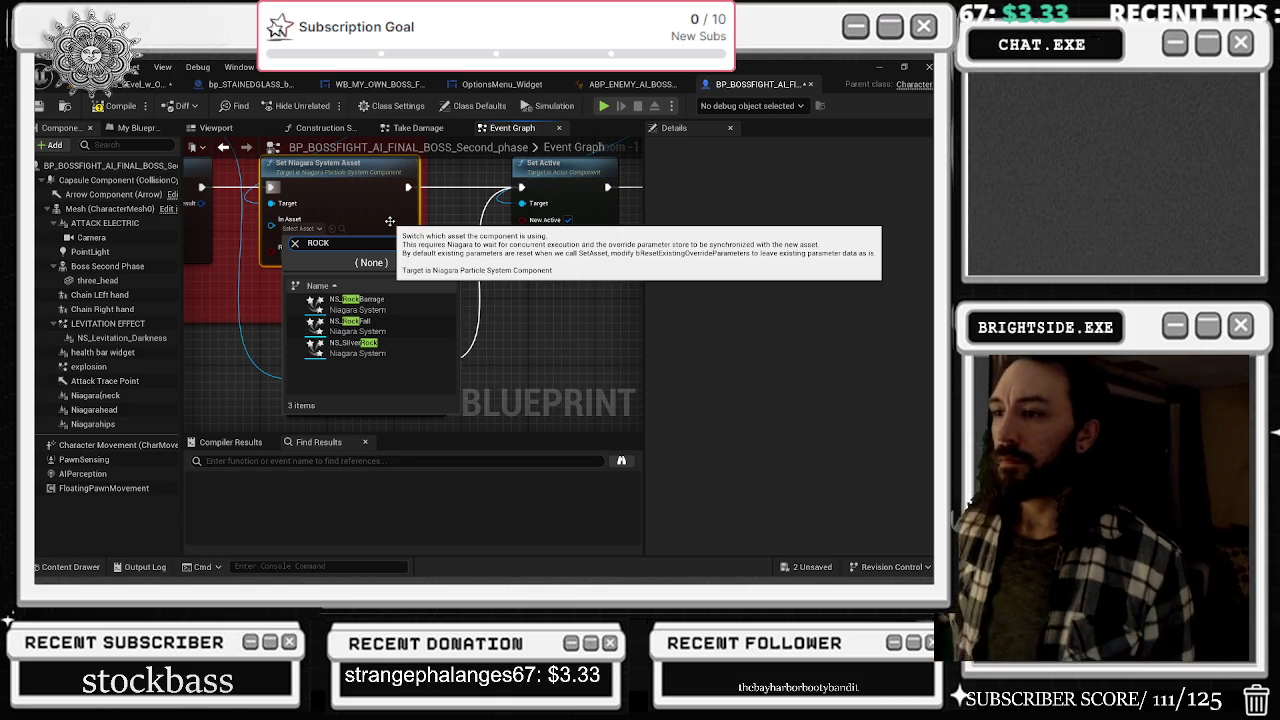
pyautogui.click(352, 321)
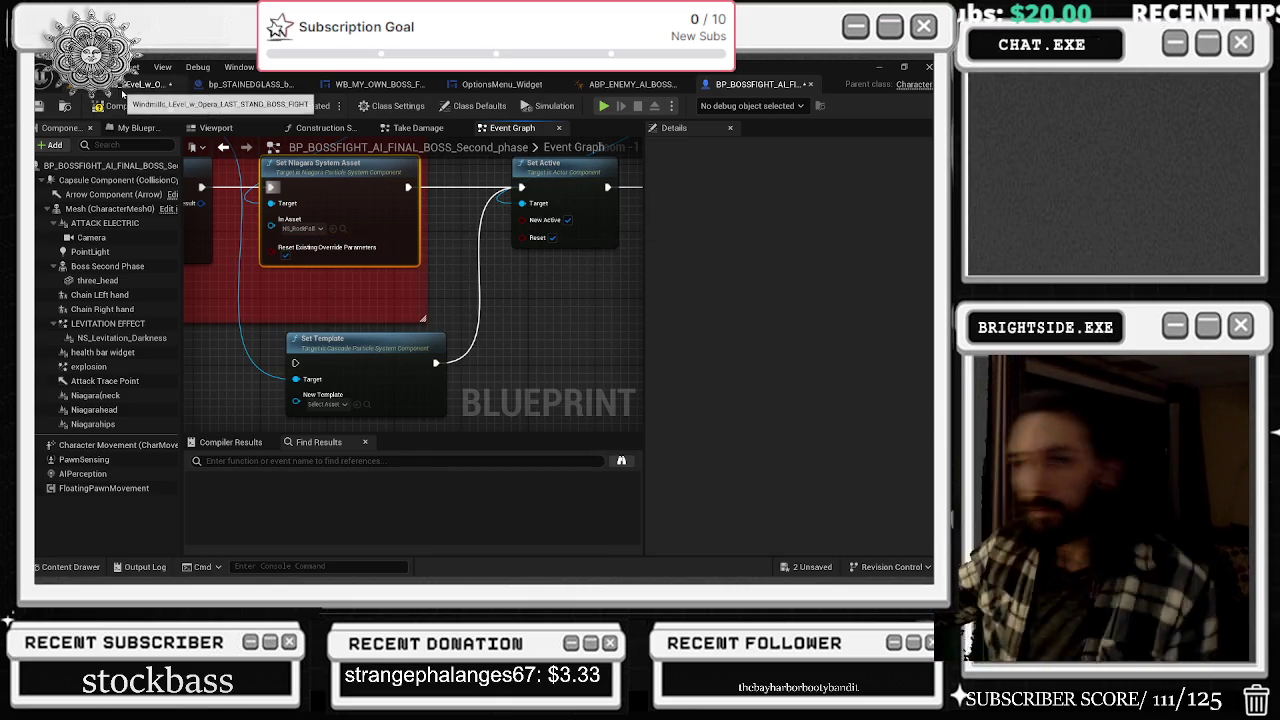
pyautogui.hotkey('alt', 'Tab')
pyautogui.hotkey('alt', 'Tab')
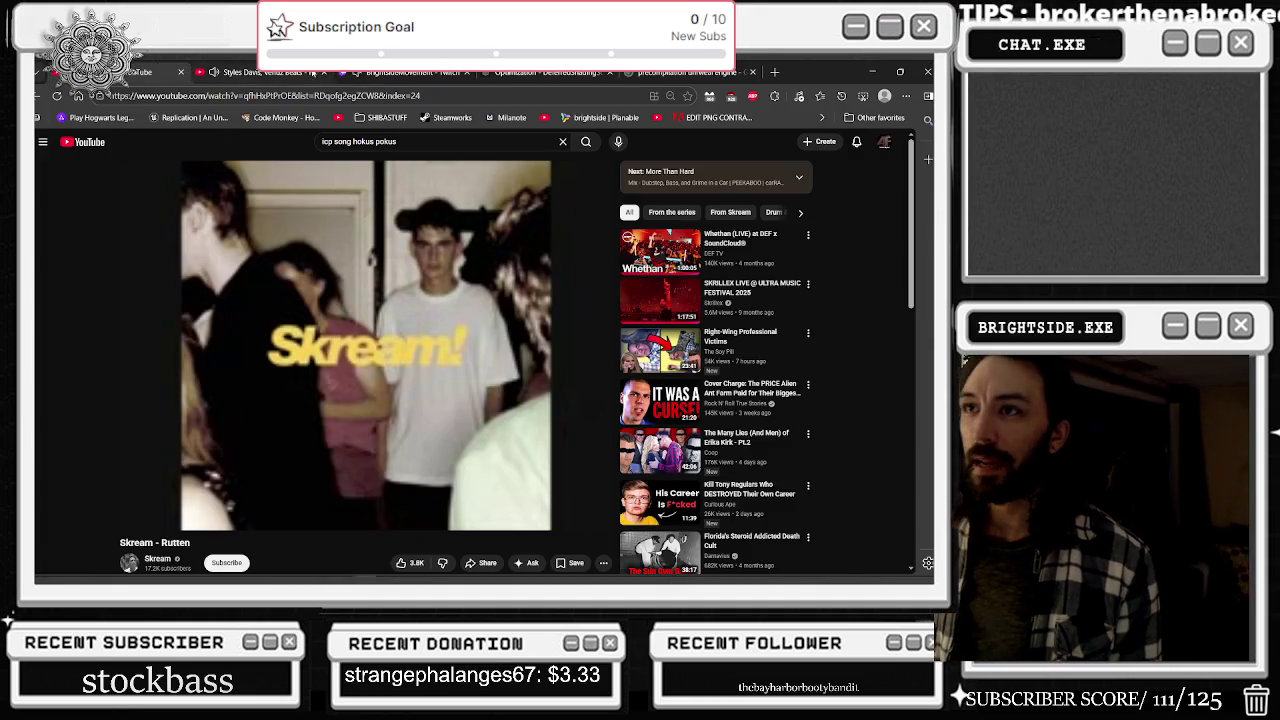
# - Browse the artist's channel Videos tab on YouTube, expand the miniplayer, then minimize the browser
pyautogui.click(192, 71)
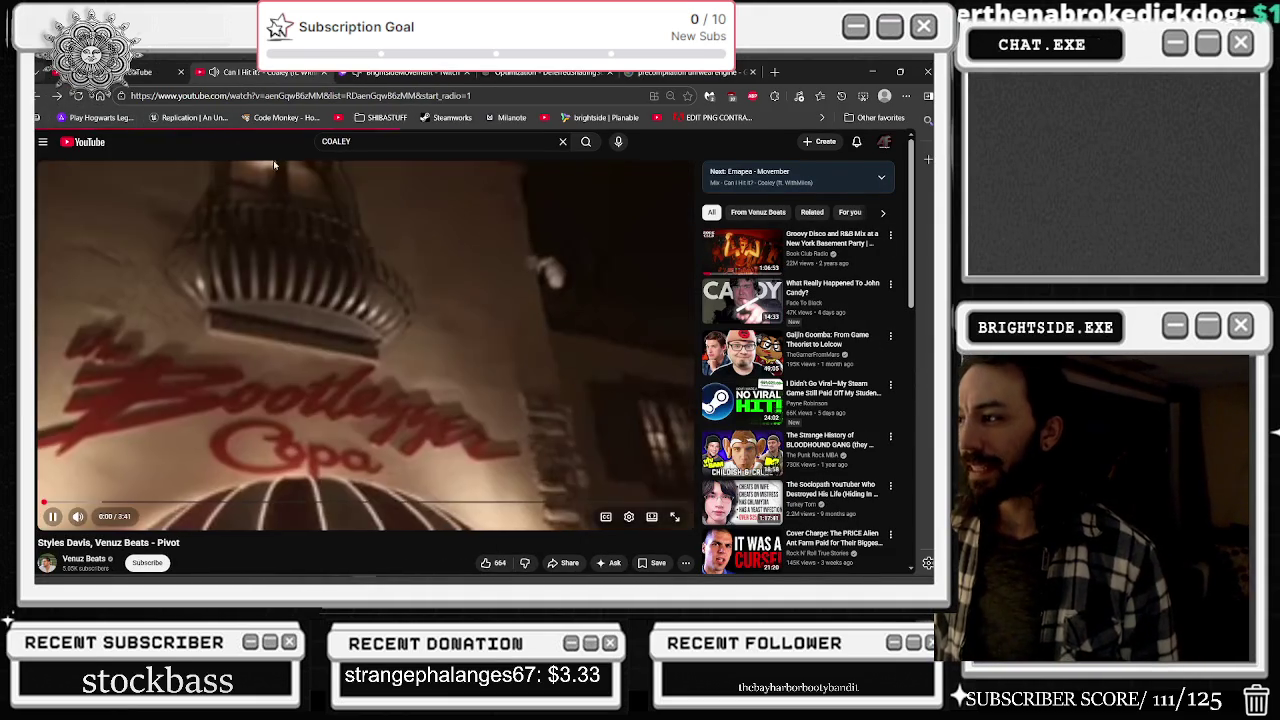
pyautogui.click(86, 560)
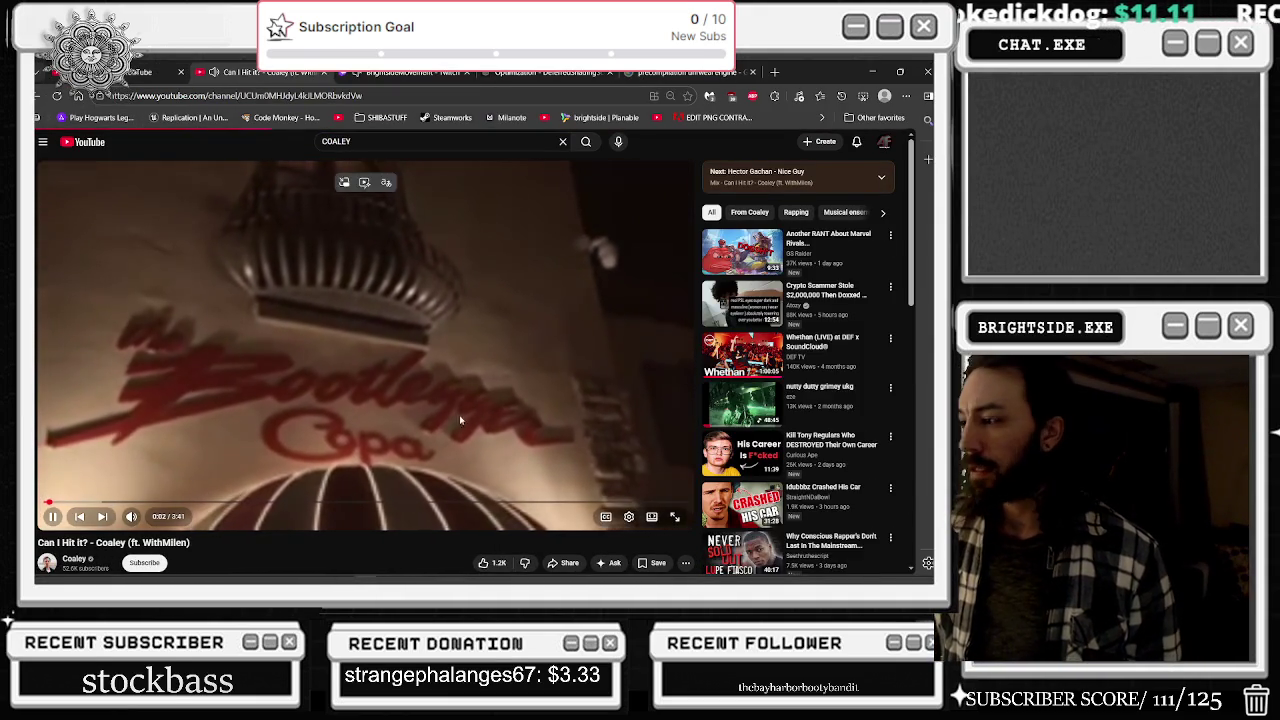
pyautogui.scroll(-1, 467, 366)
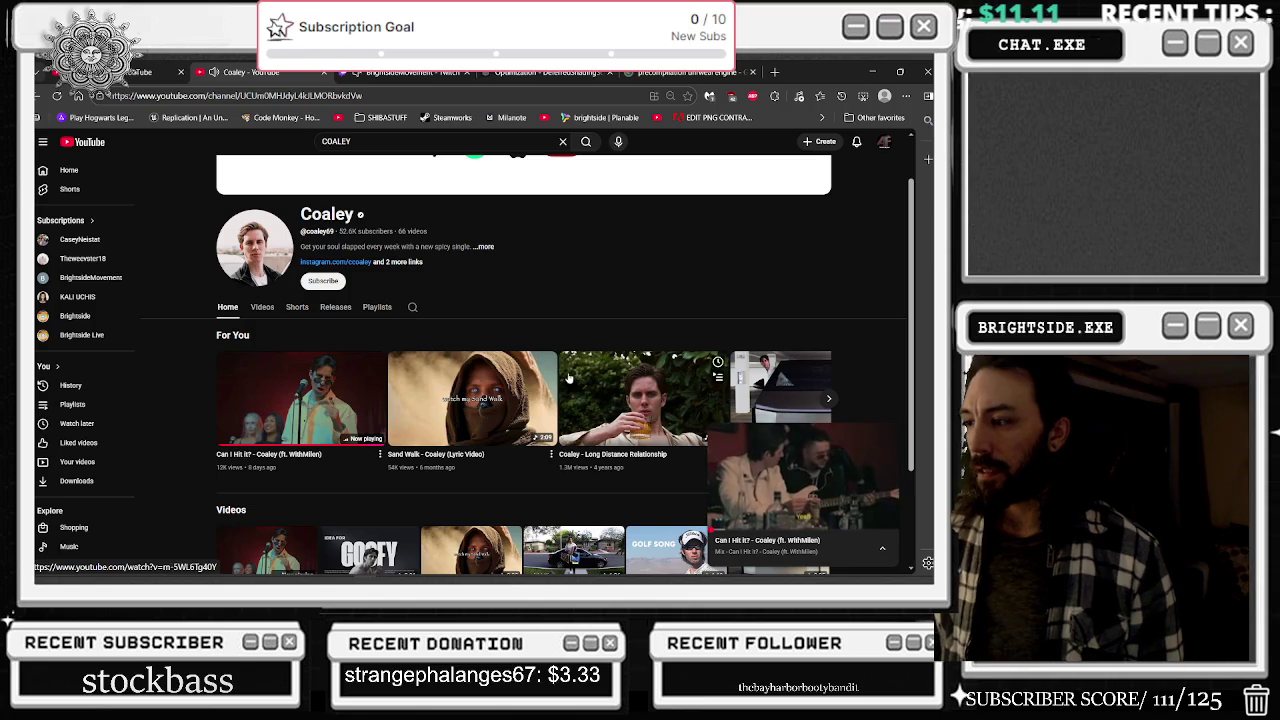
pyautogui.click(259, 308)
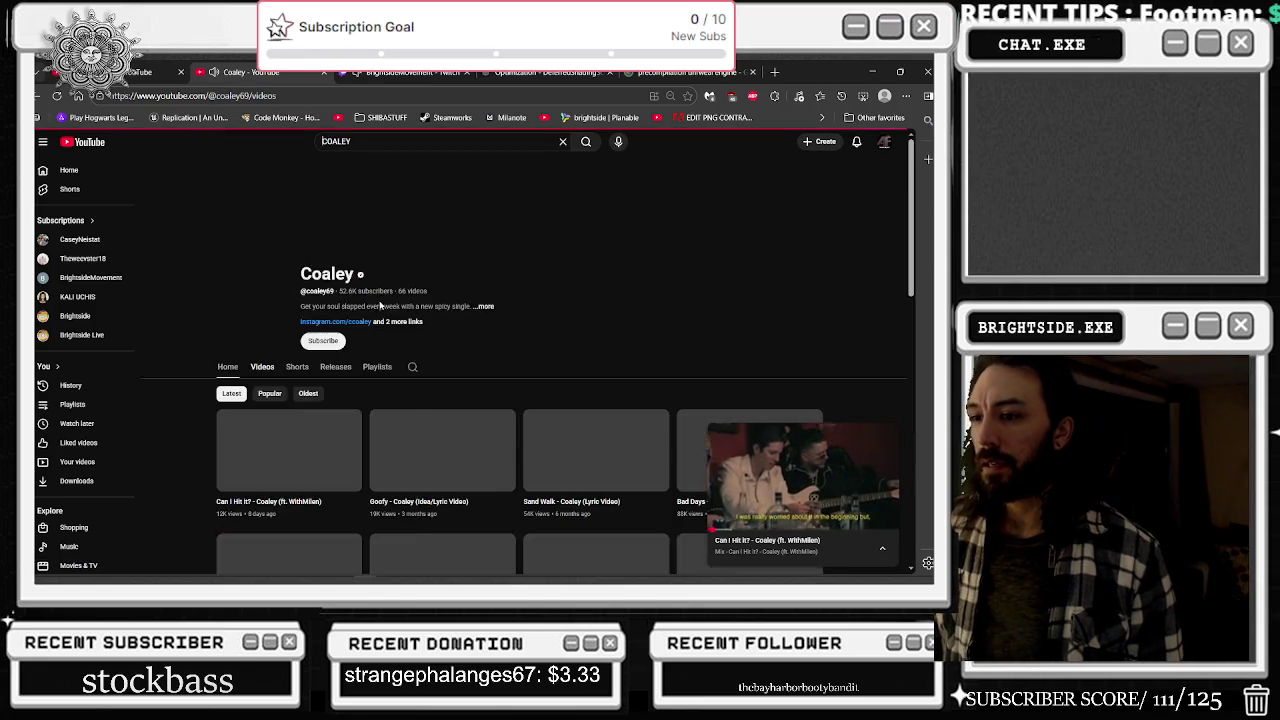
pyautogui.scroll(-1, 500, 347)
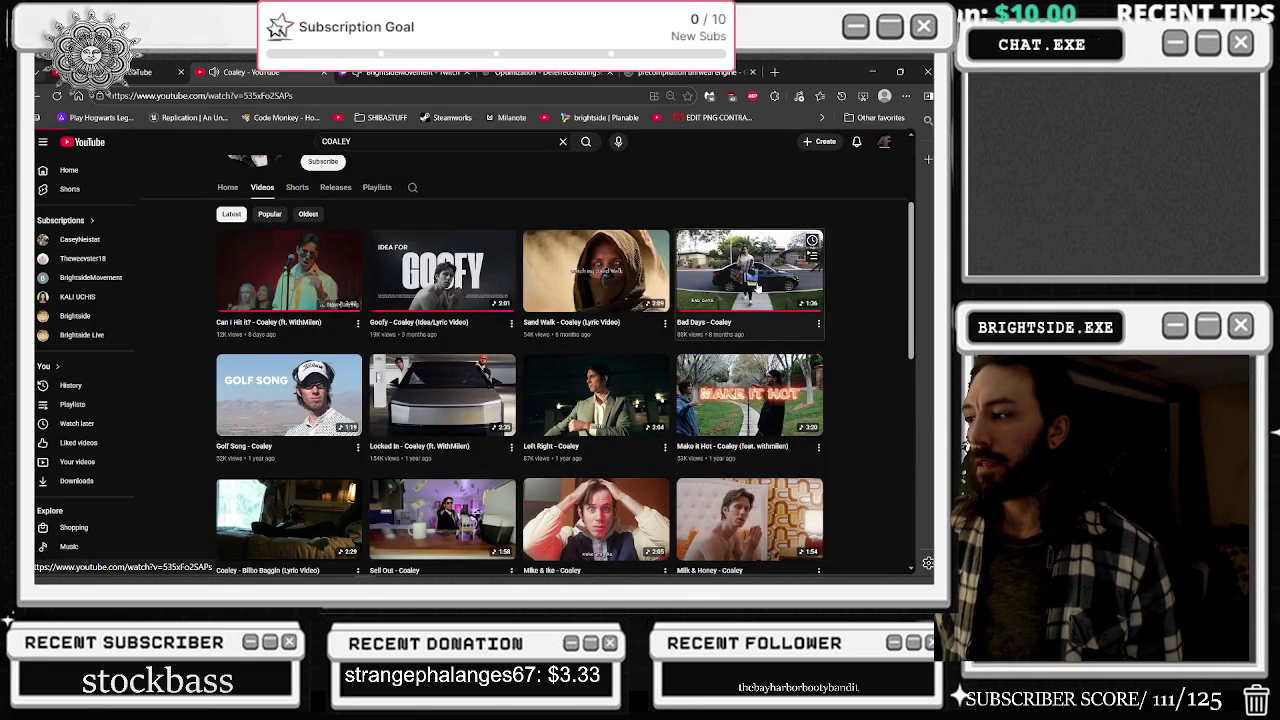
pyautogui.click(800, 470)
pyautogui.click(871, 71)
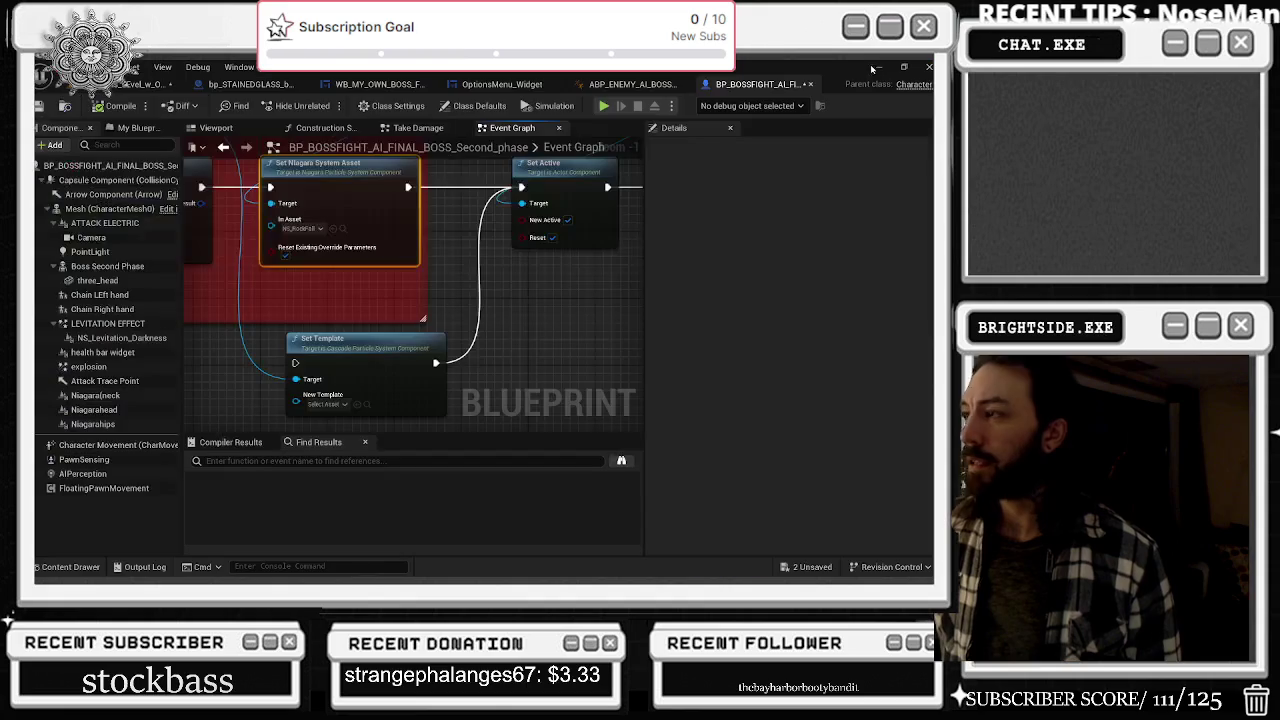
# - Connect Set Hidden in Game's exec to Set Niagara System Asset and move NS Levitation Darkness left
pyautogui.moveTo(365, 344); pyautogui.dragTo(445, 385)
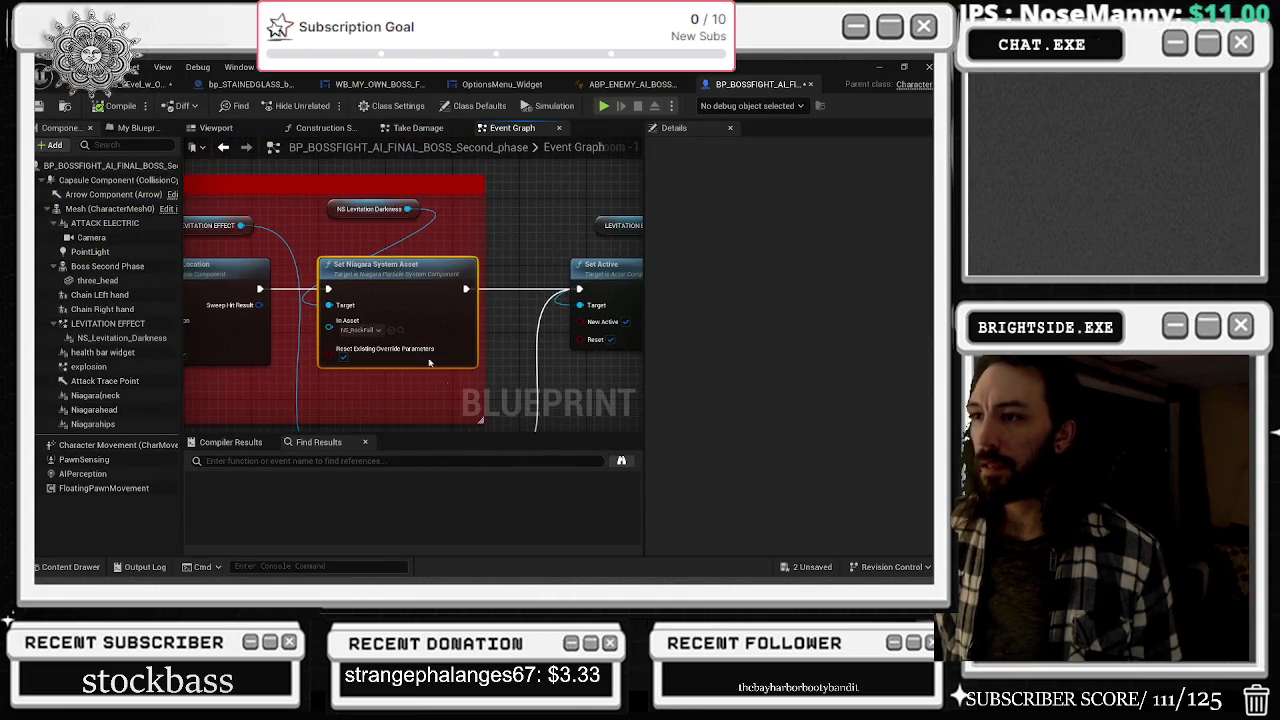
pyautogui.click(352, 217)
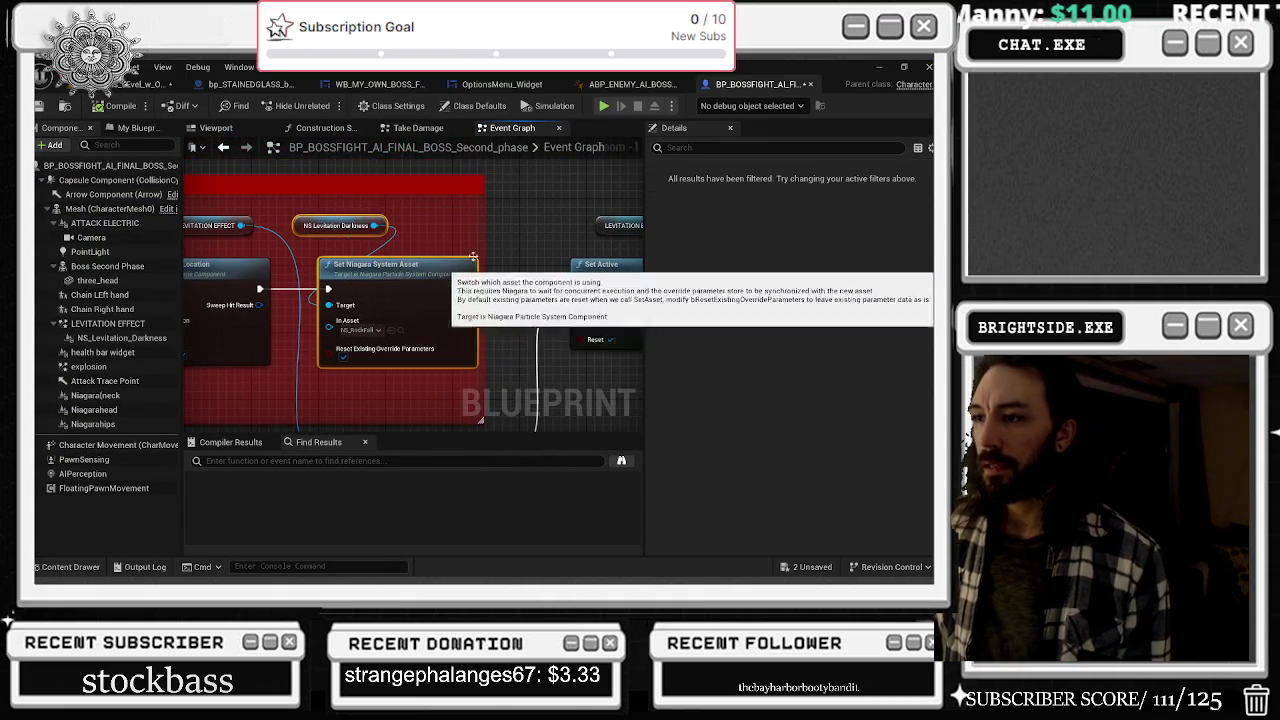
pyautogui.moveTo(449, 364); pyautogui.dragTo(203, 364)
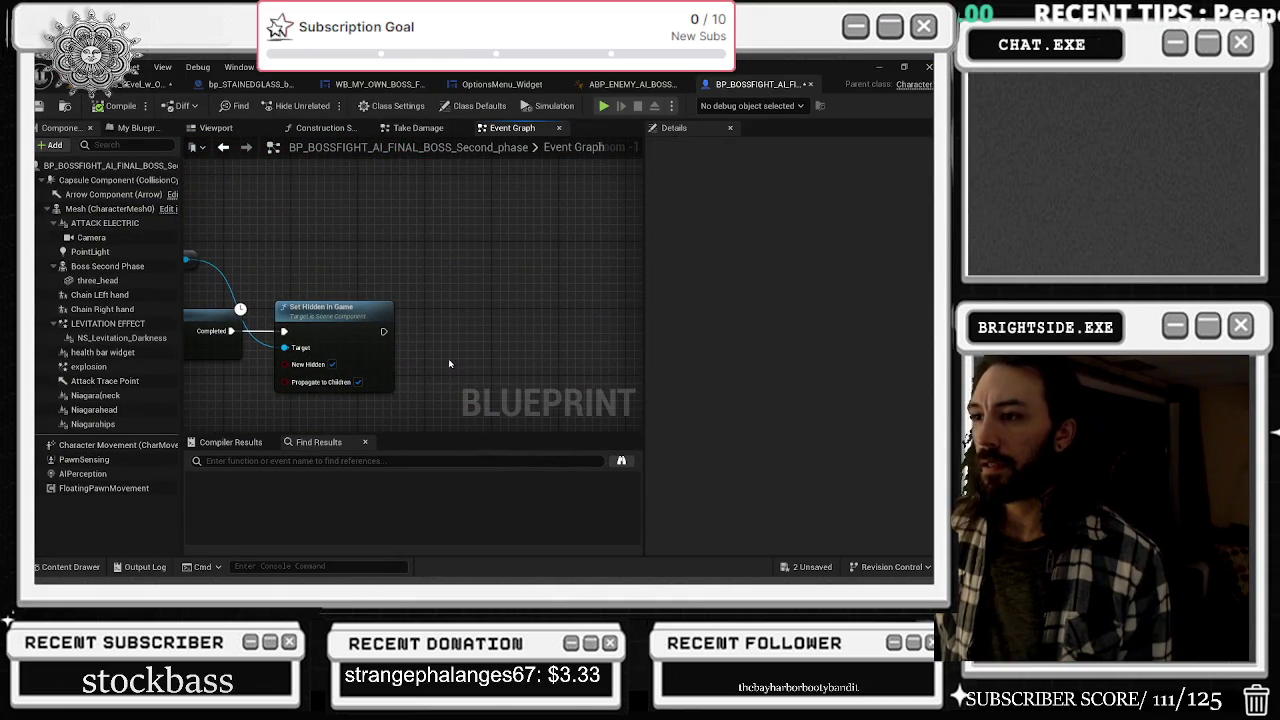
pyautogui.moveTo(385, 295)
pyautogui.mouseDown()
pyautogui.moveTo(787, 245)
pyautogui.moveTo(485, 213)
pyautogui.moveTo(408, 278)
pyautogui.moveTo(478, 285)
pyautogui.mouseUp()
pyautogui.click(391, 238)
pyautogui.moveTo(446, 226); pyautogui.dragTo(388, 234)
pyautogui.click(485, 347)
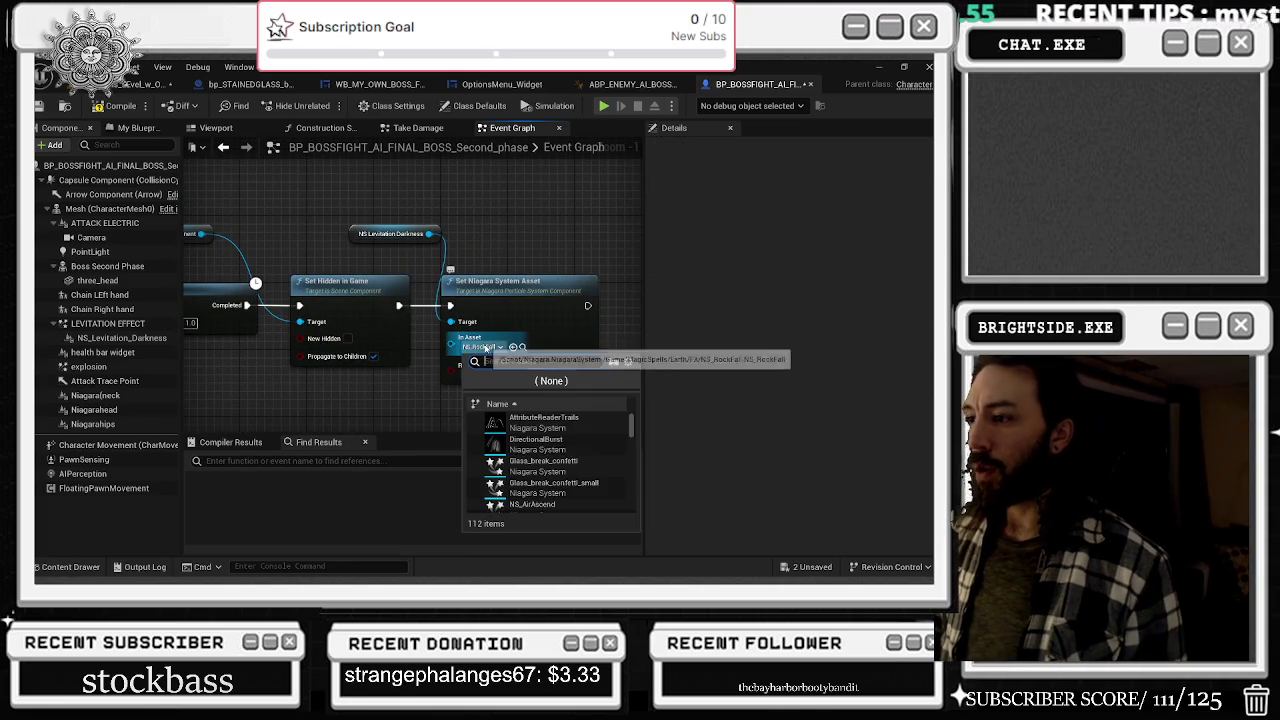
pyautogui.click(501, 229)
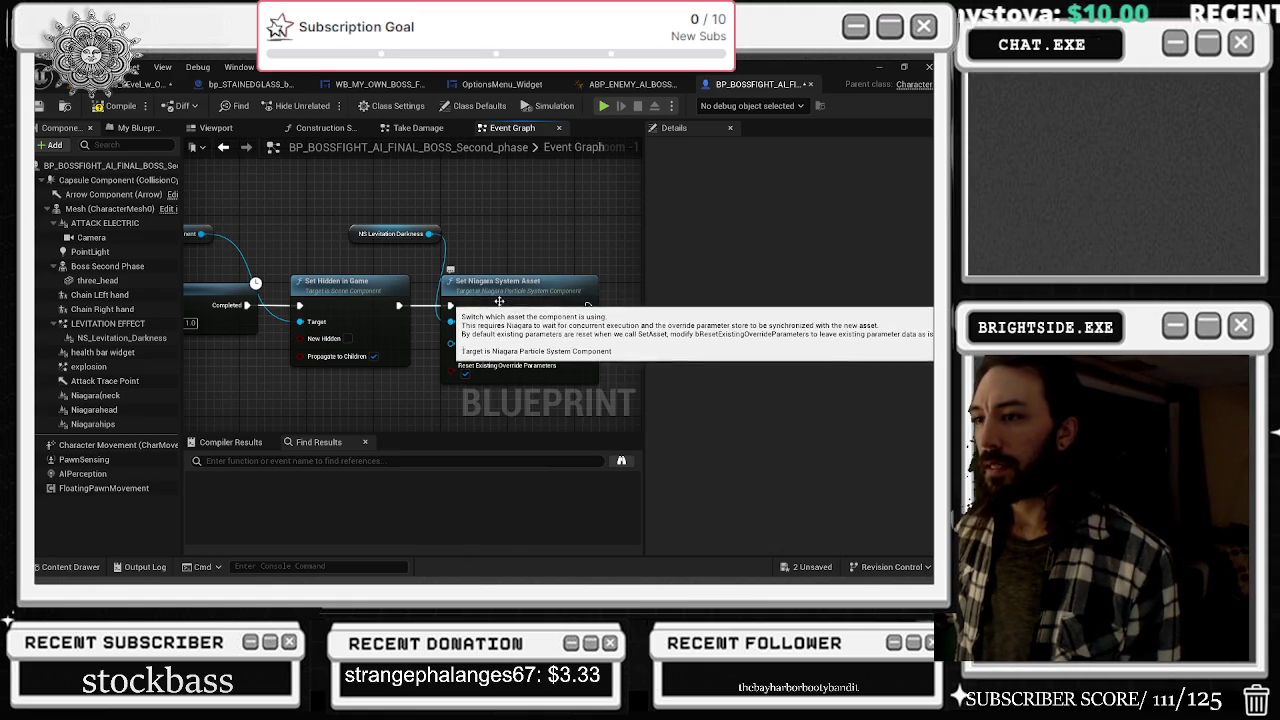
# - Insert a 0.2-second Delay before Set Niagara System Asset and move NS Levitation Darkness closer
pyautogui.moveTo(520, 293); pyautogui.dragTo(663, 285)
pyautogui.click(410, 307)
pyautogui.click(495, 253)
pyautogui.moveTo(470, 273)
pyautogui.mouseDown()
pyautogui.moveTo(225, 228)
pyautogui.moveTo(291, 214)
pyautogui.mouseUp()
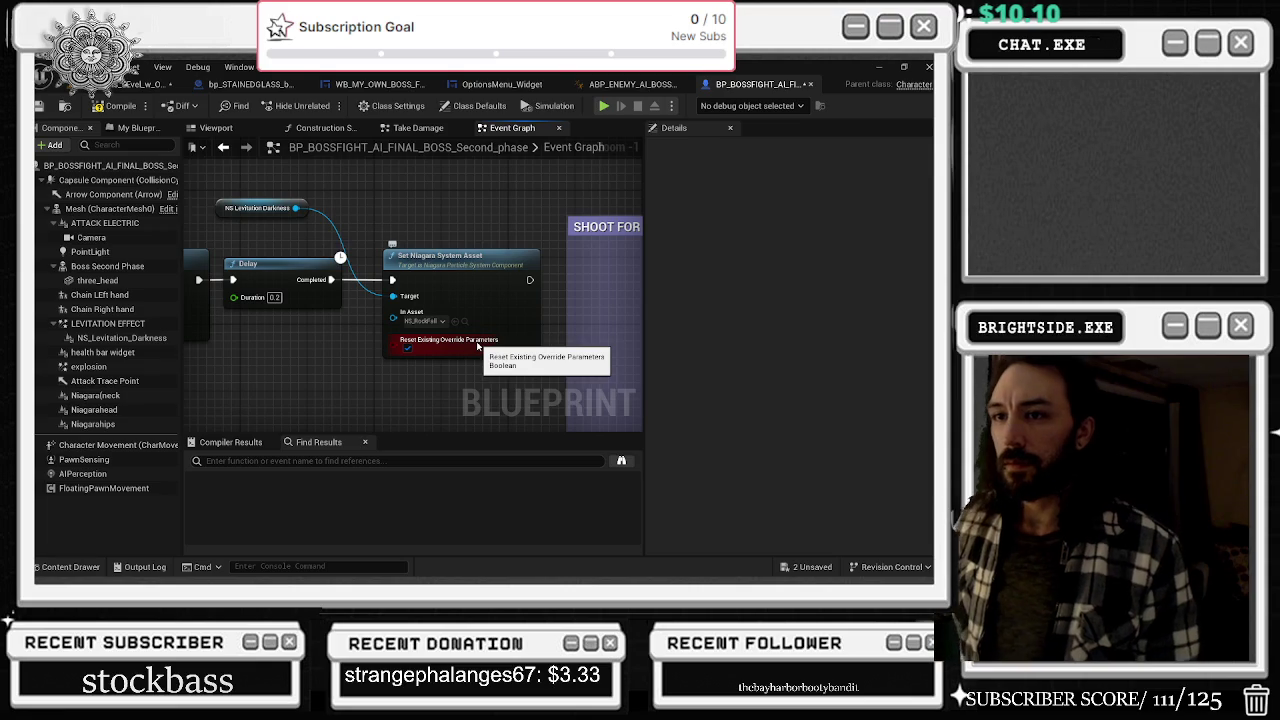
pyautogui.moveTo(257, 219); pyautogui.dragTo(309, 244)
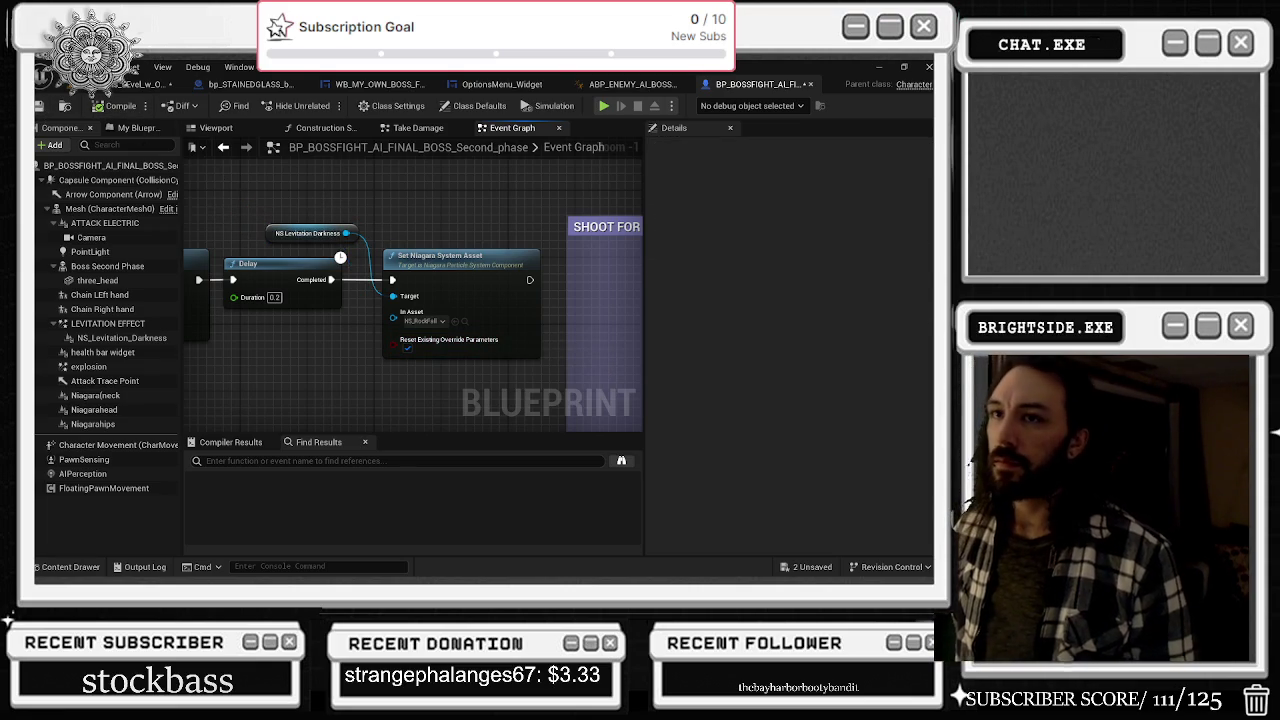
pyautogui.scroll(-6, 407, 226)
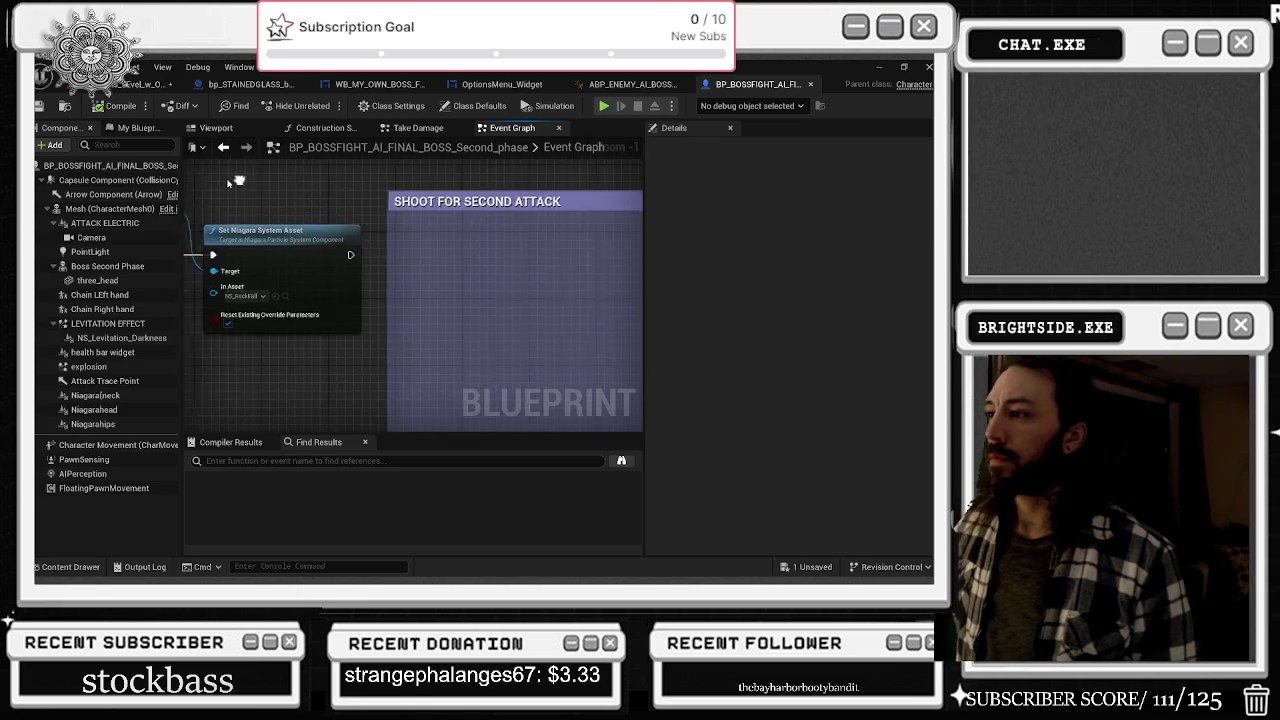
# - Zoom out and move the SHOOT FOR SECOND ATTACK comment box to the right
pyautogui.scroll(-4, 361, 223)
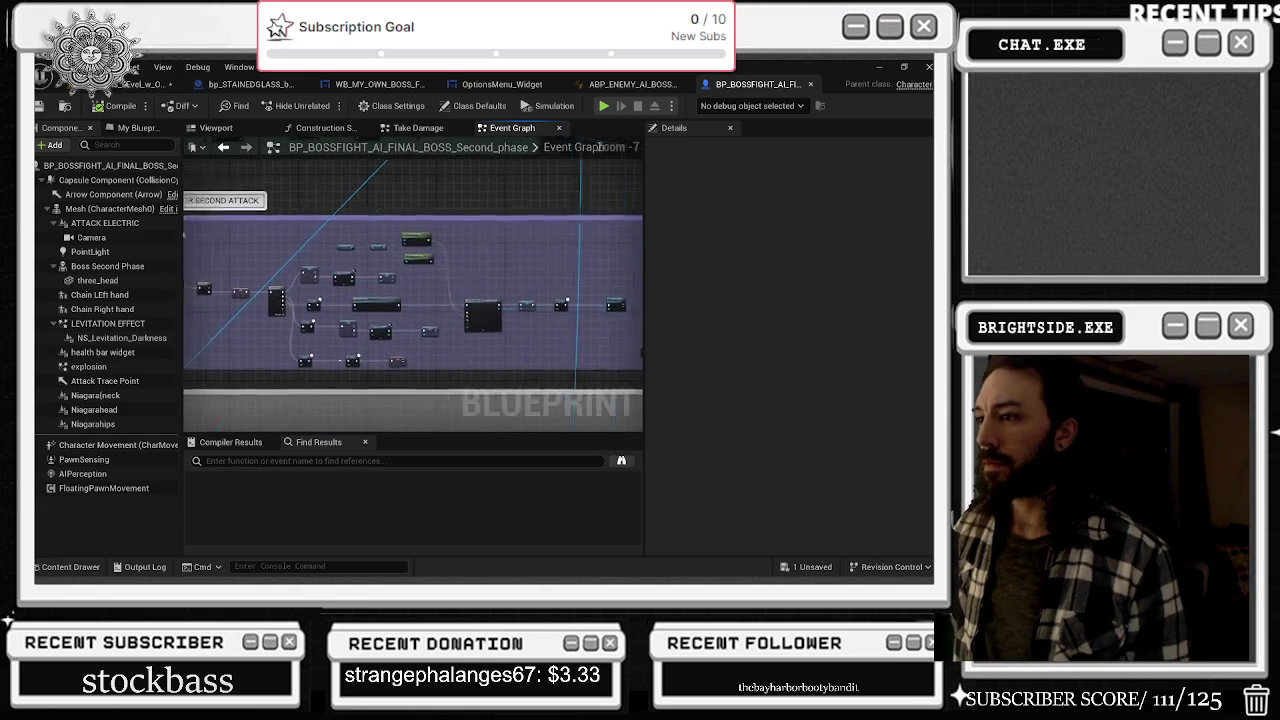
pyautogui.moveTo(422, 234)
pyautogui.mouseDown()
pyautogui.moveTo(499, 231)
pyautogui.moveTo(795, 167)
pyautogui.mouseUp()
pyautogui.moveTo(492, 232); pyautogui.dragTo(412, 370)
pyautogui.scroll(3, 396, 360)
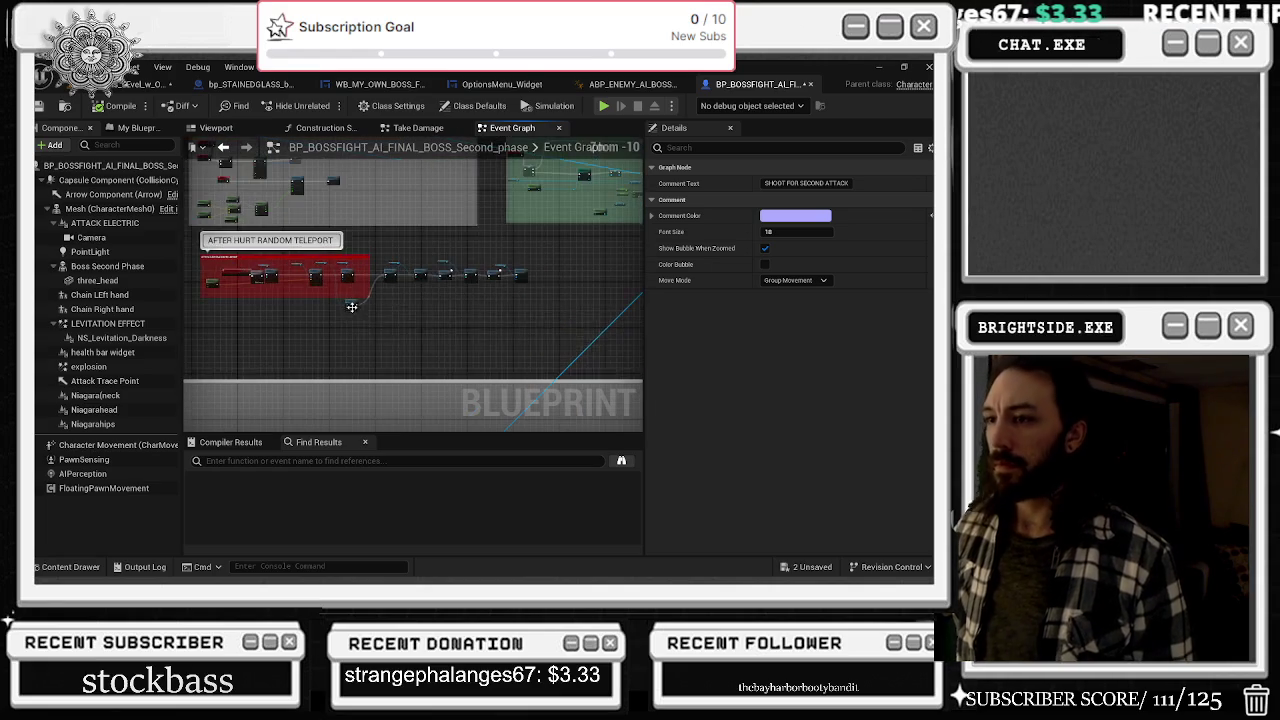
pyautogui.scroll(1, 417, 320)
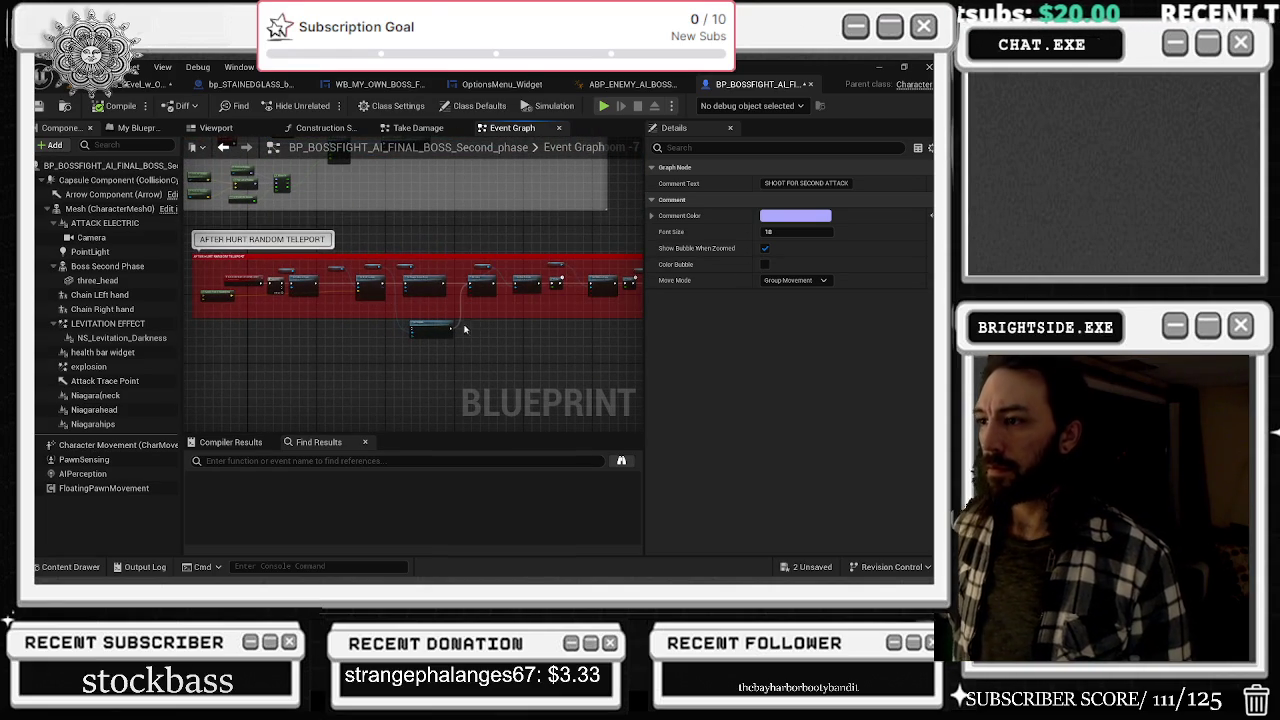
pyautogui.scroll(1, 400, 320)
pyautogui.scroll(-2, 400, 320)
pyautogui.scroll(2, 430, 319)
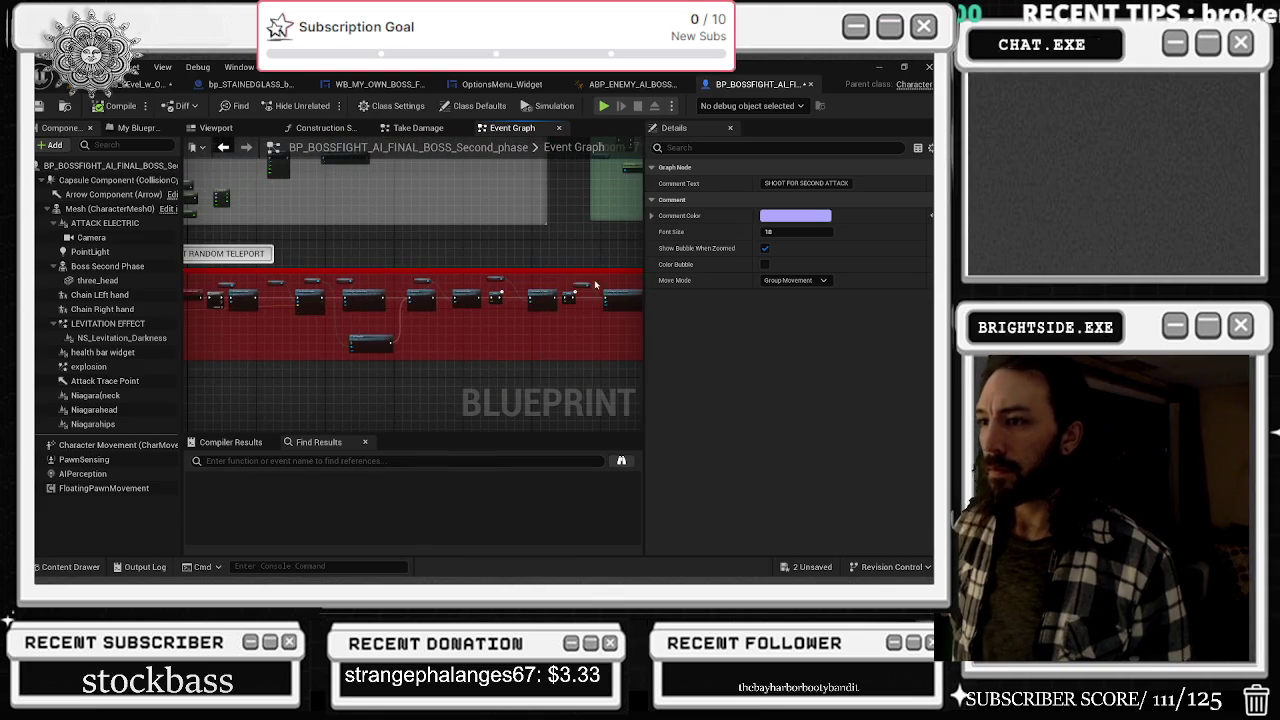
pyautogui.click(400, 335)
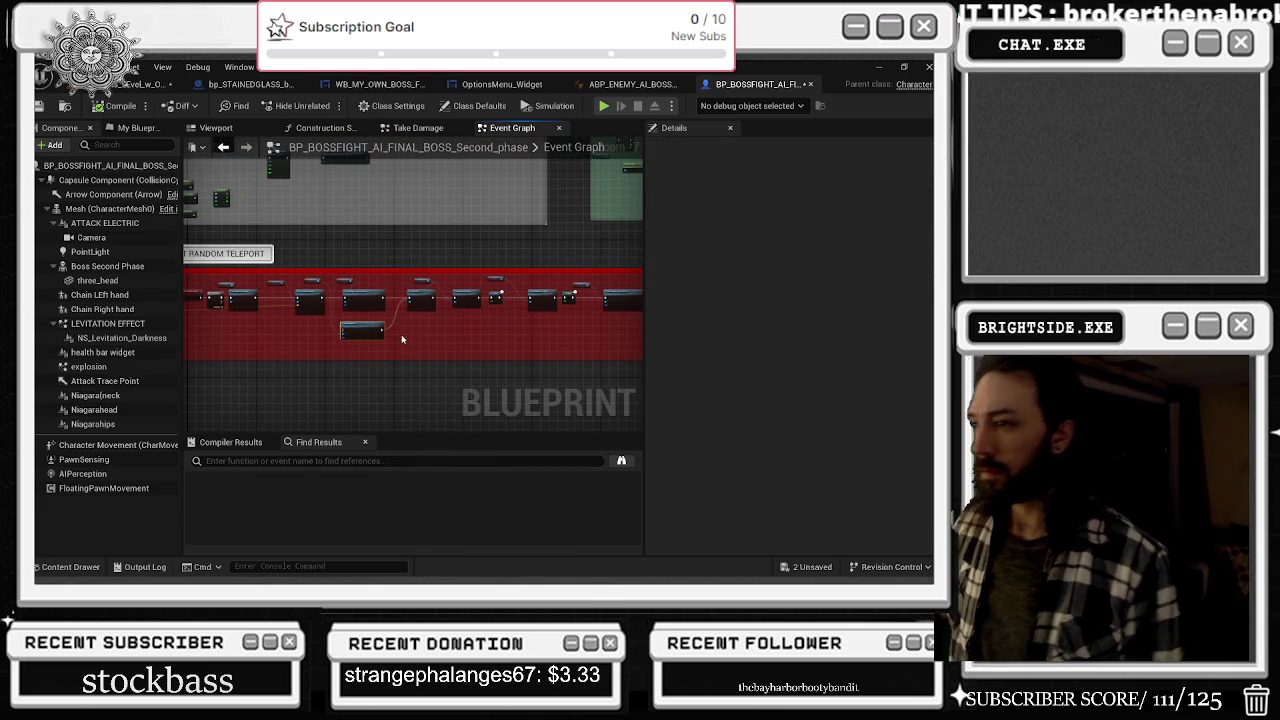
# - In AFTER HURT RANDOM TELEPORT, move the NS_Levitation_Darkness node up and left
pyautogui.scroll(1, 423, 337)
pyautogui.moveTo(316, 314); pyautogui.dragTo(355, 326)
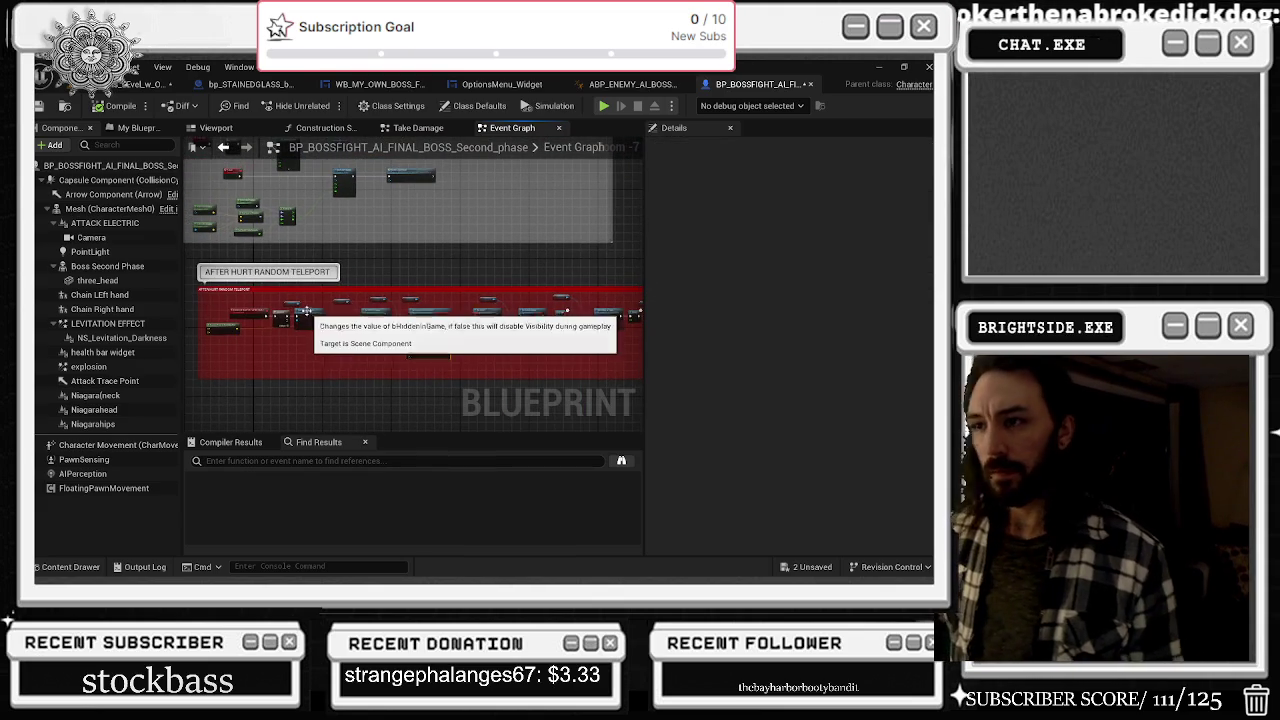
pyautogui.scroll(2, 292, 347)
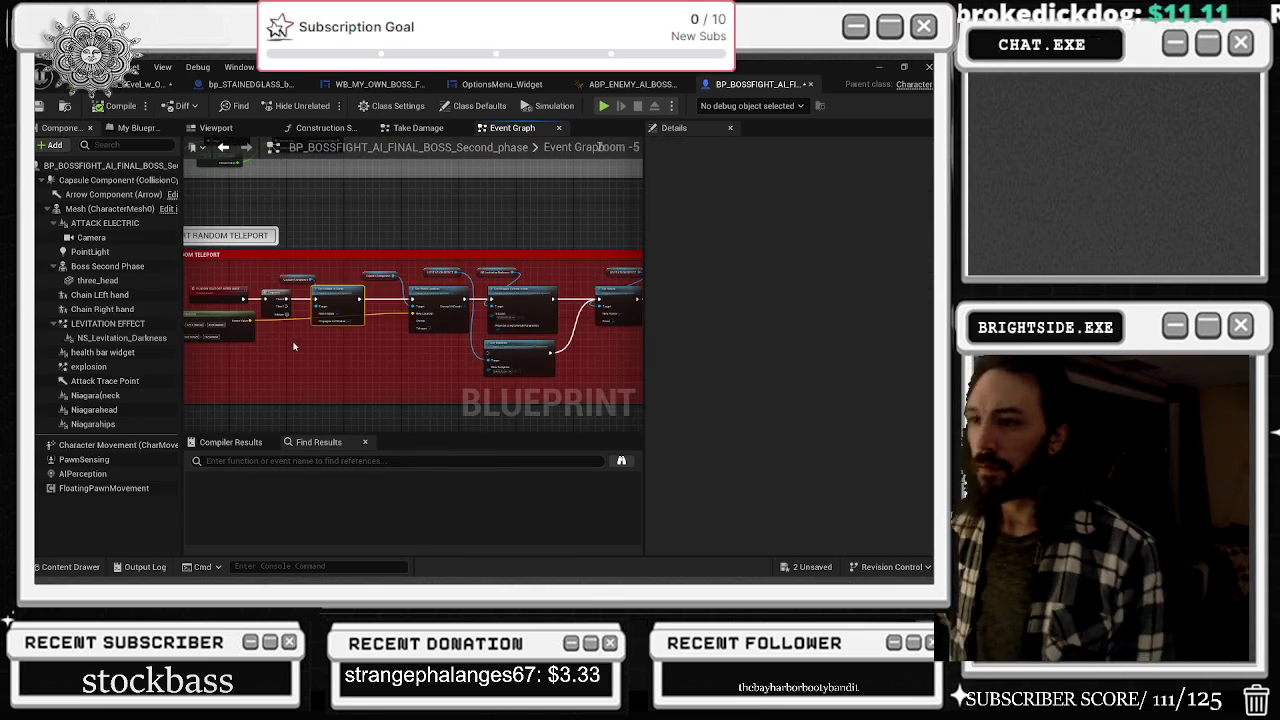
pyautogui.moveTo(321, 368); pyautogui.dragTo(386, 349)
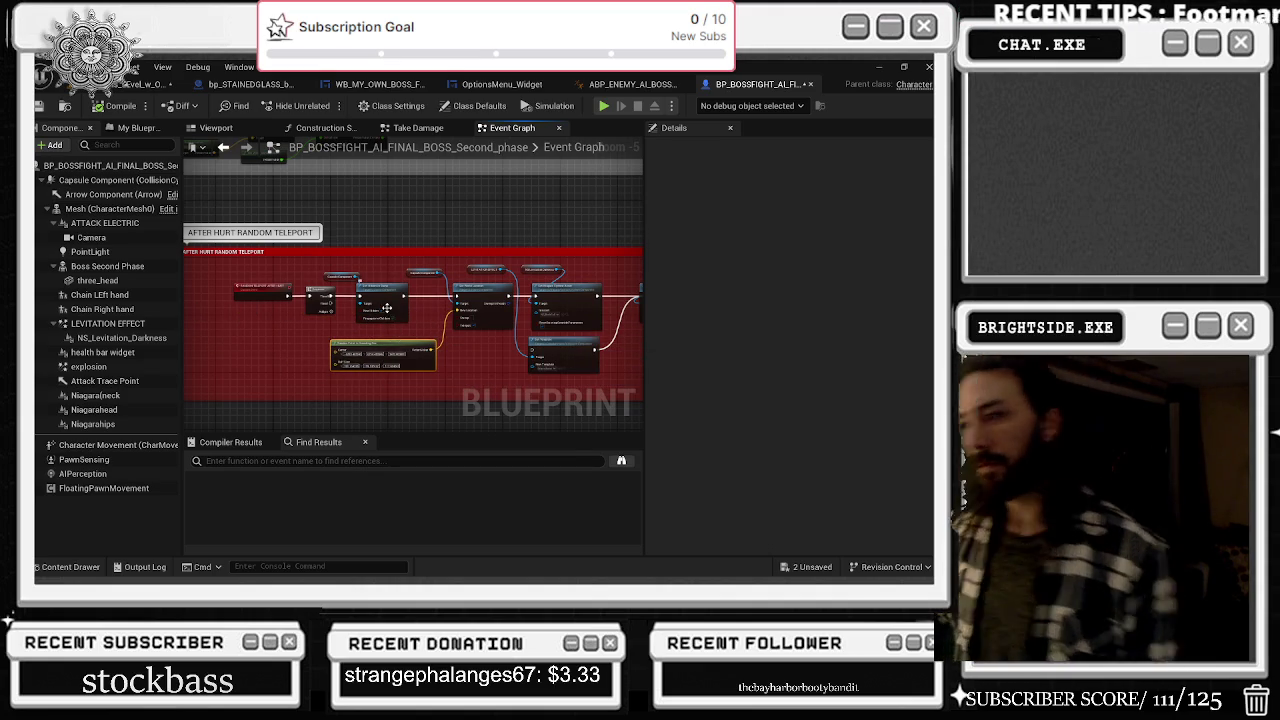
pyautogui.moveTo(457, 345); pyautogui.dragTo(359, 347)
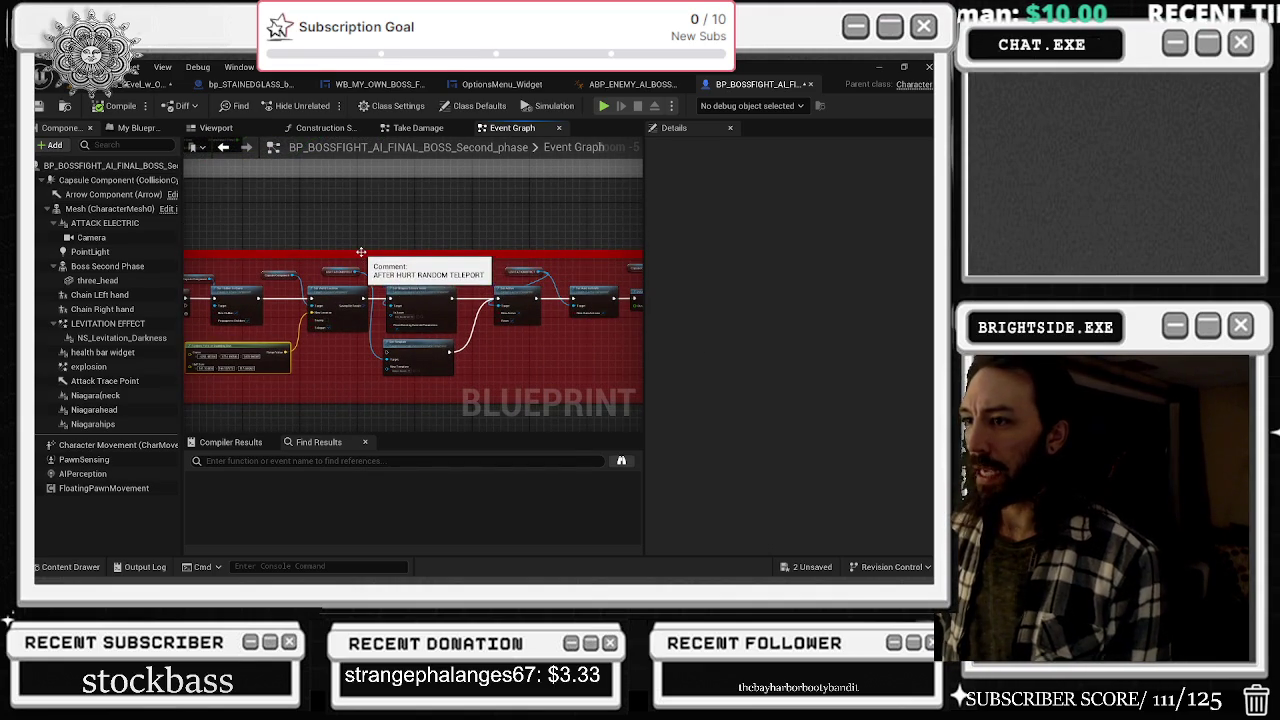
pyautogui.moveTo(376, 271); pyautogui.dragTo(312, 261)
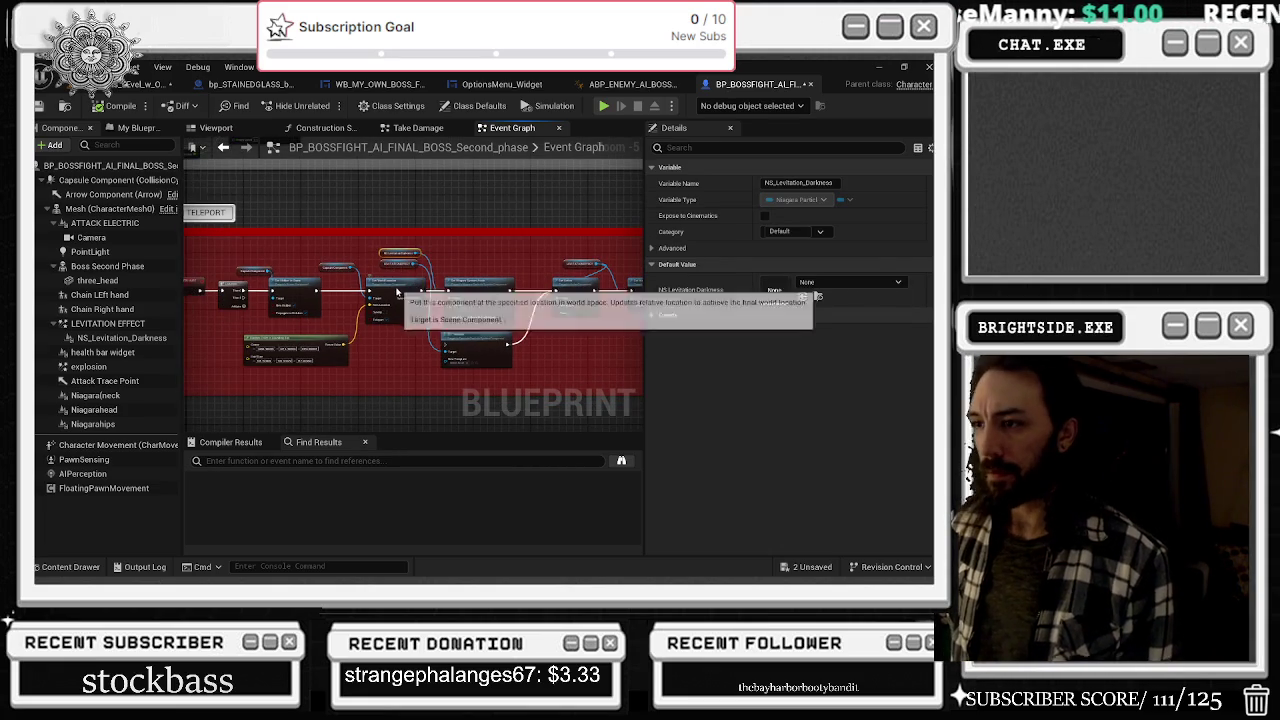
pyautogui.click(385, 290)
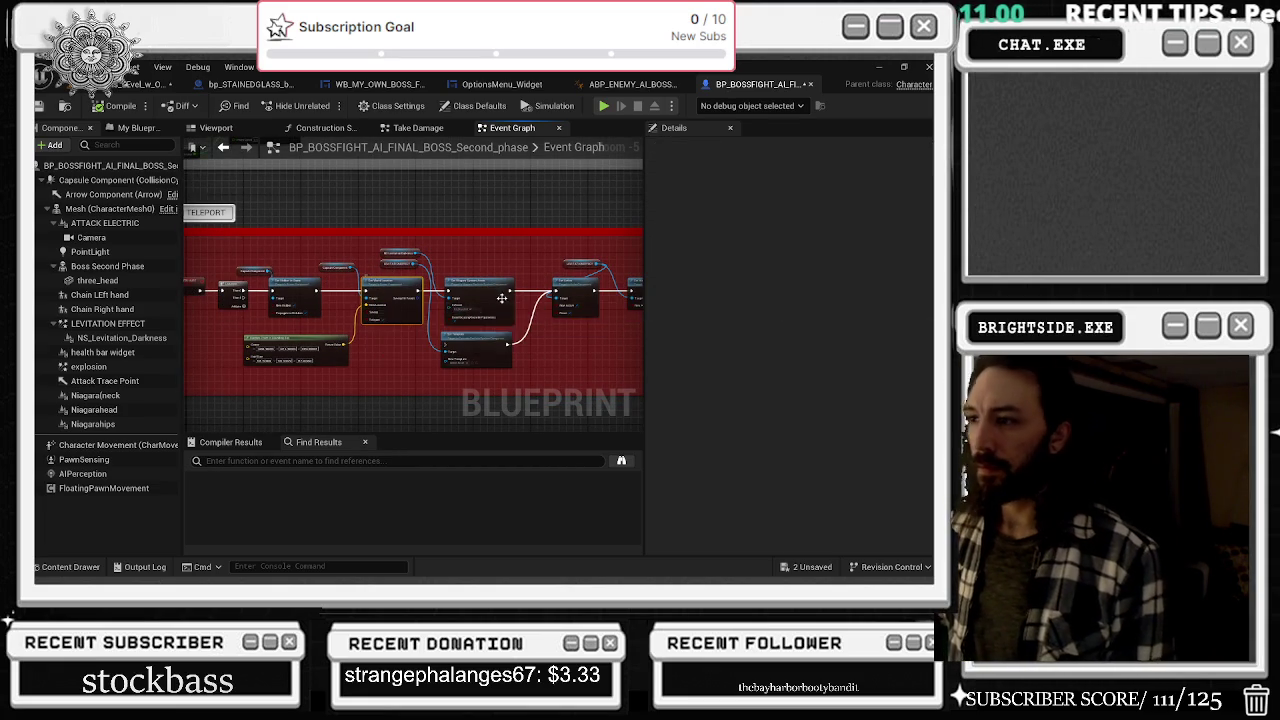
pyautogui.moveTo(493, 329); pyautogui.dragTo(433, 321)
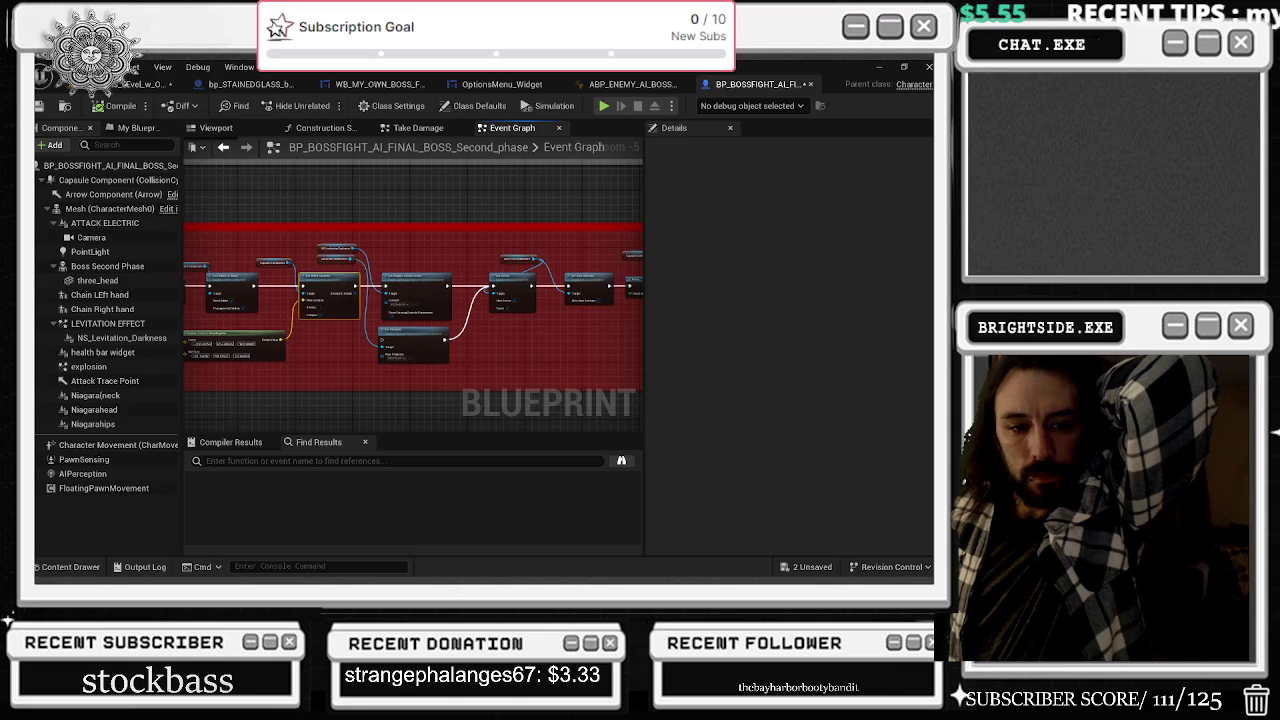
pyautogui.hotkey('alt', 'Tab')
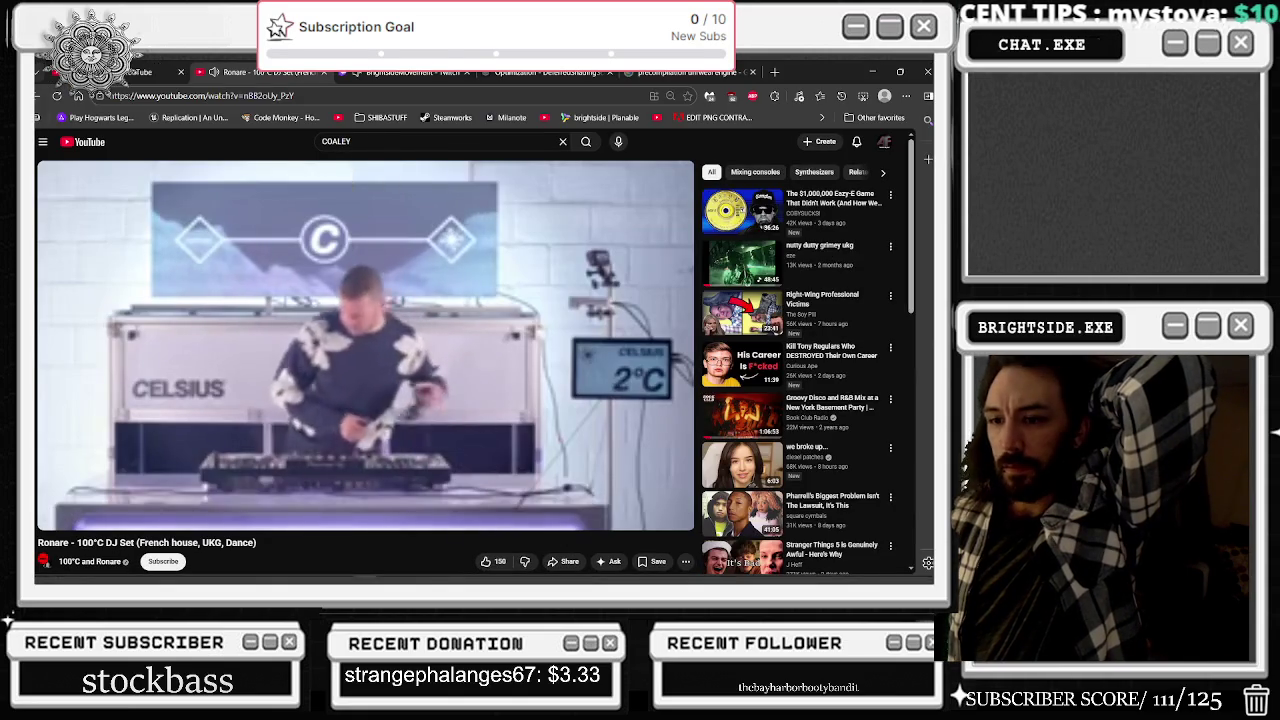
# - Go back a page on YouTube and open the video artist's channel page
pyautogui.hotkey('alt', 'Left')
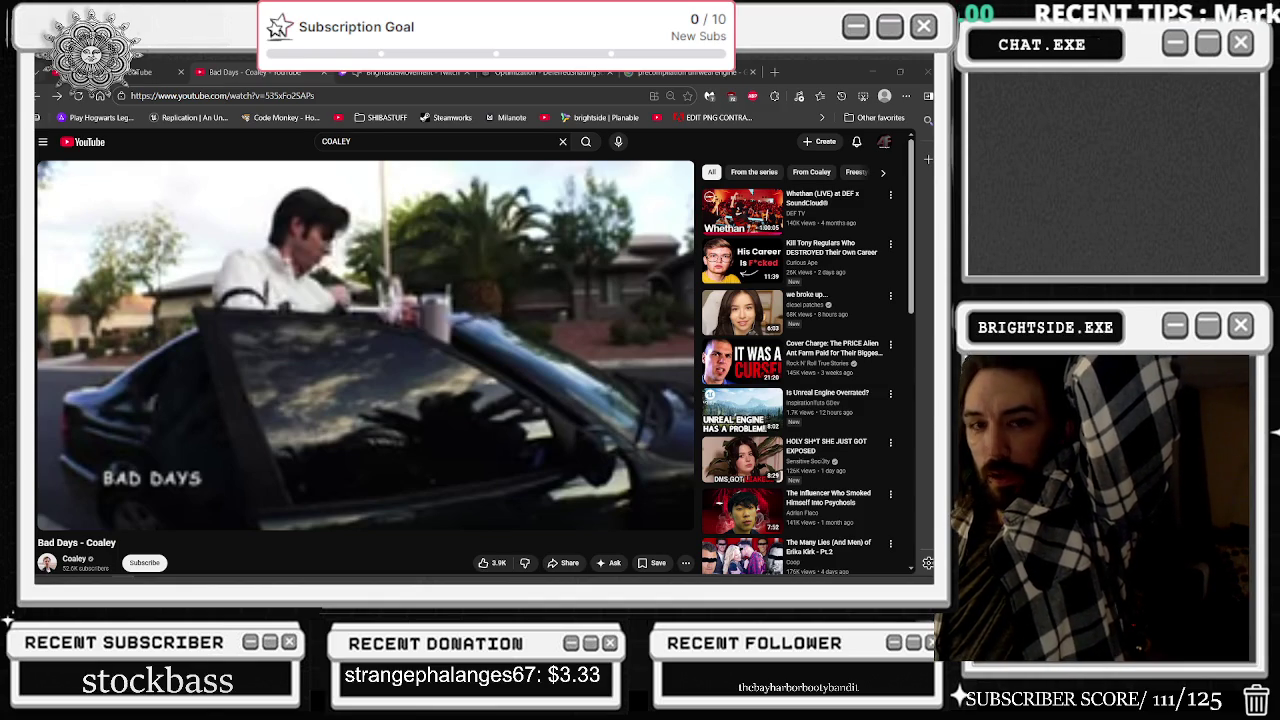
pyautogui.scroll(-5, 326, 257)
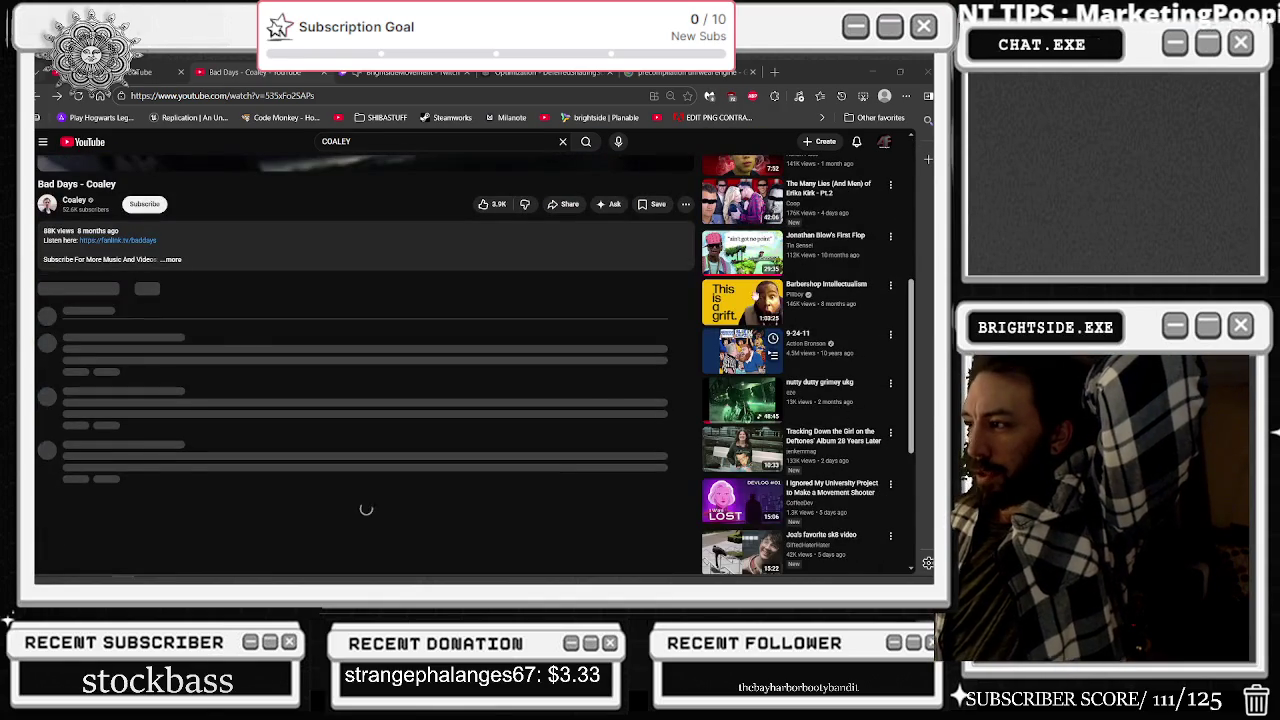
pyautogui.scroll(-10, 850, 378)
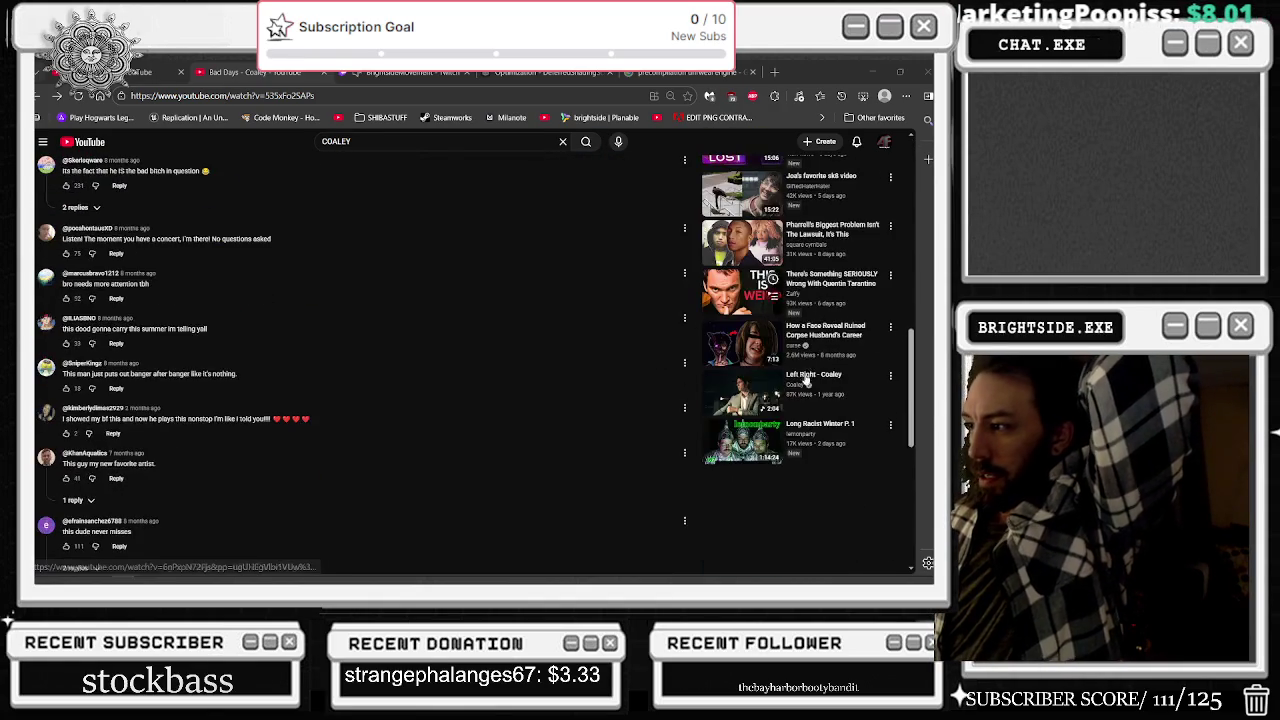
pyautogui.scroll(-3, 773, 381)
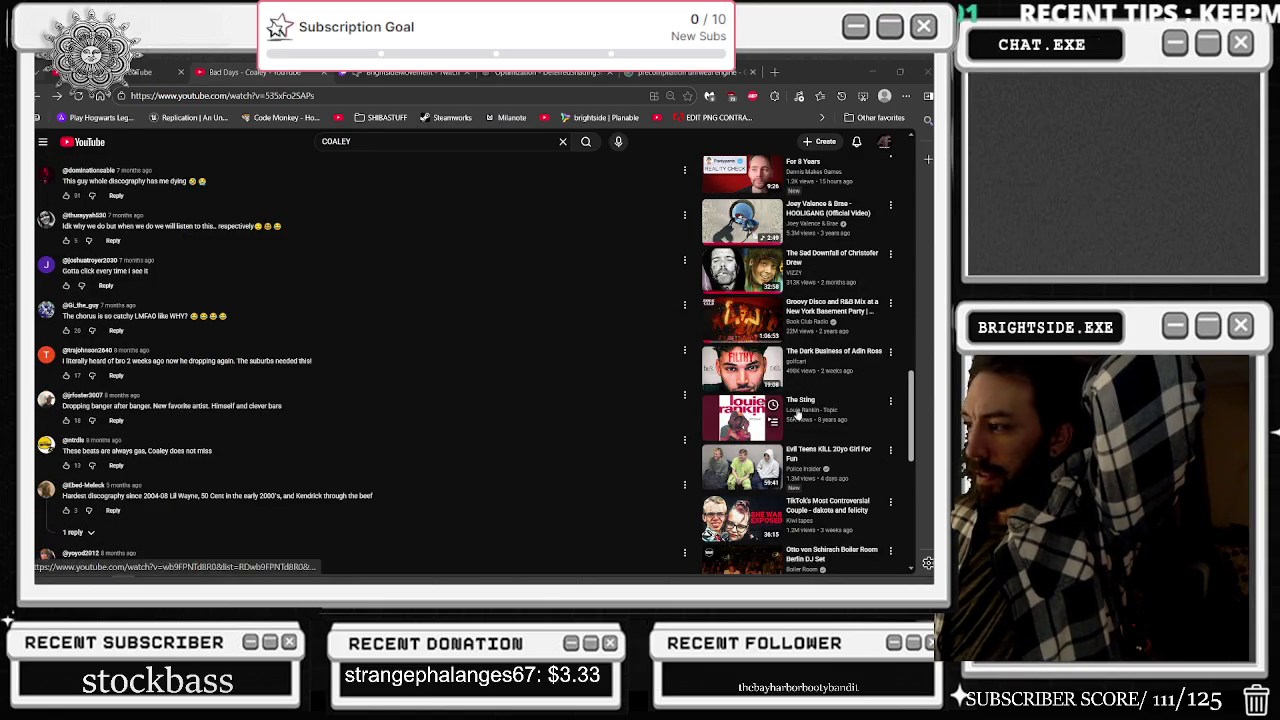
pyautogui.scroll(15, 545, 415)
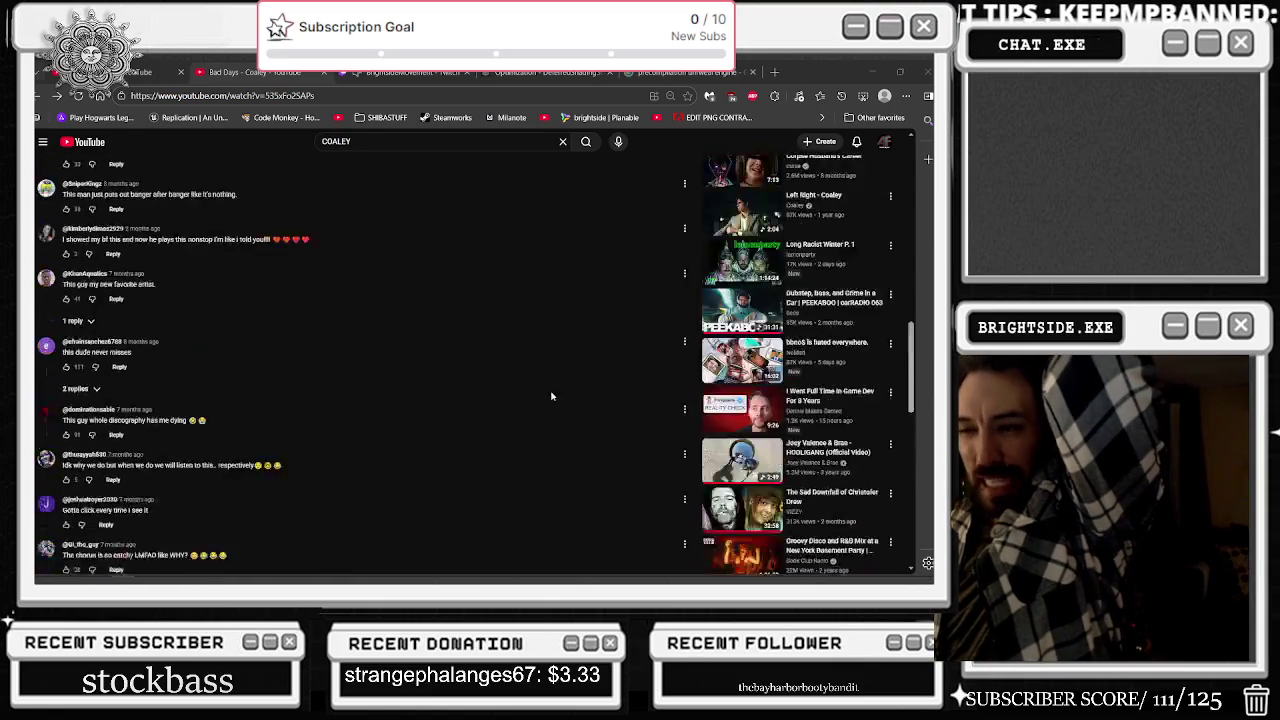
pyautogui.moveTo(547, 410)
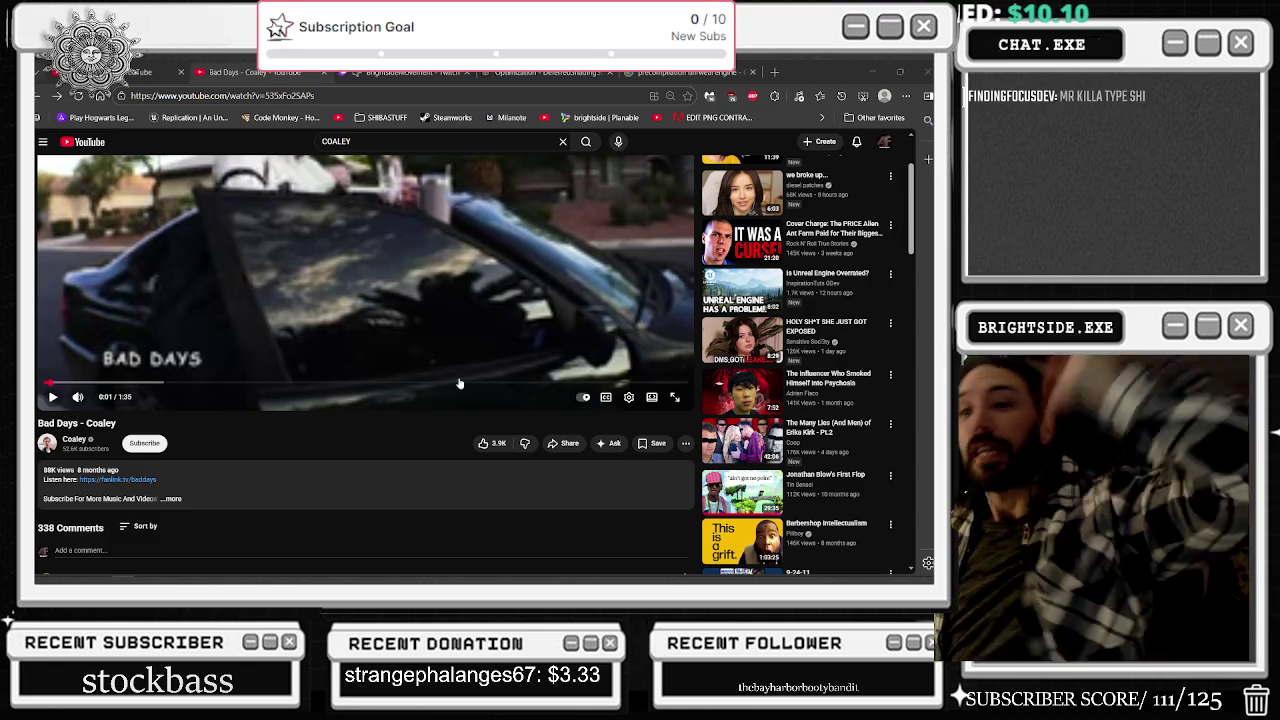
pyautogui.click(74, 439)
# - From the channel's Videos list, play Milk & Honey, skip ahead, then minimize the browser
pyautogui.scroll(-2, 634, 364)
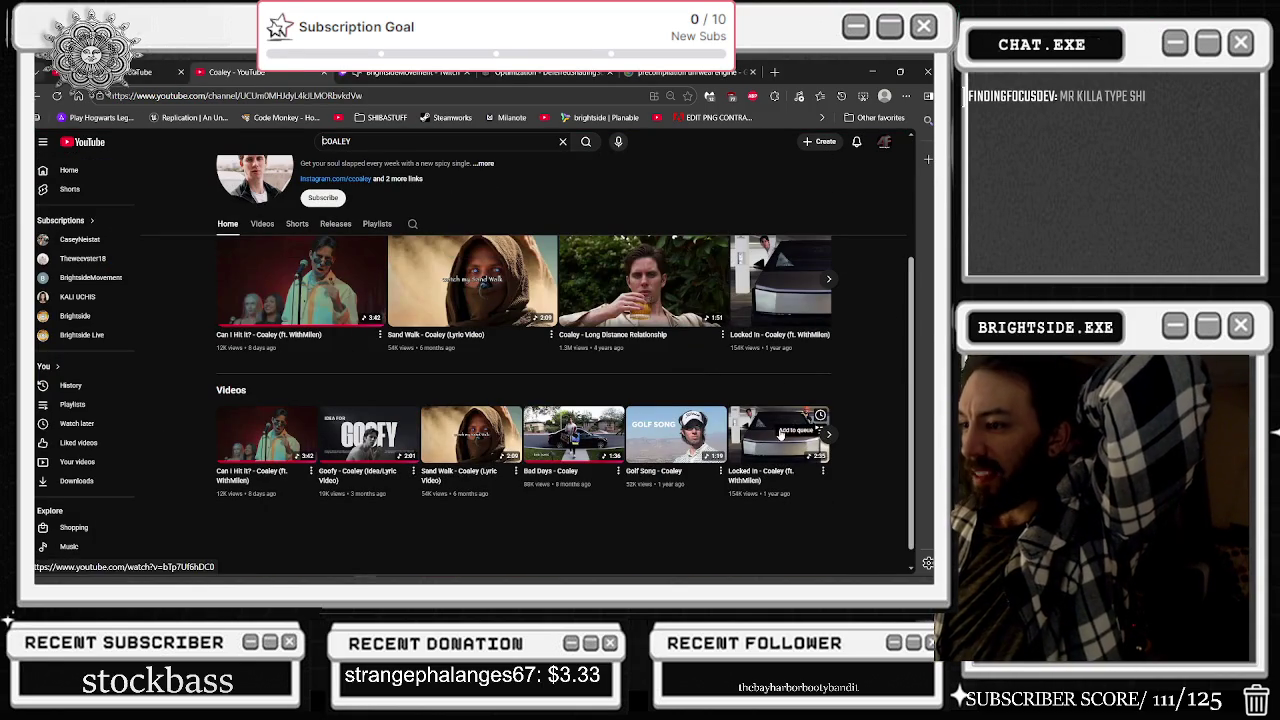
pyautogui.click(828, 281)
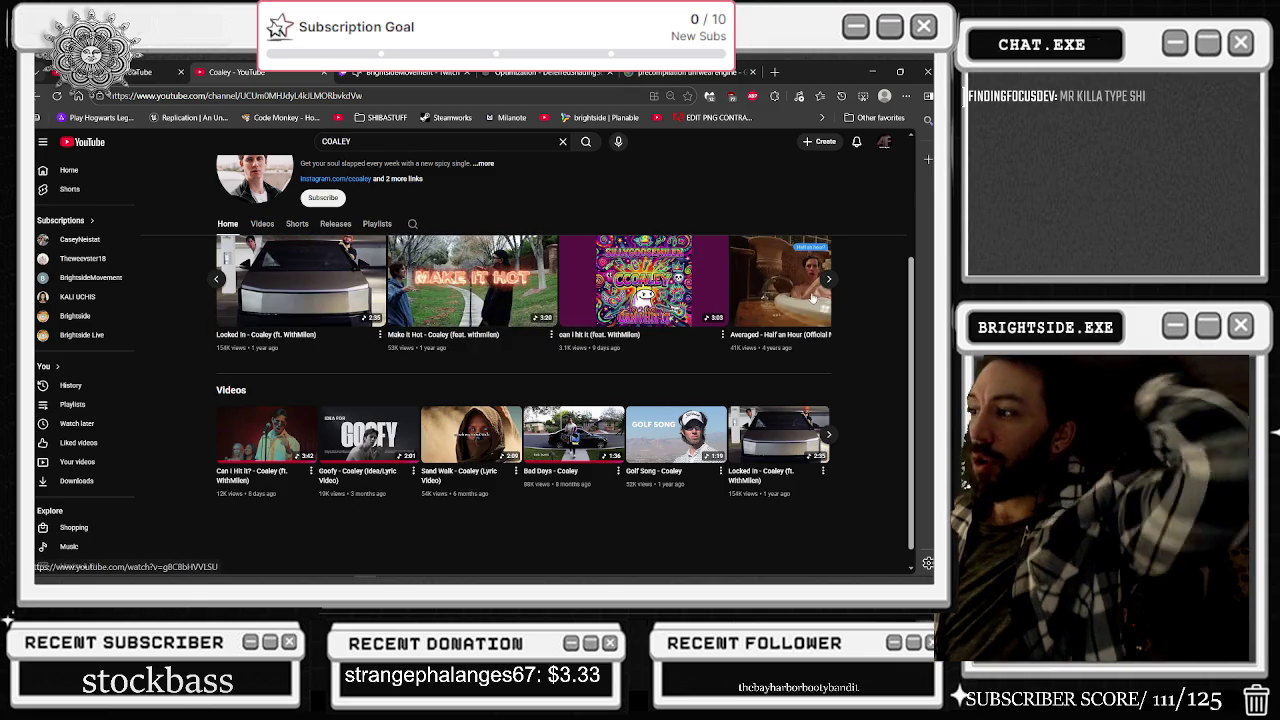
pyautogui.click(263, 225)
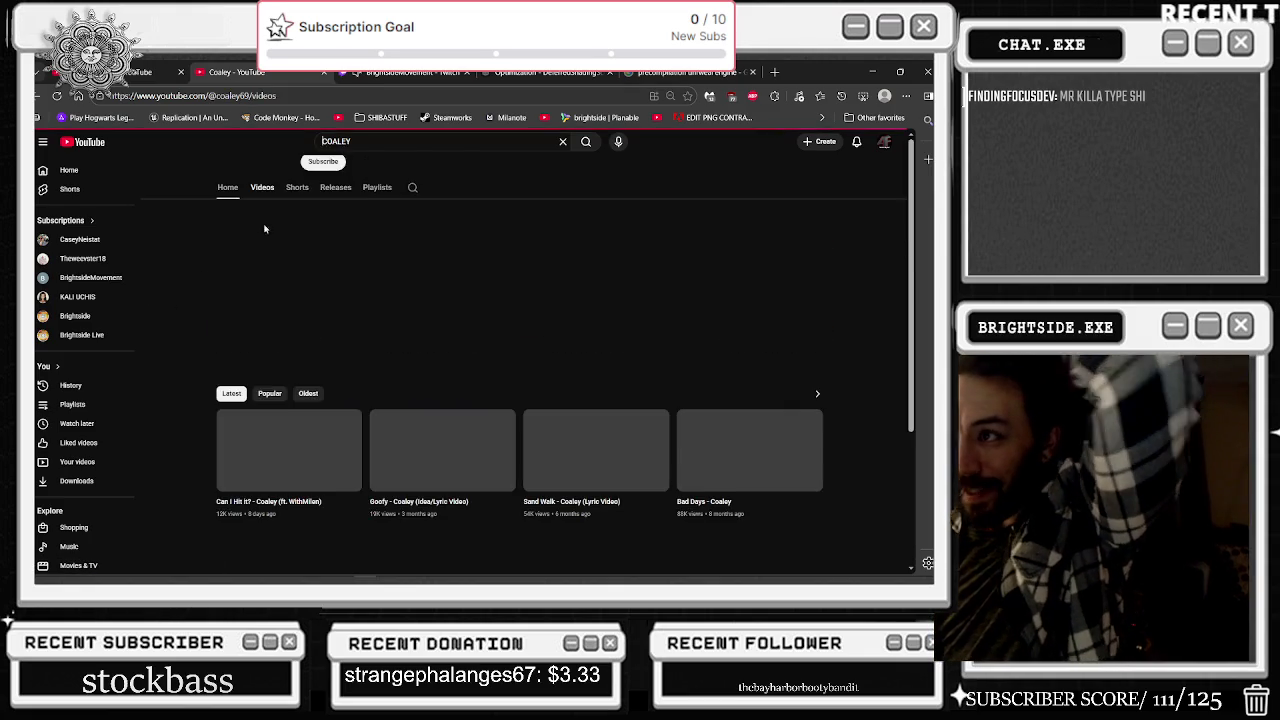
pyautogui.scroll(-3, 551, 414)
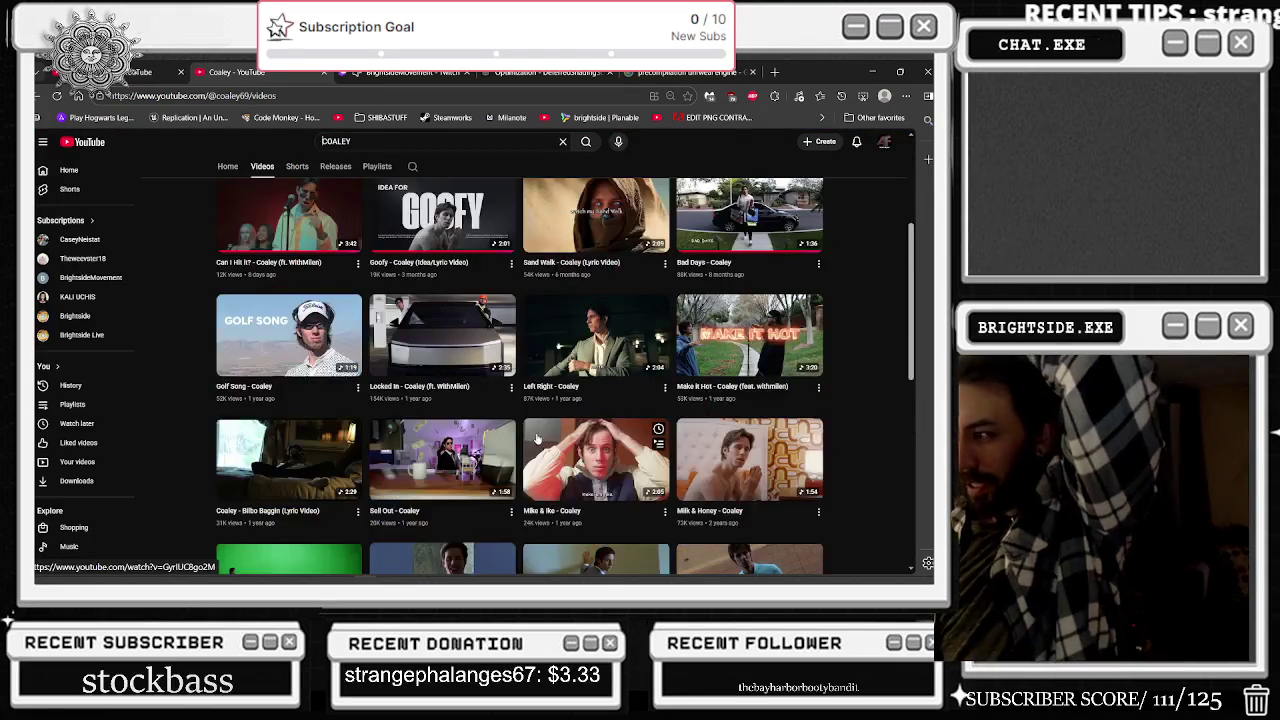
pyautogui.scroll(-2, 538, 426)
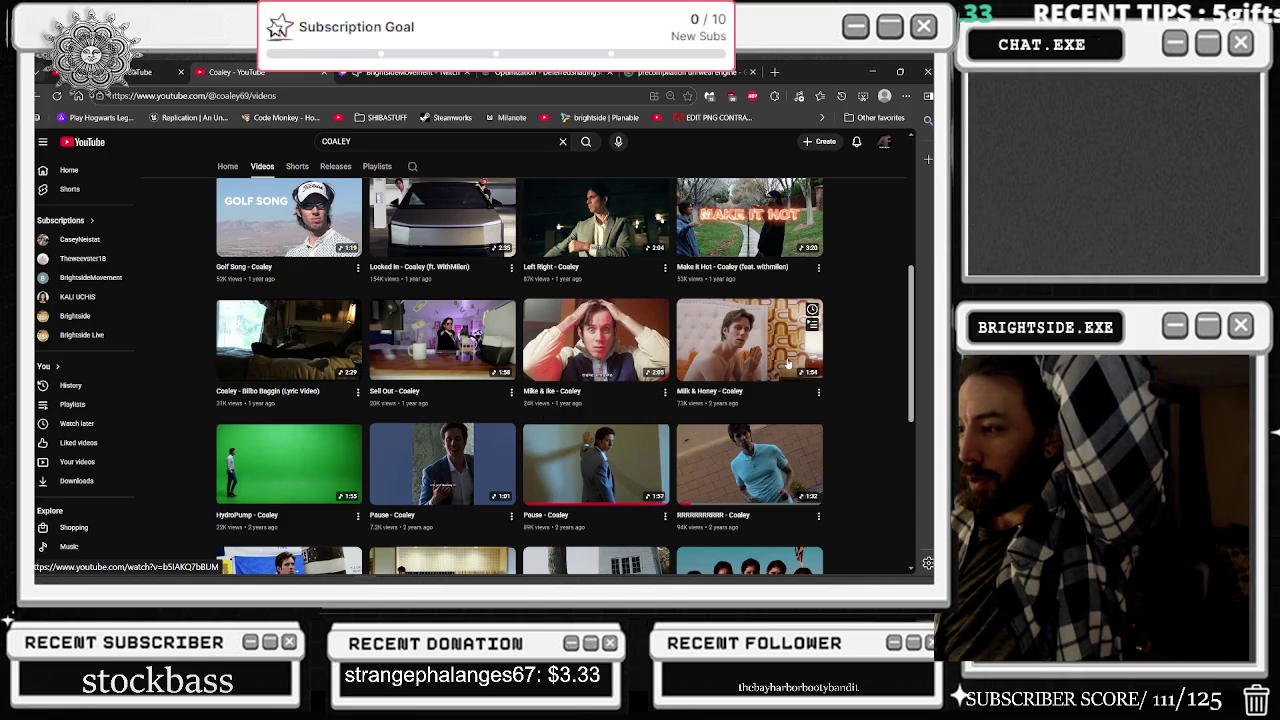
pyautogui.click(788, 366)
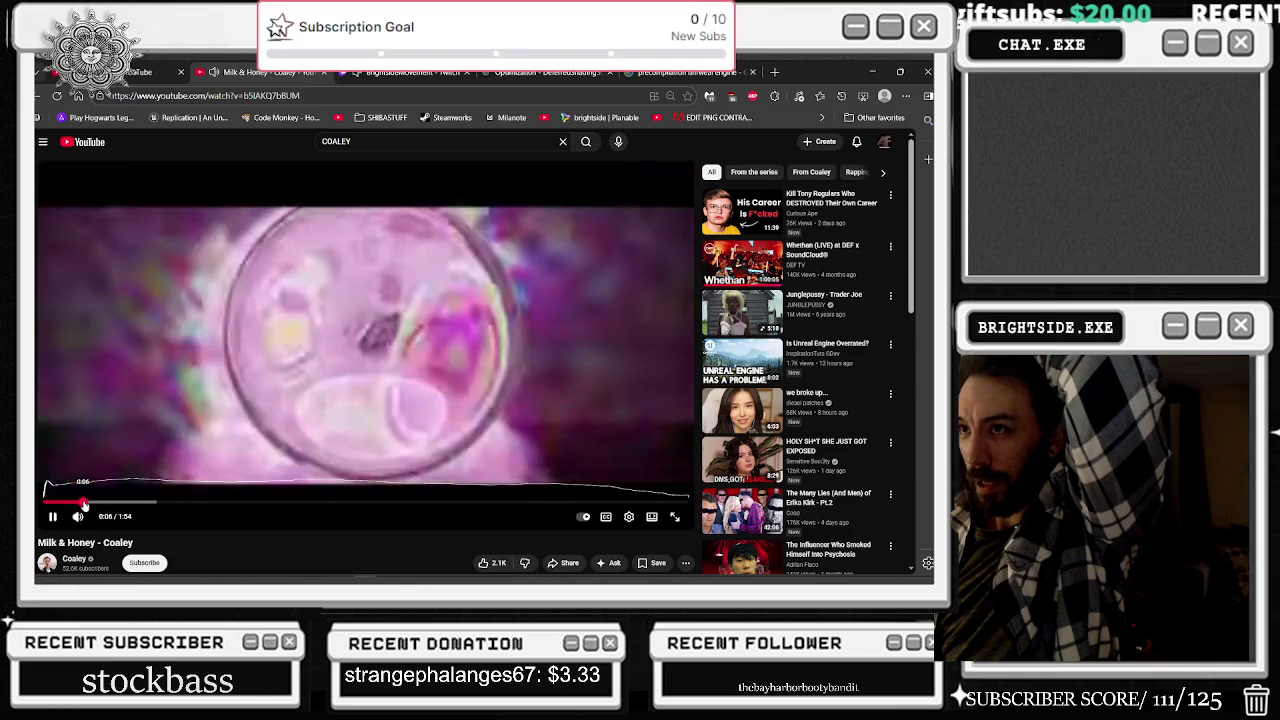
pyautogui.click(85, 505)
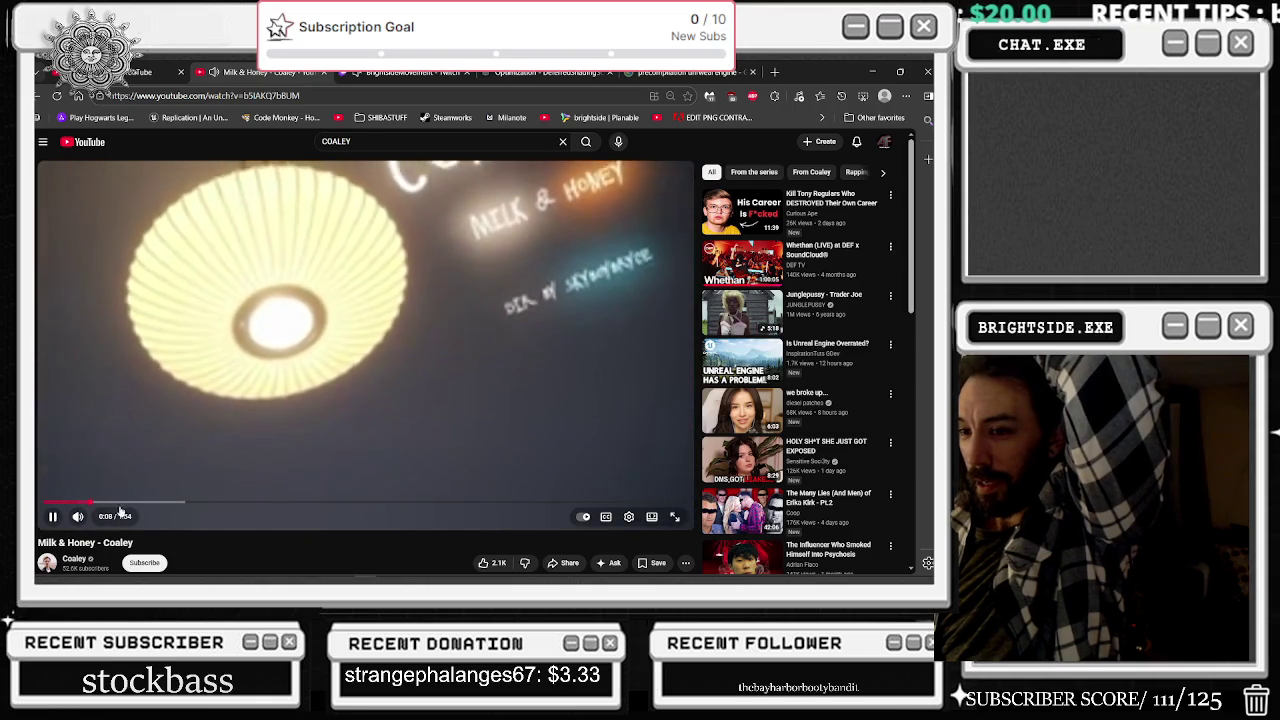
pyautogui.click(107, 502)
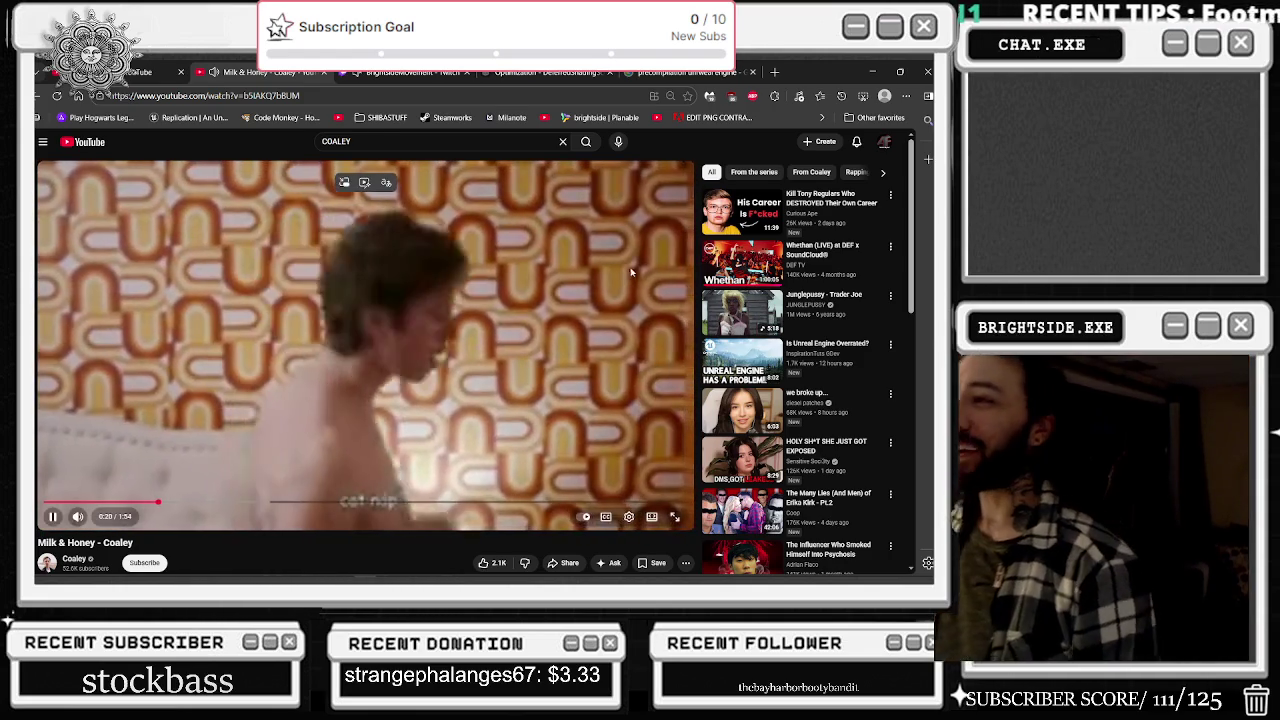
pyautogui.click(876, 72)
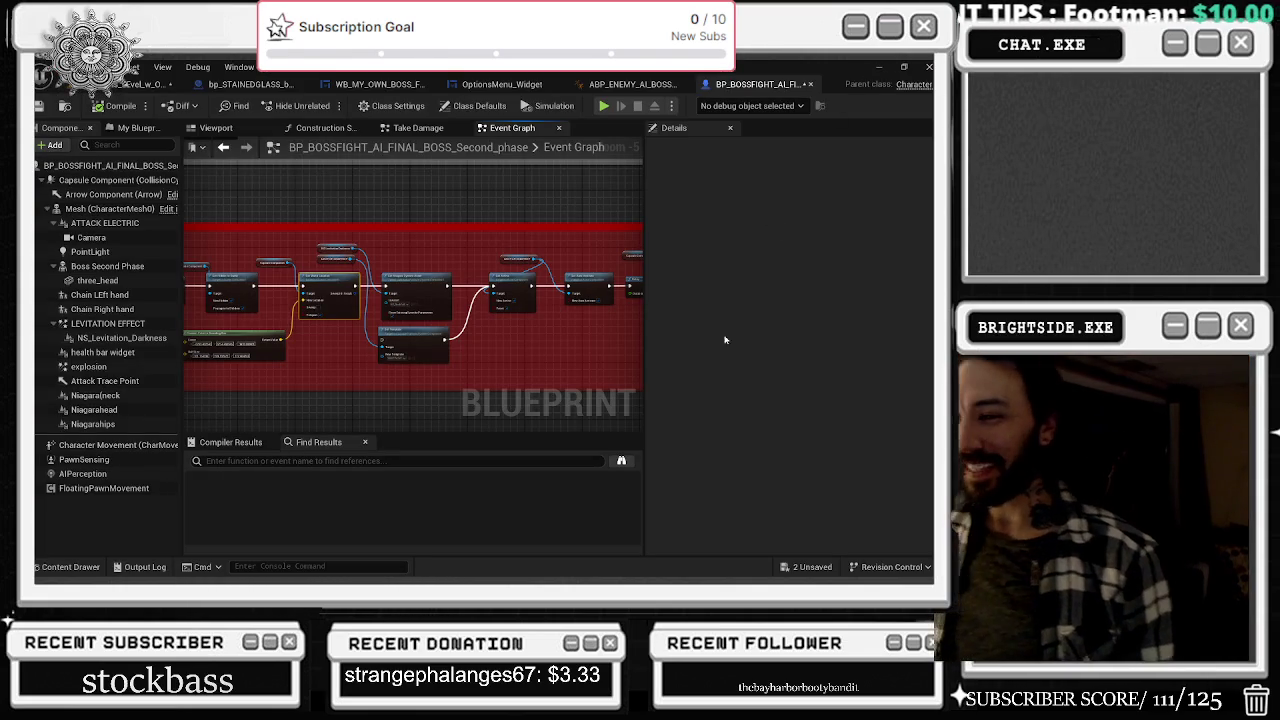
# - Assign the levitation Niagara system to the delayed Set Niagara System Asset node's In Asset
pyautogui.scroll(2, 434, 321)
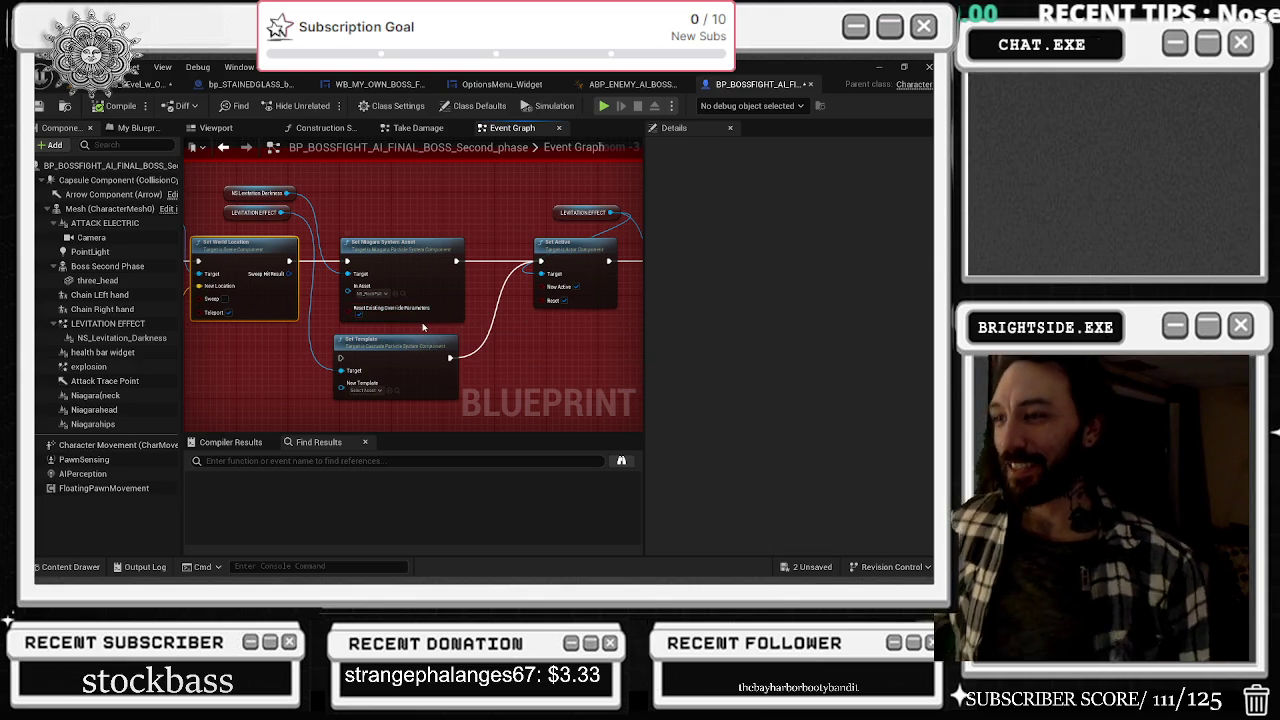
pyautogui.moveTo(364, 257); pyautogui.dragTo(214, 357)
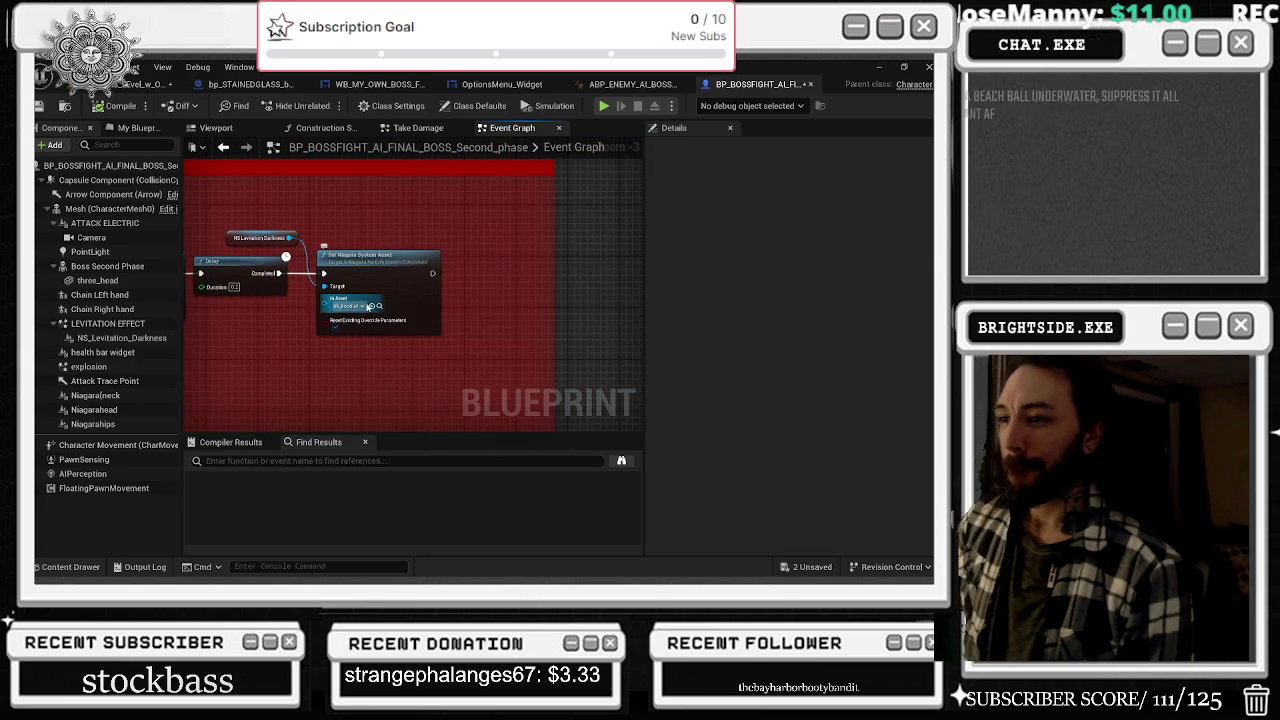
pyautogui.click(356, 307)
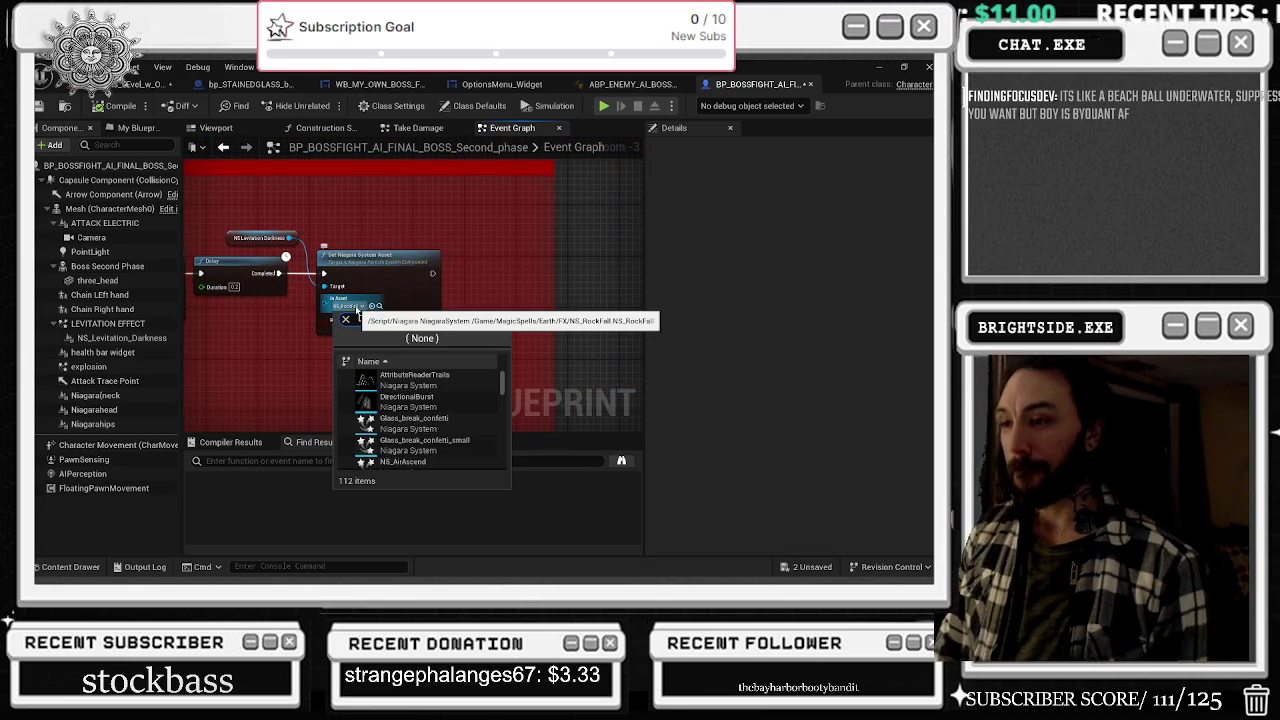
pyautogui.write('lev')
pyautogui.click(420, 400)
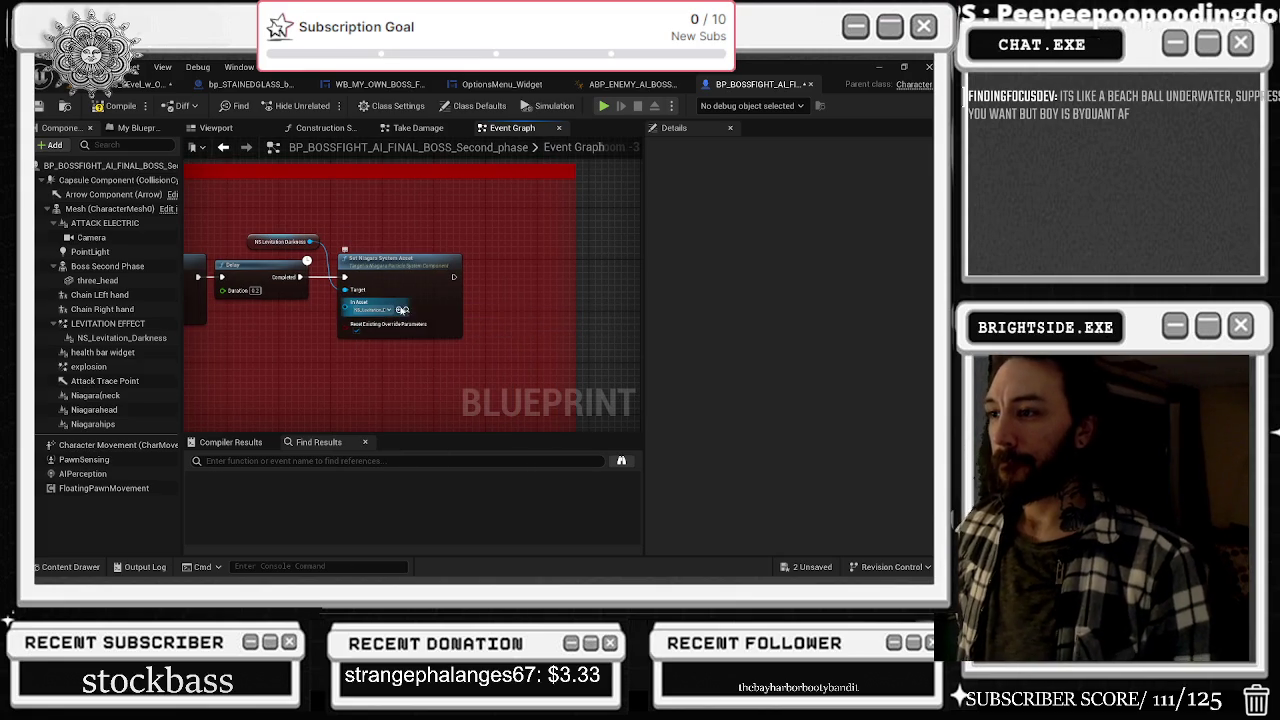
# - Open the NS_Darkness asset to check it, then reset In Asset to NS_Levitation_Darkness
pyautogui.click(395, 312)
pyautogui.write('dark')
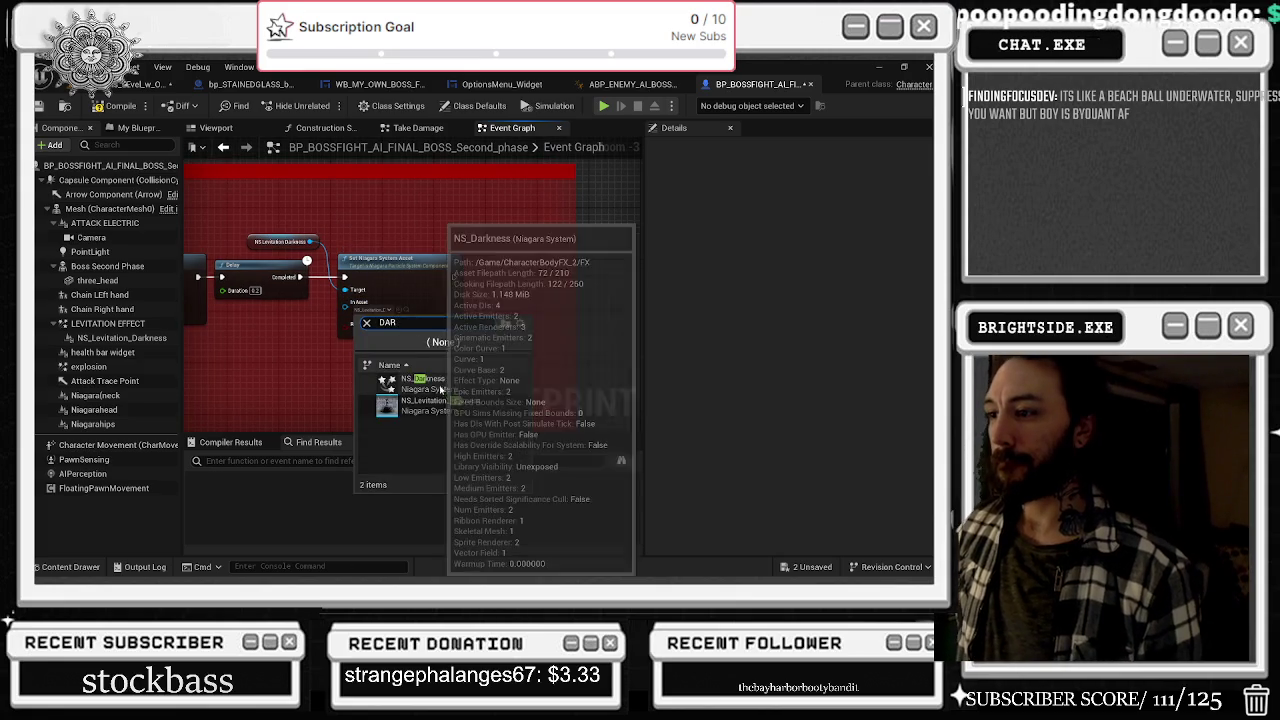
pyautogui.click(390, 398)
pyautogui.click(401, 310)
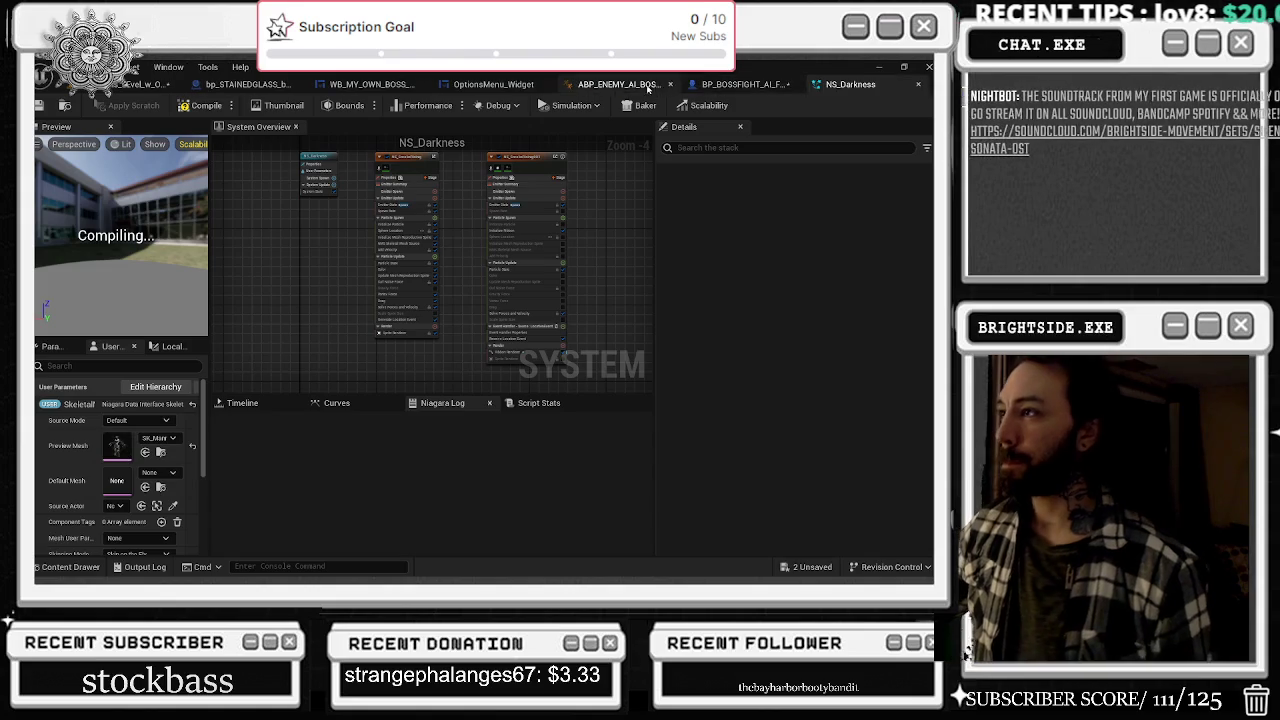
pyautogui.click(729, 84)
pyautogui.click(372, 309)
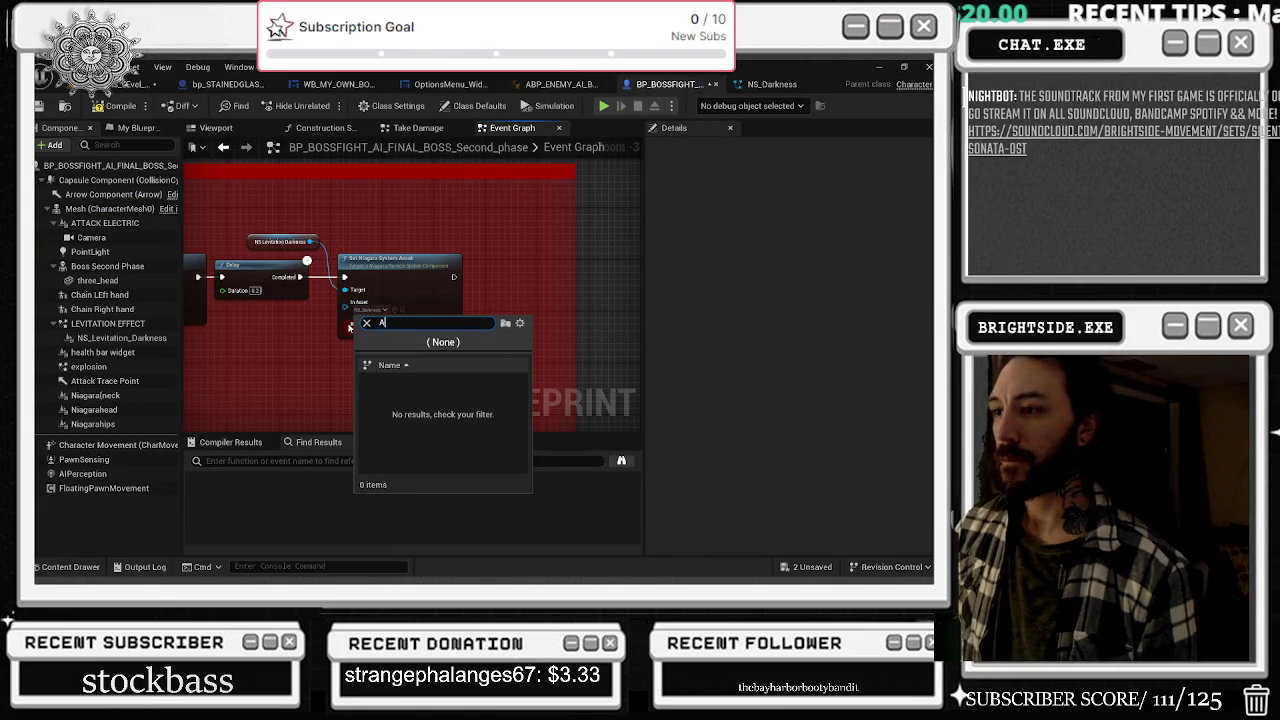
pyautogui.write('ARRK')
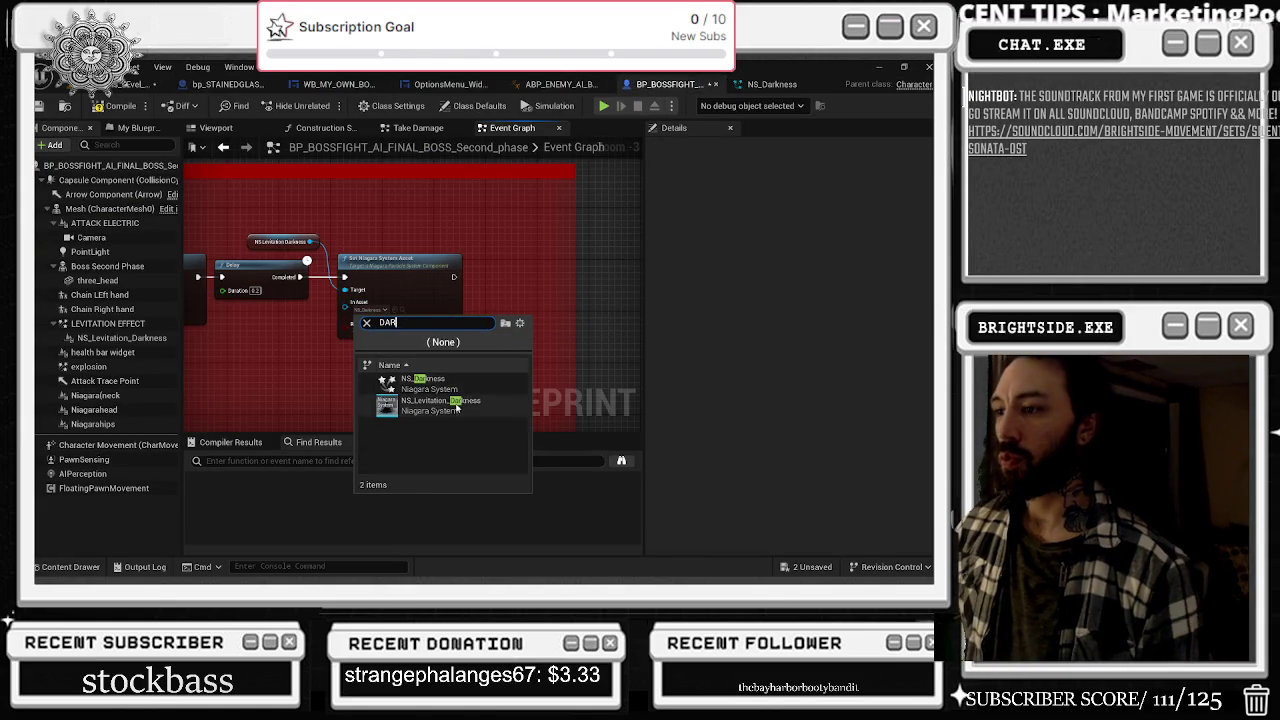
pyautogui.click(445, 405)
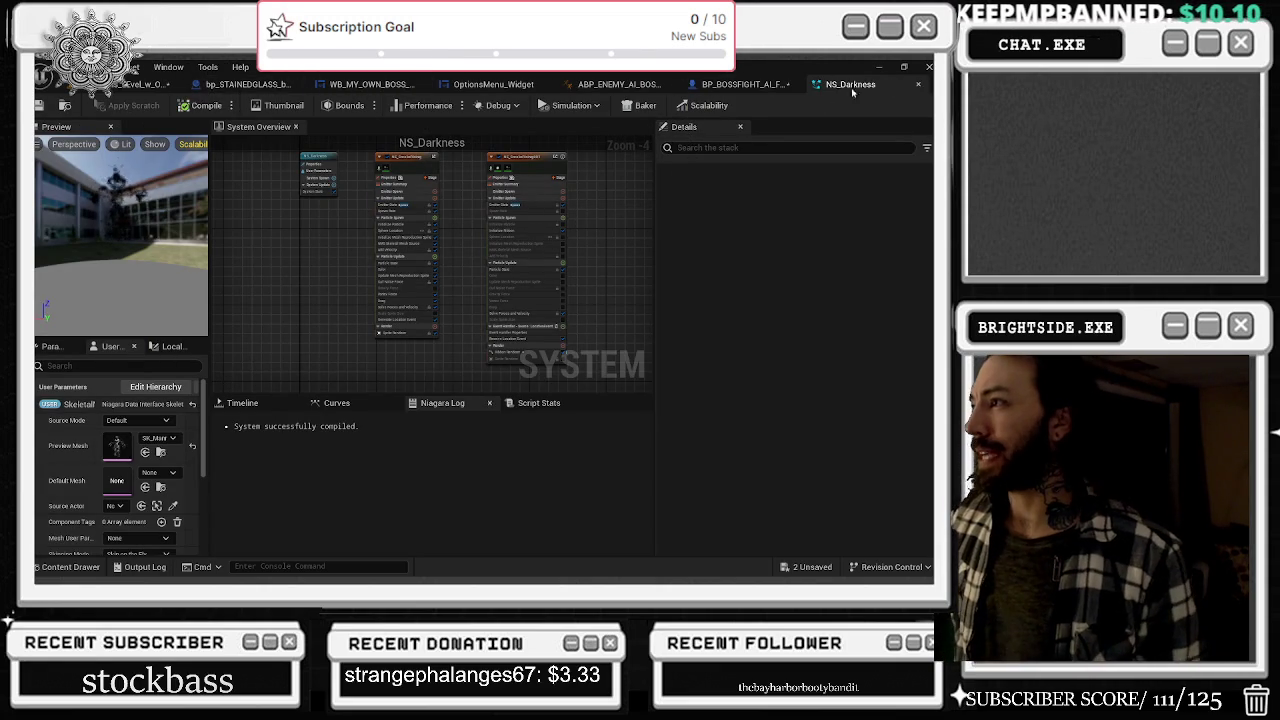
pyautogui.click(741, 88)
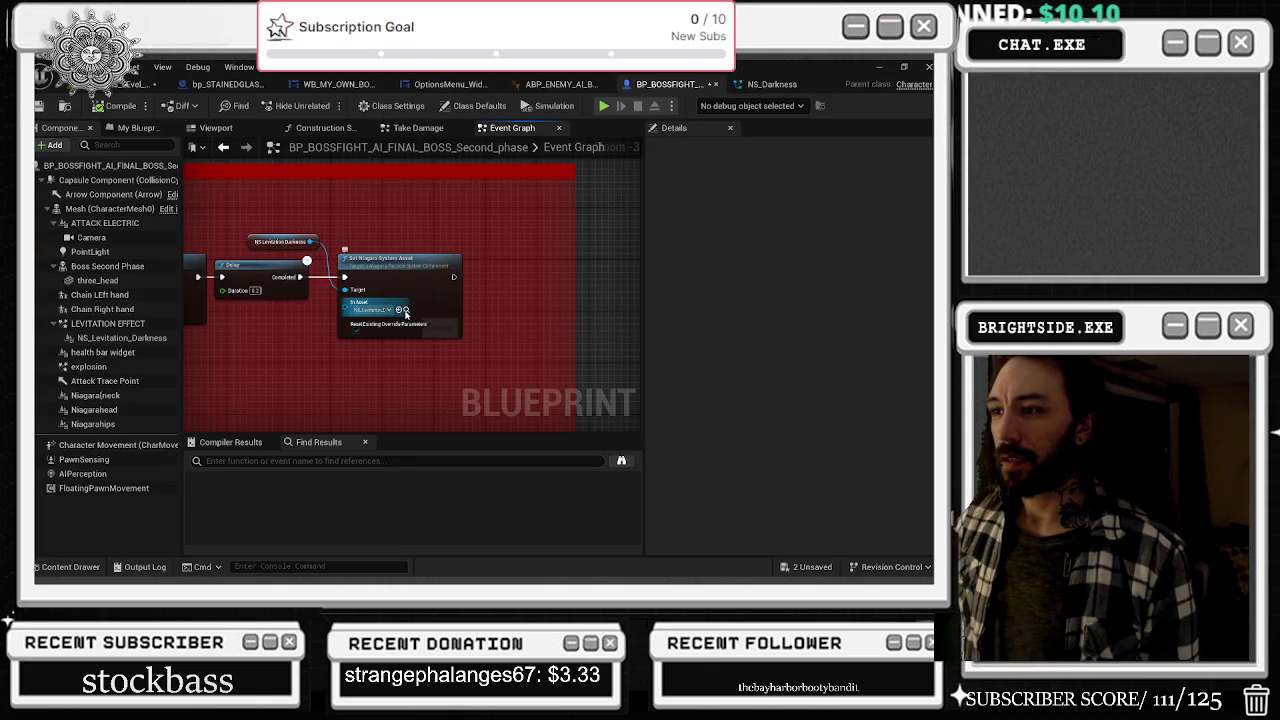
# - Set the other Set Niagara System Asset node to NS_Darkness, then compile and save the blueprint
pyautogui.moveTo(405, 313)
pyautogui.mouseDown()
pyautogui.moveTo(467, 303)
pyautogui.moveTo(291, 340)
pyautogui.mouseUp()
pyautogui.click(412, 247)
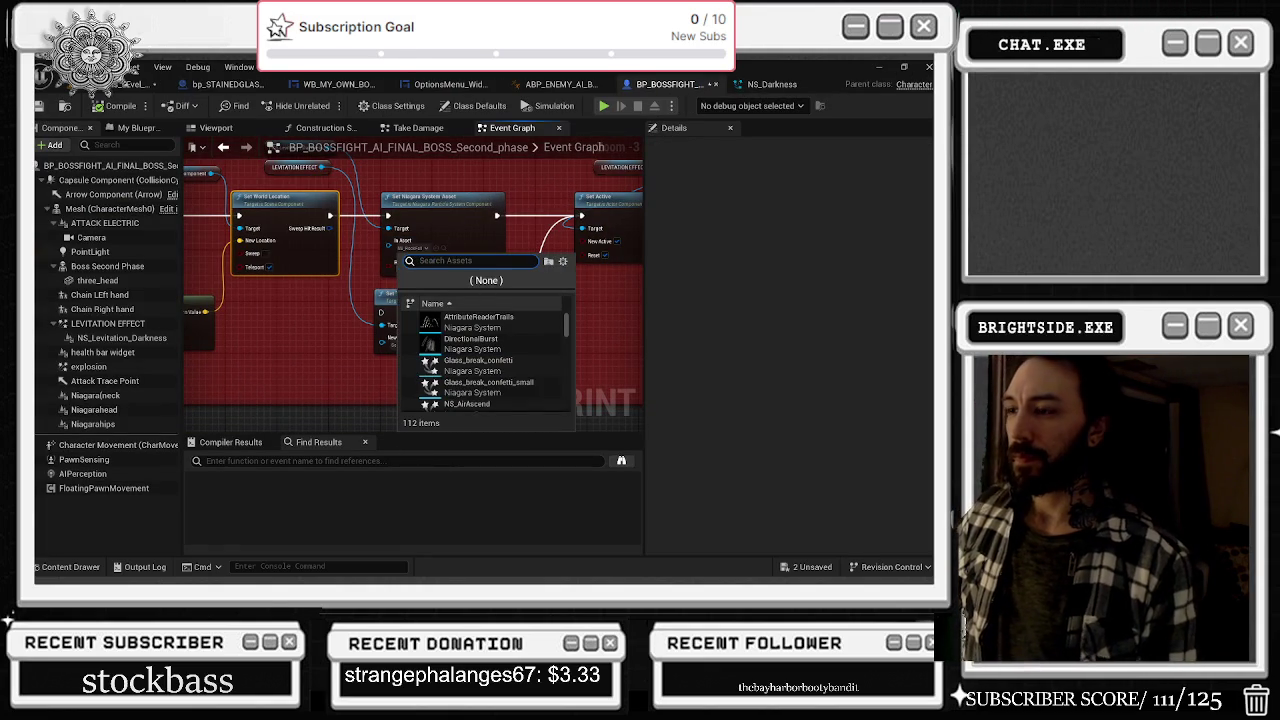
pyautogui.write('DARK')
pyautogui.press('Return')
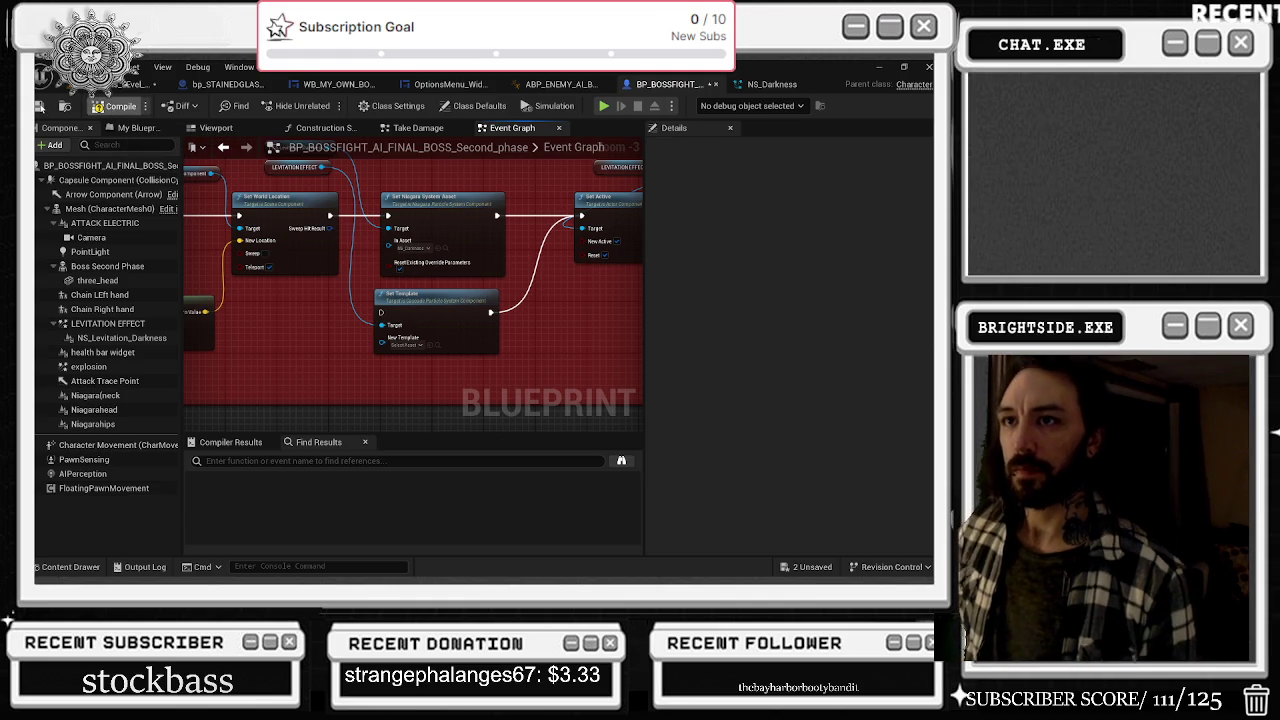
pyautogui.click(118, 106)
pyautogui.click(133, 86)
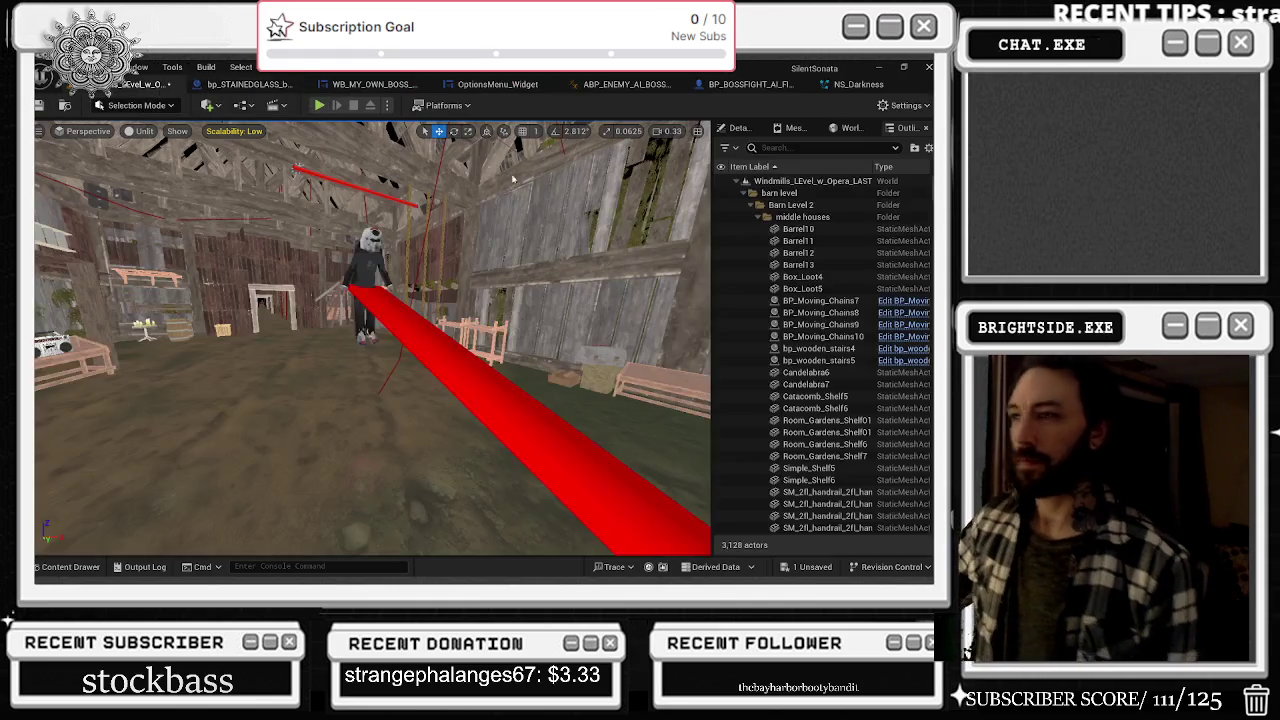
# - Save the Windmills_LEvel_w_Opera level map and bring the YouTube browser window to the front
pyautogui.hotkey('ctrl', 's')
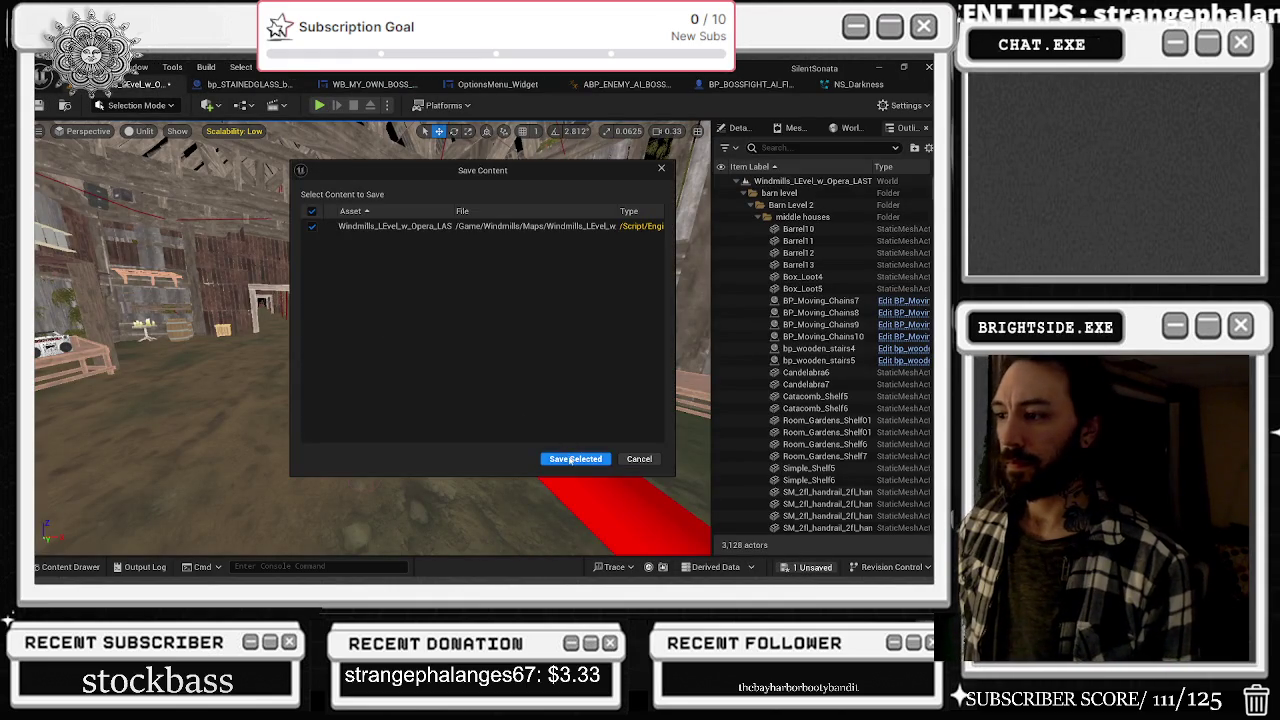
pyautogui.click(575, 458)
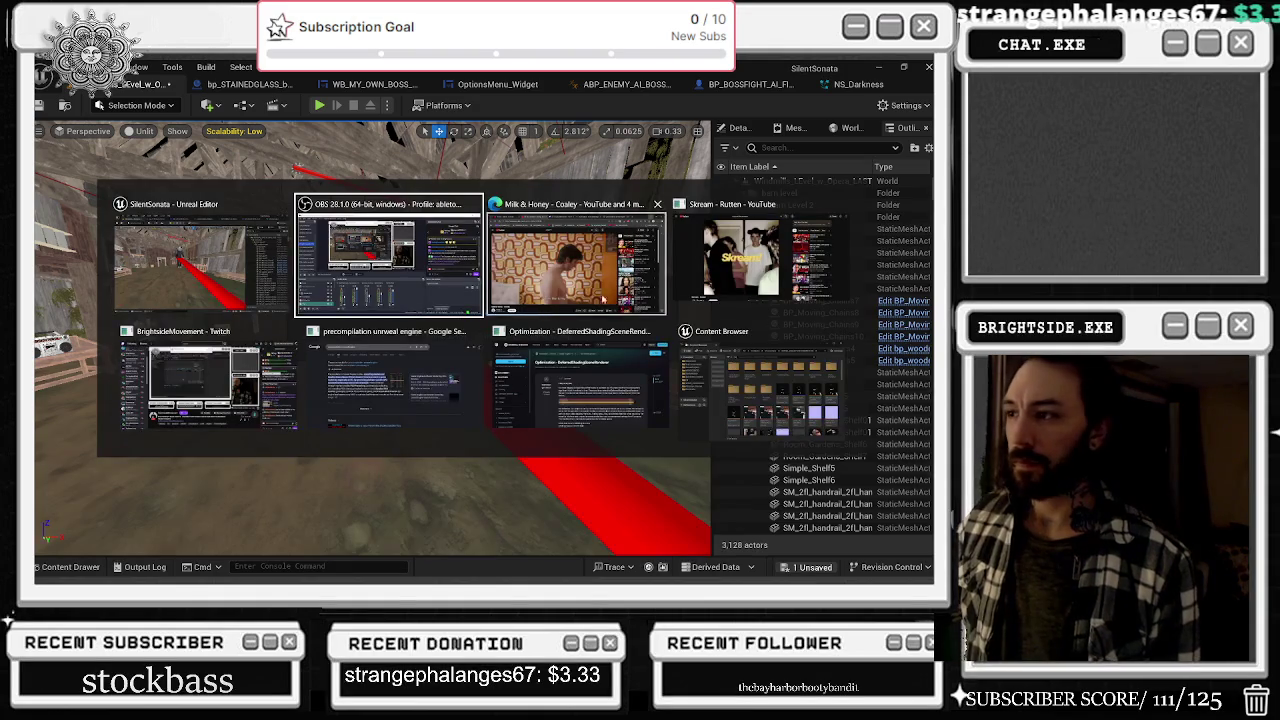
pyautogui.click(603, 307)
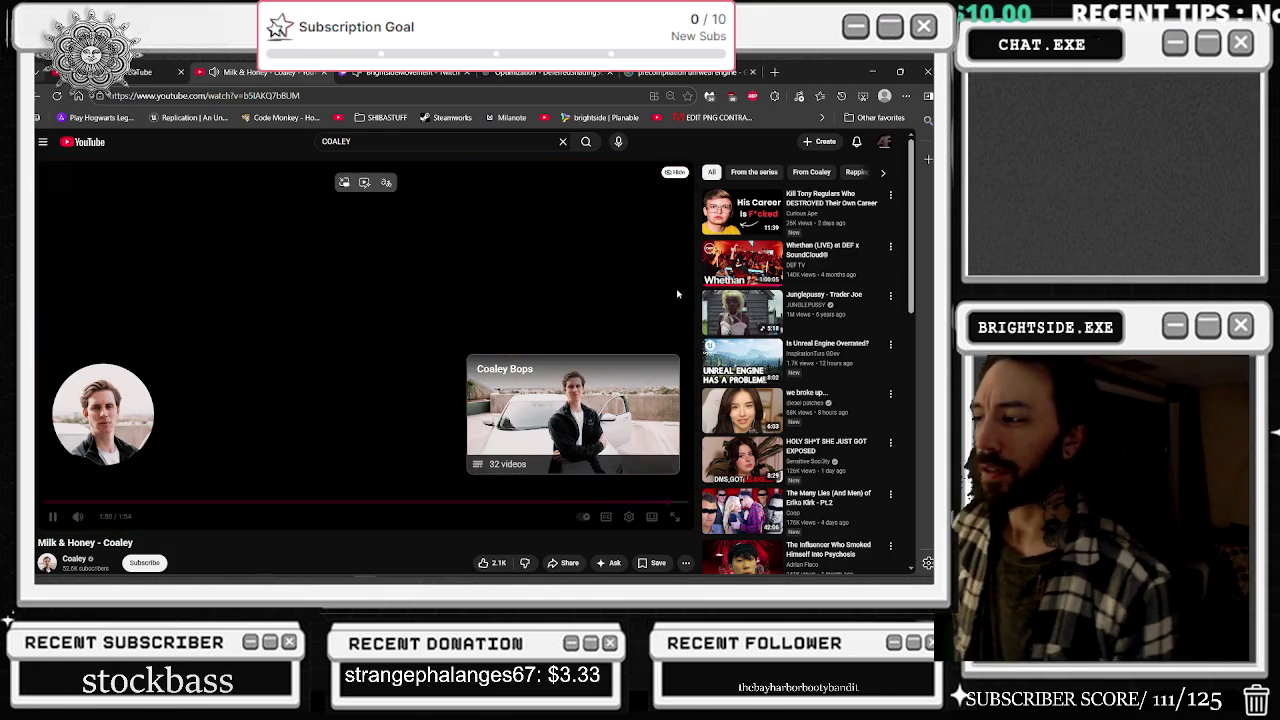
pyautogui.click(75, 559)
pyautogui.scroll(-2, 414, 298)
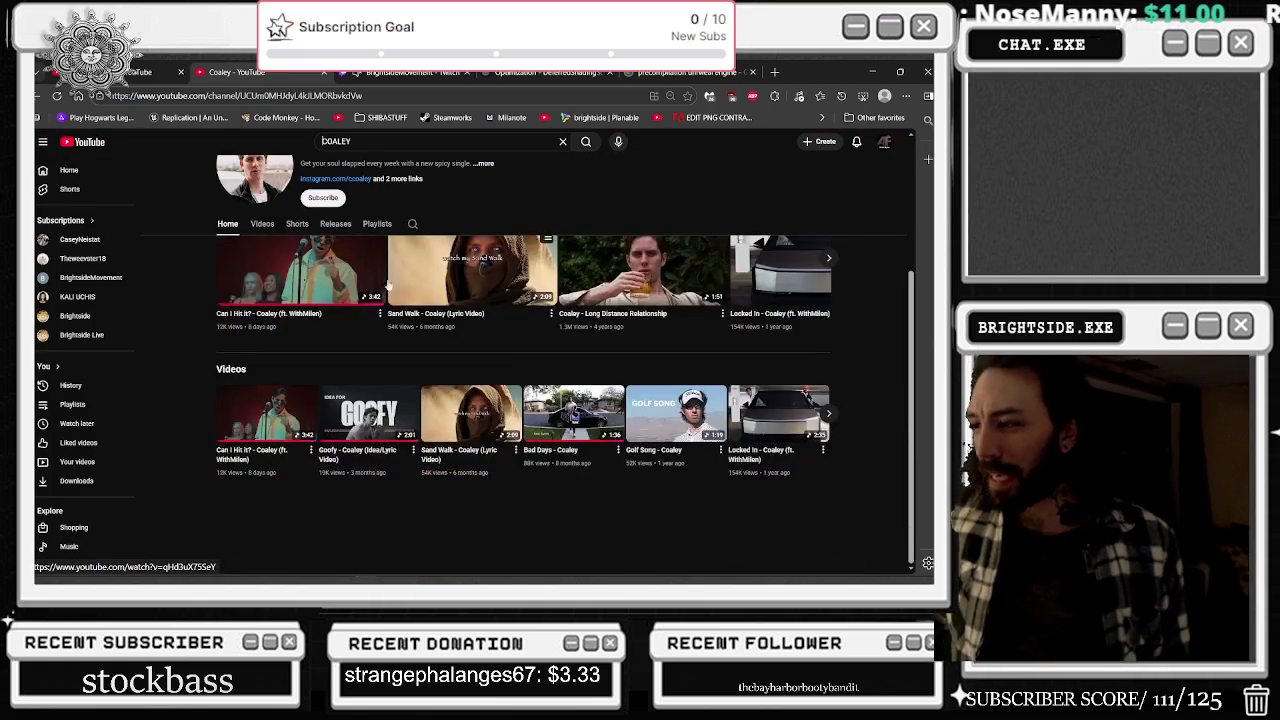
pyautogui.scroll(2, 612, 398)
pyautogui.click(262, 290)
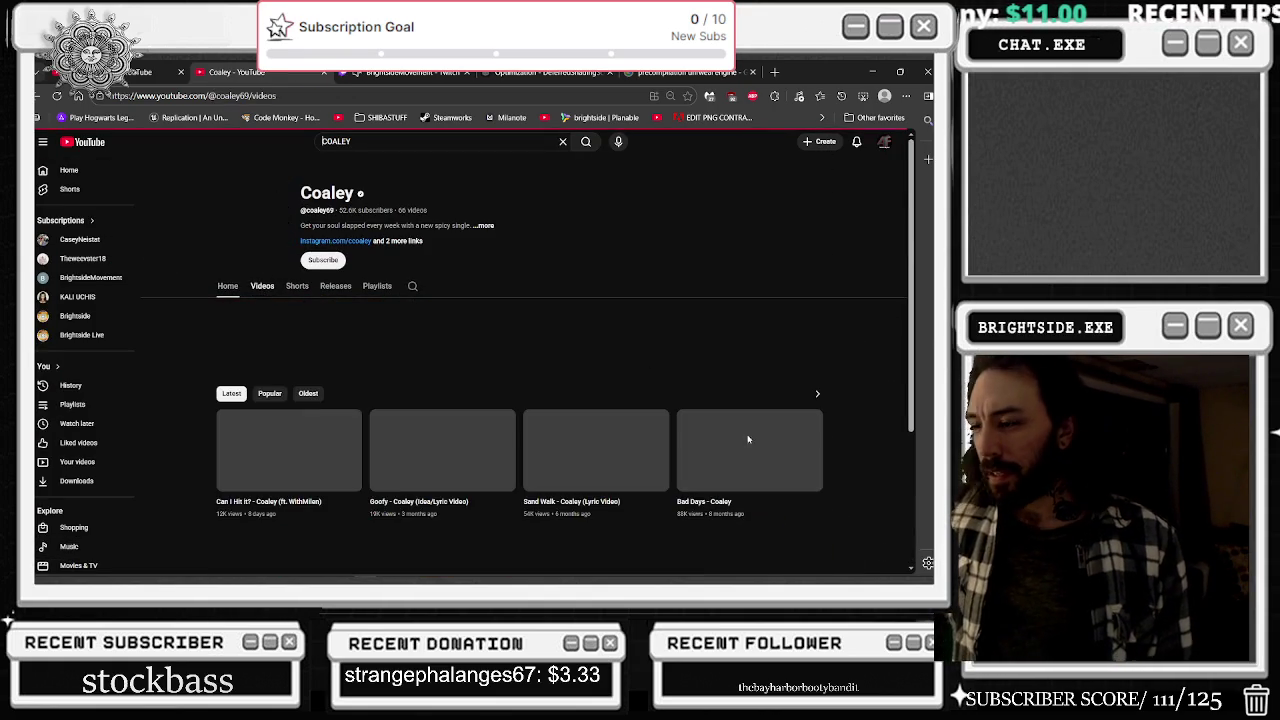
pyautogui.scroll(-3, 729, 450)
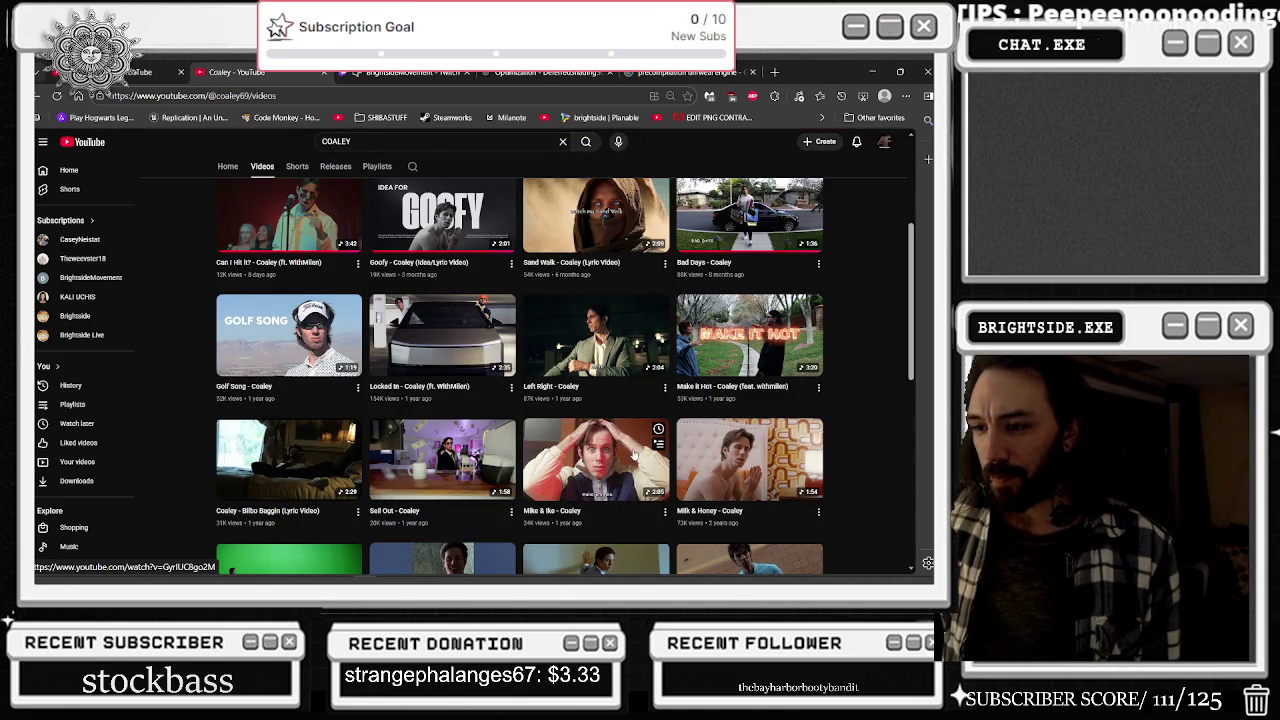
pyautogui.scroll(-2, 781, 405)
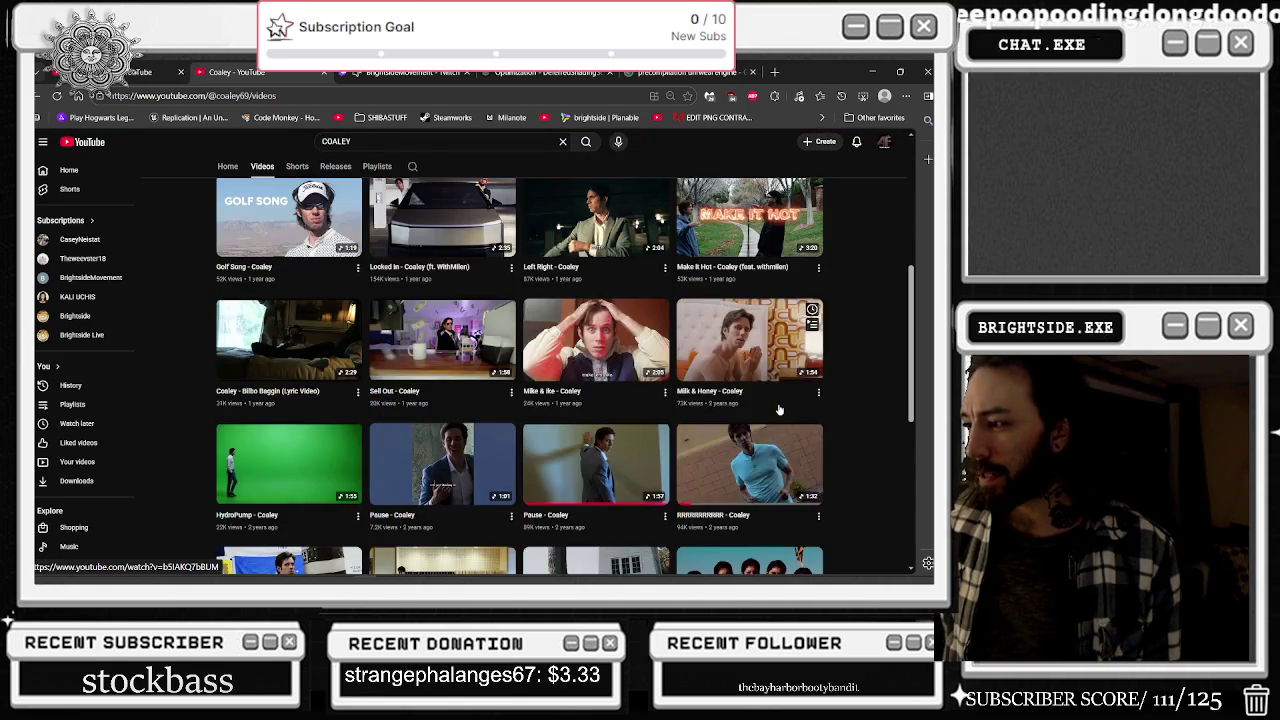
pyautogui.scroll(-1, 631, 418)
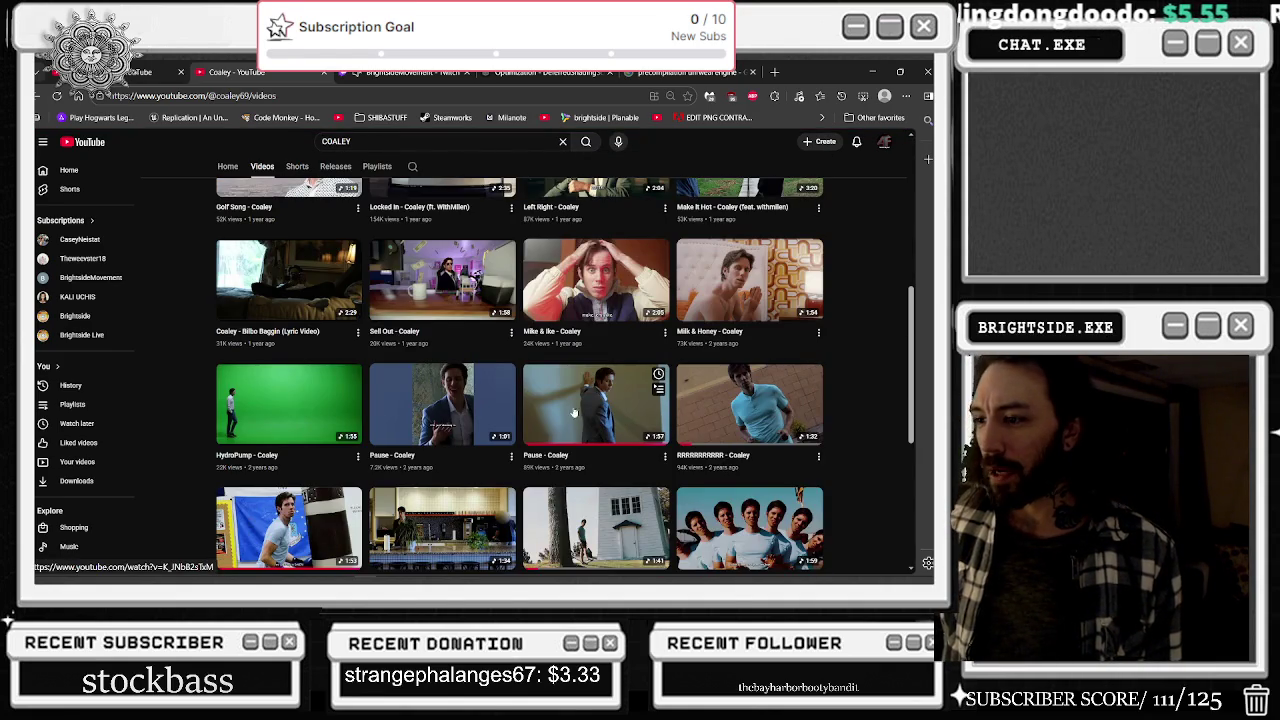
pyautogui.scroll(-2, 579, 418)
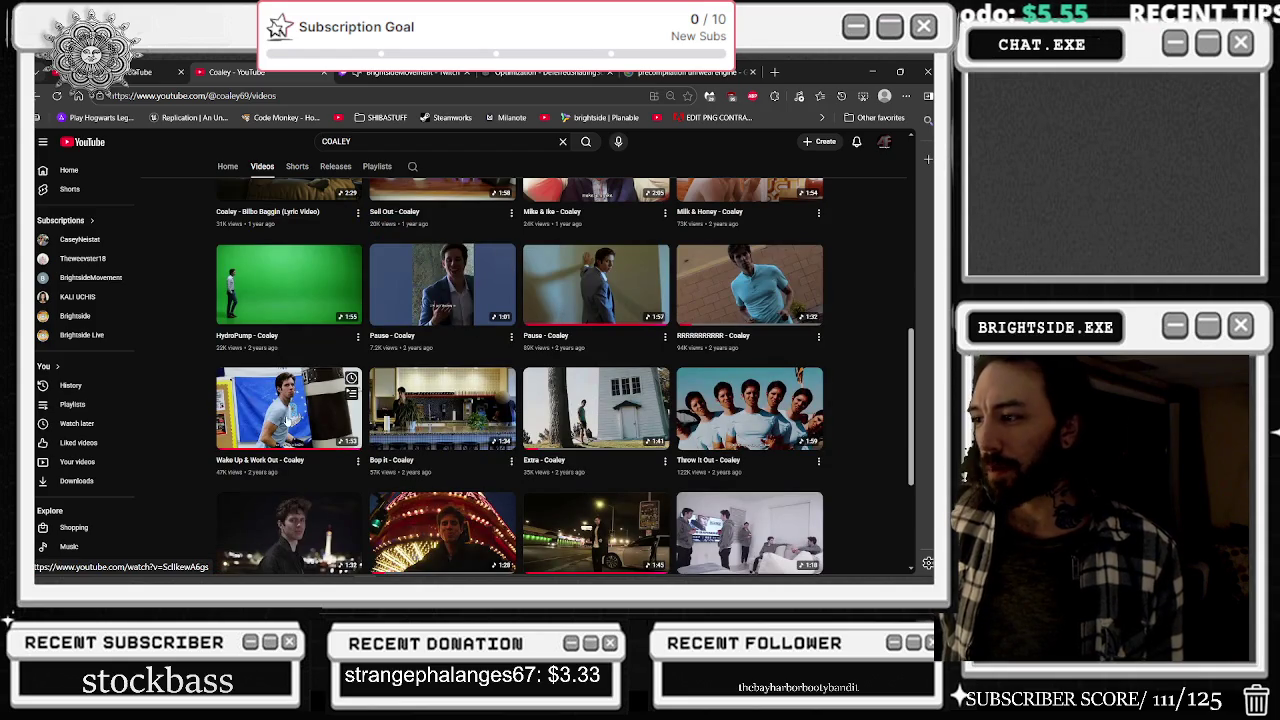
pyautogui.scroll(-1, 703, 352)
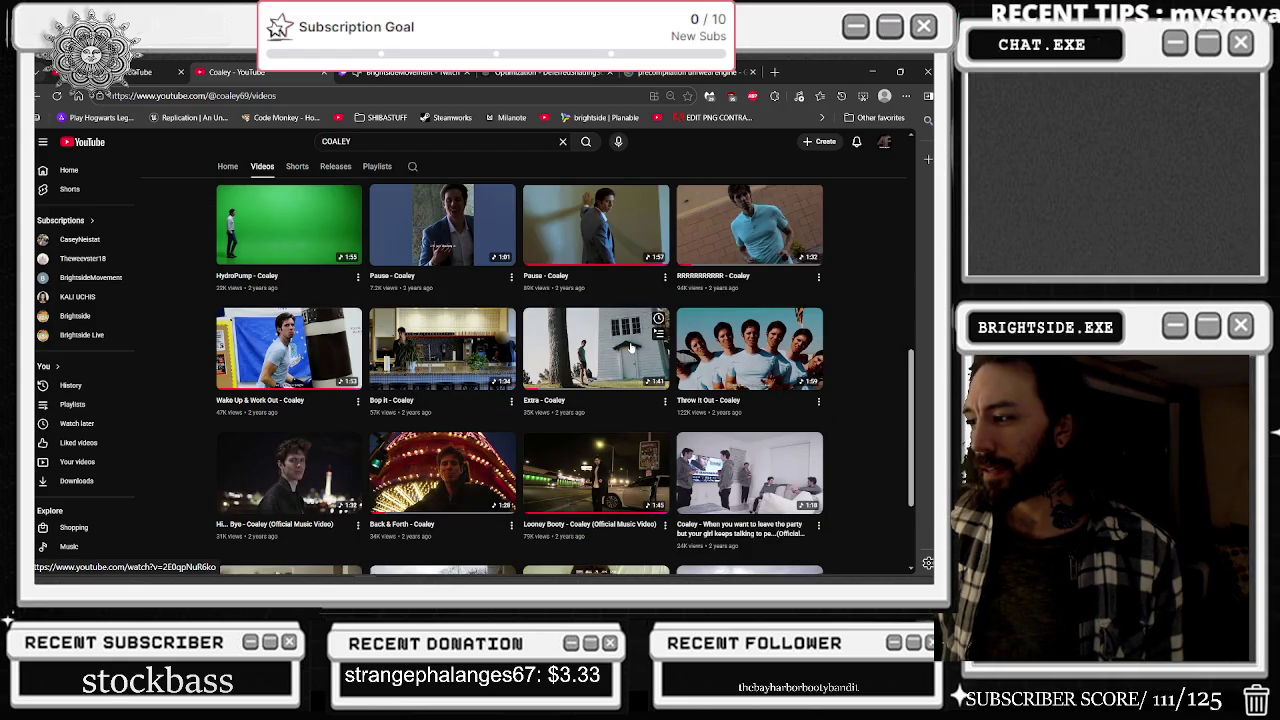
pyautogui.scroll(-3, 638, 389)
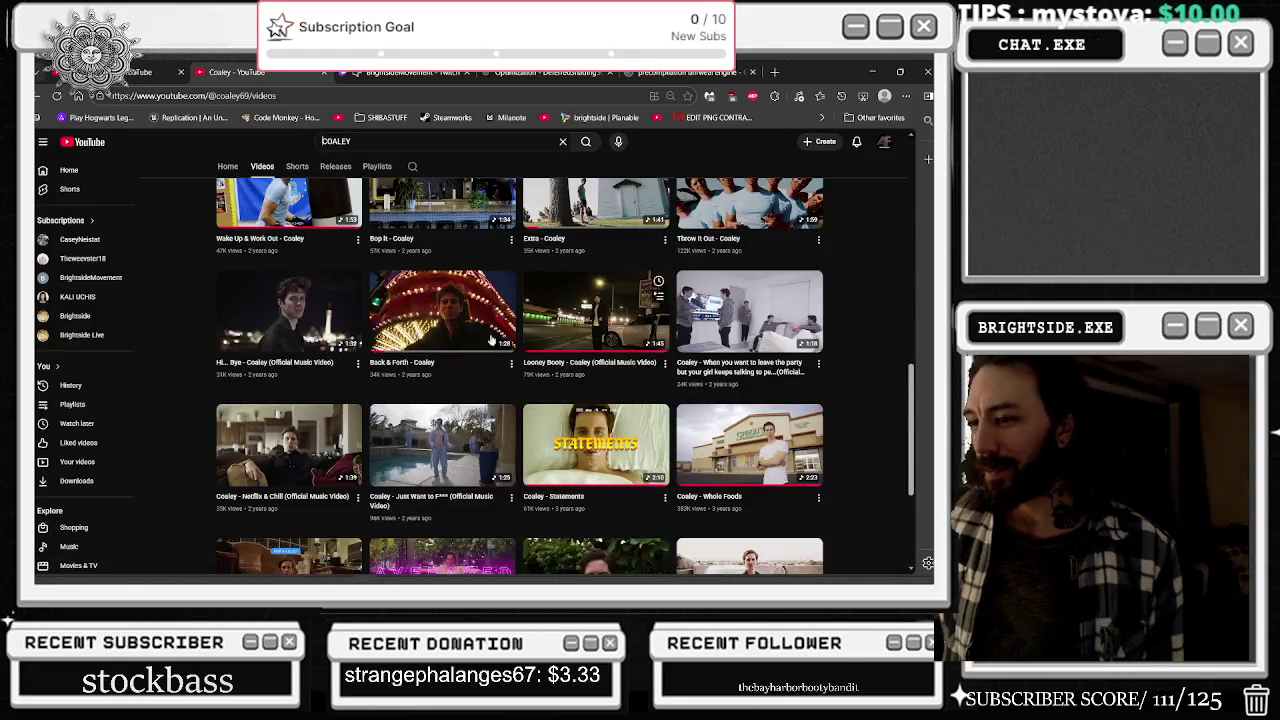
pyautogui.scroll(-3, 479, 376)
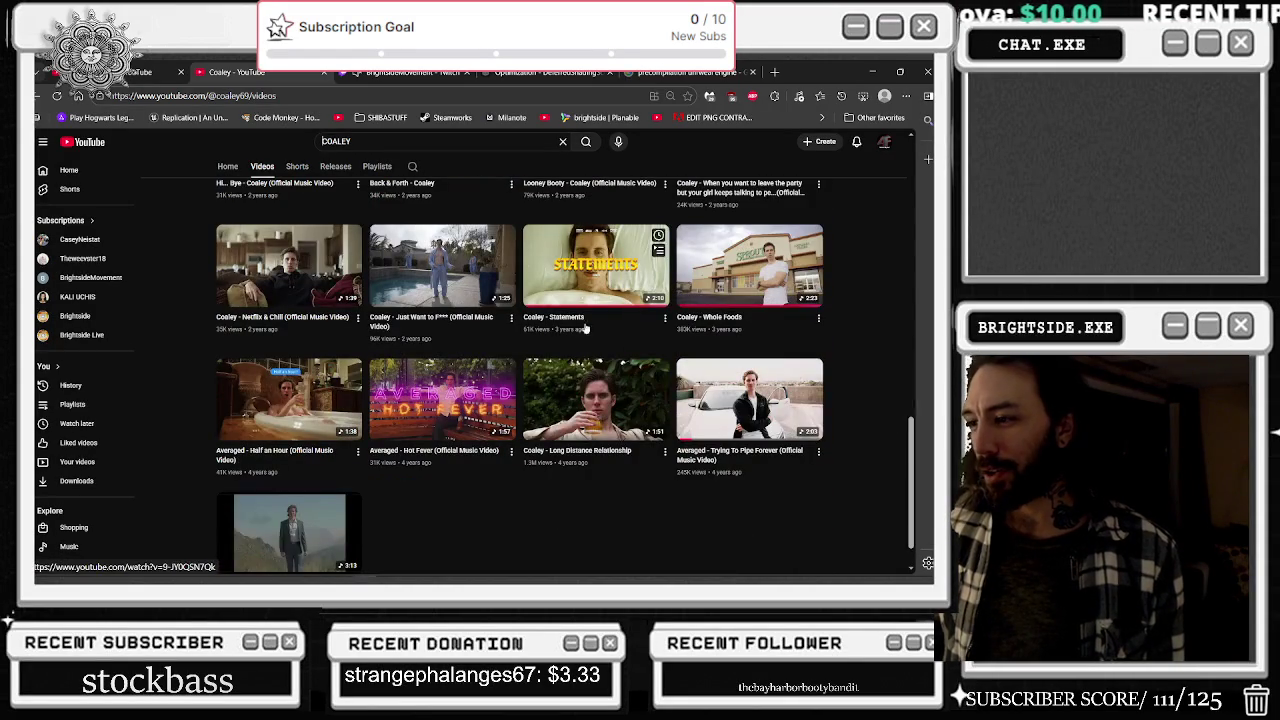
pyautogui.scroll(5, 650, 505)
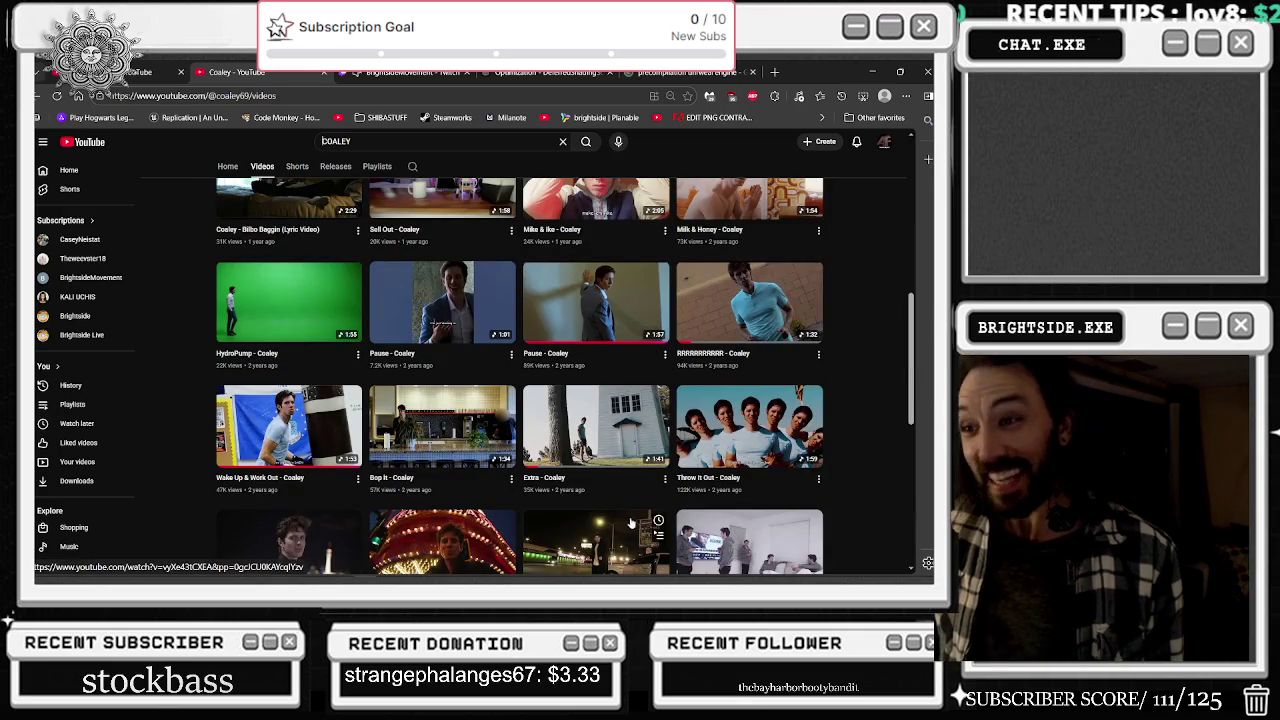
pyautogui.click(310, 420)
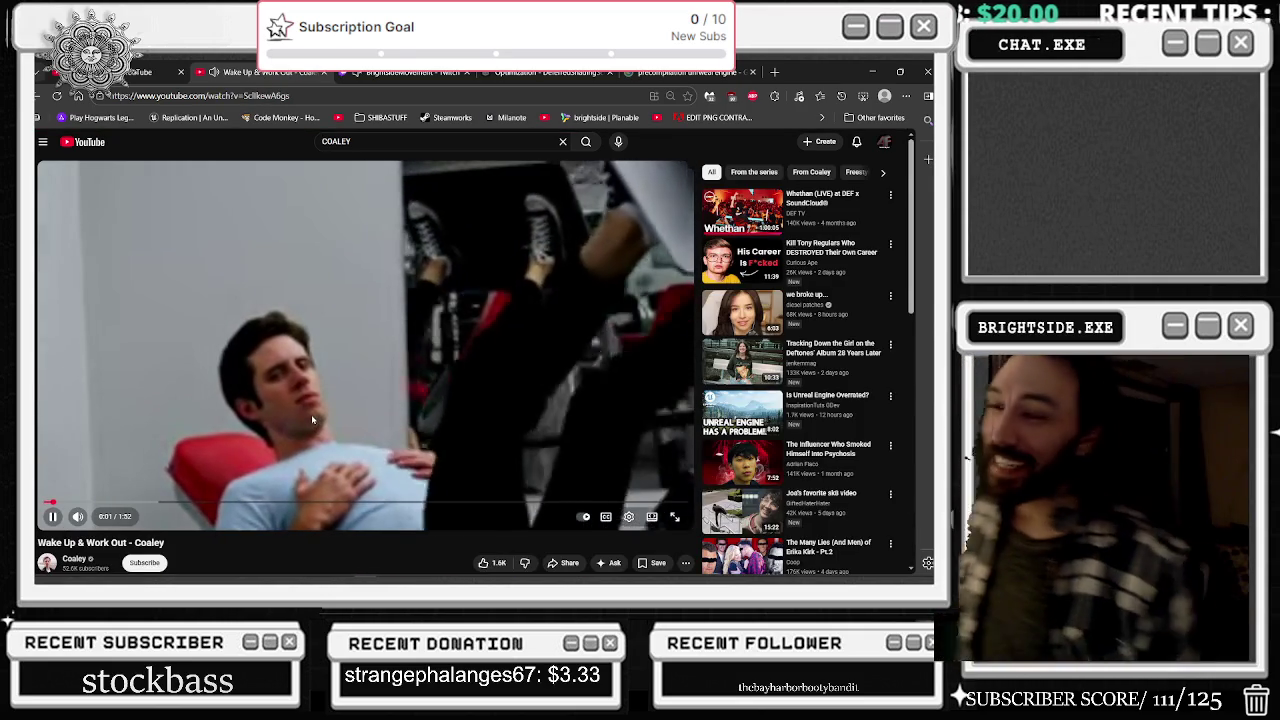
# - Pause and resume the Wake Up & Work Out video, glance at the comments, then return to Unreal
pyautogui.click(311, 414)
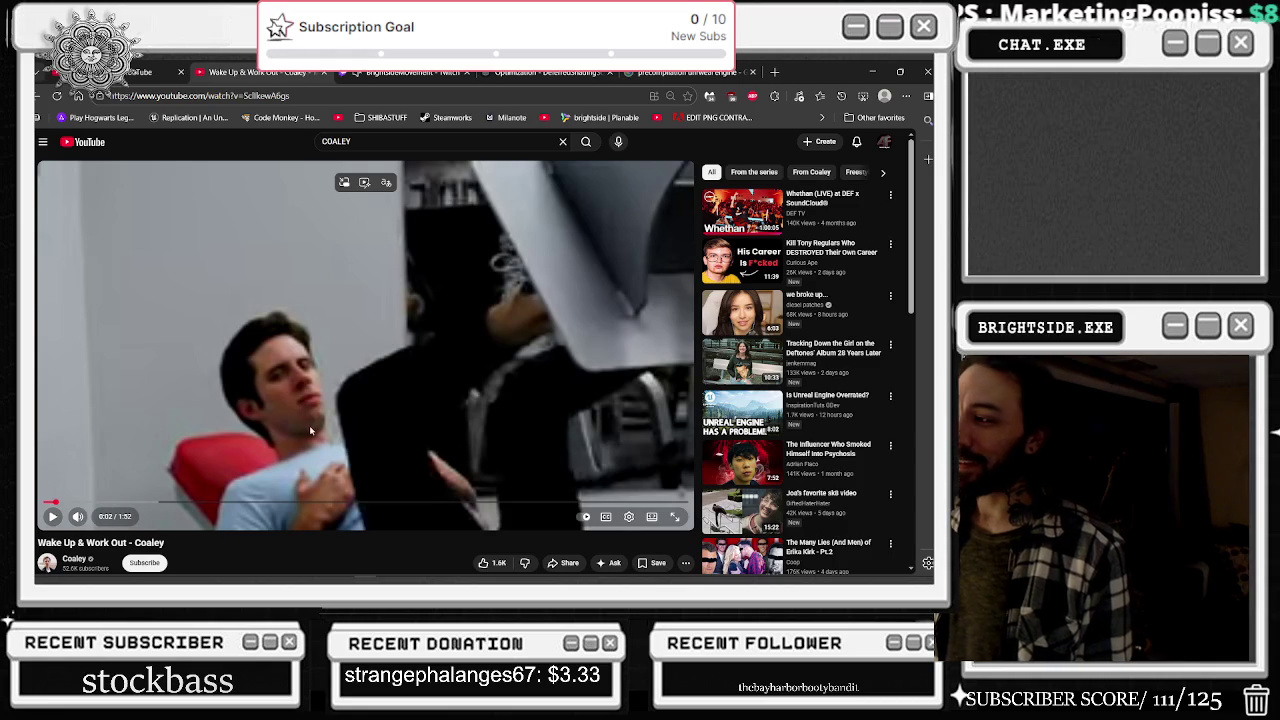
pyautogui.click(194, 484)
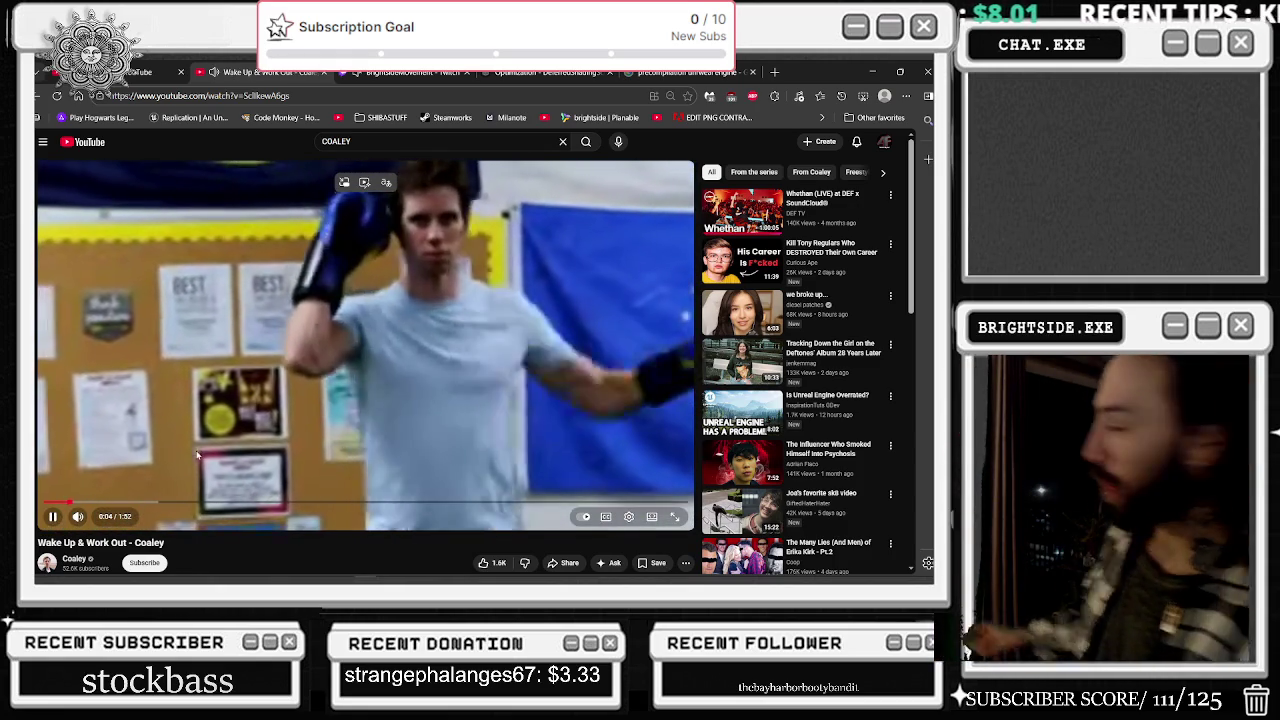
pyautogui.scroll(-2, 366, 207)
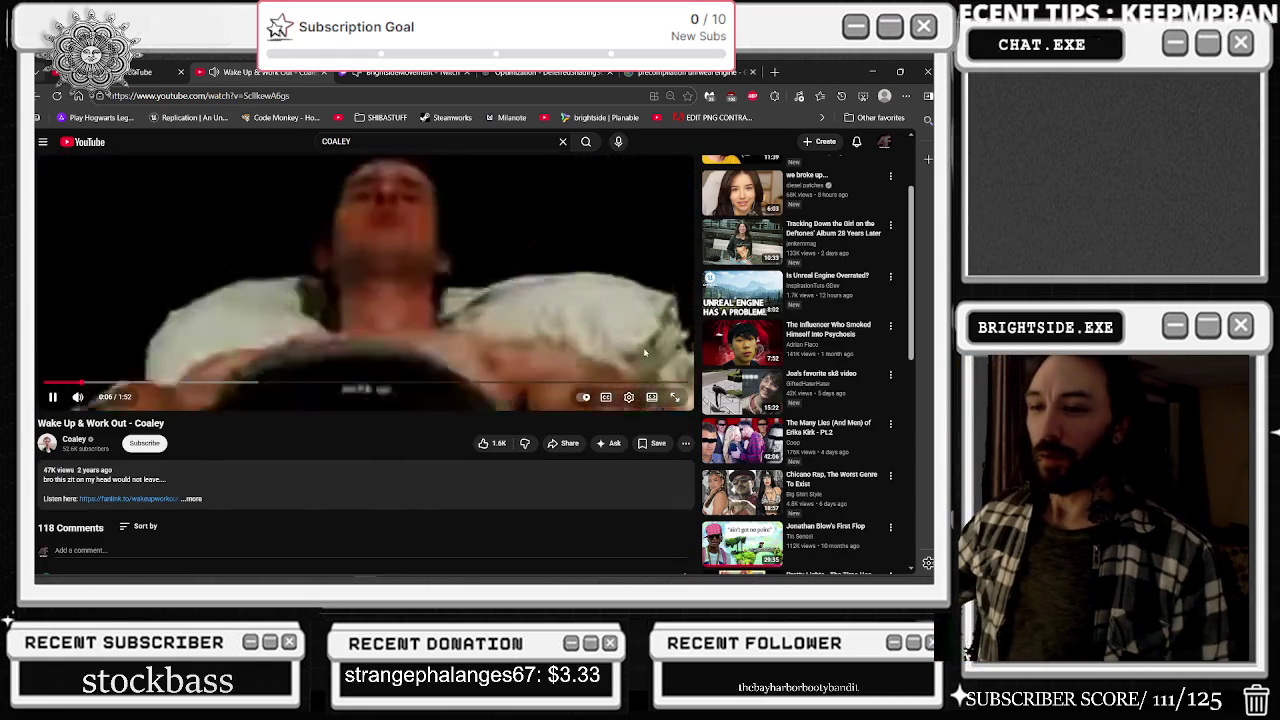
pyautogui.scroll(2, 631, 339)
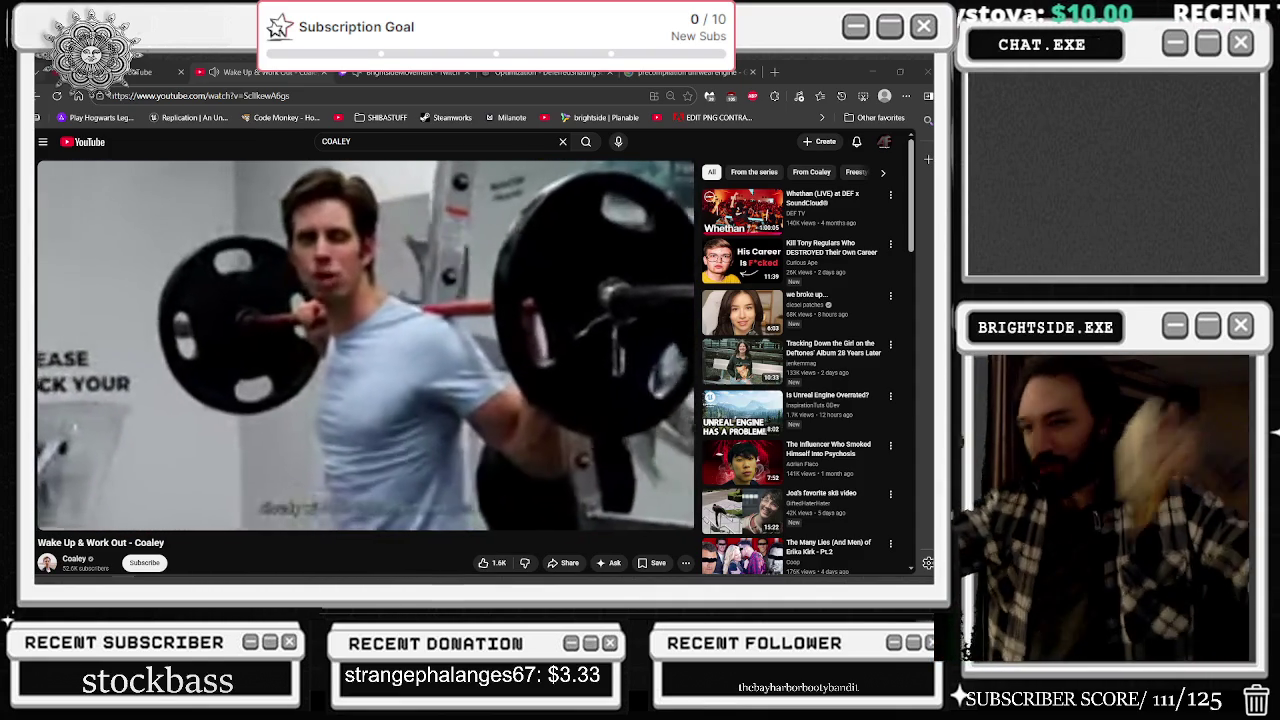
pyautogui.hotkey('alt', 'Tab')
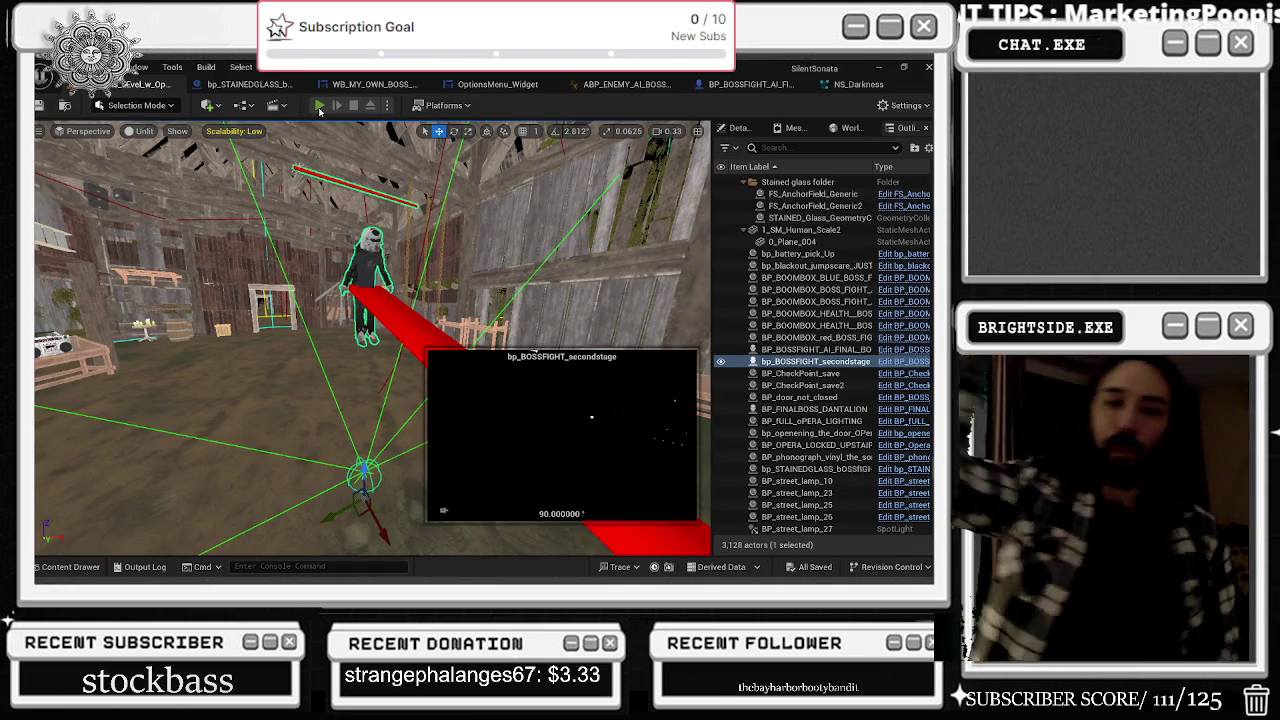
# - Start Play-in-Editor and walk the player through the doorway and down the theater aisle
pyautogui.click(319, 106)
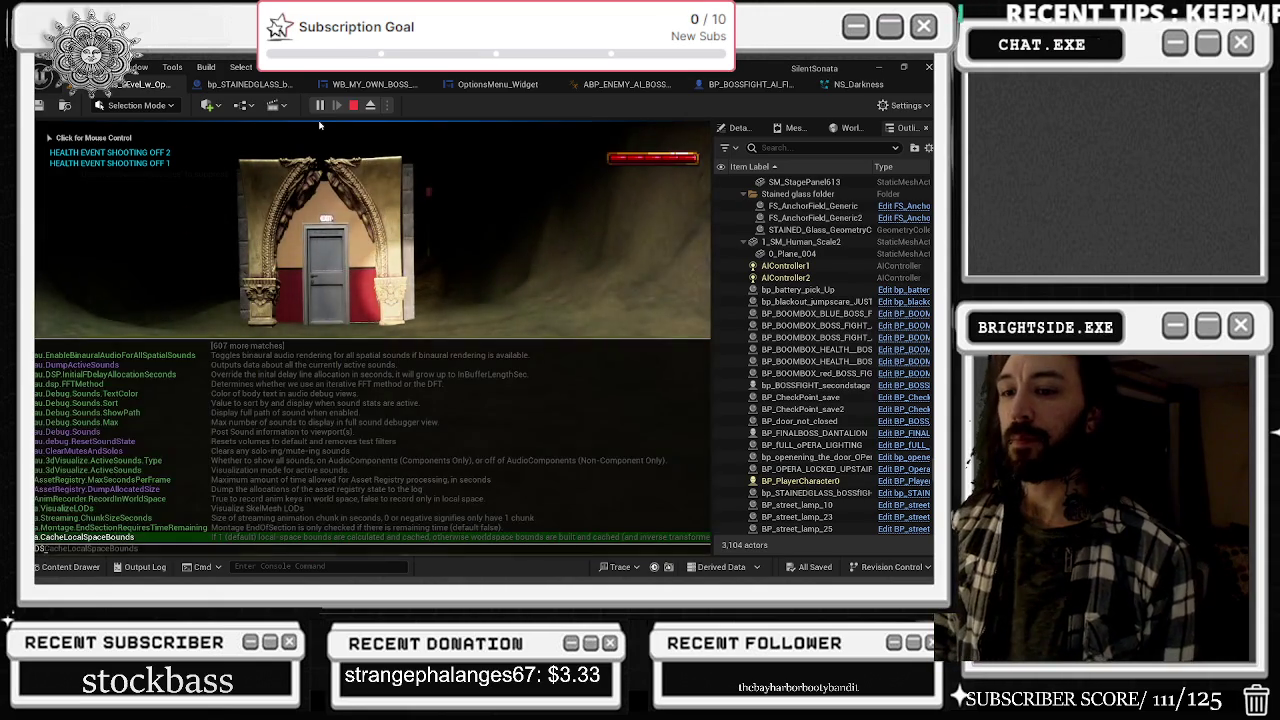
pyautogui.write('TATS FPS')
pyautogui.press('`')
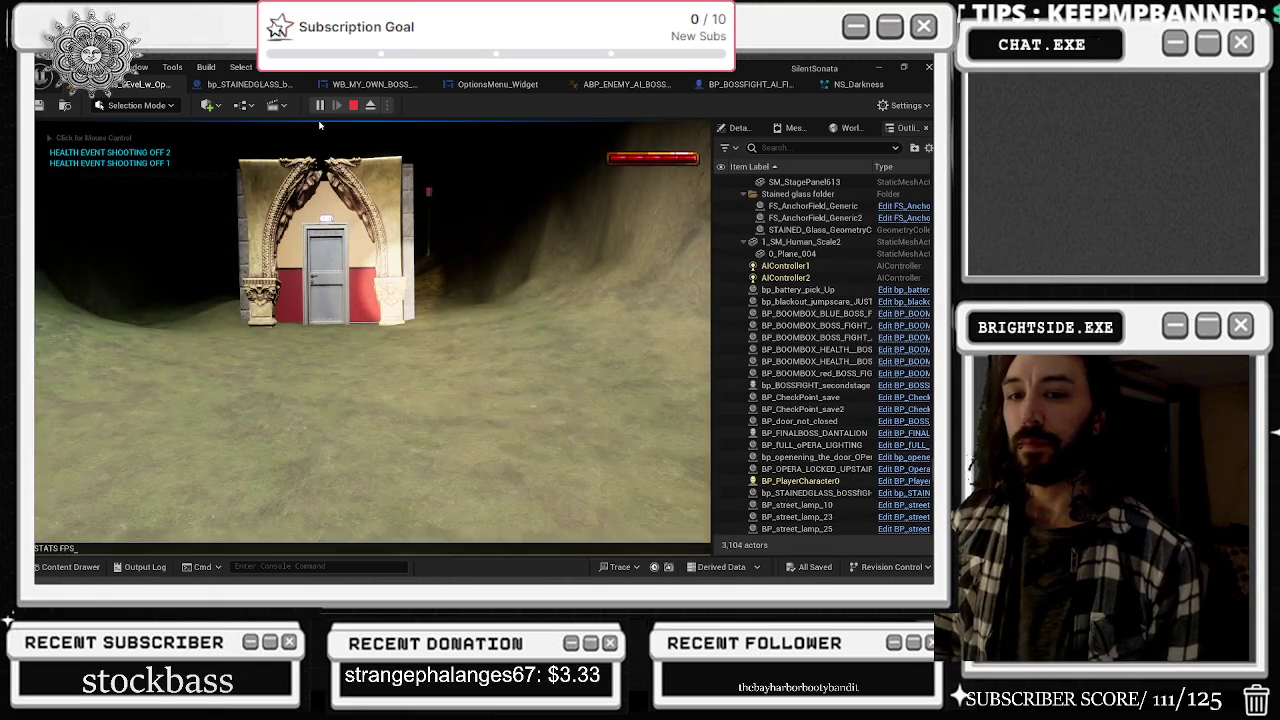
pyautogui.click(320, 125)
pyautogui.press('w')
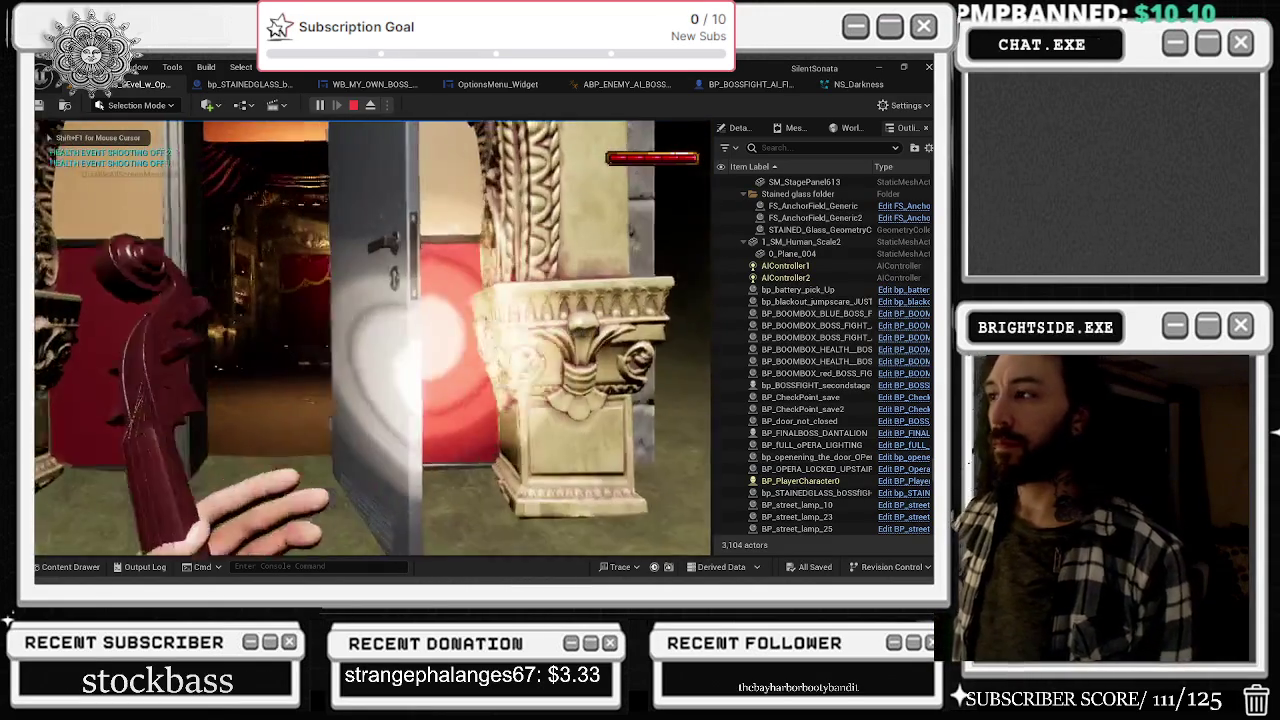
pyautogui.press('`')
pyautogui.write('STAT')
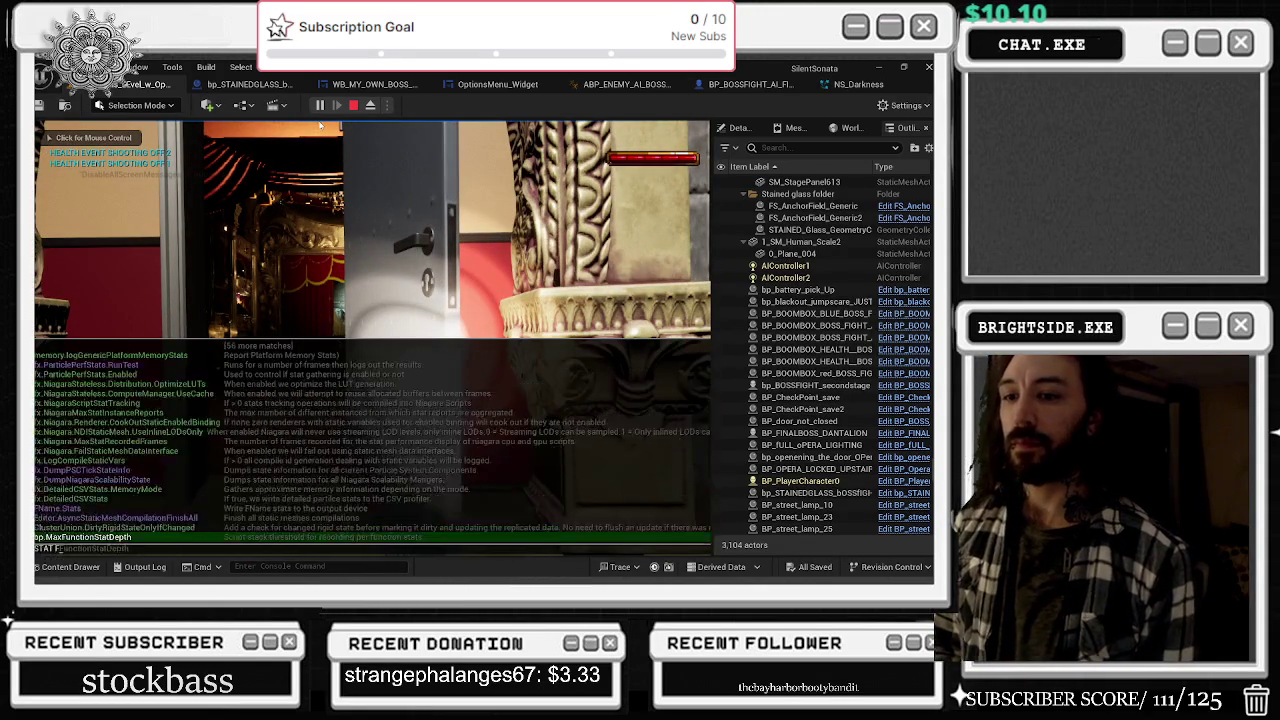
pyautogui.press('`')
pyautogui.click(320, 125)
pyautogui.press('w')
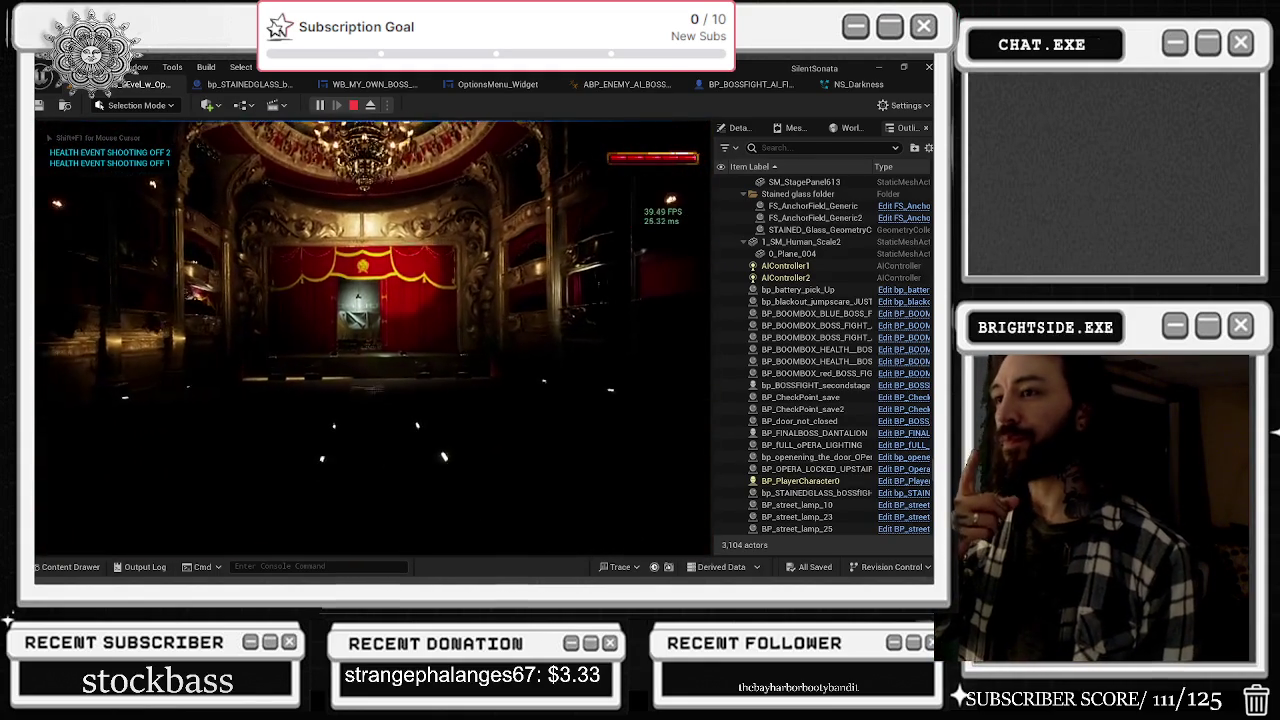
pyautogui.press('w')
pyautogui.press('w')
pyautogui.press('w')
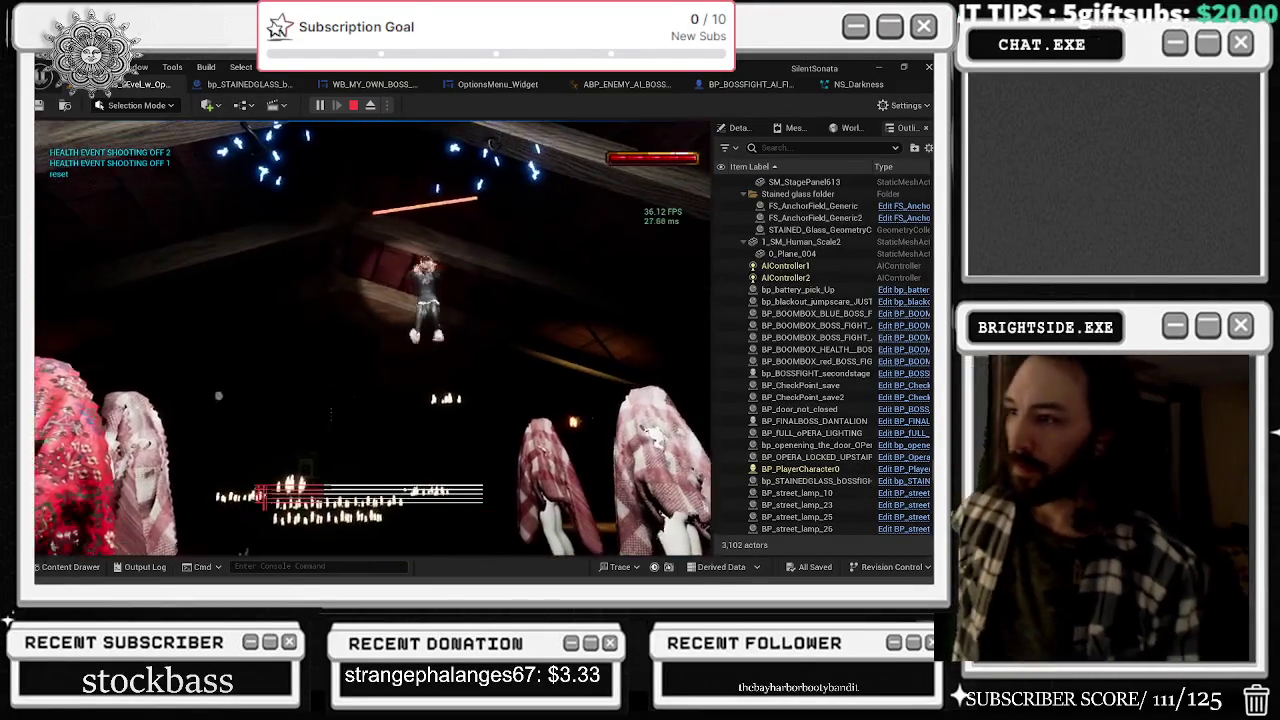
# - Play through the attic boss fight, then stop the play session with Esc
pyautogui.press('s')
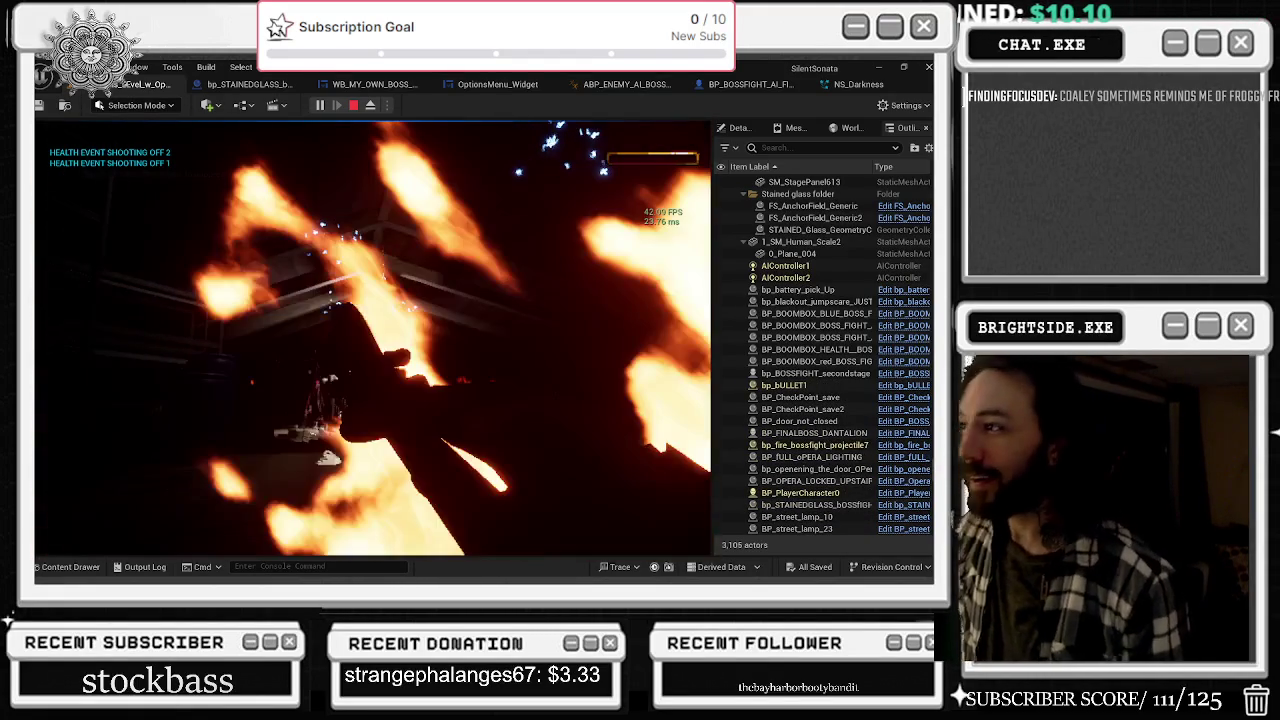
pyautogui.press('Escape')
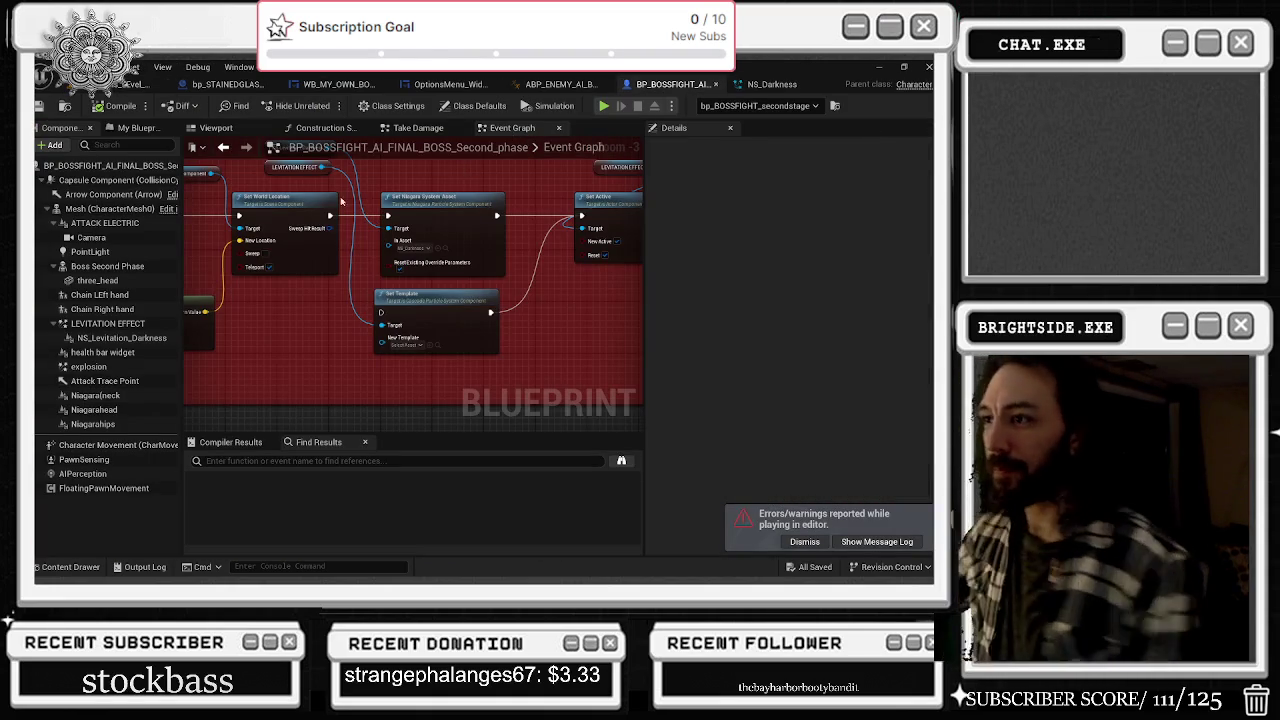
# - Make Attack Trace Point invisible and exclude it from reflection captures, sky captures and ray tracing
pyautogui.click(215, 127)
pyautogui.click(420, 225)
pyautogui.click(705, 147)
pyautogui.write('S')
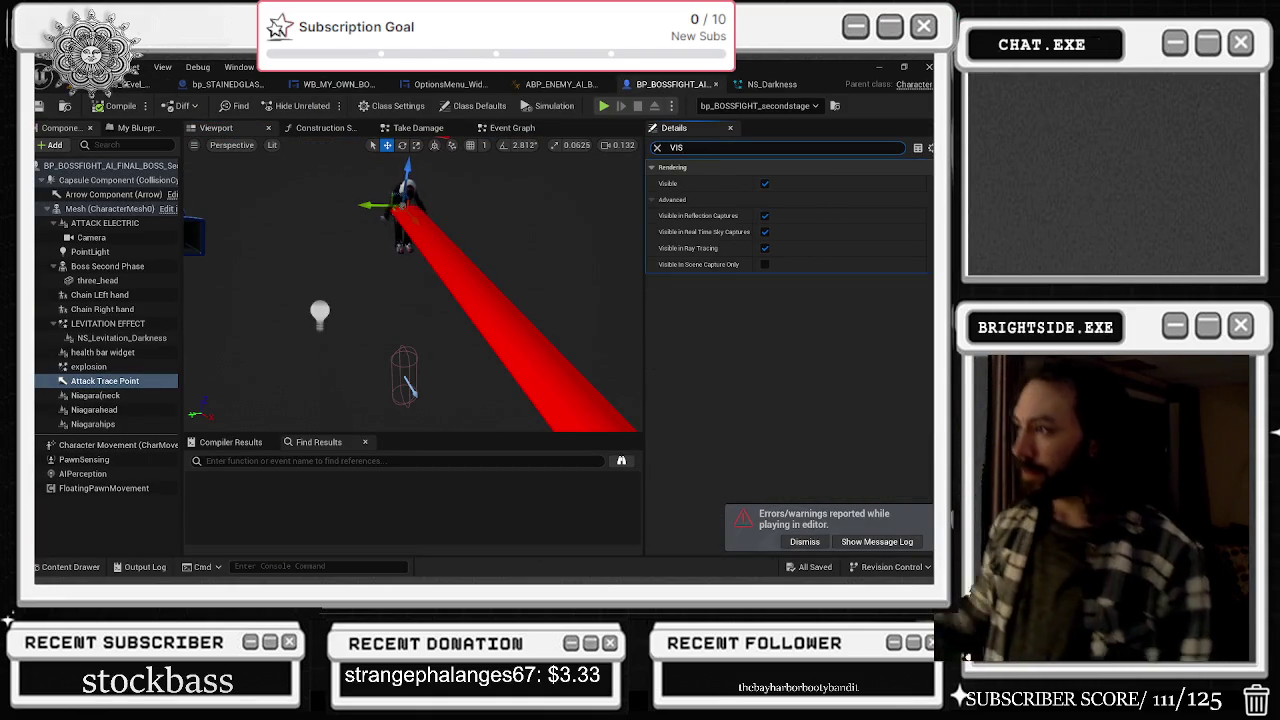
pyautogui.click(765, 183)
pyautogui.click(765, 215)
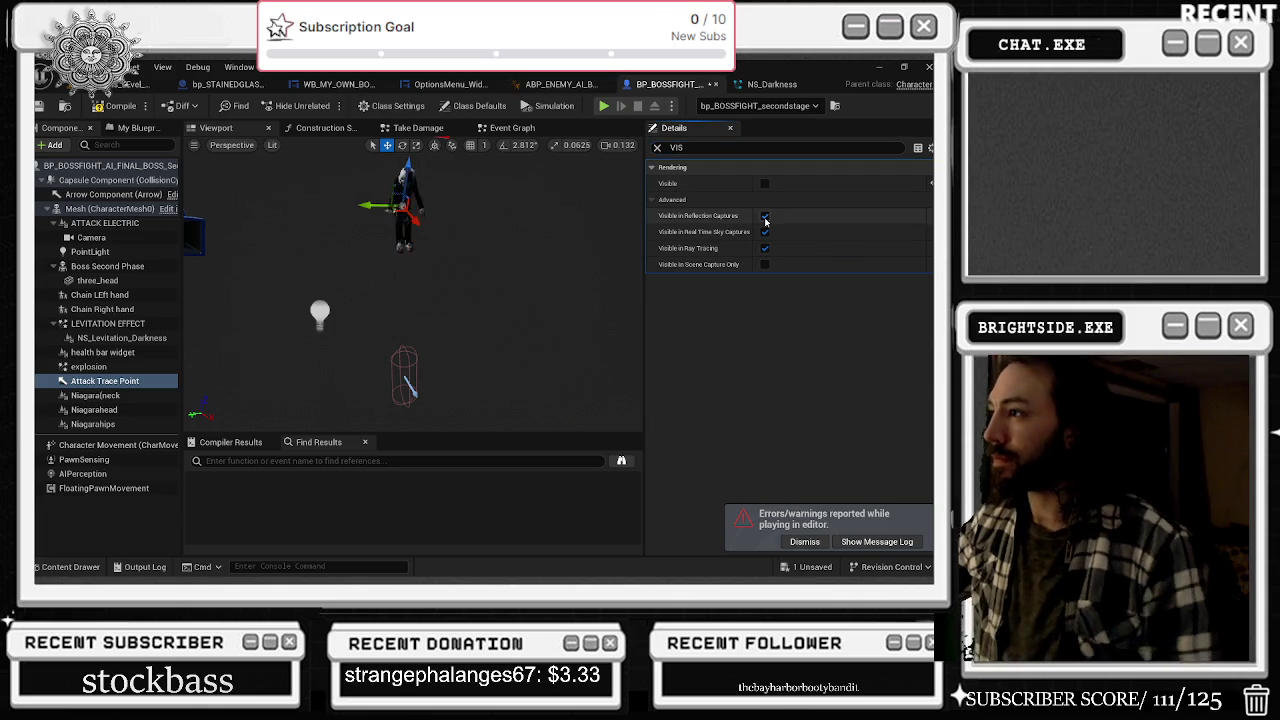
pyautogui.click(765, 232)
pyautogui.click(765, 248)
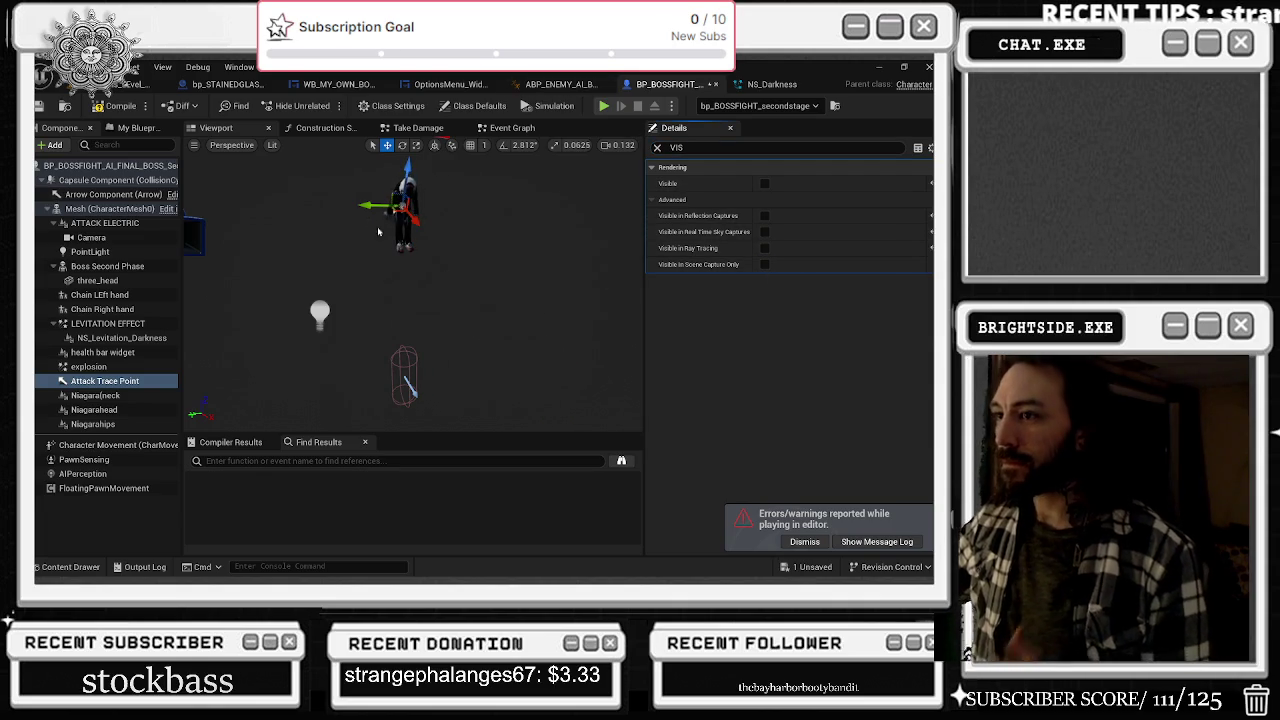
# - Exclude the Capsule Component from reflections, sky captures and ray tracing, and the health bar from sky captures
pyautogui.click(404, 190)
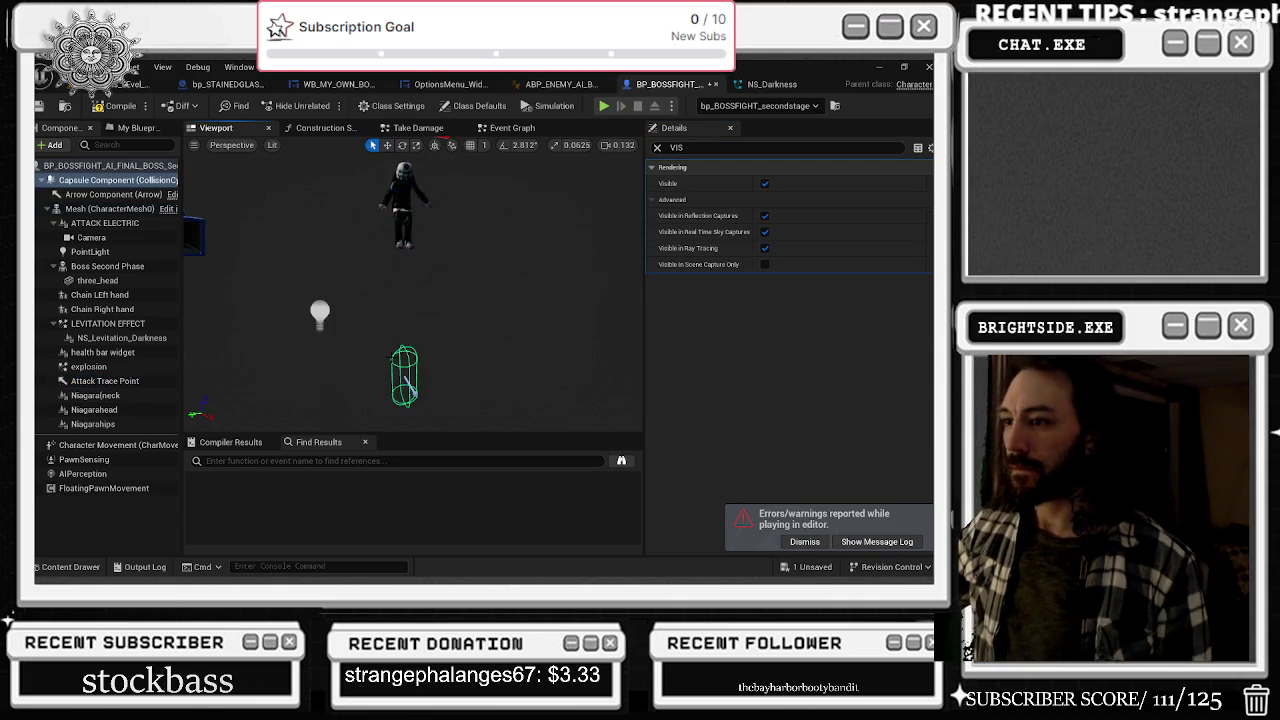
pyautogui.click(765, 215)
pyautogui.click(765, 232)
pyautogui.click(765, 248)
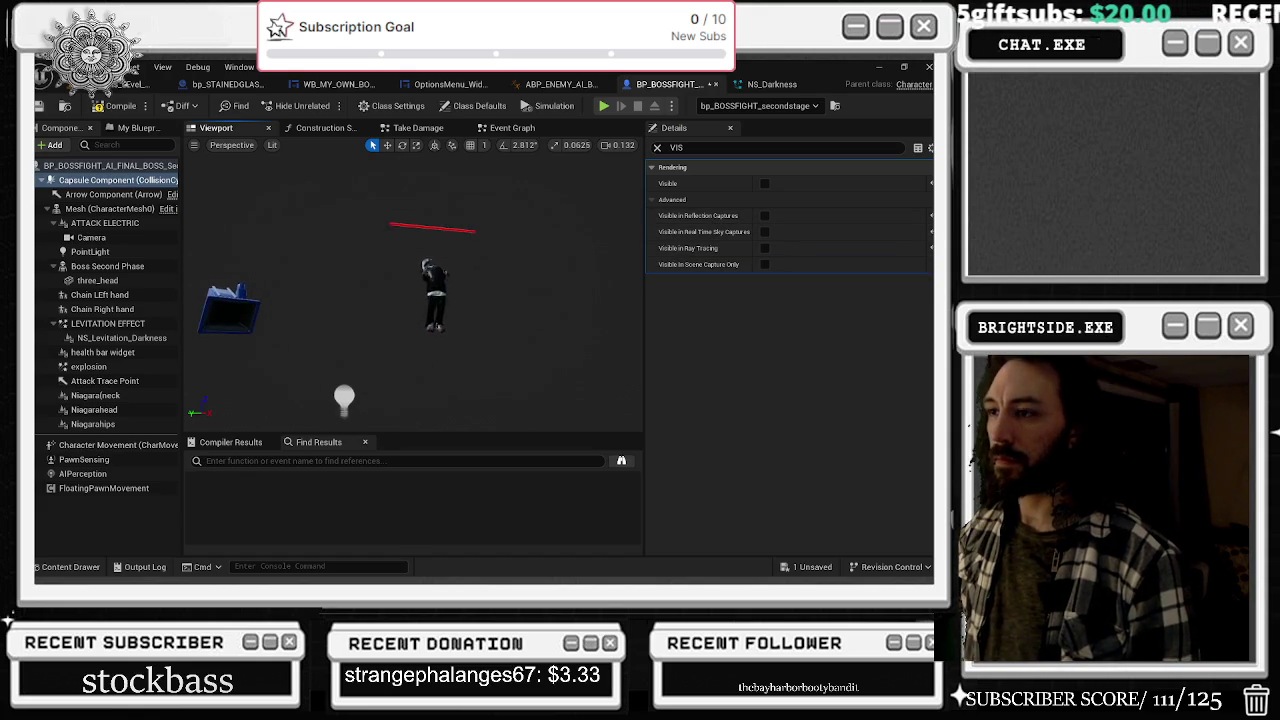
pyautogui.click(103, 352)
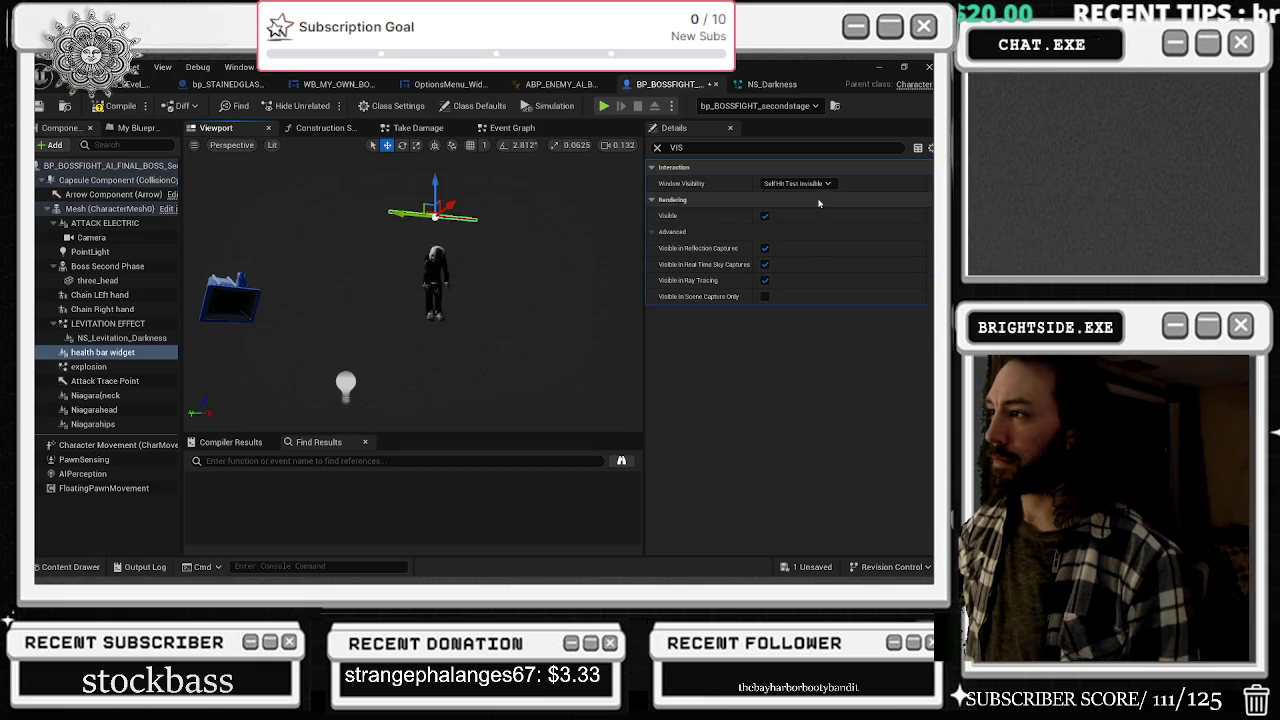
pyautogui.click(765, 264)
# - Exclude the health bar widget from ray tracing, then browse the components and select the PointLight
pyautogui.click(765, 280)
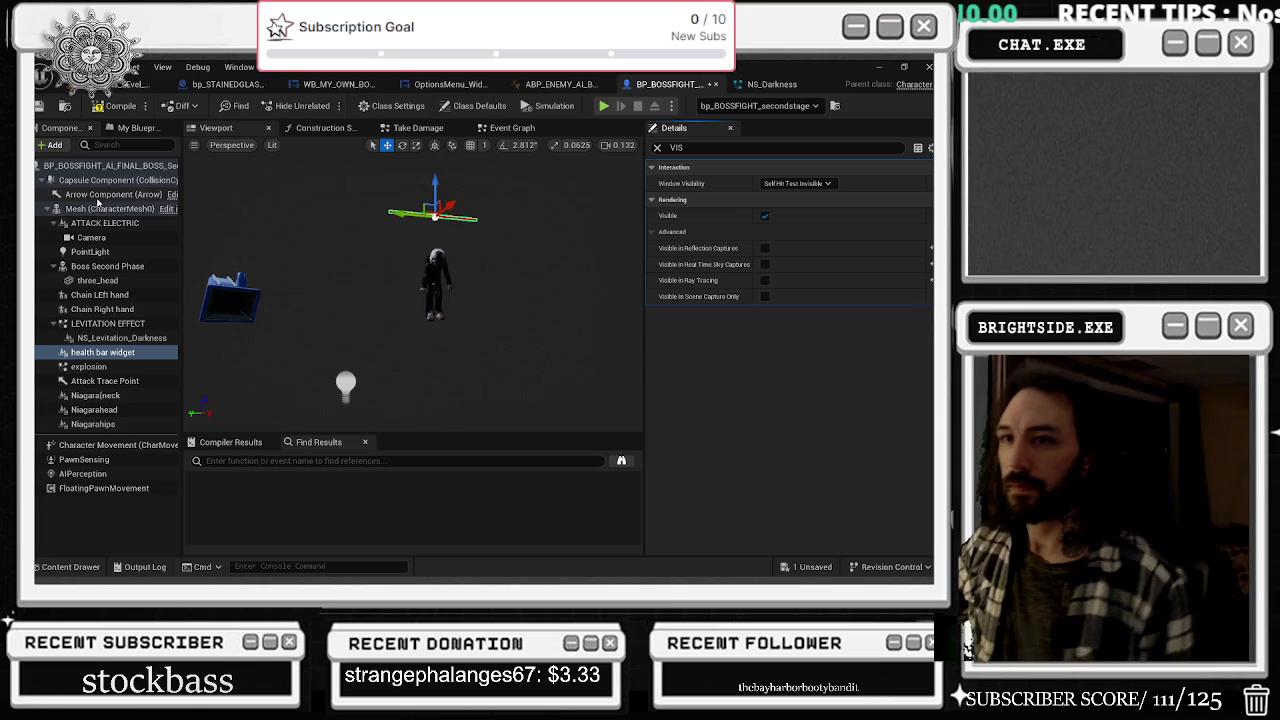
pyautogui.click(91, 237)
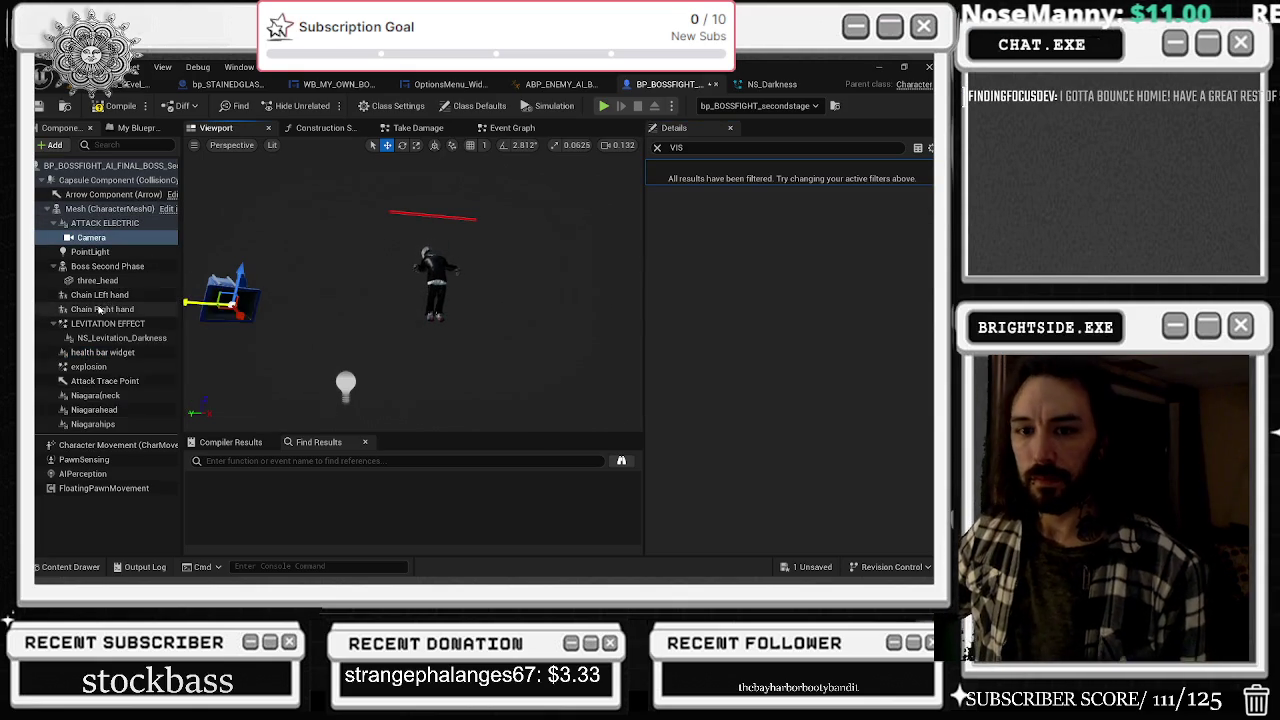
pyautogui.click(120, 381)
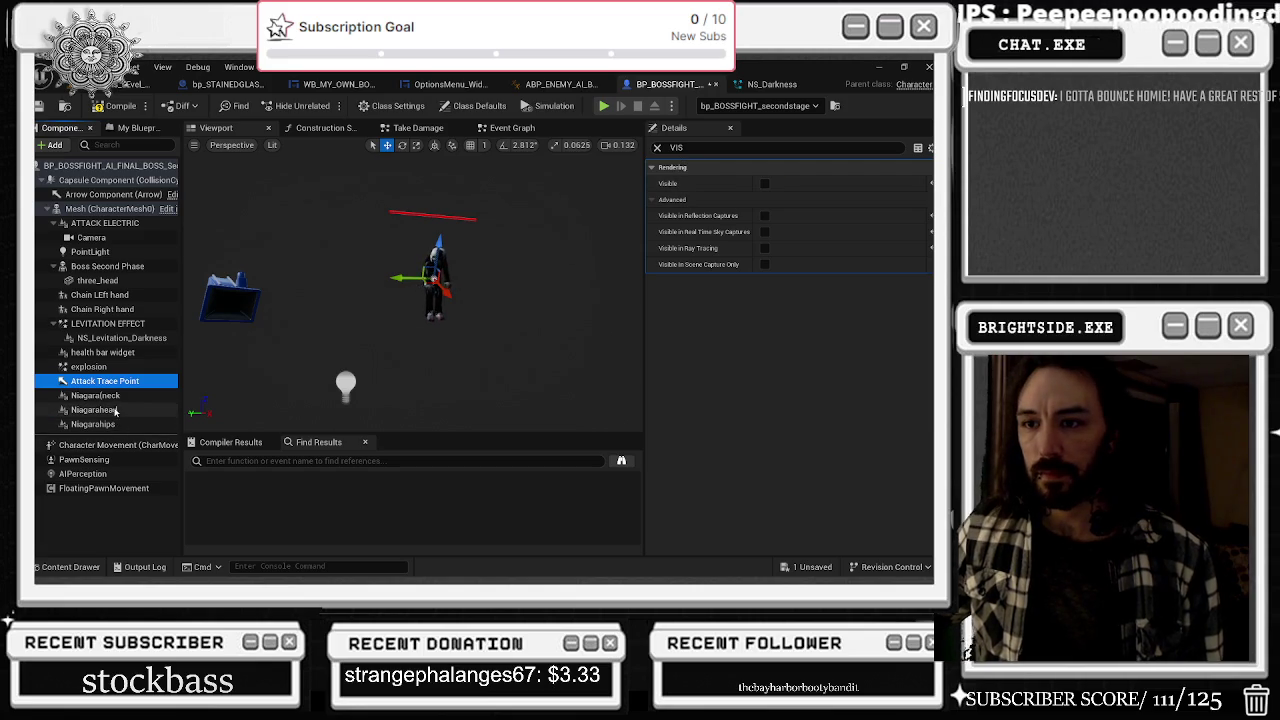
pyautogui.click(95, 353)
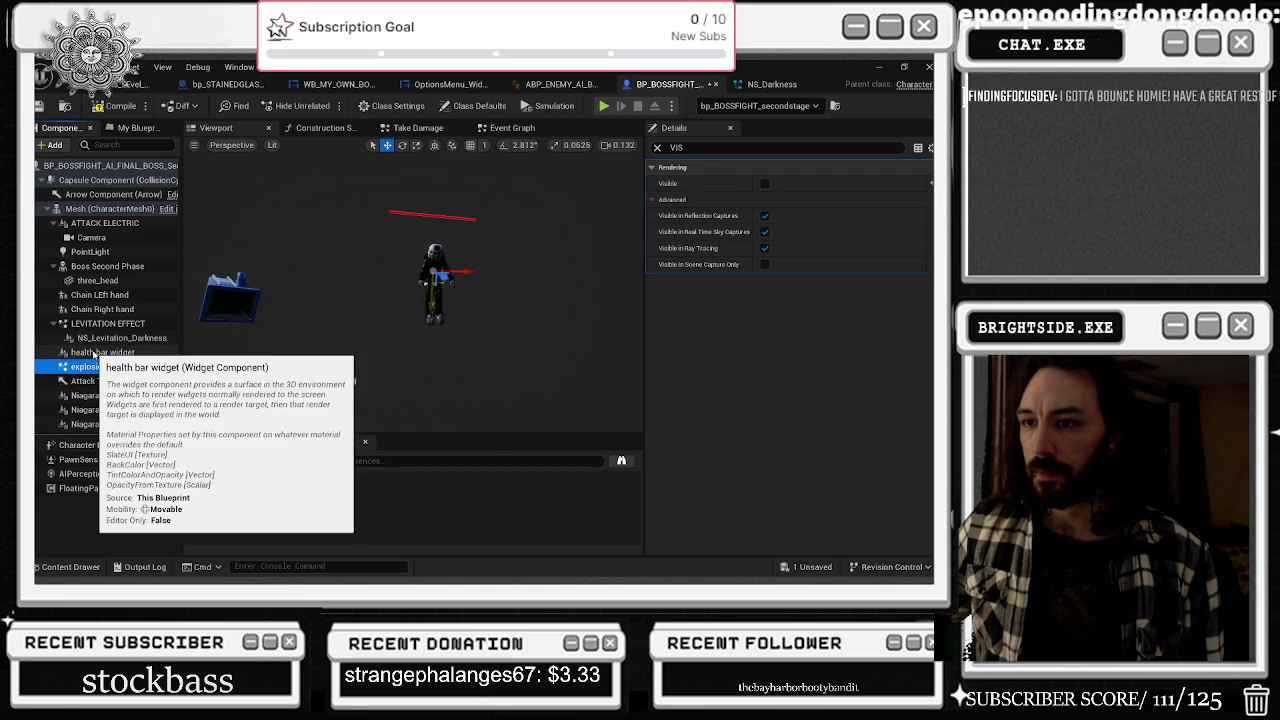
pyautogui.click(95, 337)
pyautogui.click(95, 309)
pyautogui.click(96, 295)
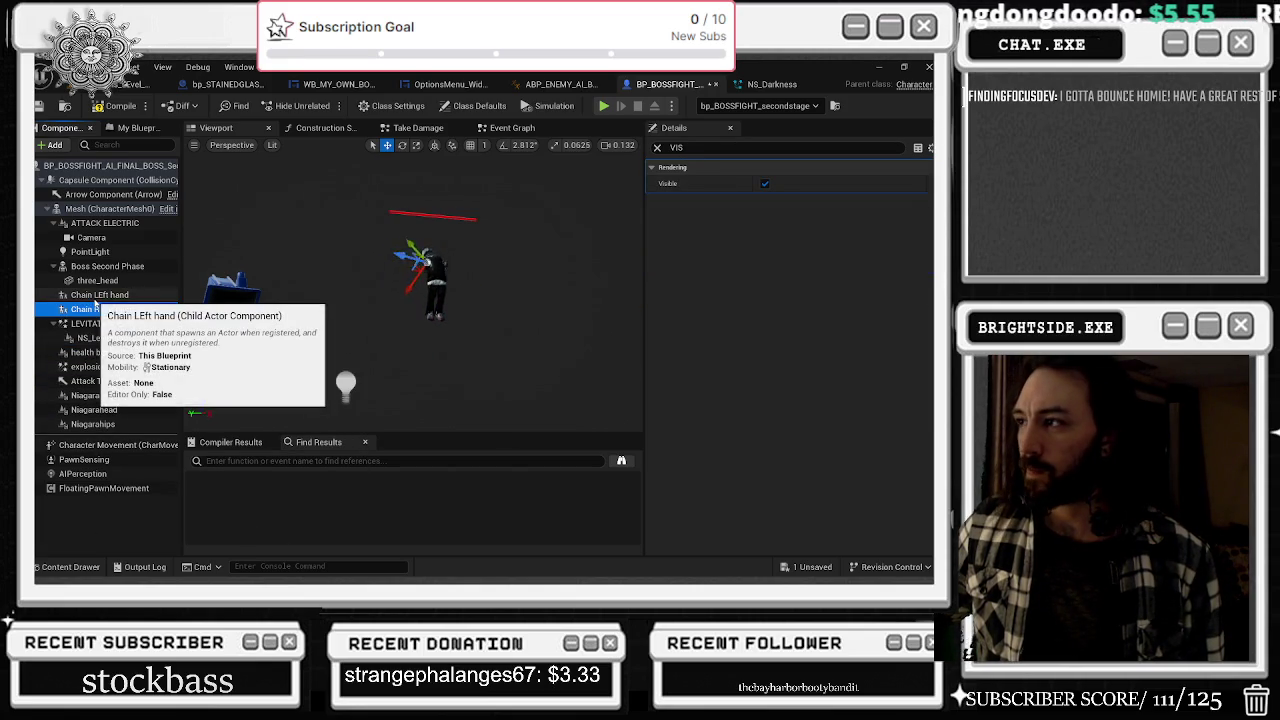
pyautogui.click(93, 266)
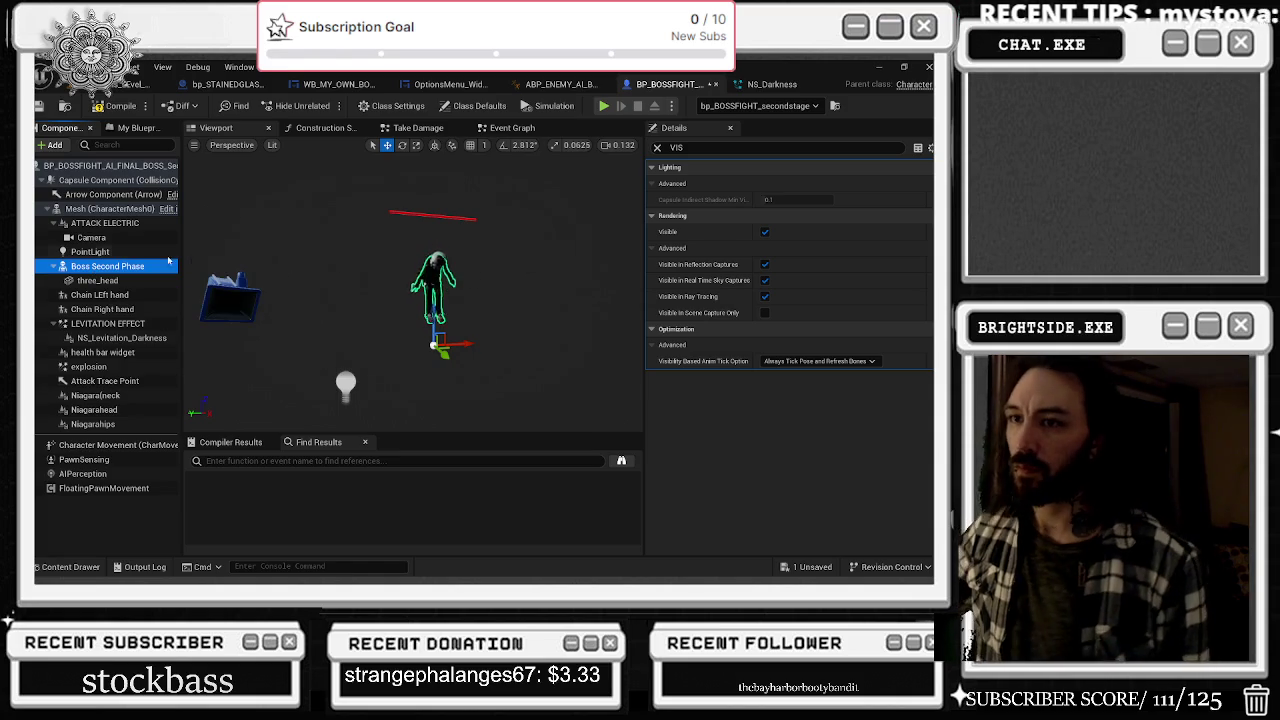
pyautogui.press('Up')
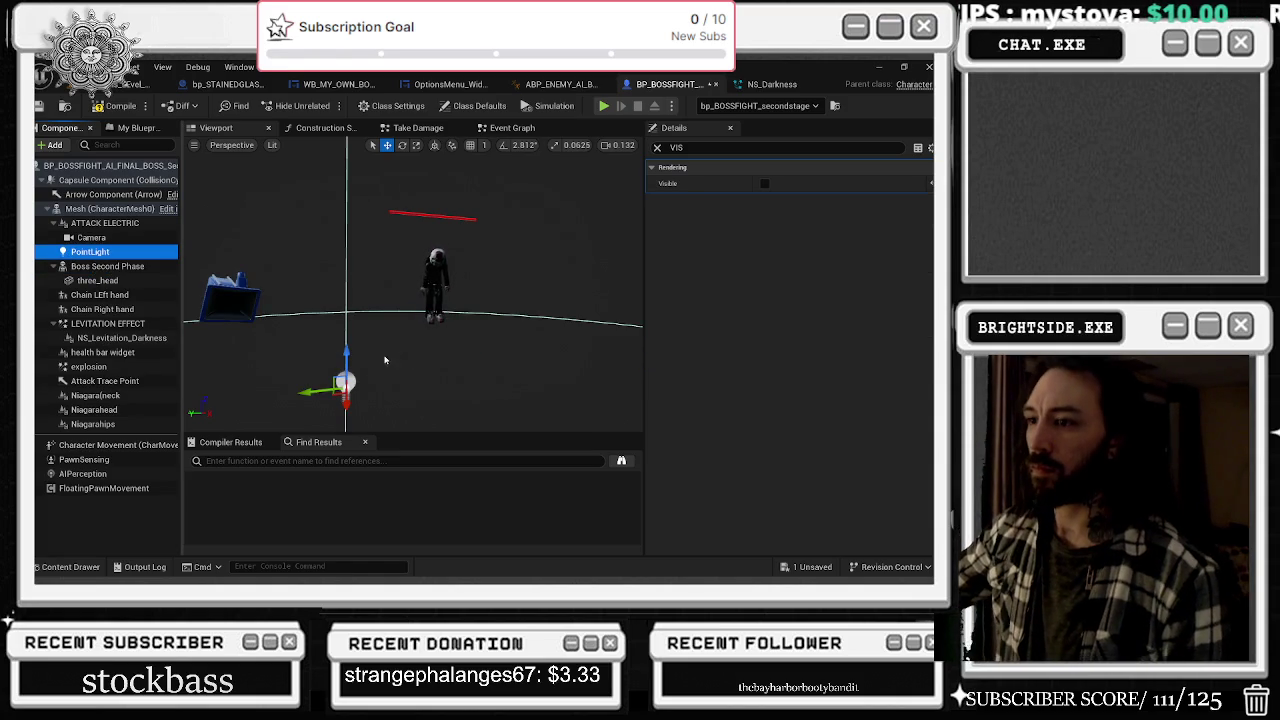
# - Move the PointLight along Y and X and lower it to about Z 136 by the boss's head
pyautogui.moveTo(333, 393)
pyautogui.mouseDown()
pyautogui.moveTo(394, 358)
pyautogui.moveTo(440, 372)
pyautogui.moveTo(480, 346)
pyautogui.moveTo(399, 400)
pyautogui.moveTo(589, 297)
pyautogui.mouseUp()
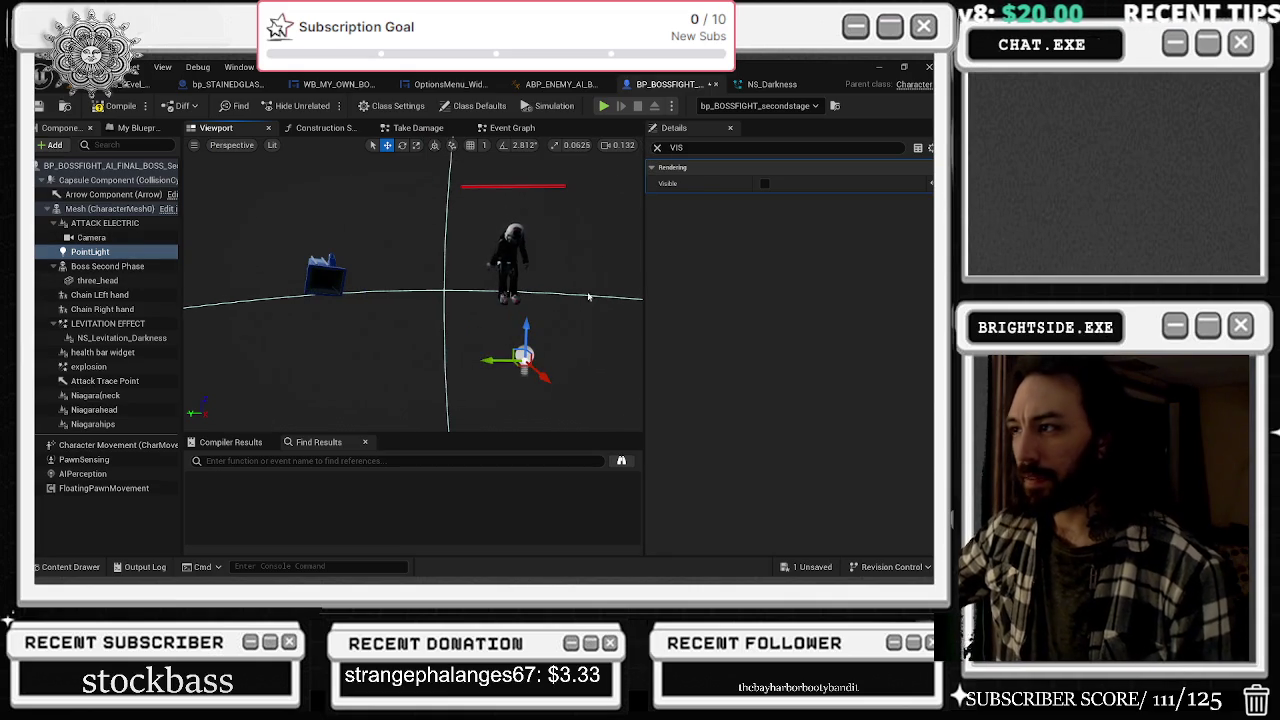
pyautogui.click(657, 148)
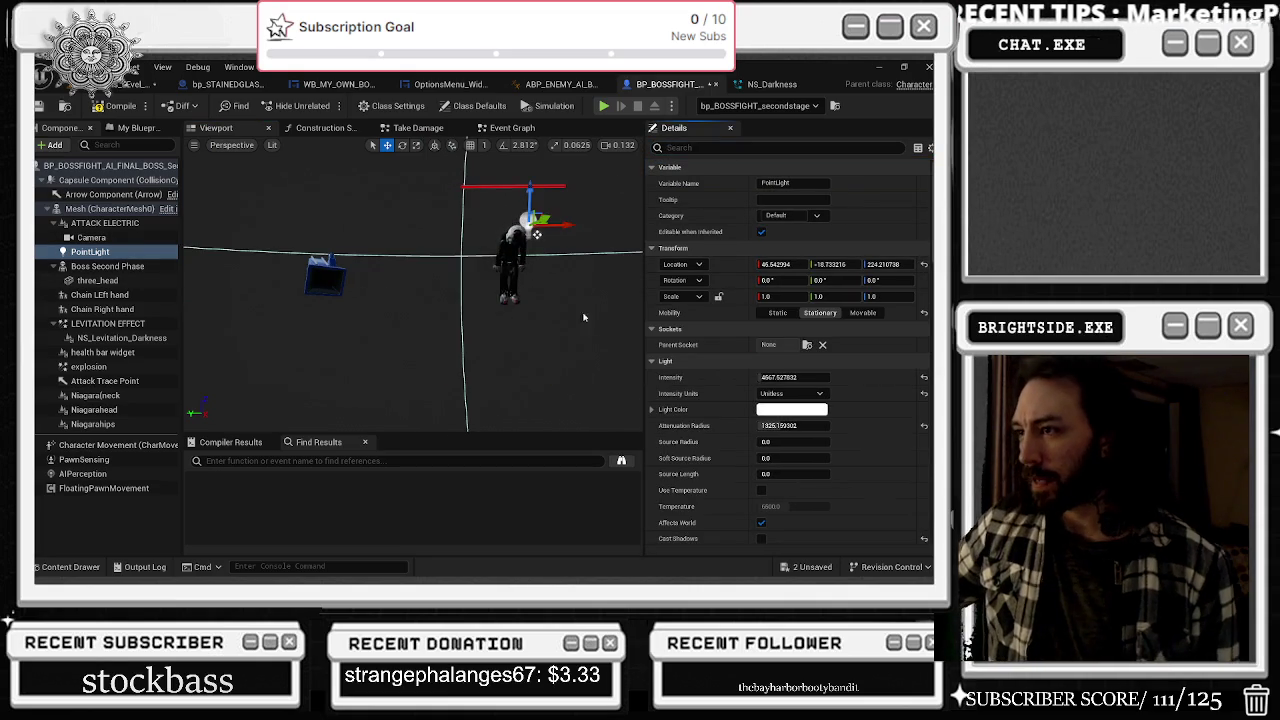
pyautogui.moveTo(537, 234)
pyautogui.mouseDown()
pyautogui.moveTo(512, 232)
pyautogui.moveTo(491, 206)
pyautogui.moveTo(493, 241)
pyautogui.mouseUp()
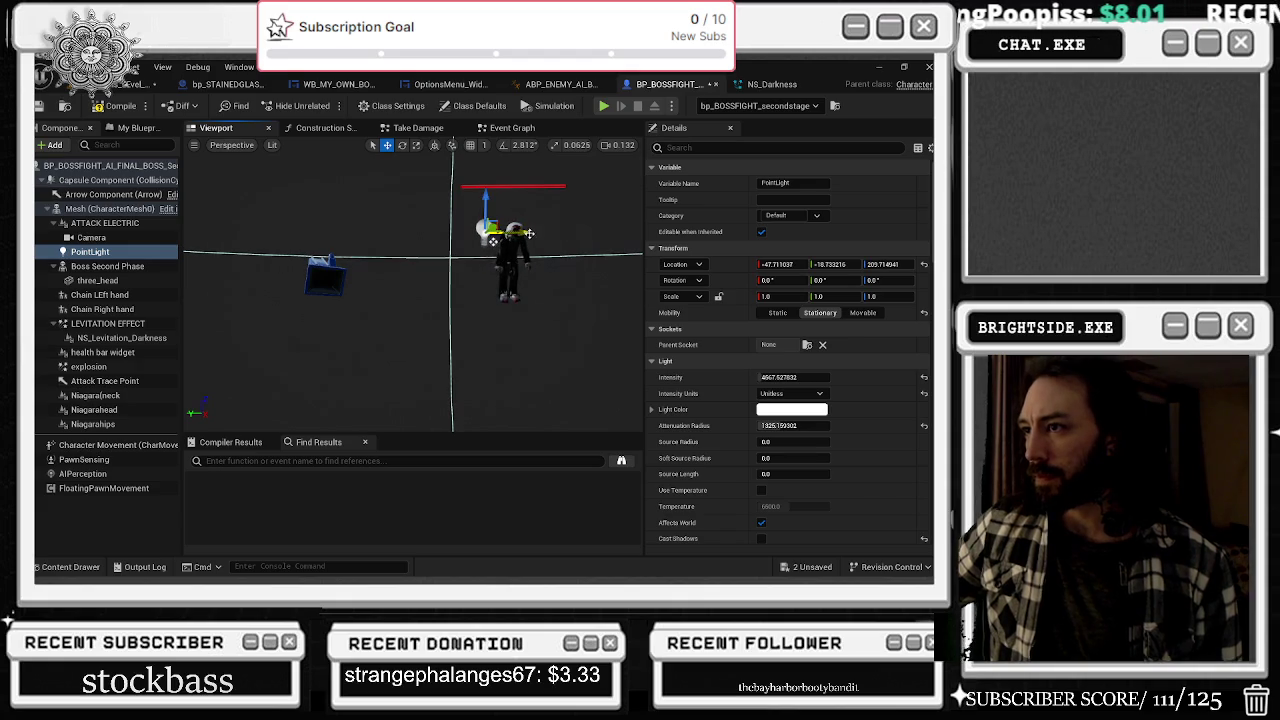
pyautogui.moveTo(492, 193); pyautogui.dragTo(495, 270)
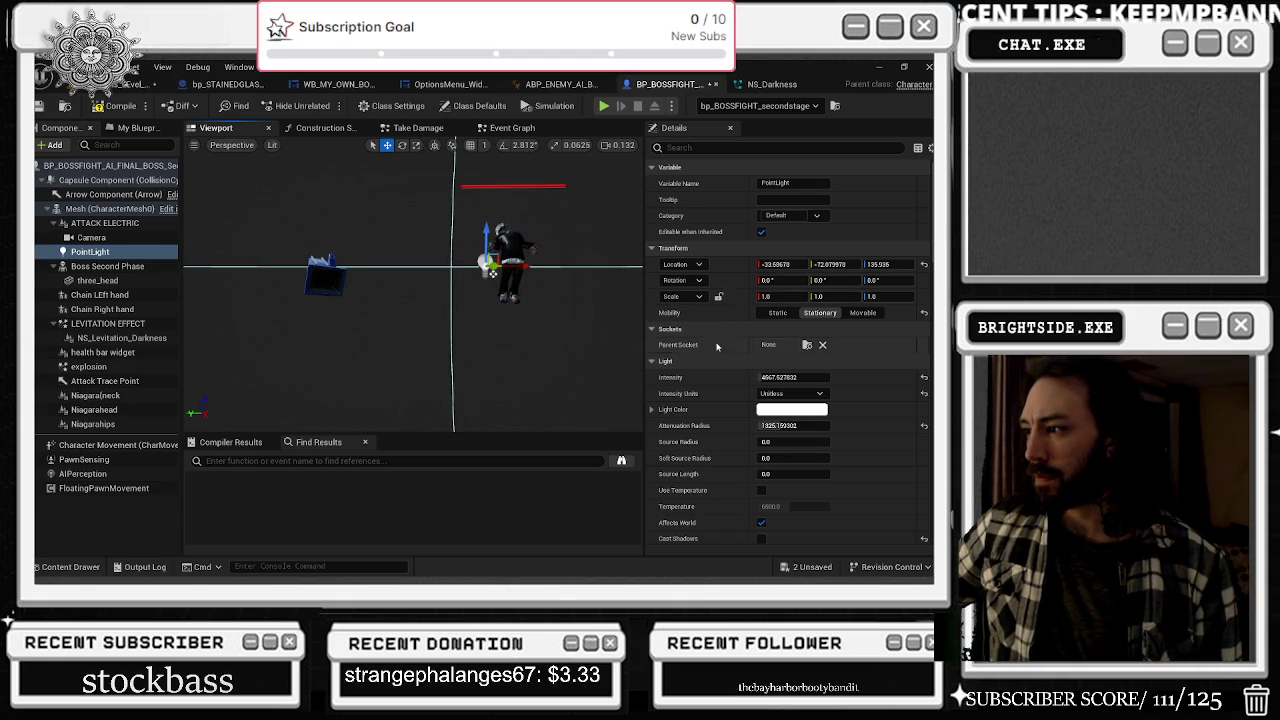
pyautogui.scroll(-3, 743, 360)
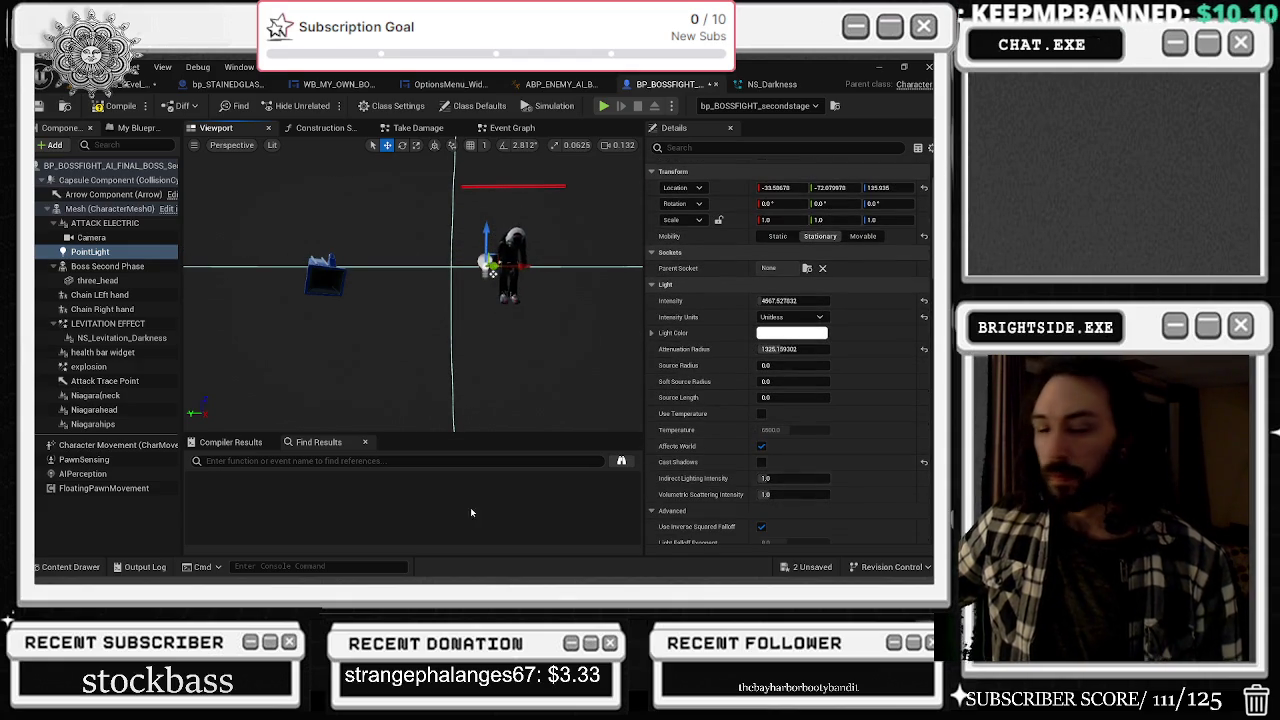
pyautogui.scroll(-3, 700, 450)
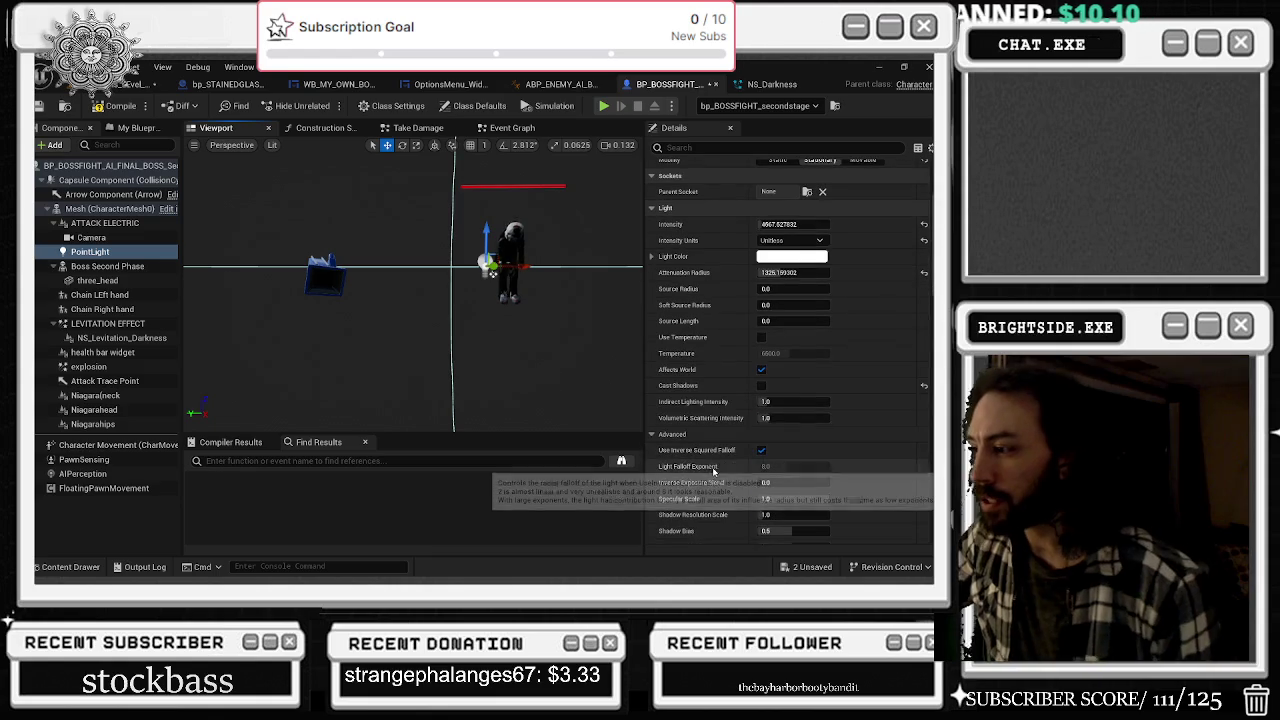
# - Select the Camera component and raise it slightly along Z
pyautogui.click(100, 237)
pyautogui.moveTo(333, 250); pyautogui.dragTo(335, 232)
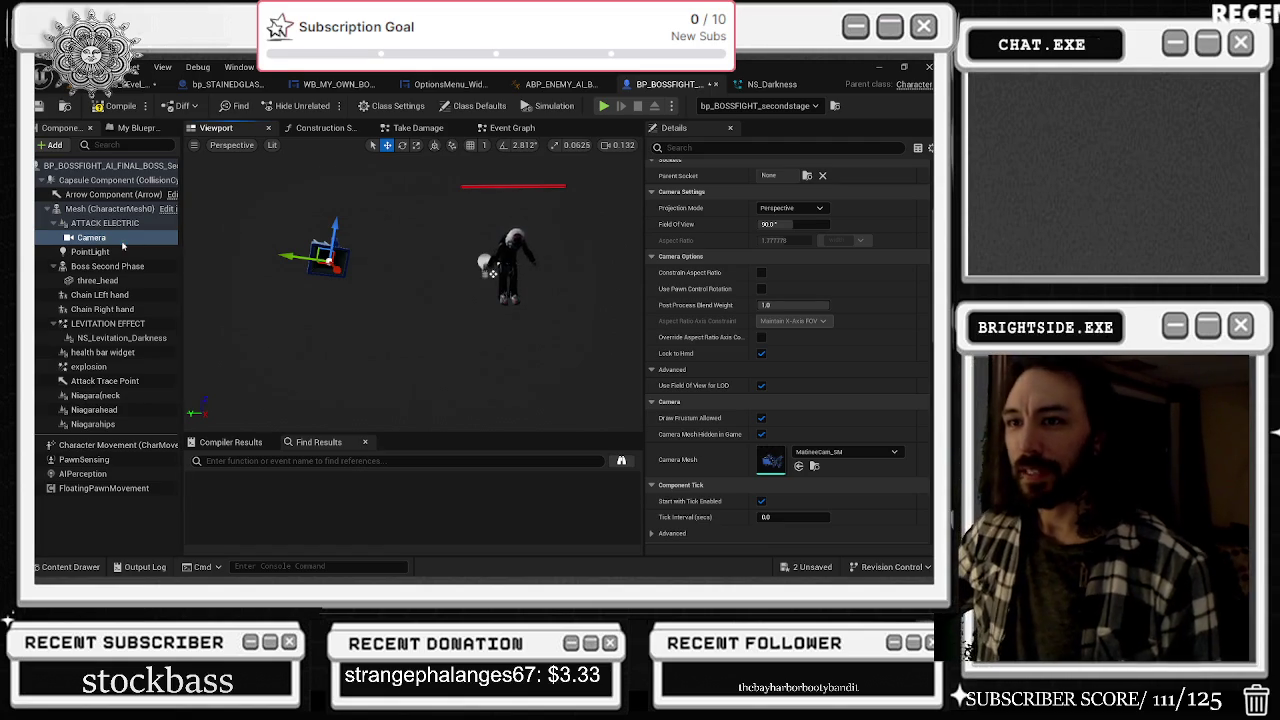
pyautogui.rightClick(178, 252)
# - Inspect the Get Player Camera Manager, Delay, healthbar and Get World Location nodes in the Event Graph
pyautogui.press('Escape')
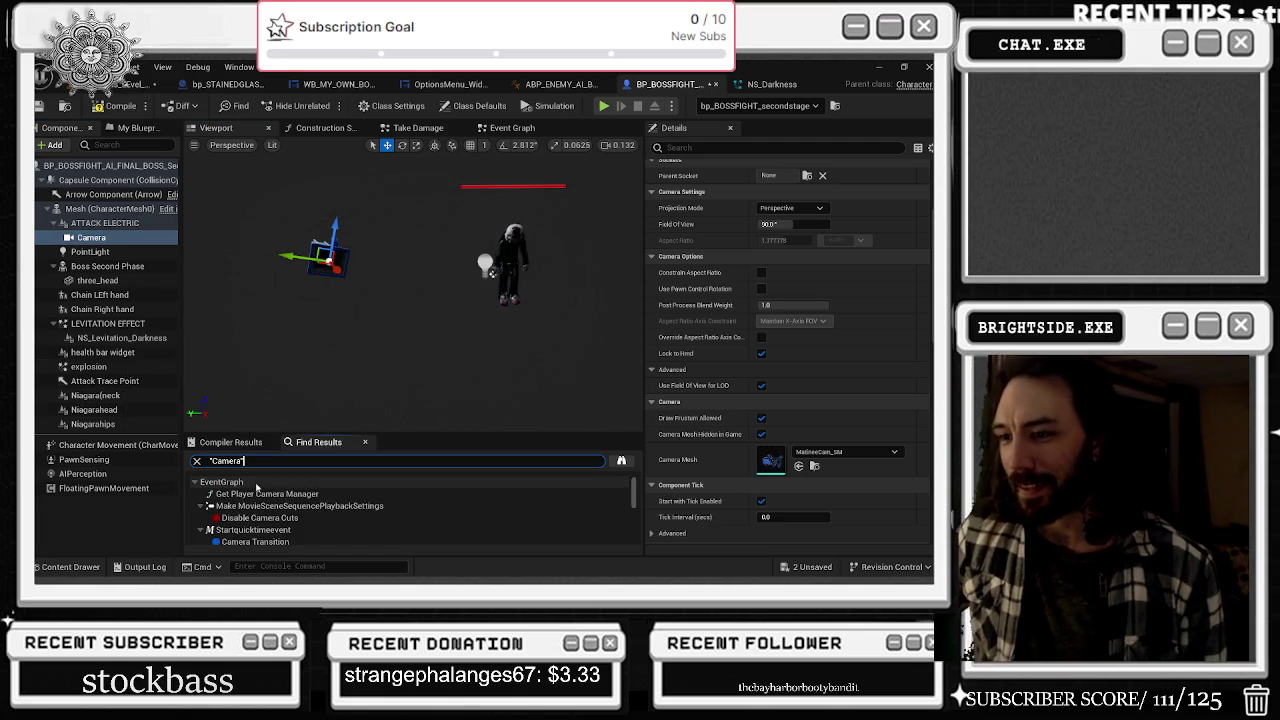
pyautogui.doubleClick(267, 494)
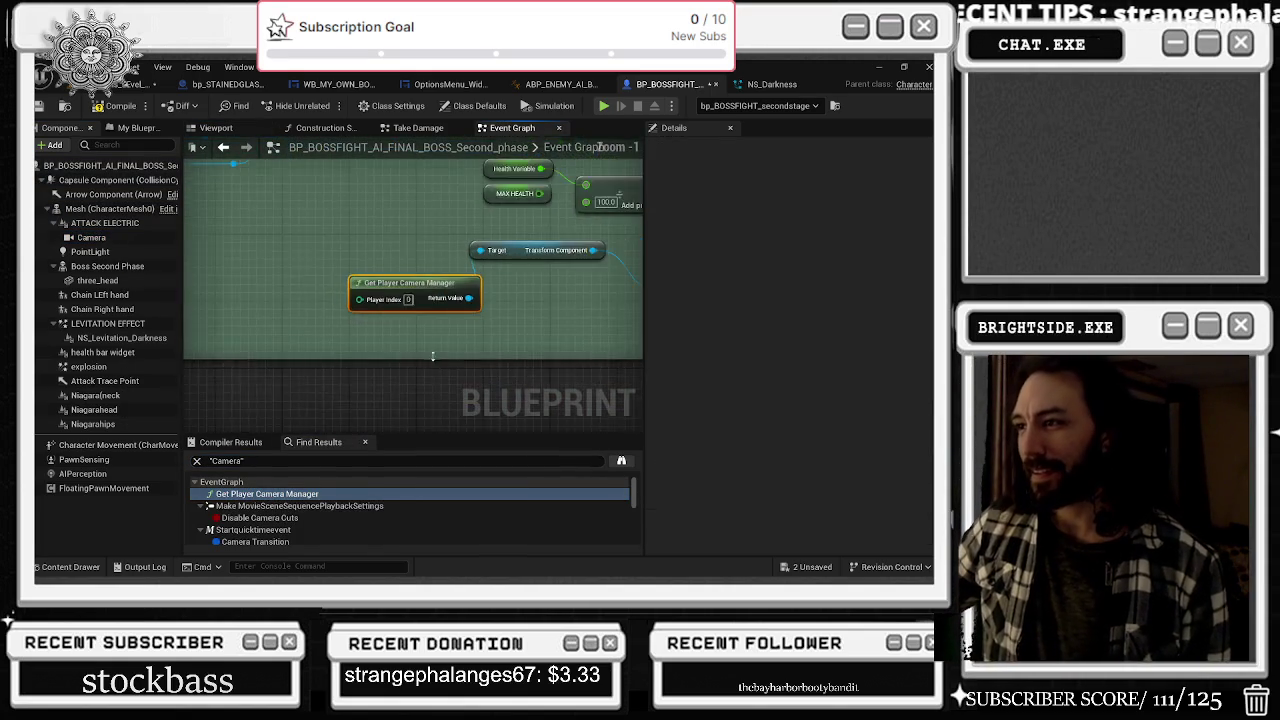
pyautogui.scroll(-2, 348, 371)
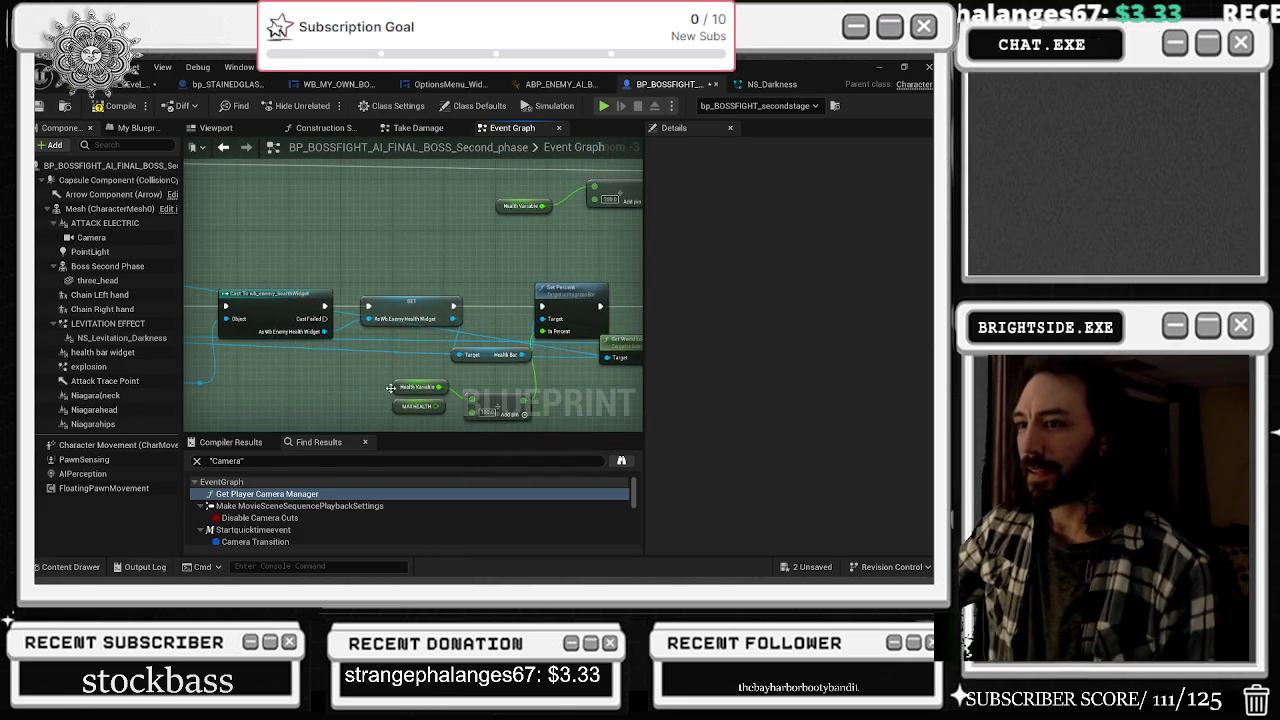
pyautogui.scroll(-2, 349, 393)
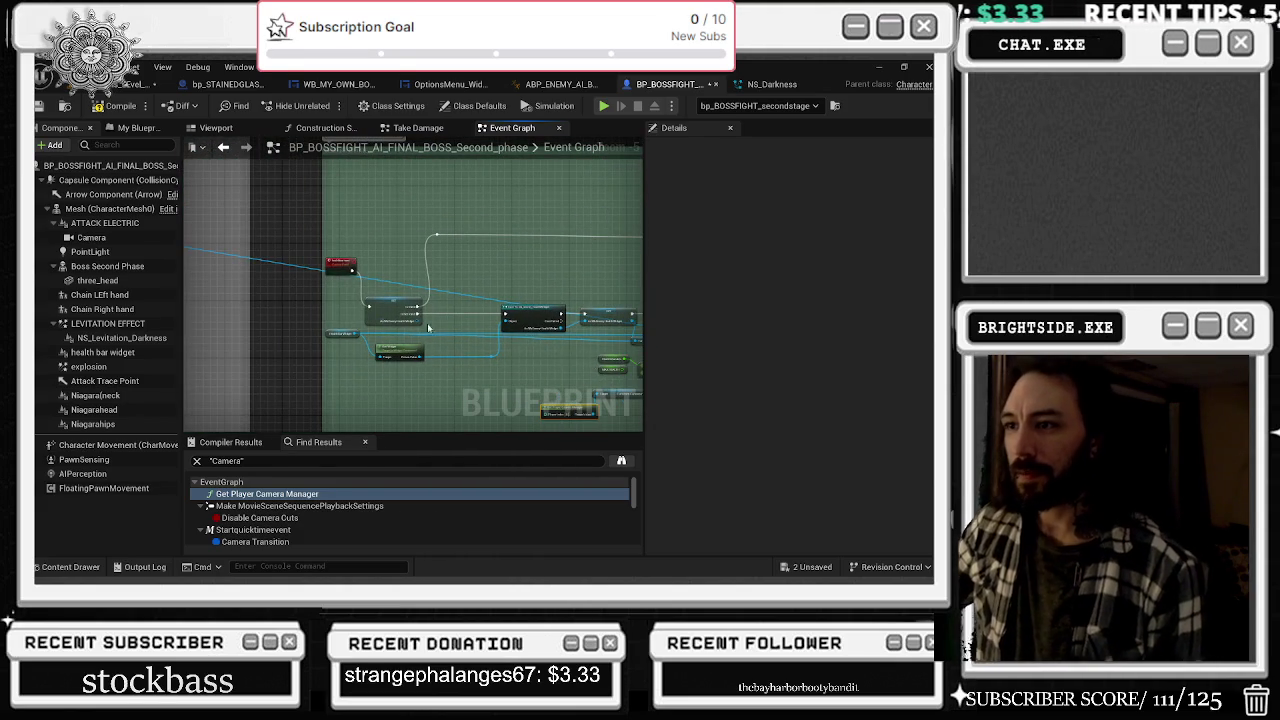
pyautogui.scroll(2, 437, 330)
pyautogui.moveTo(437, 315); pyautogui.dragTo(194, 272)
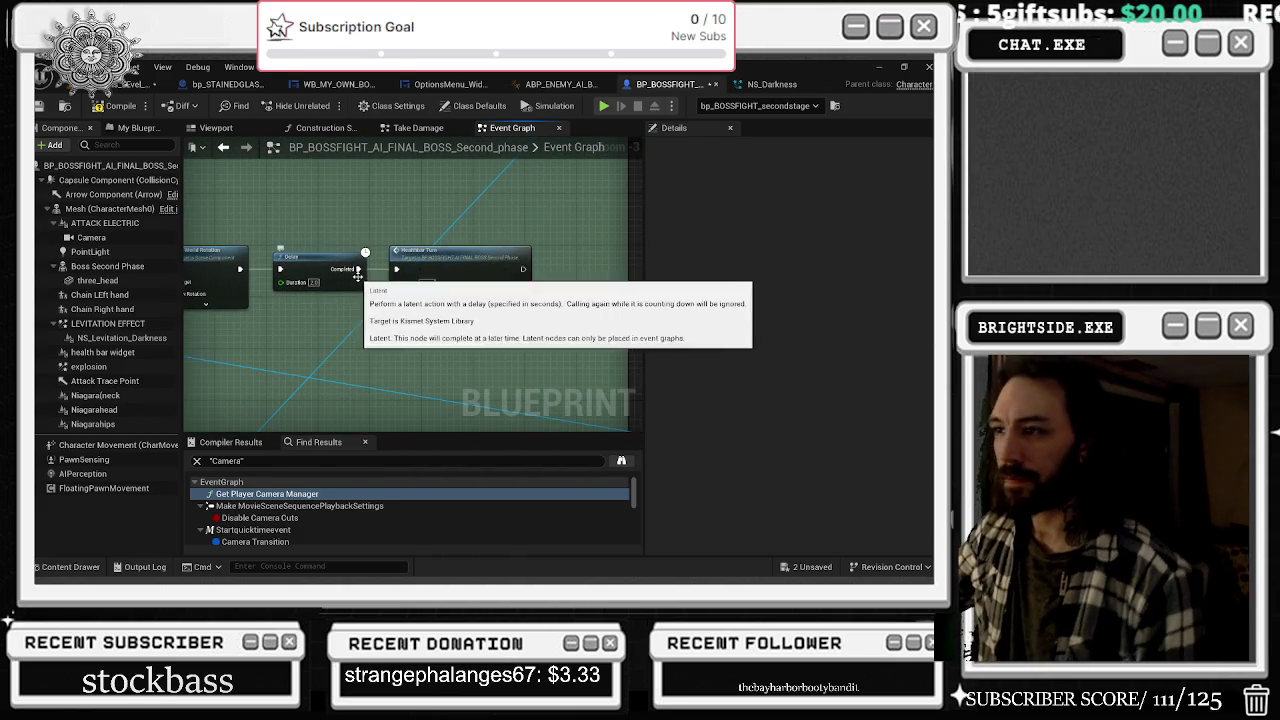
pyautogui.moveTo(357, 276)
pyautogui.mouseDown()
pyautogui.moveTo(516, 304)
pyautogui.moveTo(444, 346)
pyautogui.moveTo(614, 248)
pyautogui.moveTo(363, 226)
pyautogui.mouseUp()
pyautogui.moveTo(238, 219); pyautogui.dragTo(323, 250)
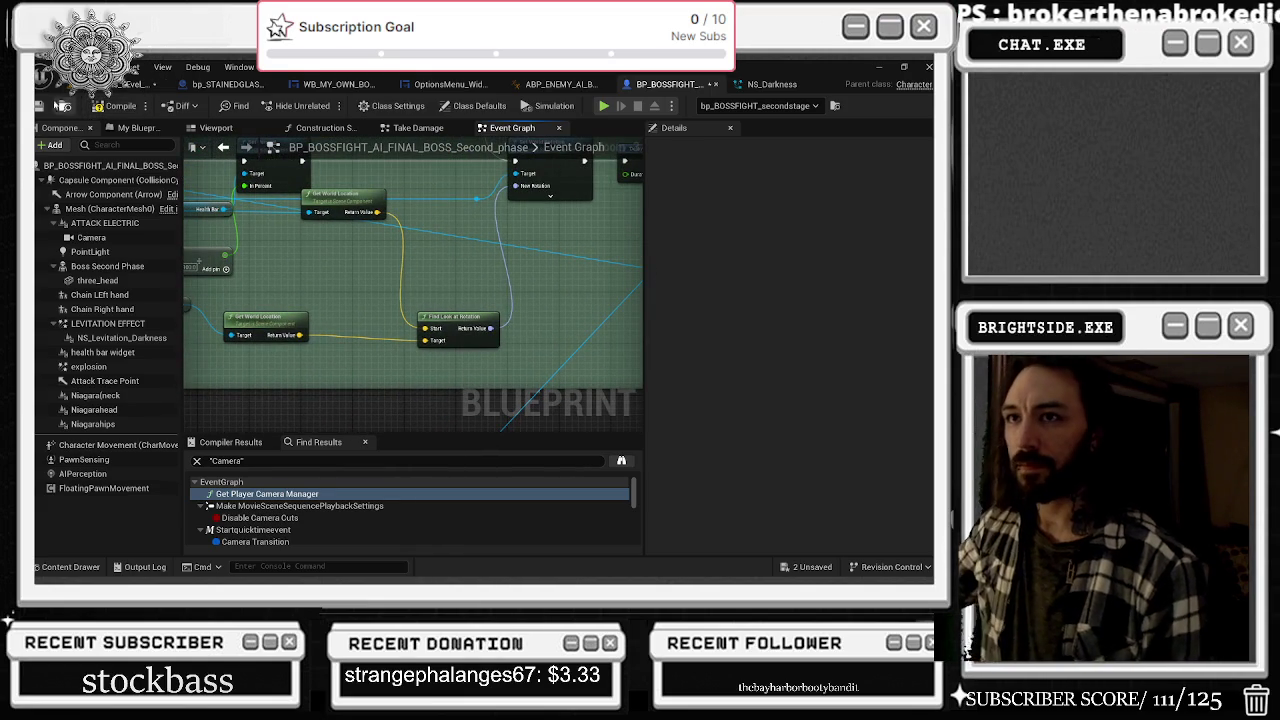
pyautogui.click(140, 84)
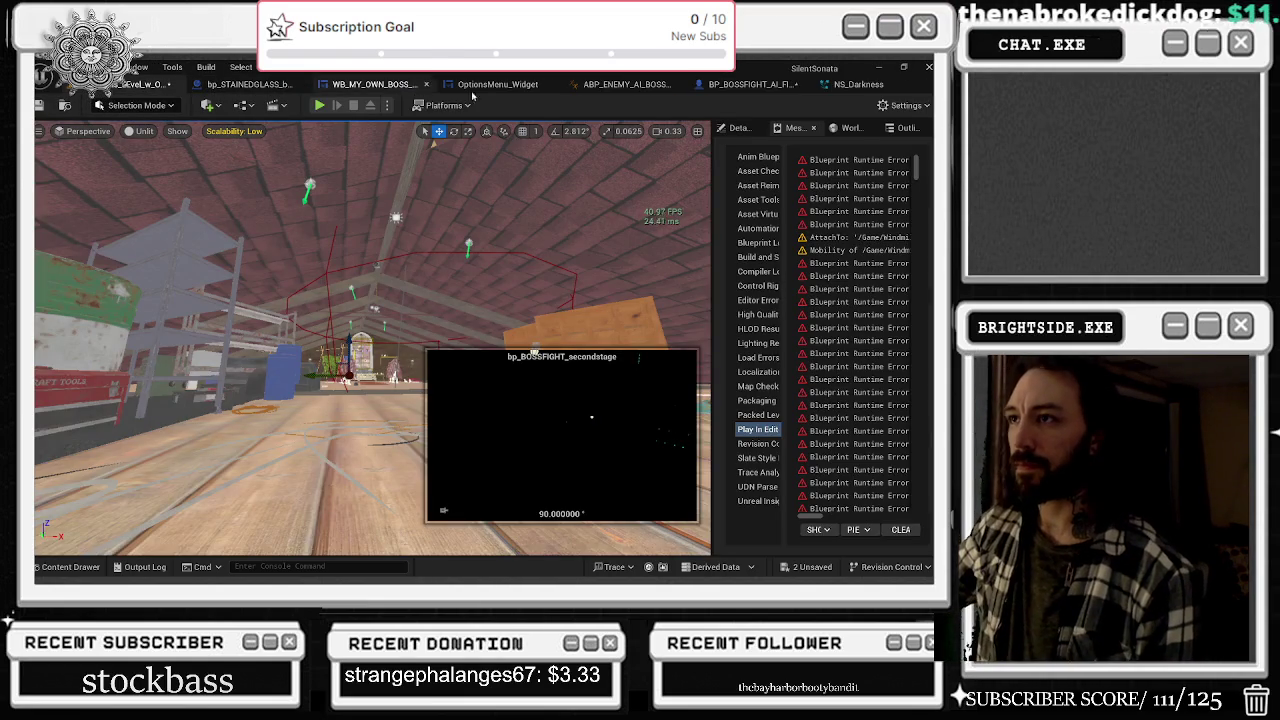
pyautogui.click(750, 84)
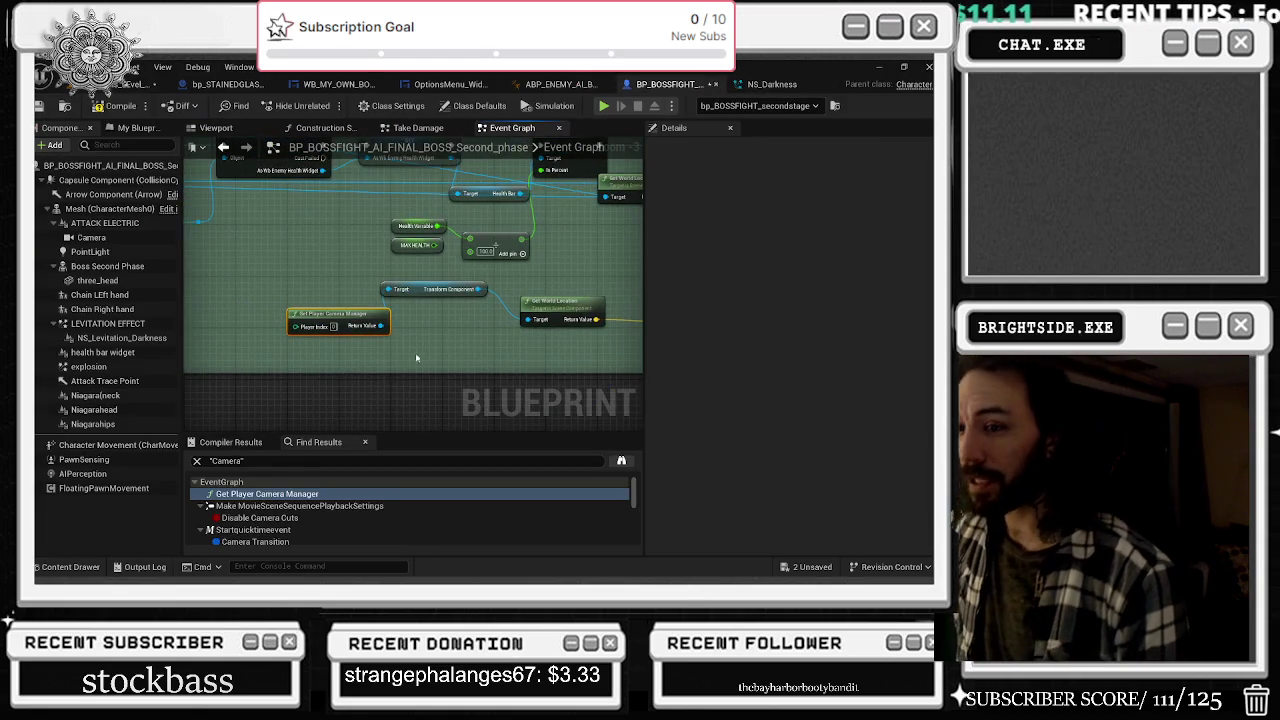
# - Remove the Camera component from the boss blueprint and save all unsaved content
pyautogui.click(92, 238)
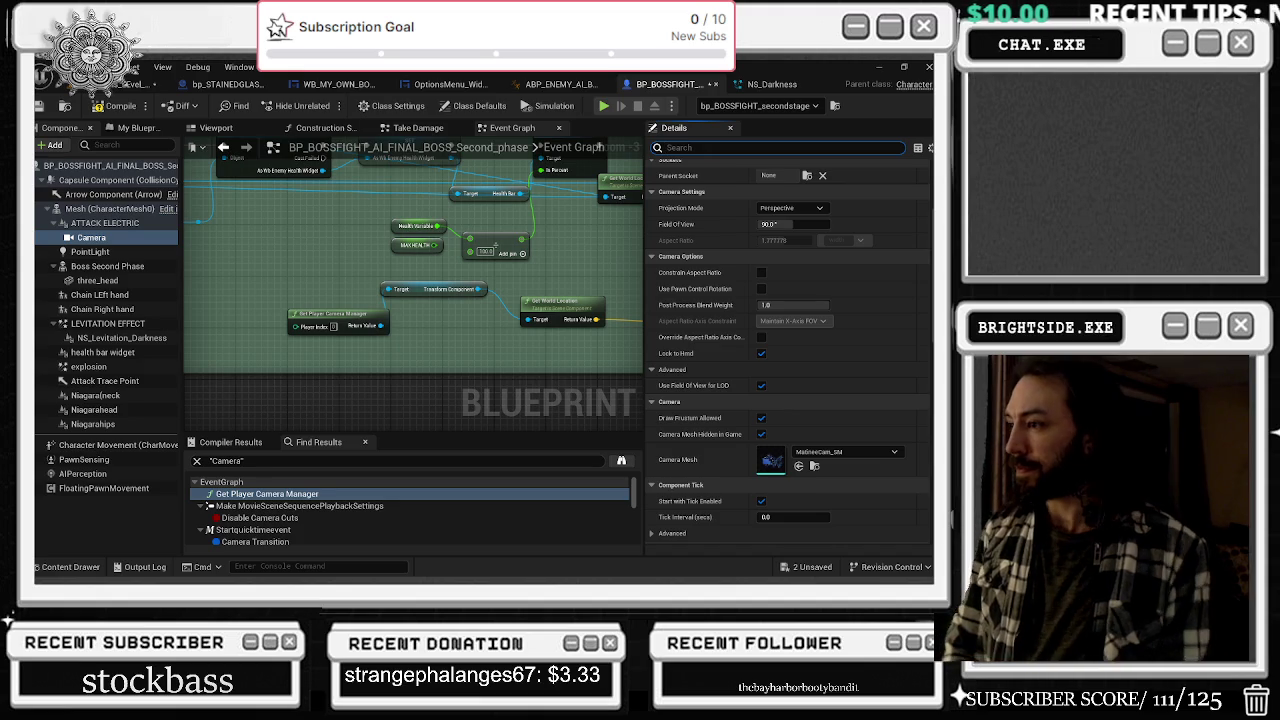
pyautogui.write('ViS')
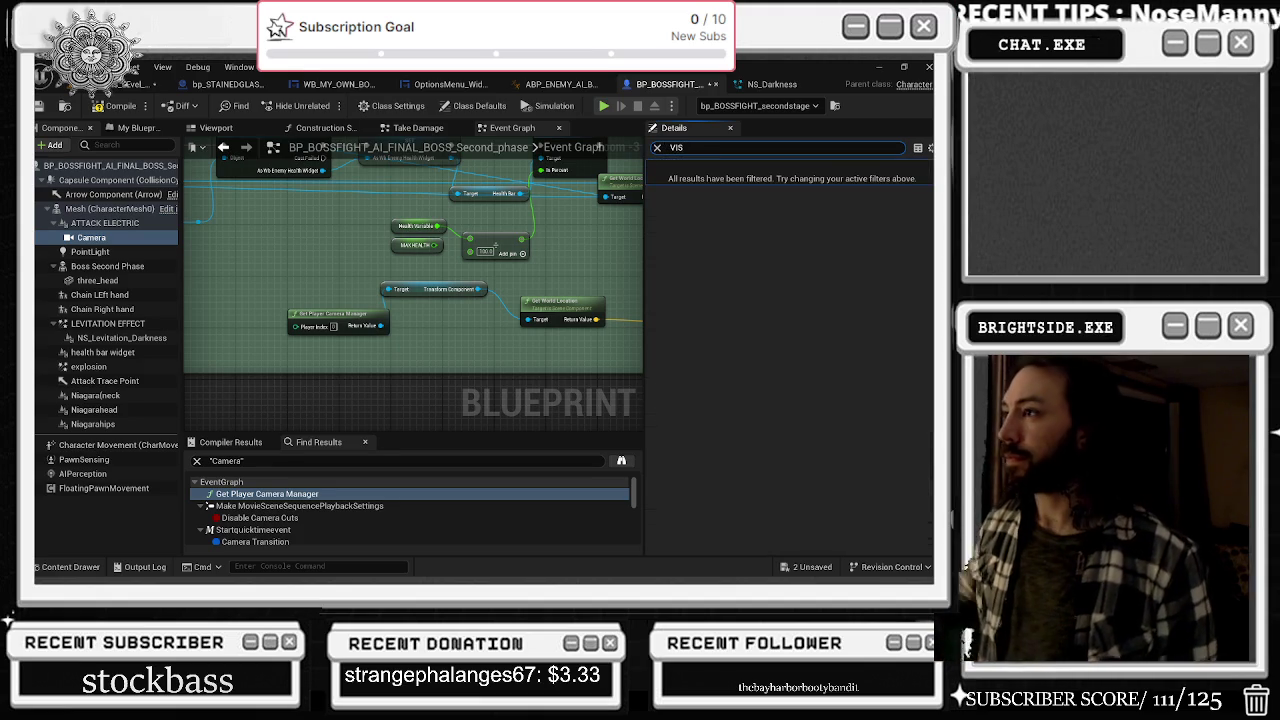
pyautogui.click(657, 147)
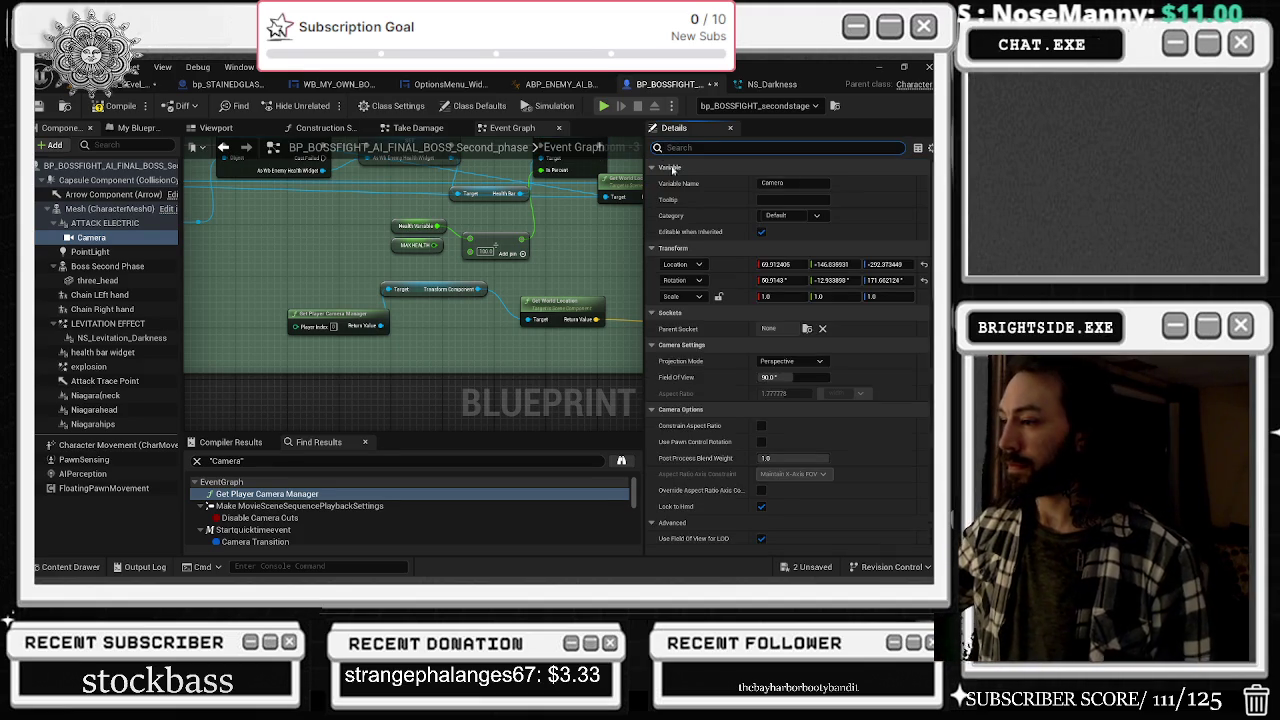
pyautogui.hotkey('ctrl', 'z')
pyautogui.hotkey('ctrl', 'shift', 's')
pyautogui.click(597, 458)
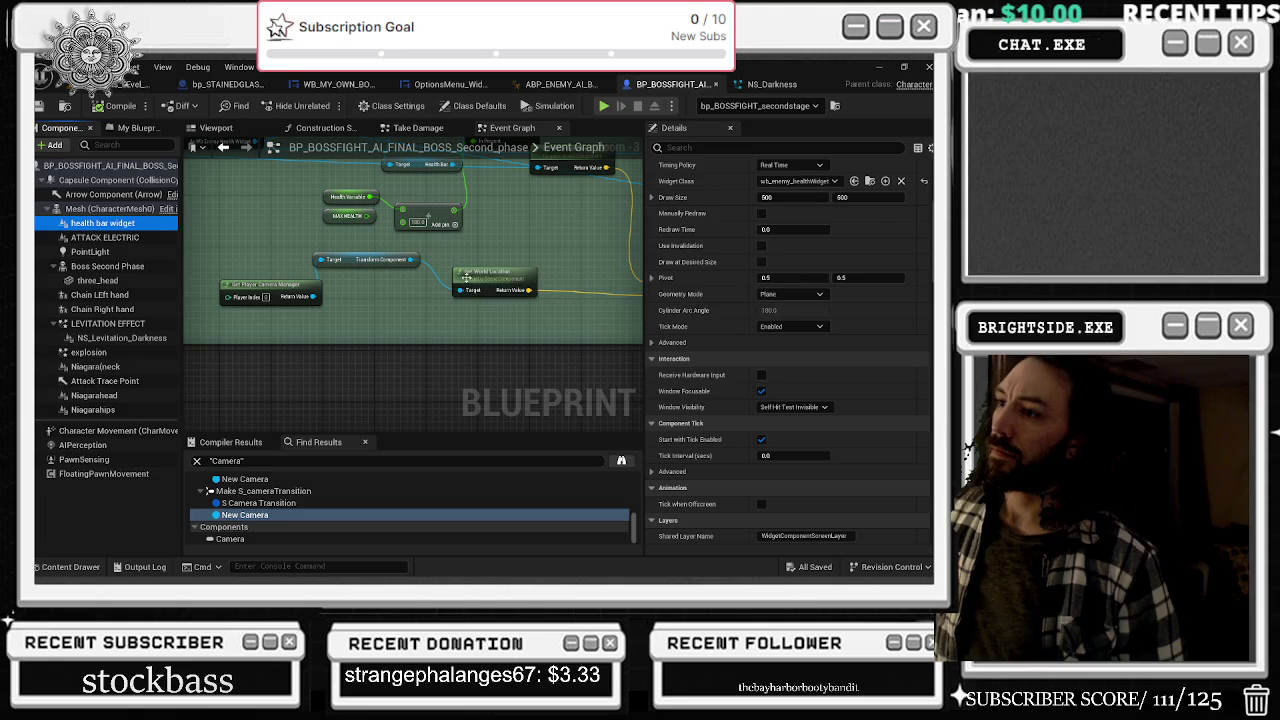
# - Nudge Set World Location down and review the Set Template, Set Active and Set Hidden nodes
pyautogui.moveTo(465, 277); pyautogui.dragTo(466, 283)
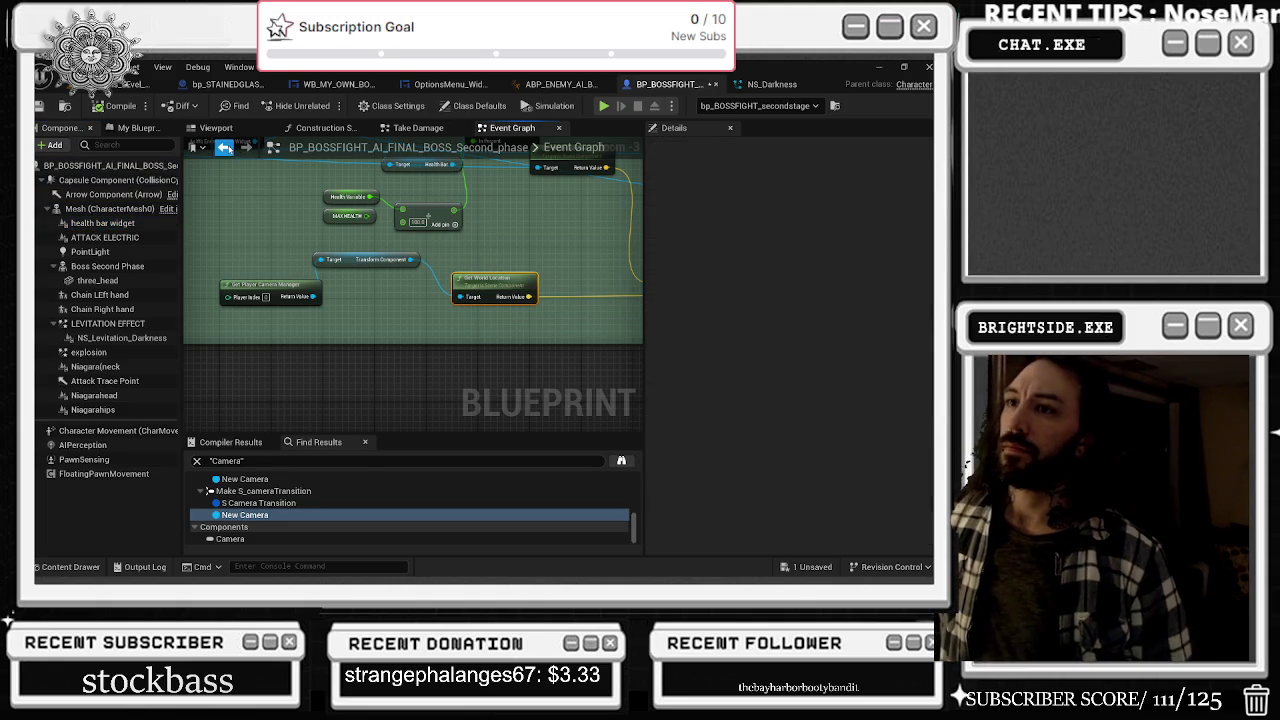
pyautogui.click(224, 147)
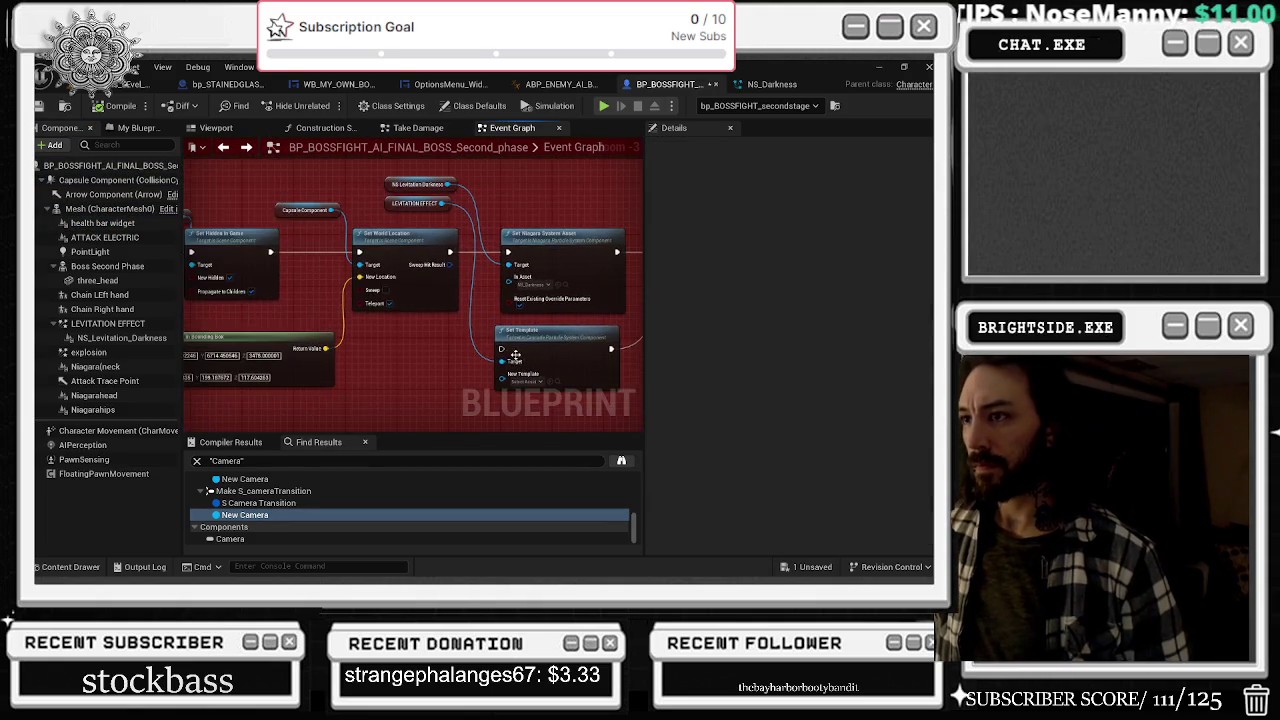
pyautogui.moveTo(399, 306)
pyautogui.mouseDown()
pyautogui.moveTo(543, 343)
pyautogui.moveTo(428, 324)
pyautogui.mouseUp()
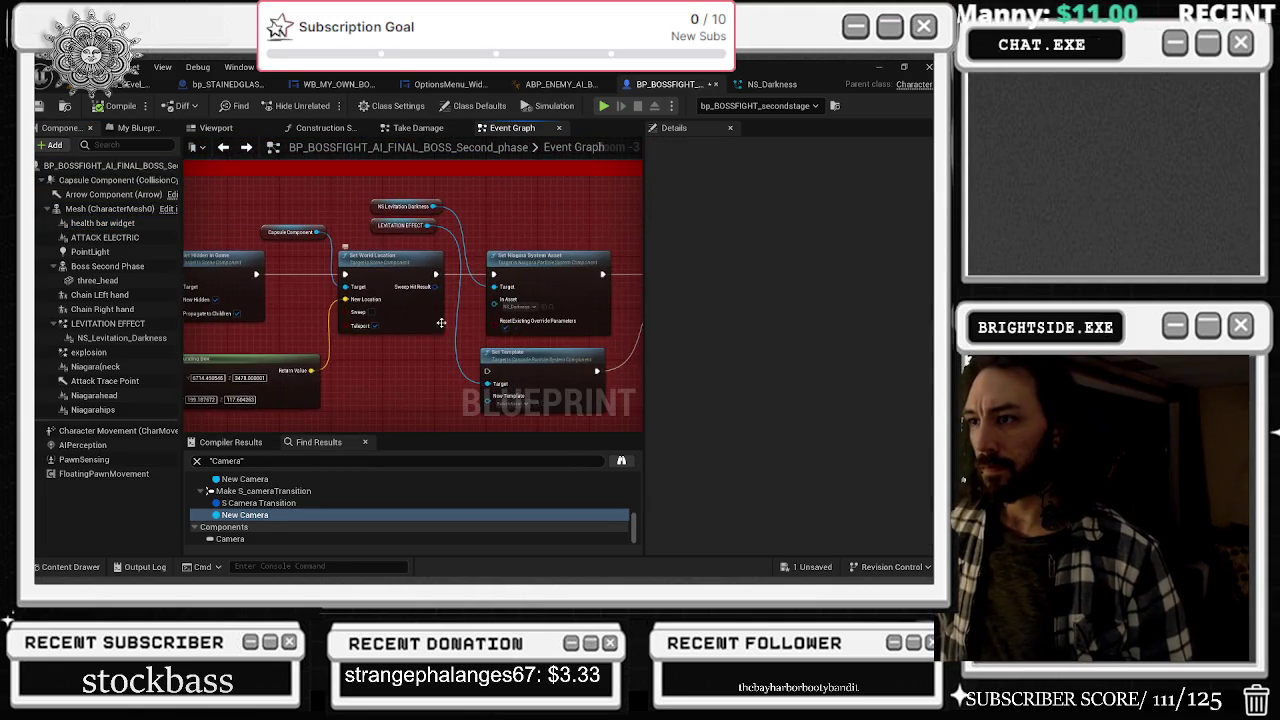
pyautogui.moveTo(512, 324)
pyautogui.mouseDown()
pyautogui.moveTo(470, 310)
pyautogui.moveTo(505, 296)
pyautogui.mouseUp()
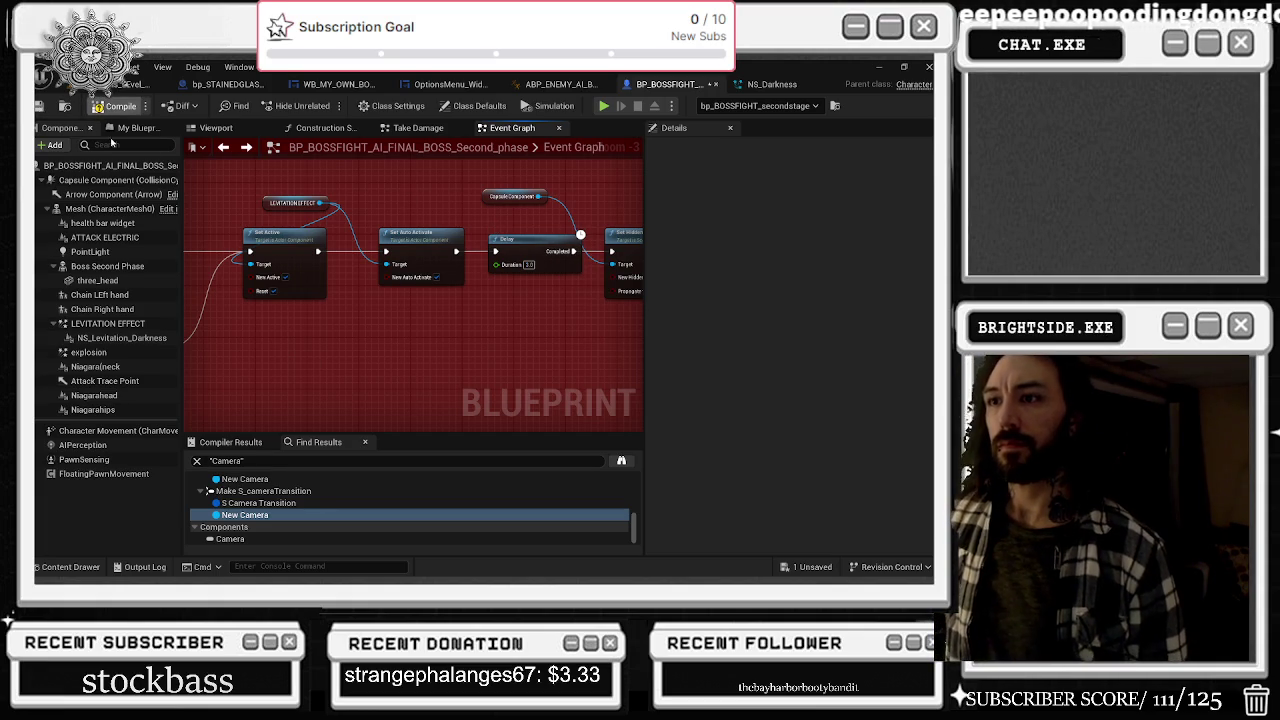
pyautogui.moveTo(457, 217)
pyautogui.mouseDown()
pyautogui.moveTo(287, 196)
pyautogui.moveTo(517, 189)
pyautogui.mouseUp()
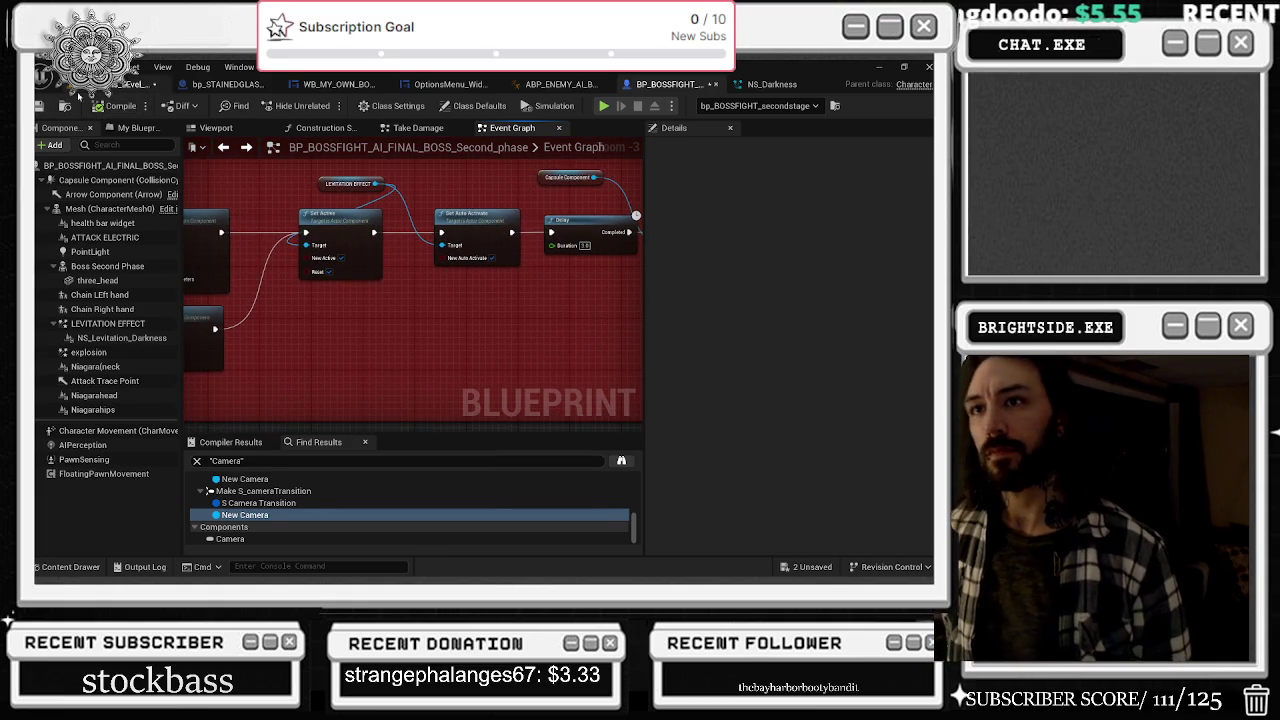
pyautogui.click(120, 86)
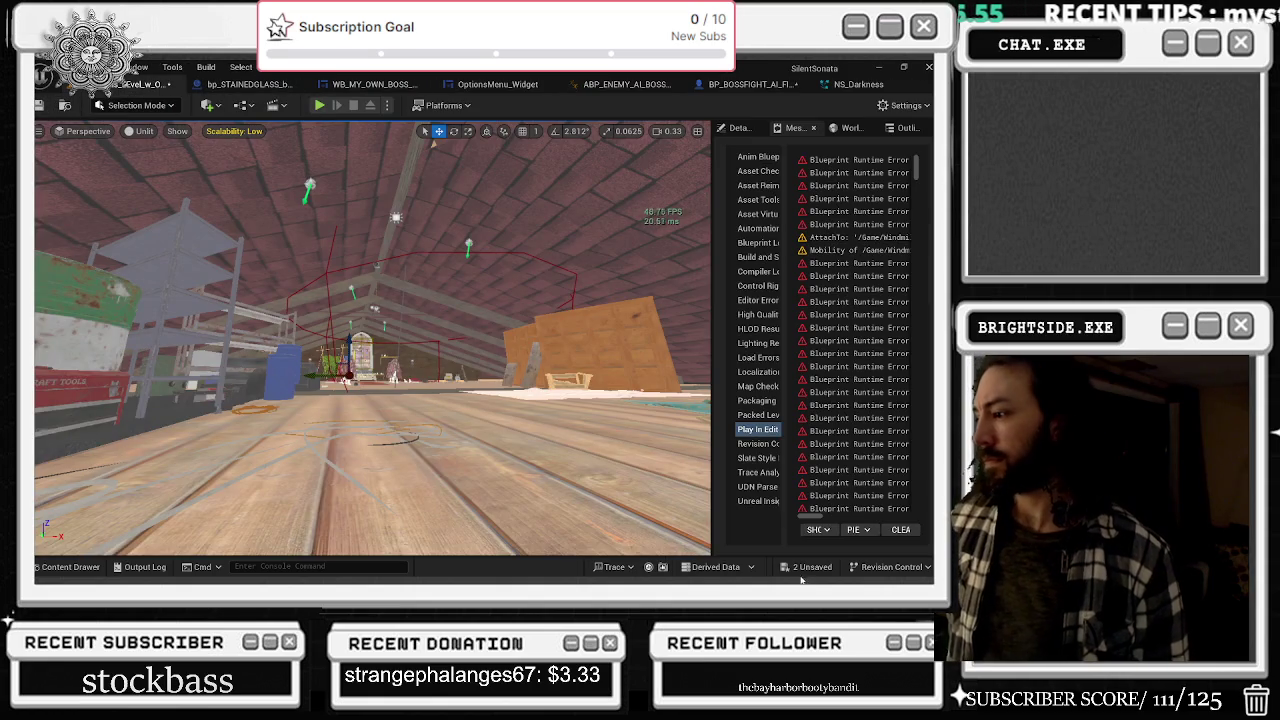
pyautogui.click(785, 567)
pyautogui.click(545, 461)
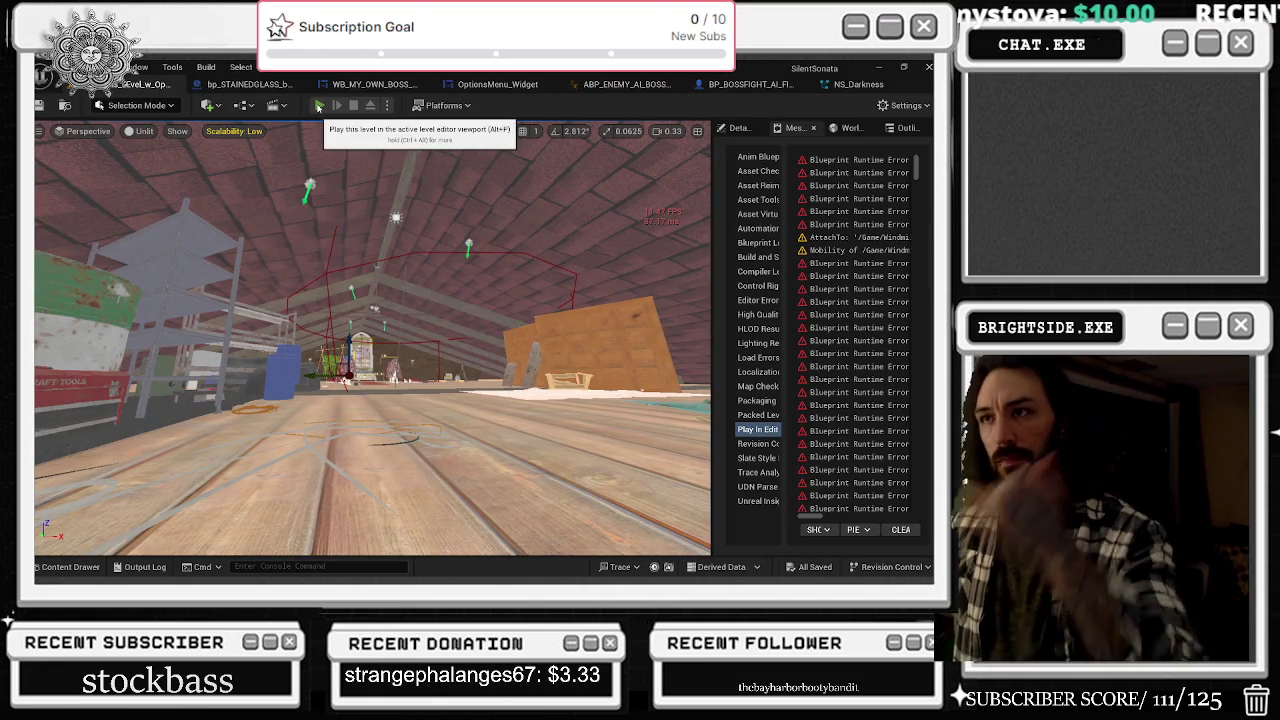
pyautogui.click(318, 106)
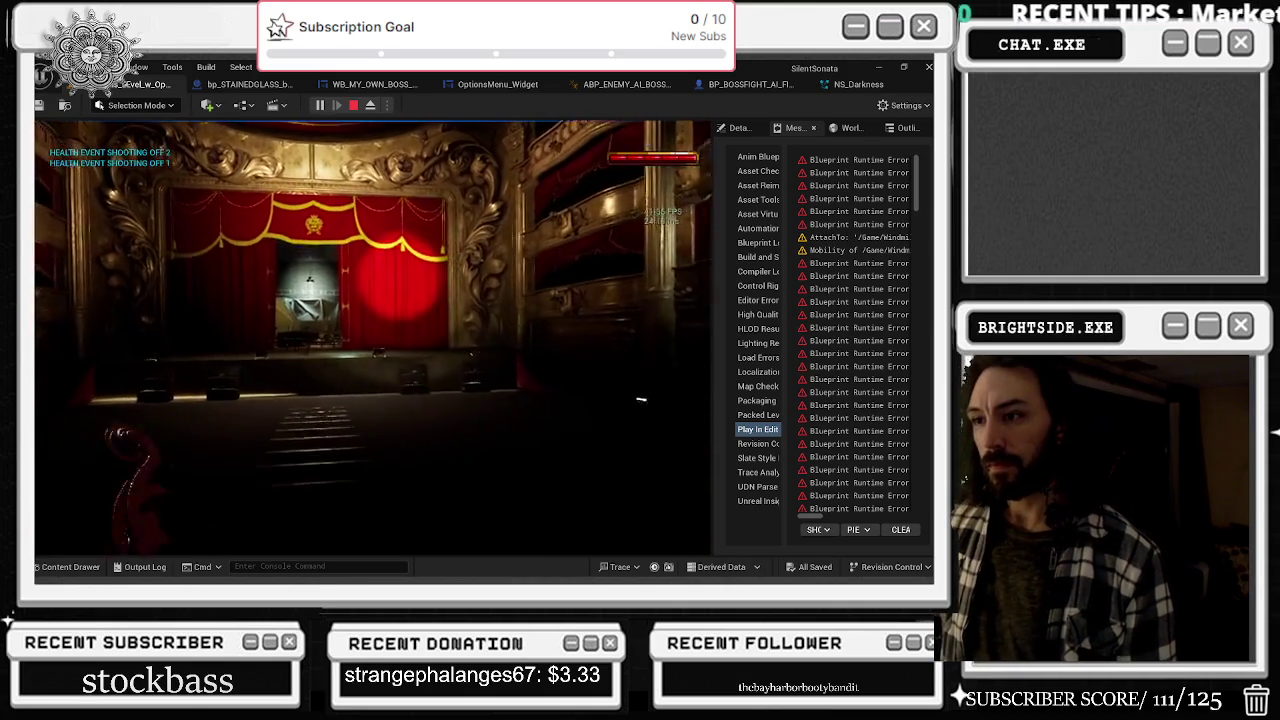
pyautogui.press('w')
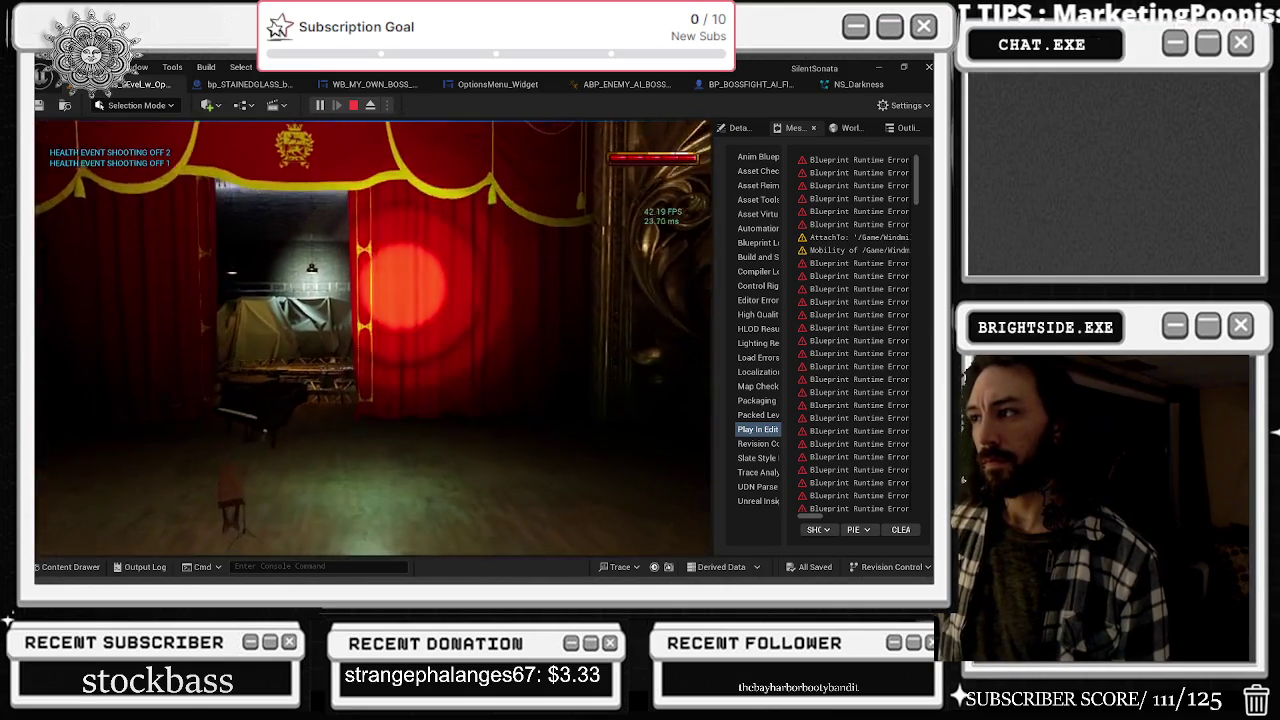
pyautogui.moveTo(373, 338)
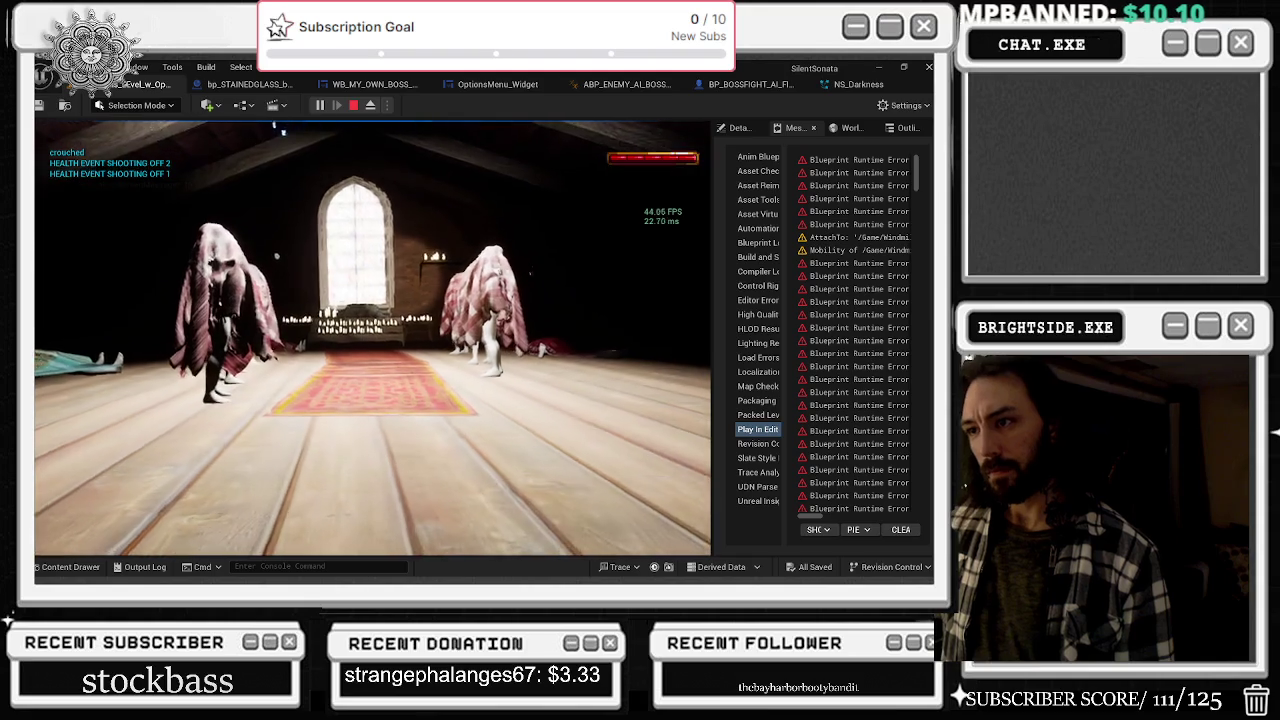
pyautogui.press('w')
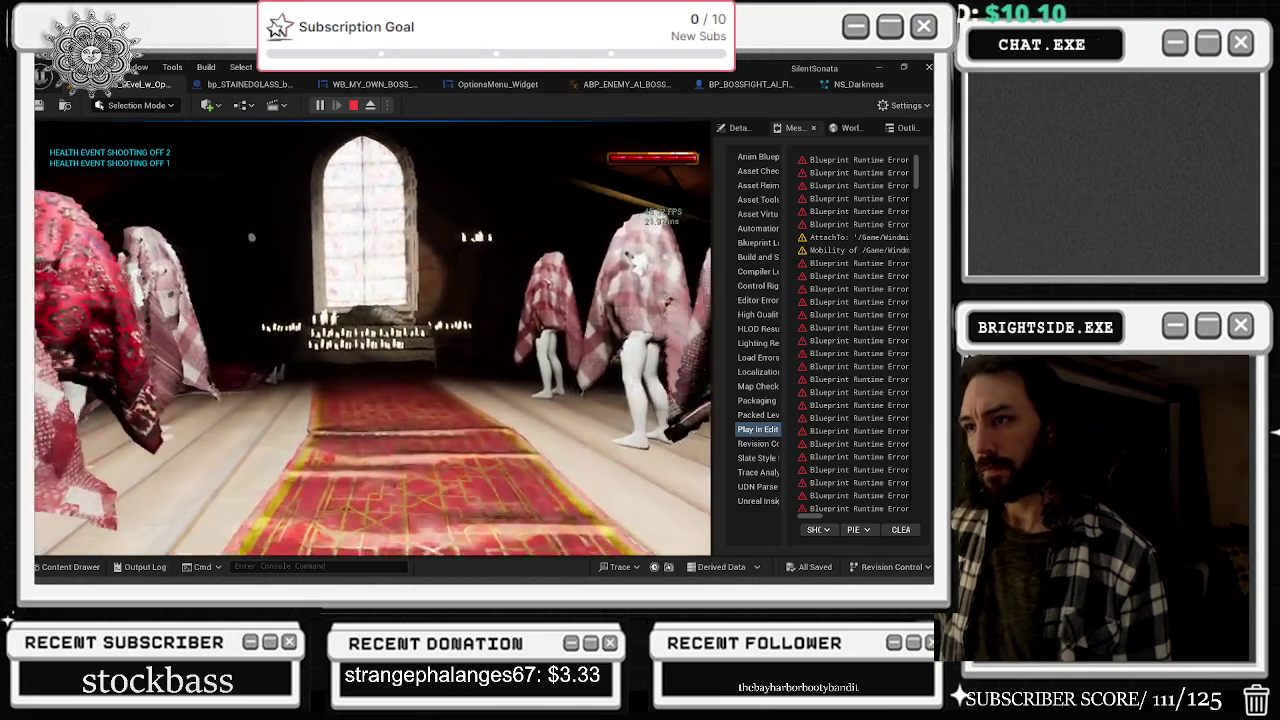
pyautogui.press('w')
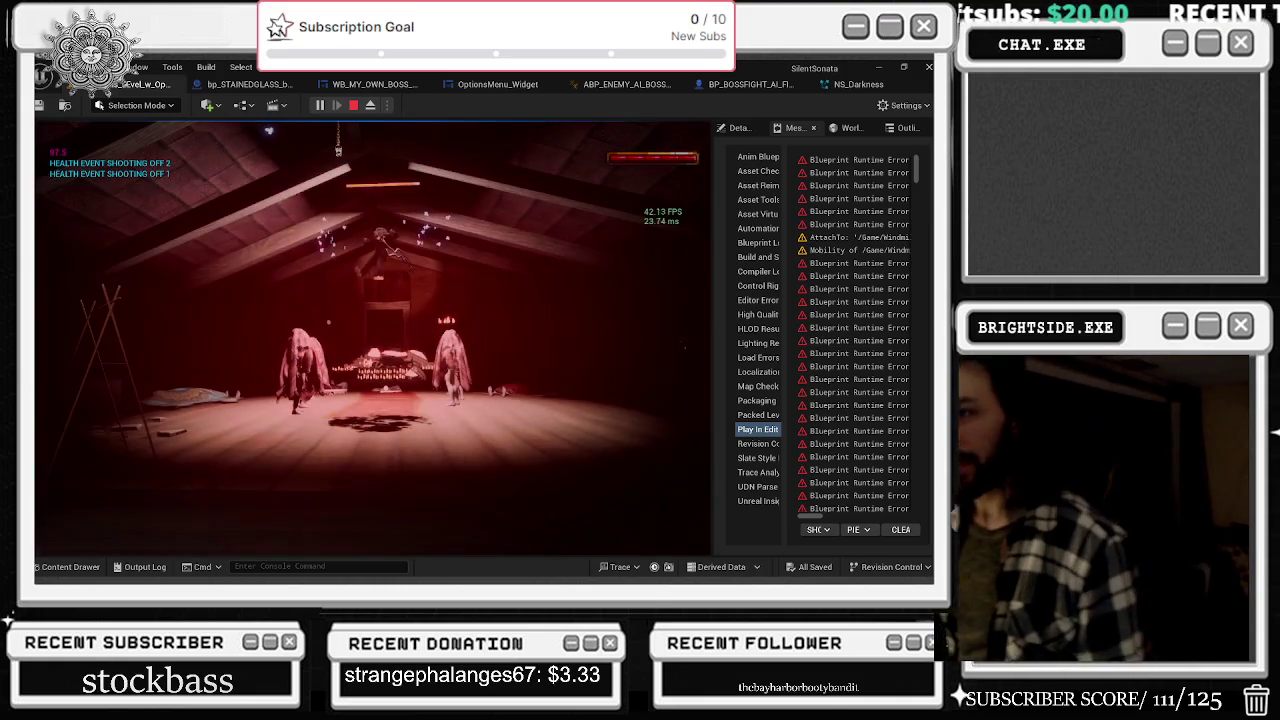
pyautogui.hotkey('alt', 'Tab')
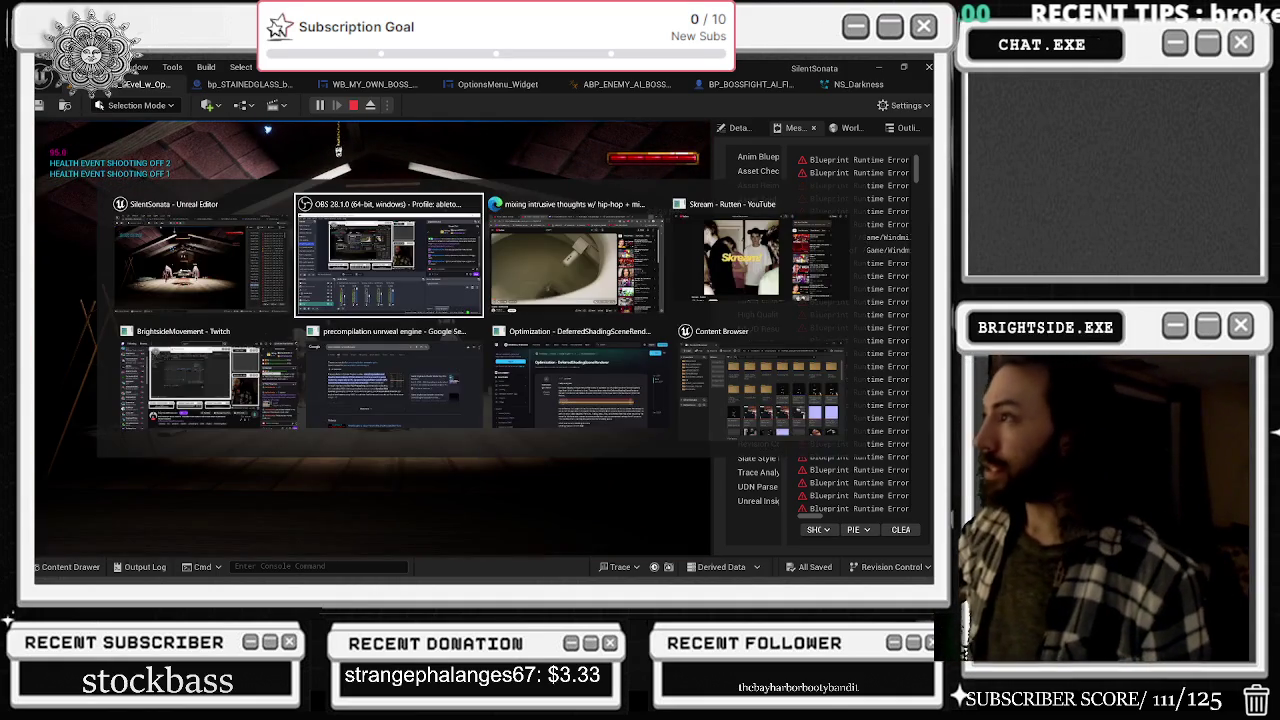
# - Set engine scalability to Medium with Effects at Epic and Shadows at Low, then resume the game
pyautogui.click(906, 105)
pyautogui.moveTo(848, 313)
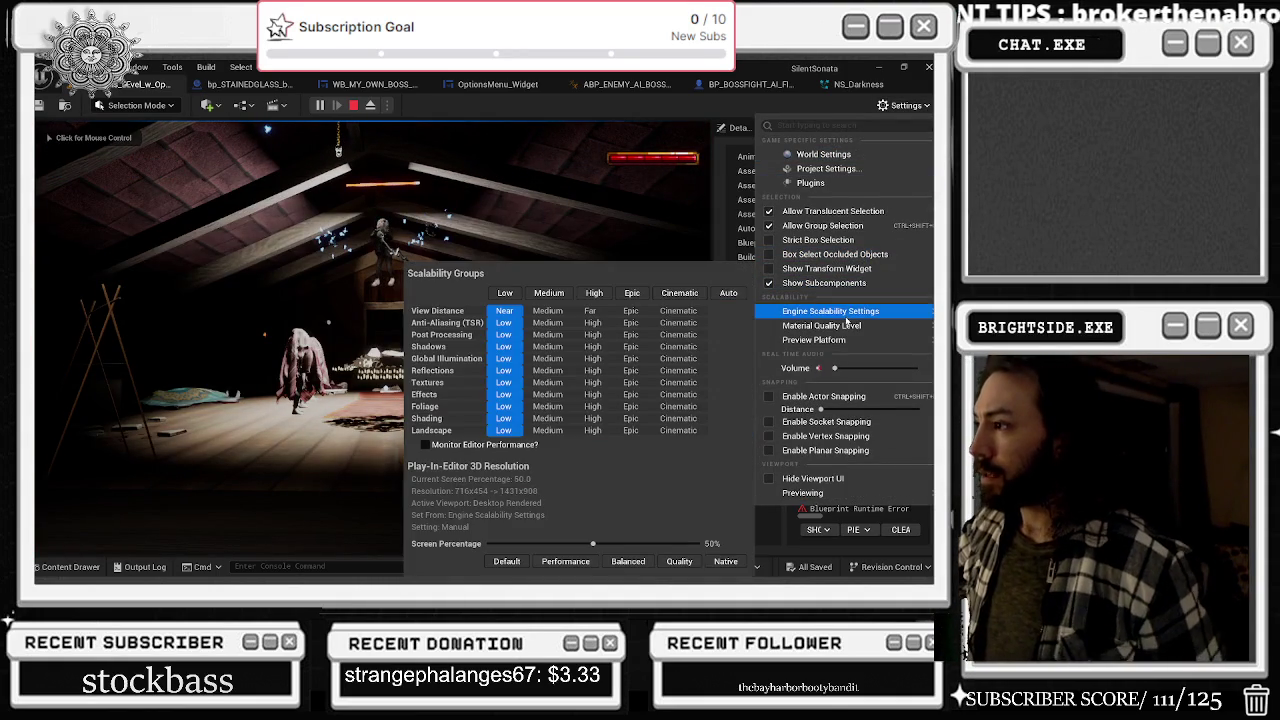
pyautogui.click(568, 293)
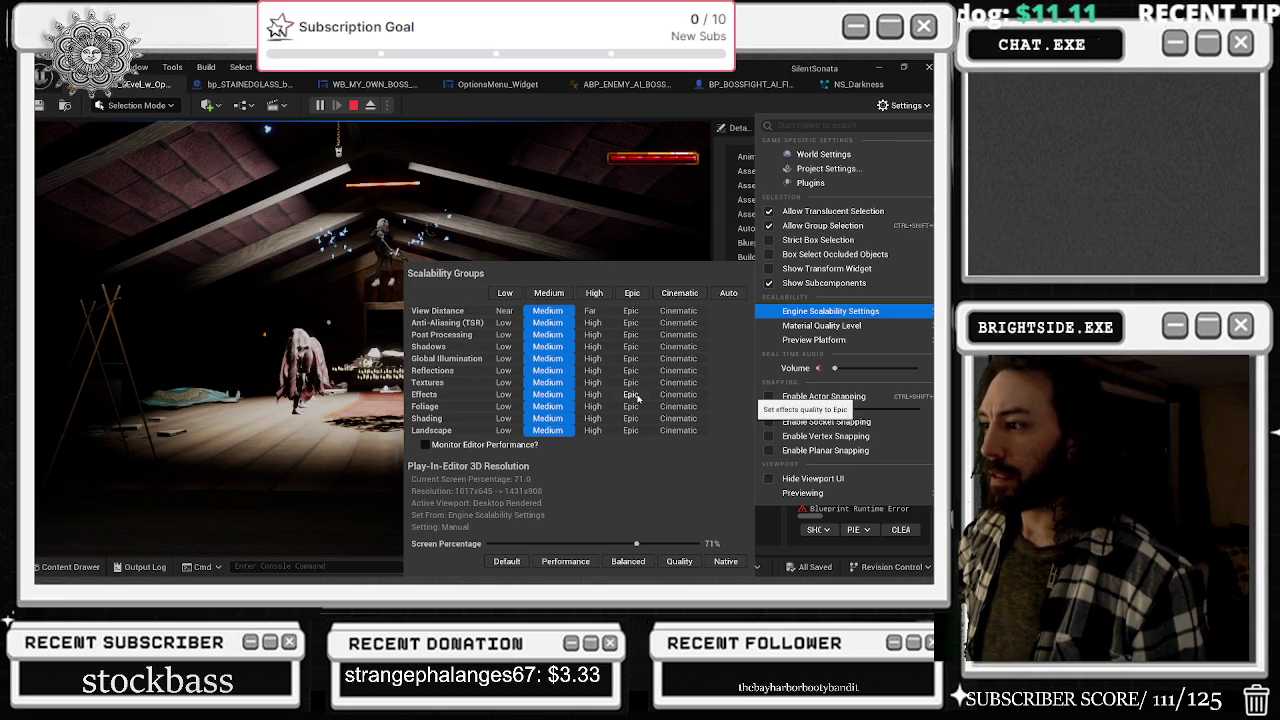
pyautogui.click(630, 394)
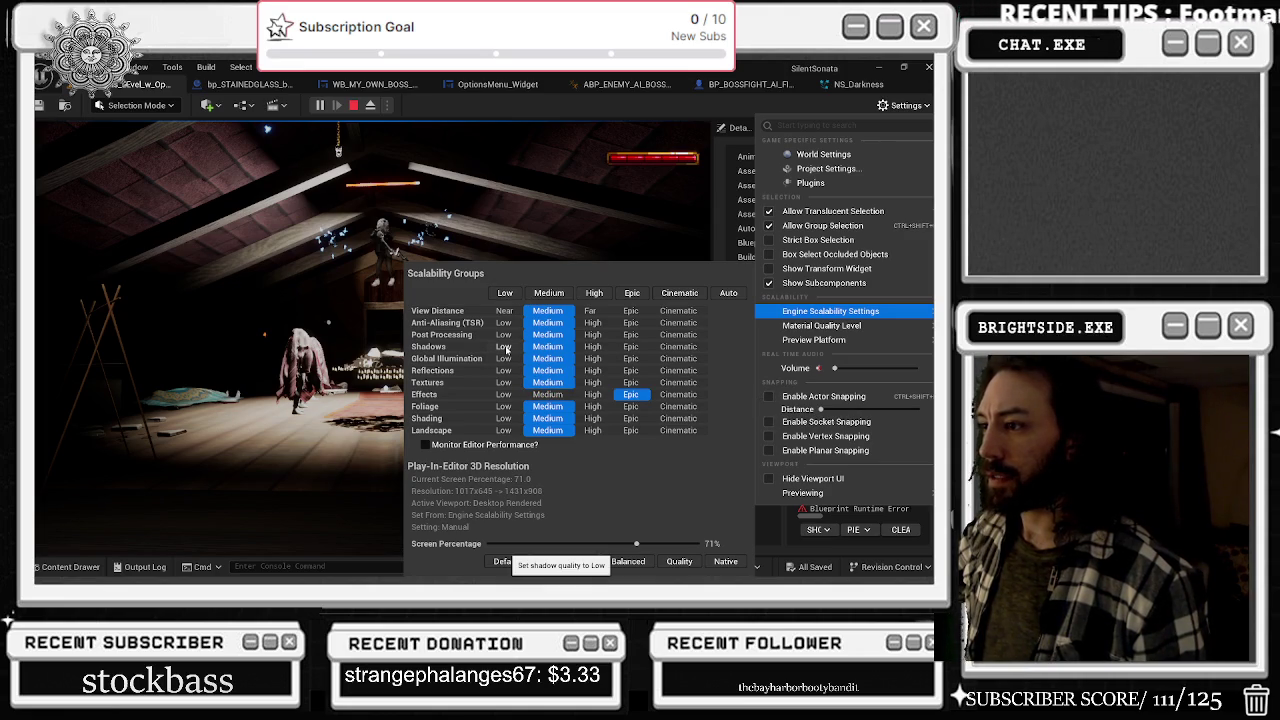
pyautogui.click(507, 348)
pyautogui.click(300, 350)
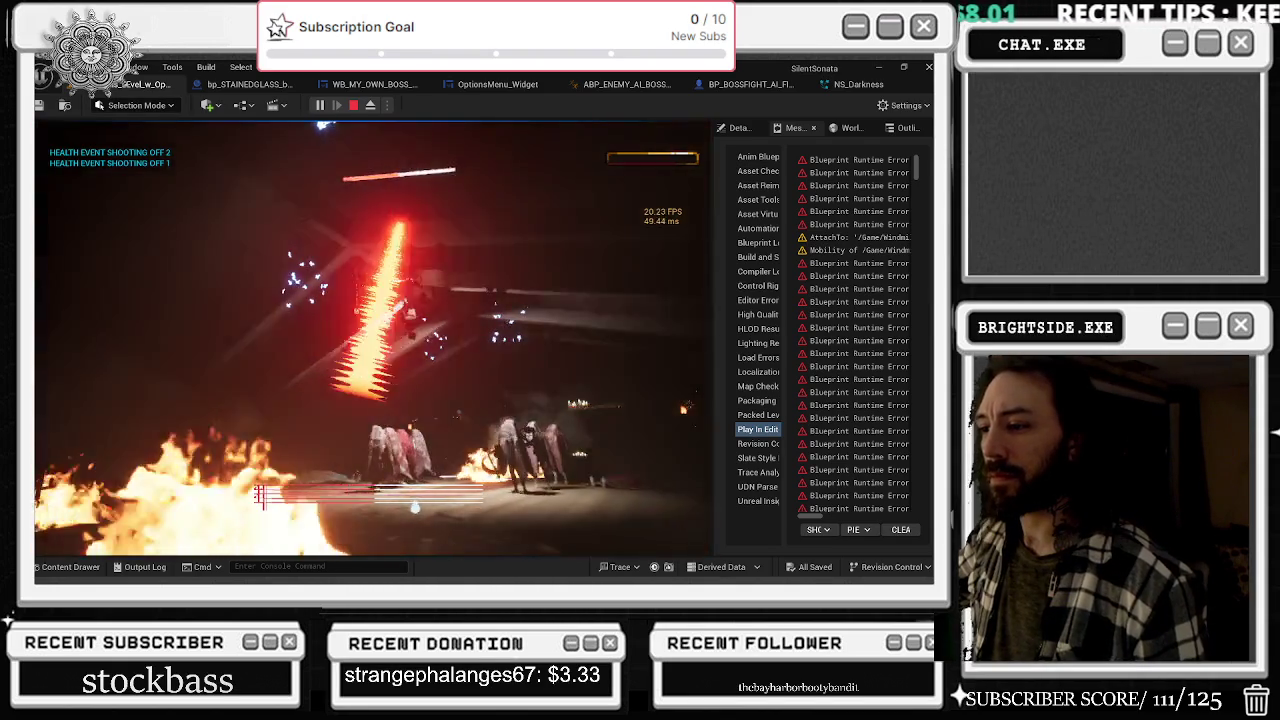
# - Stop the Play-in-Editor session with Esc after playing through the boss fight
pyautogui.press('Escape')
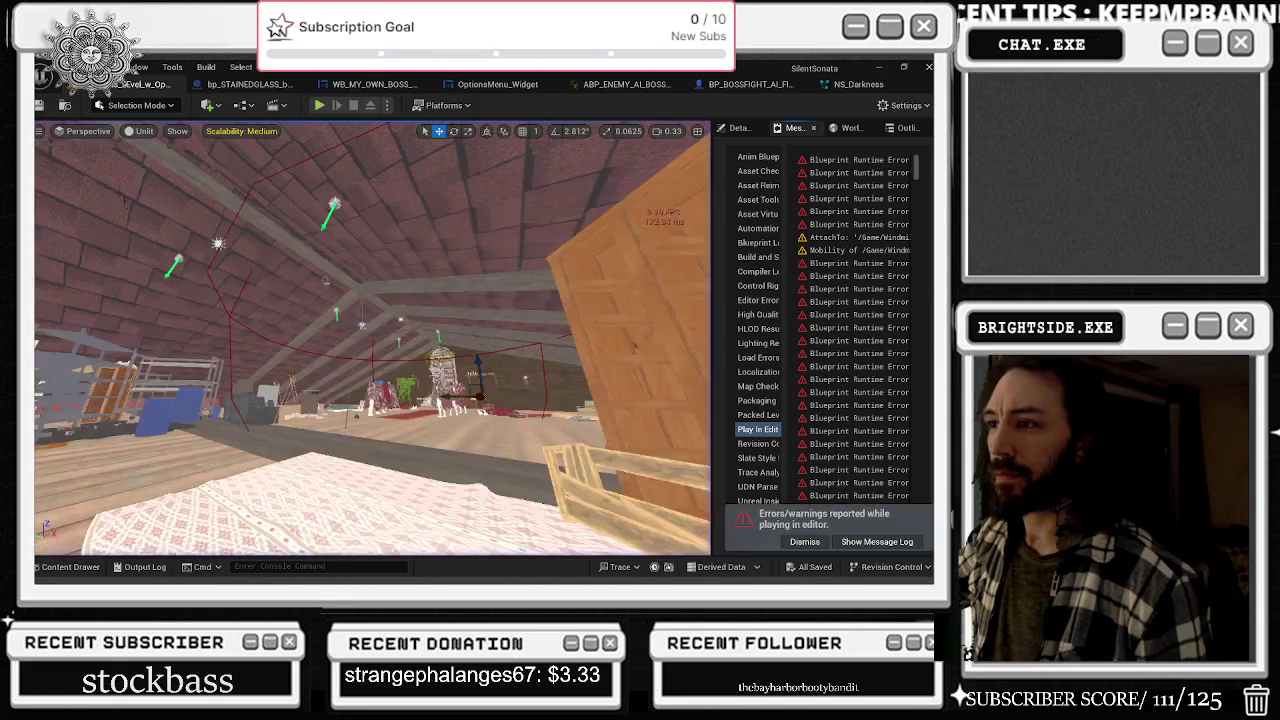
# - Duplicate the NS_Levitation_Darkness component and name the copy POOF EFFECT
pyautogui.press('w')
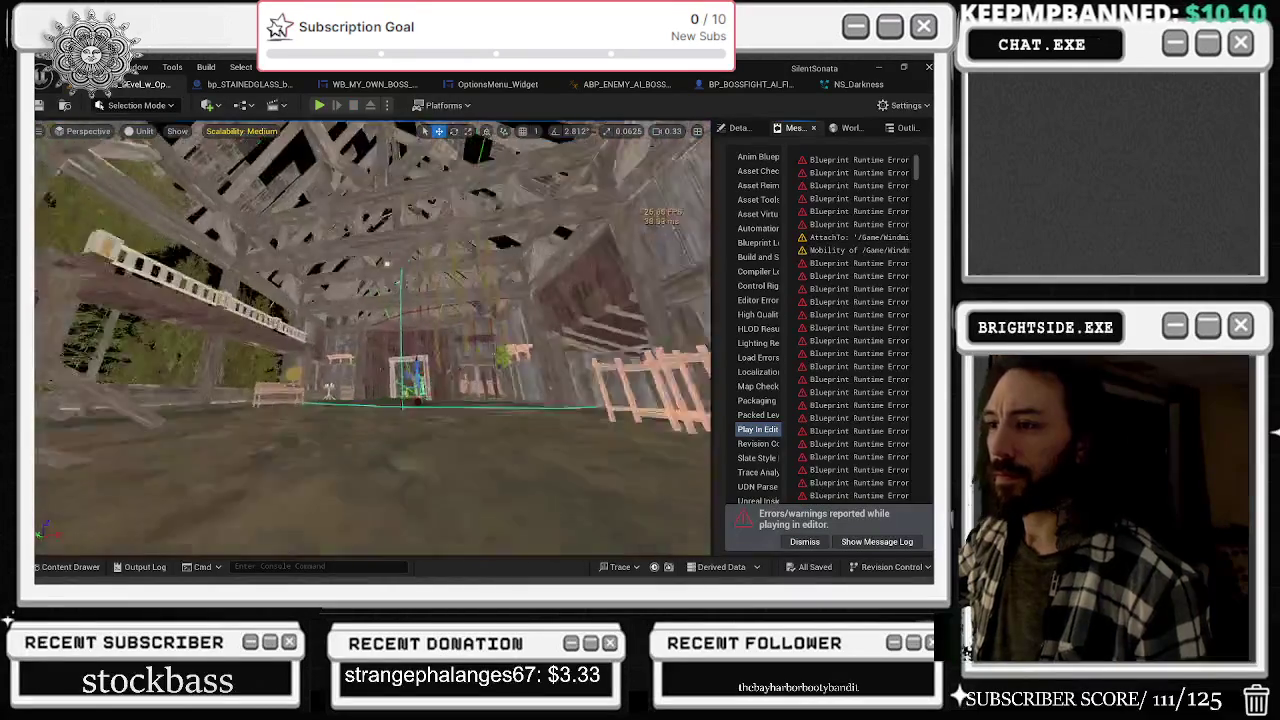
pyautogui.press('w')
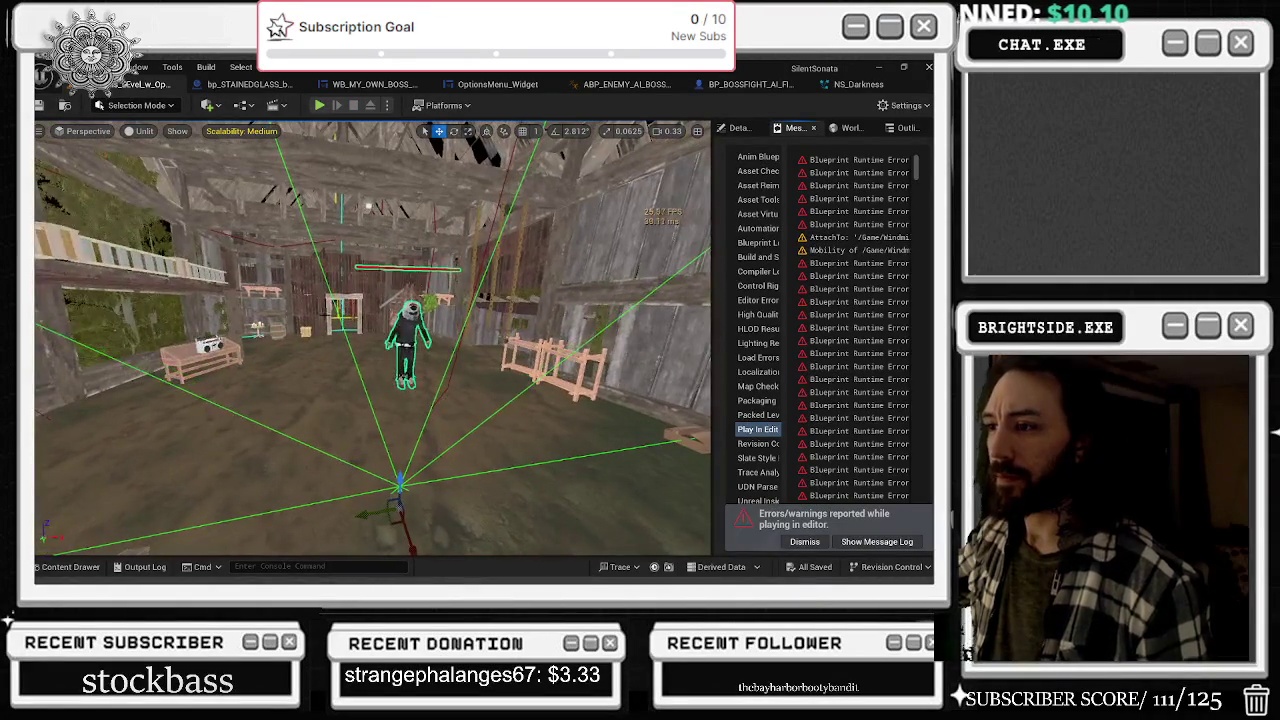
pyautogui.hotkey('ctrl', 'Tab')
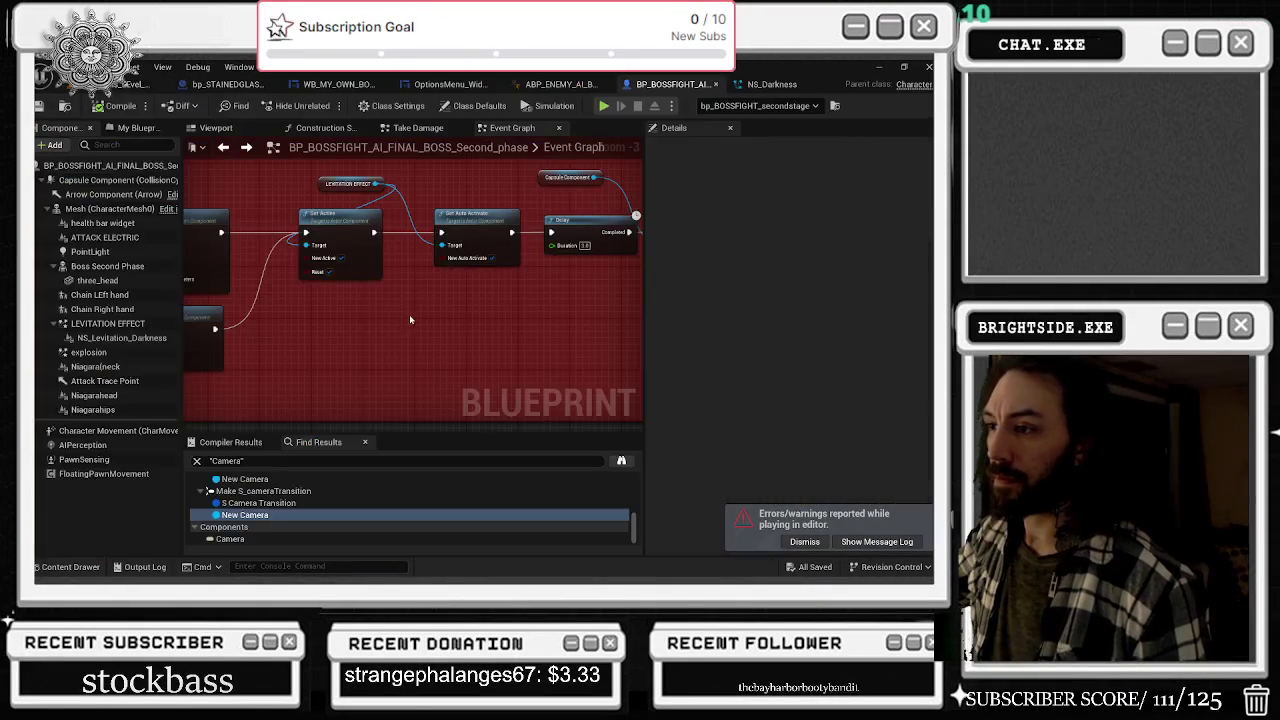
pyautogui.moveTo(348, 263); pyautogui.dragTo(448, 288)
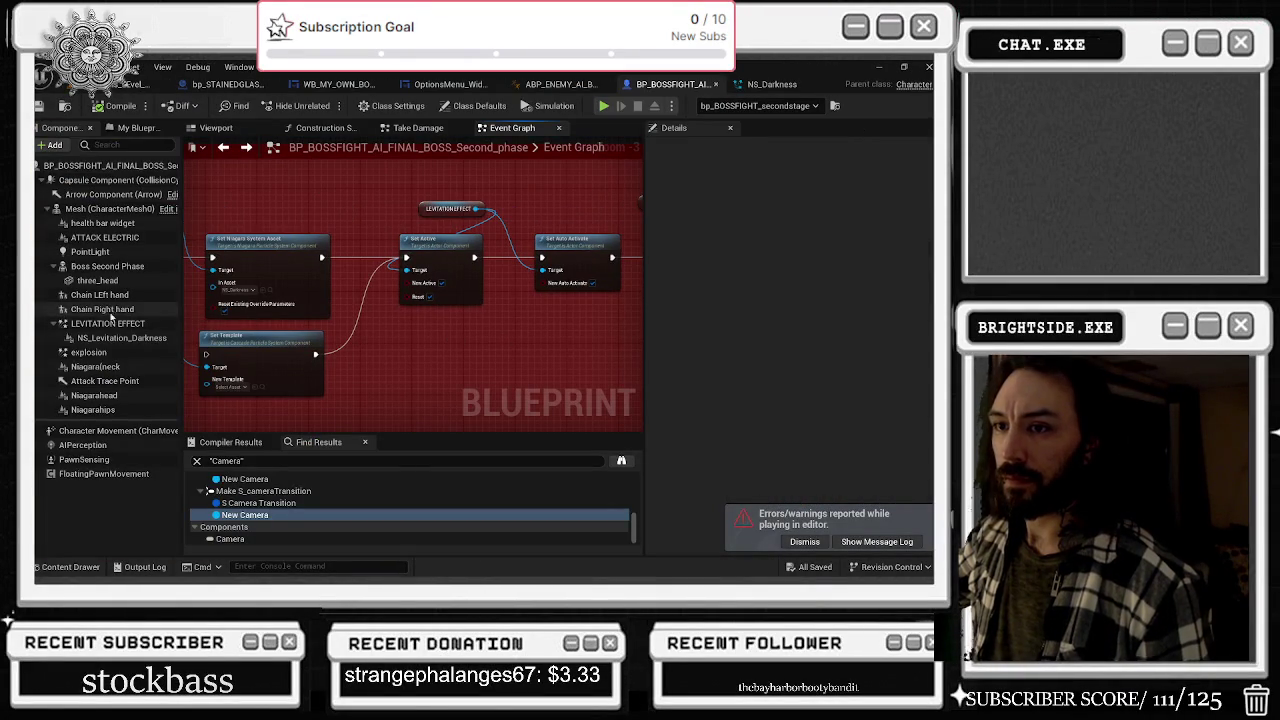
pyautogui.click(118, 324)
pyautogui.click(128, 338)
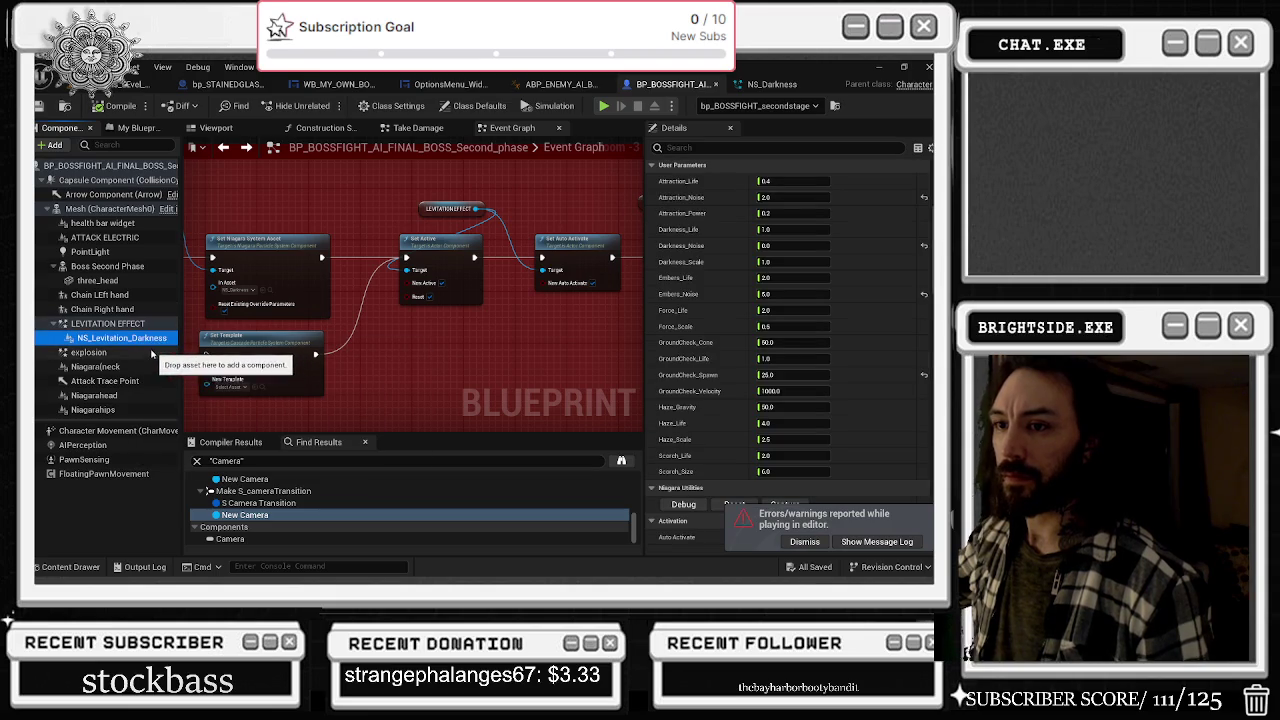
pyautogui.moveTo(150, 353); pyautogui.dragTo(142, 352)
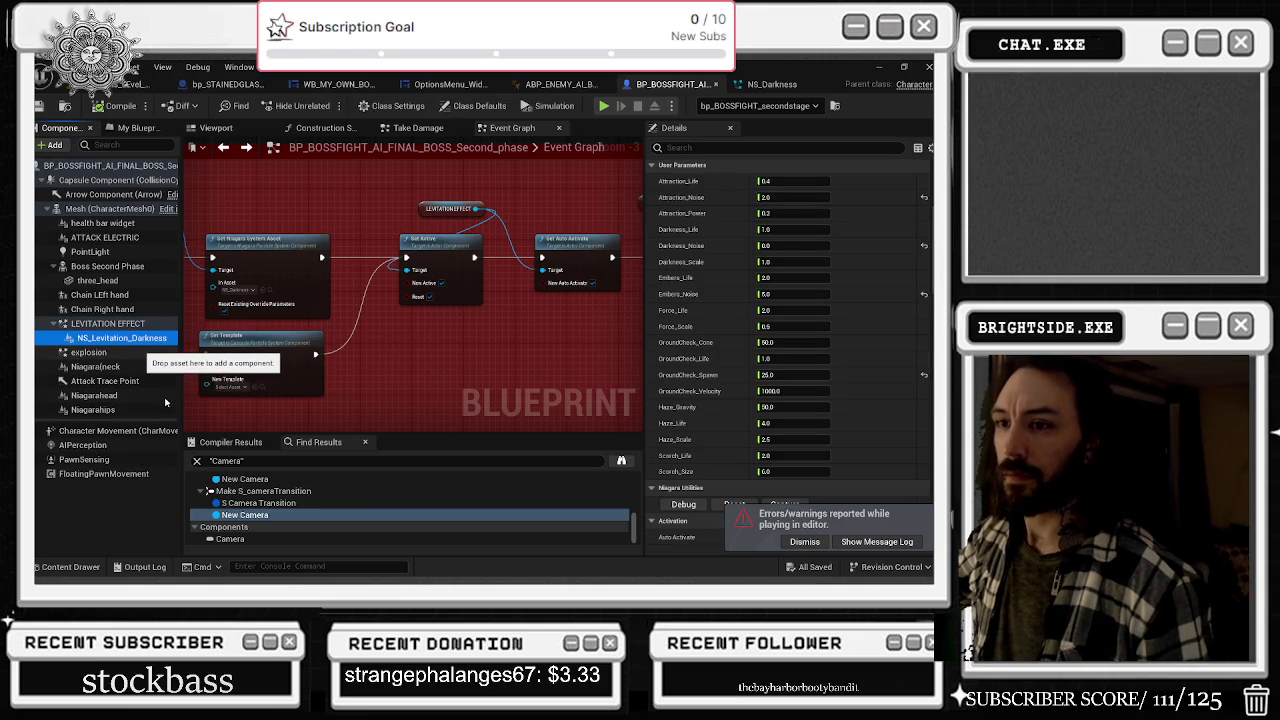
pyautogui.moveTo(165, 400); pyautogui.dragTo(137, 343)
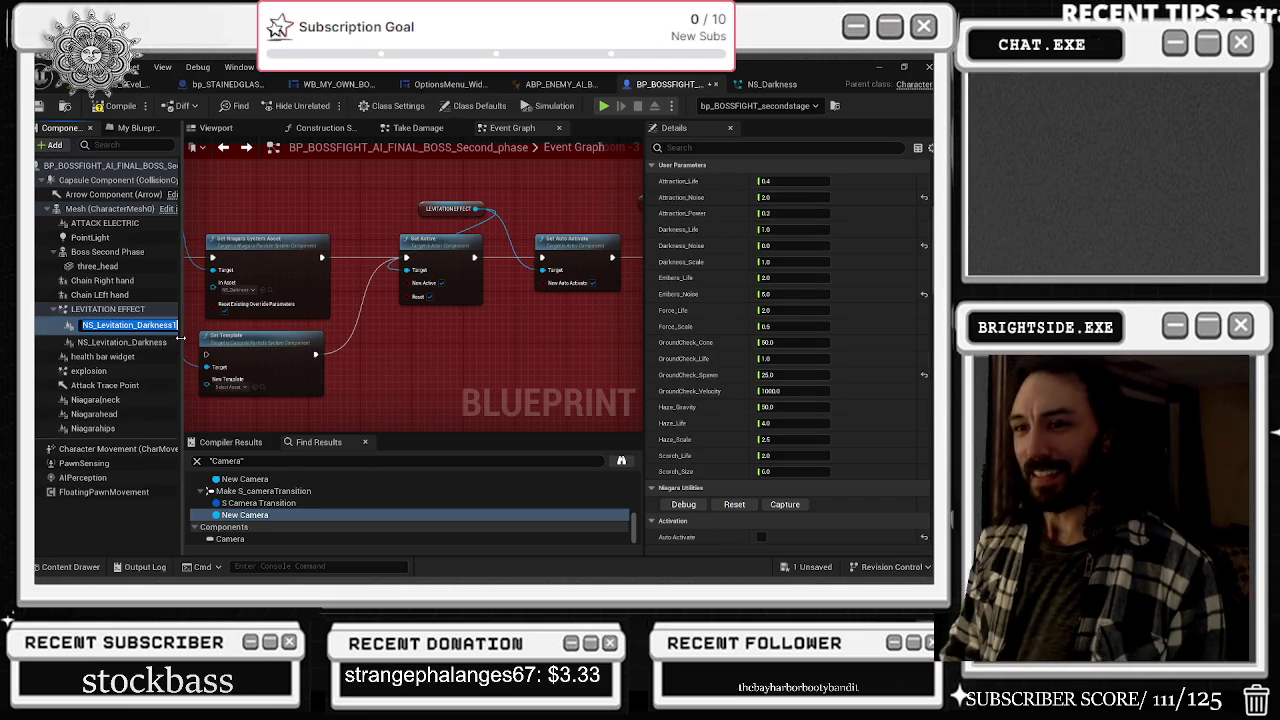
pyautogui.write('POOF EFFECT')
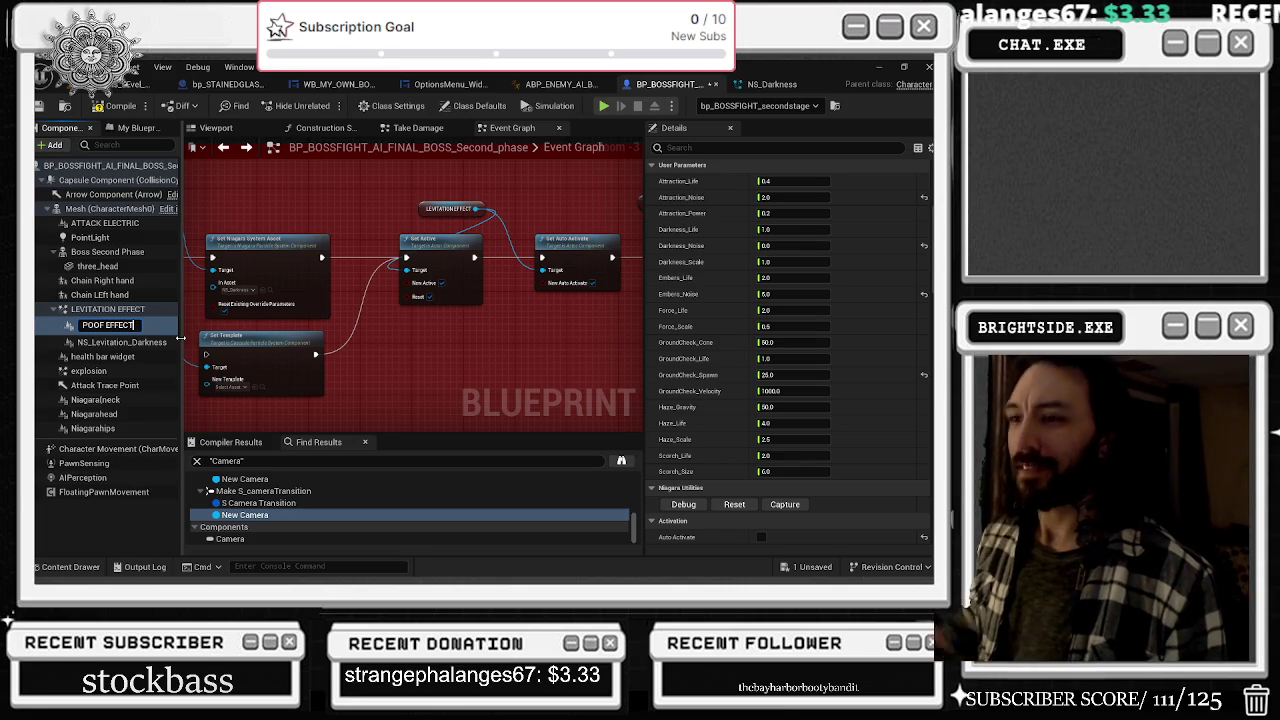
pyautogui.press('Return')
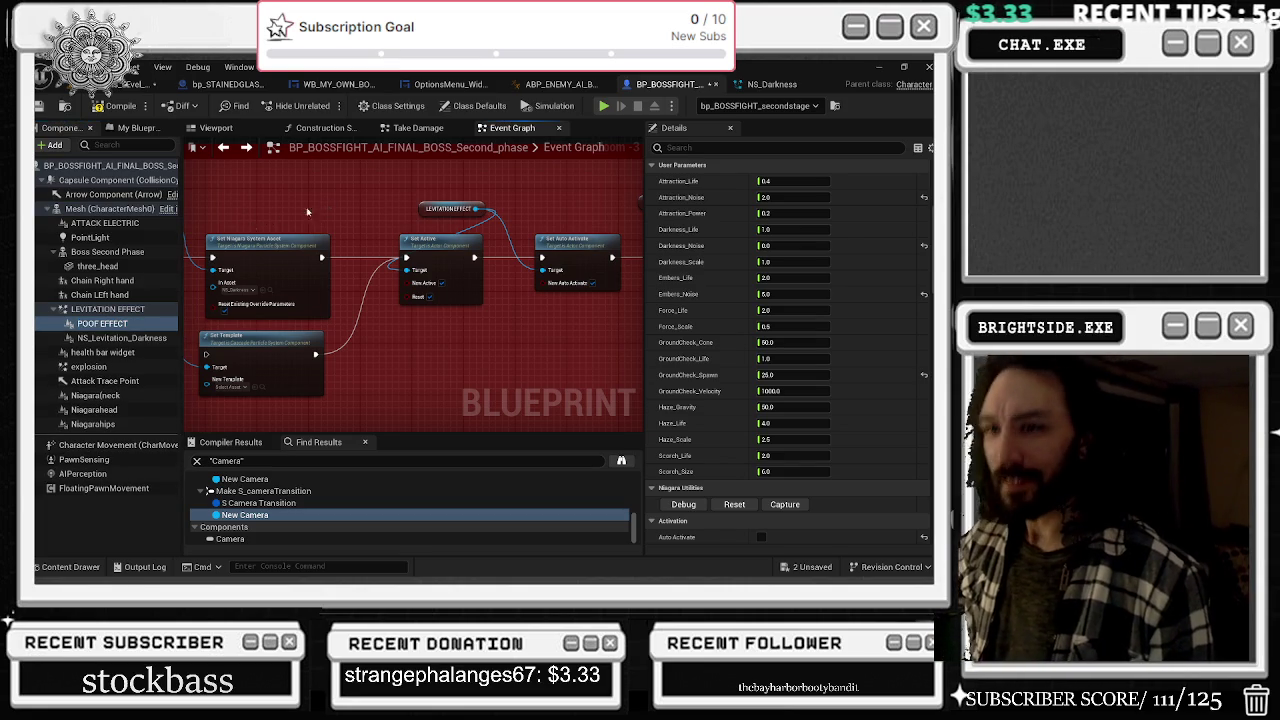
# - Add a POOF EFFECT getter and wire it into Set Niagara System Asset's Target, replacing the old link
pyautogui.moveTo(222, 247)
pyautogui.mouseDown()
pyautogui.moveTo(455, 250)
pyautogui.moveTo(465, 239)
pyautogui.mouseUp()
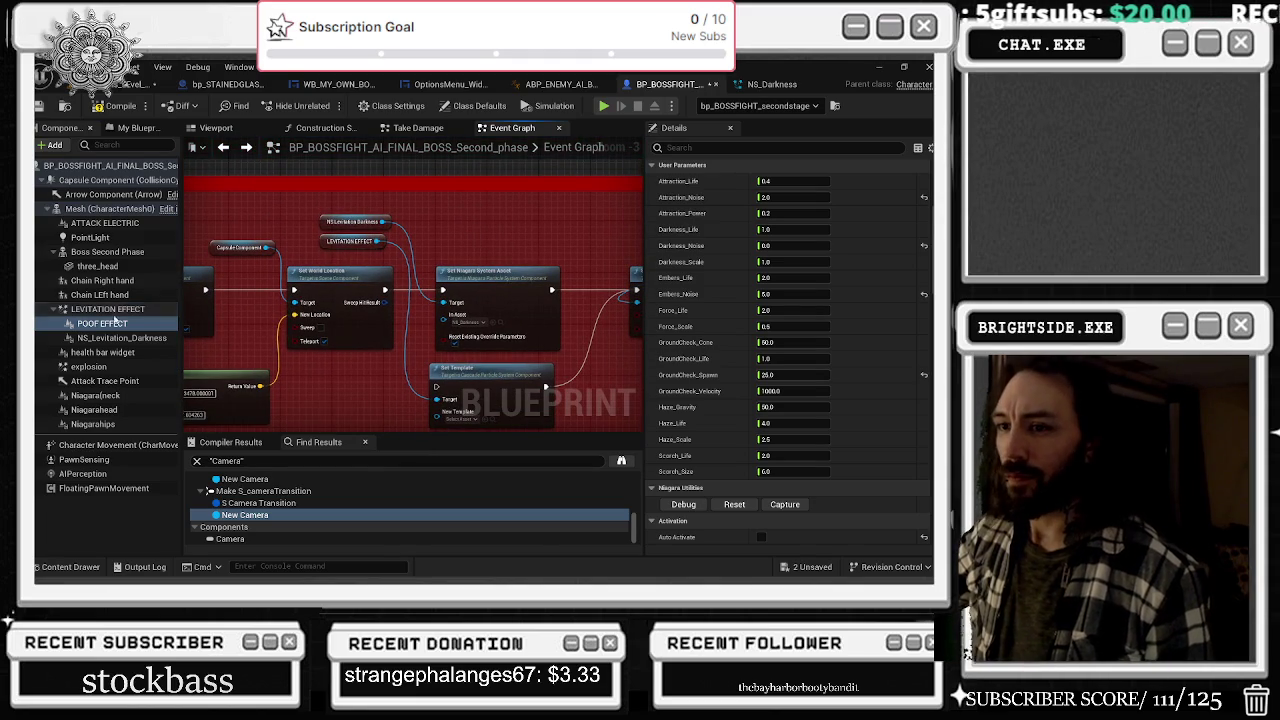
pyautogui.moveTo(102, 323)
pyautogui.mouseDown()
pyautogui.moveTo(435, 222)
pyautogui.moveTo(370, 205)
pyautogui.moveTo(444, 303)
pyautogui.mouseUp()
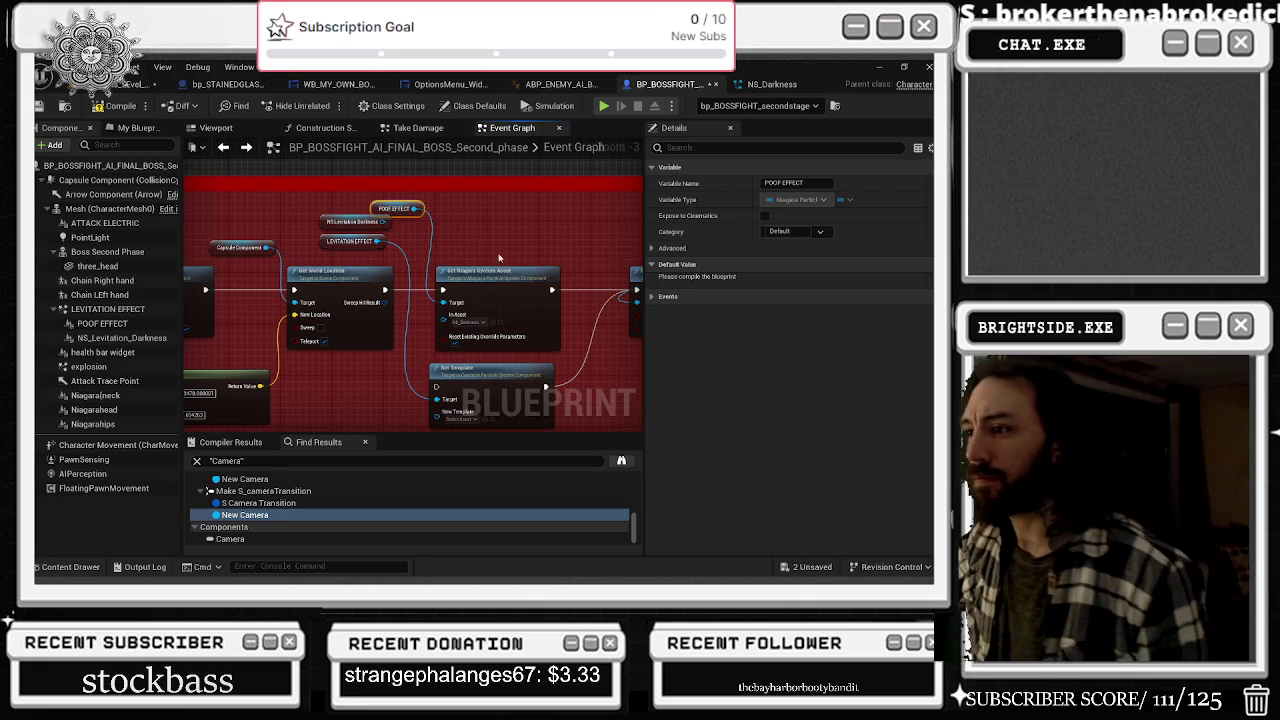
pyautogui.moveTo(455, 220); pyautogui.dragTo(193, 231)
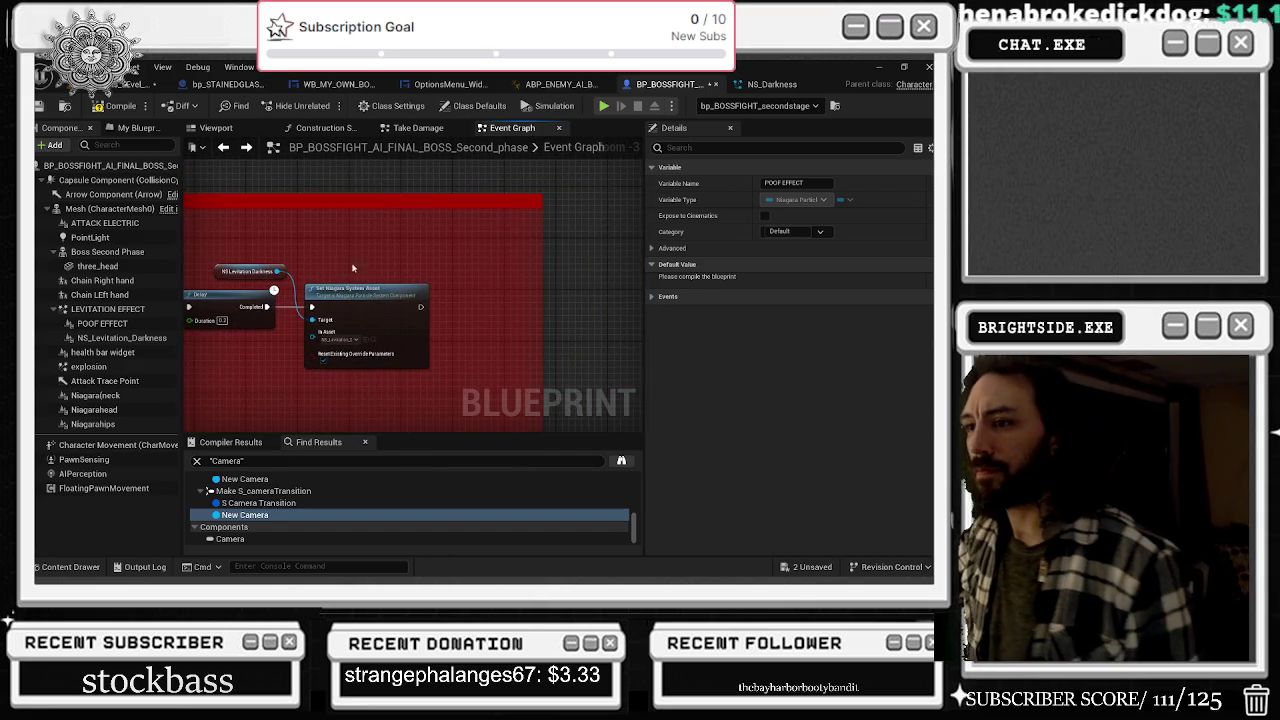
pyautogui.moveTo(355, 271); pyautogui.dragTo(410, 287)
pyautogui.moveTo(143, 320)
pyautogui.mouseDown()
pyautogui.moveTo(300, 235)
pyautogui.moveTo(359, 320)
pyautogui.mouseUp()
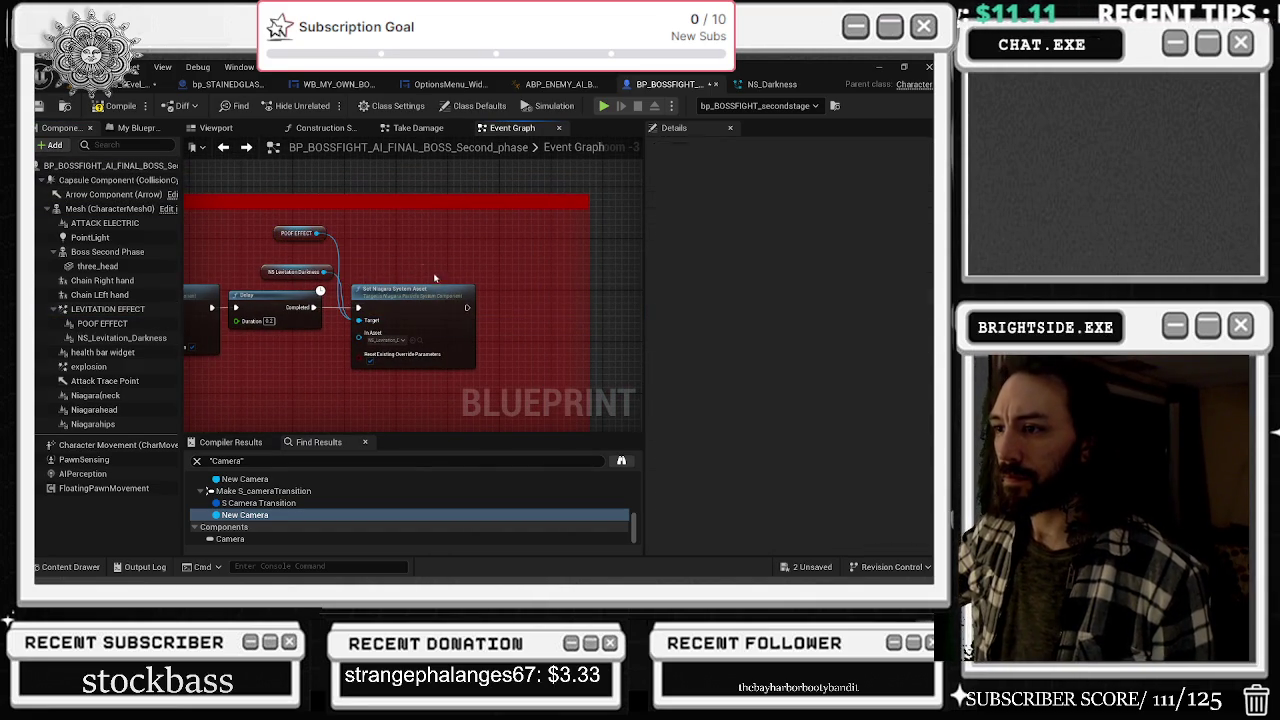
pyautogui.rightClick(358, 325)
pyautogui.moveTo(400, 379)
pyautogui.click(470, 389)
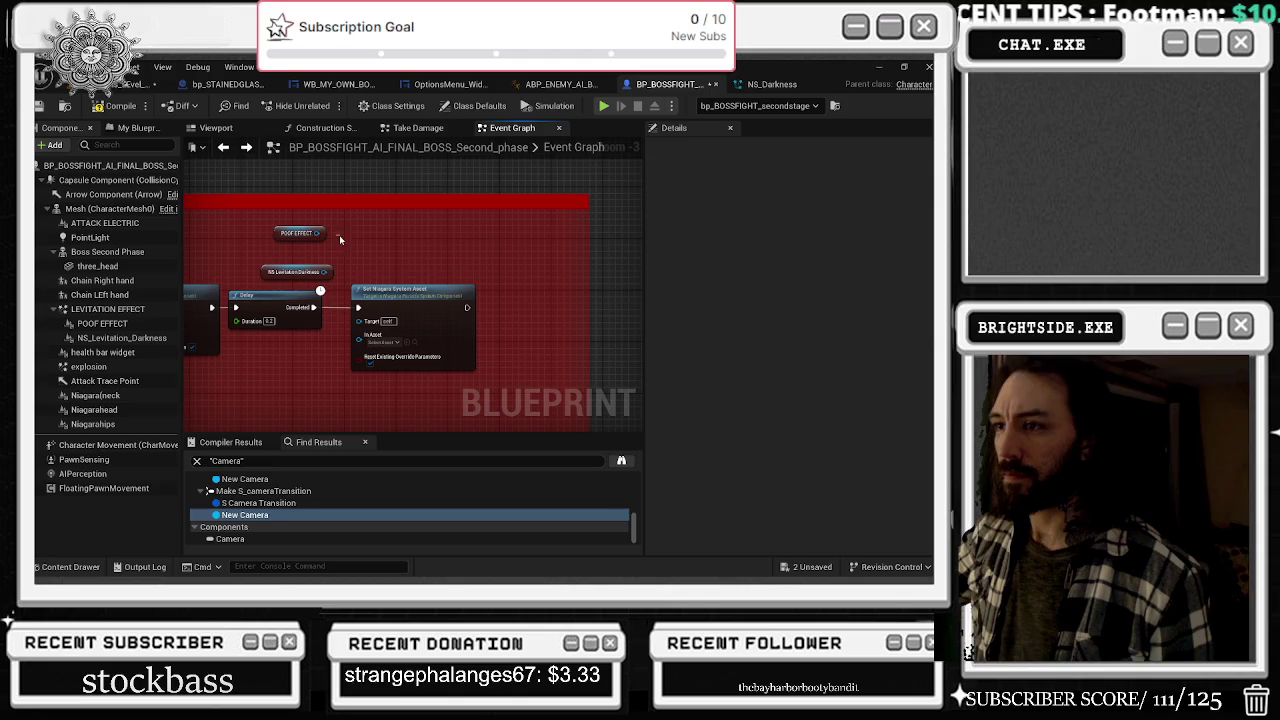
pyautogui.moveTo(360, 297); pyautogui.dragTo(360, 300)
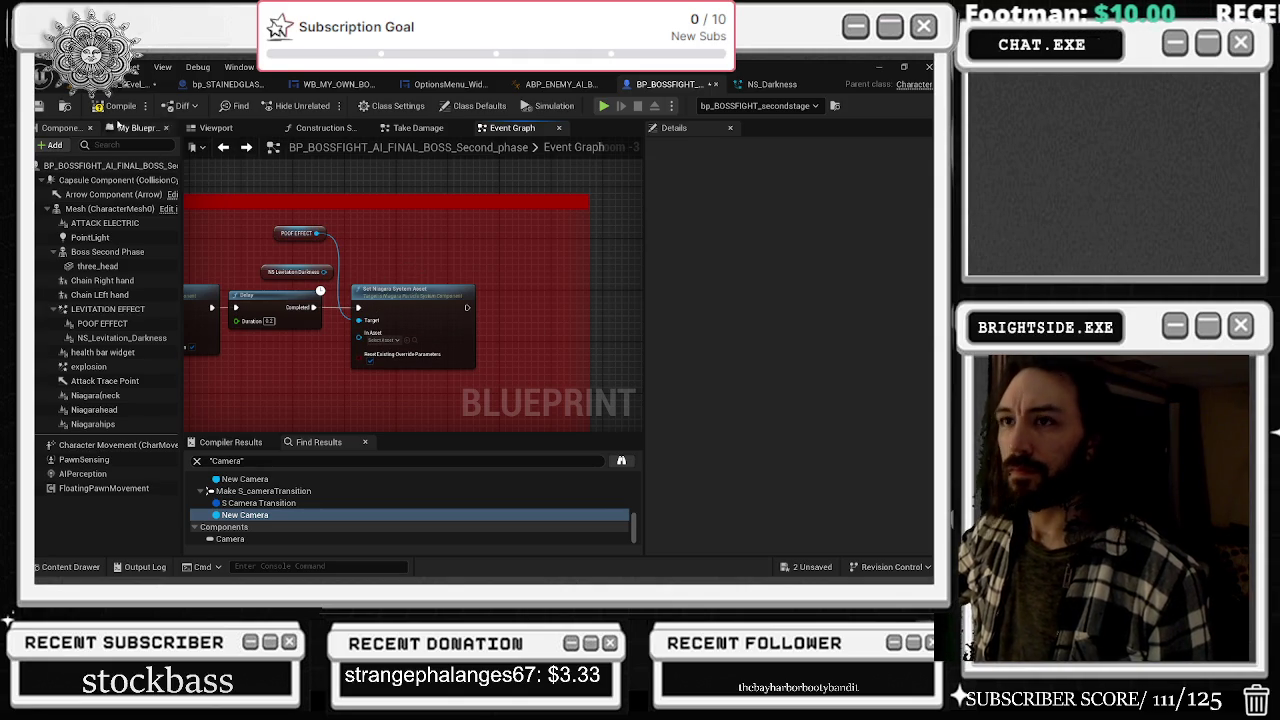
pyautogui.click(219, 129)
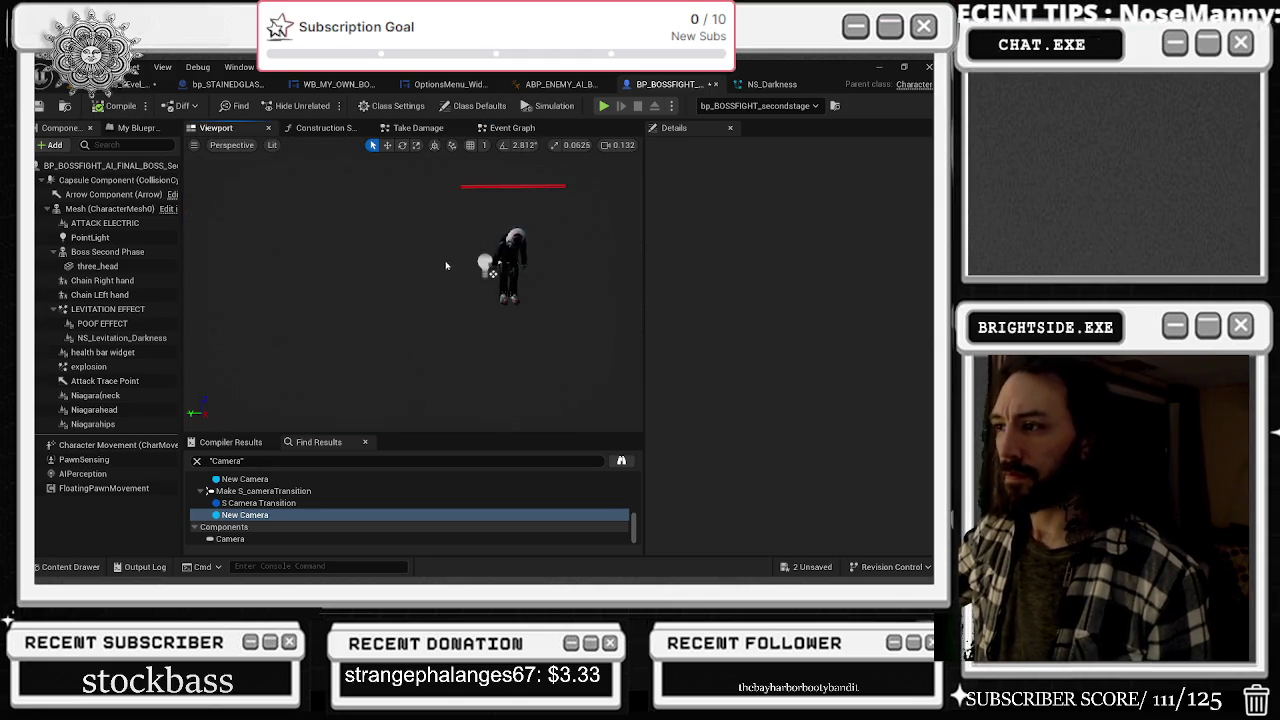
# - Inspect the POOF EFFECT, PointLight, Arrow and Attack Trace Point components in the viewport
pyautogui.click(102, 323)
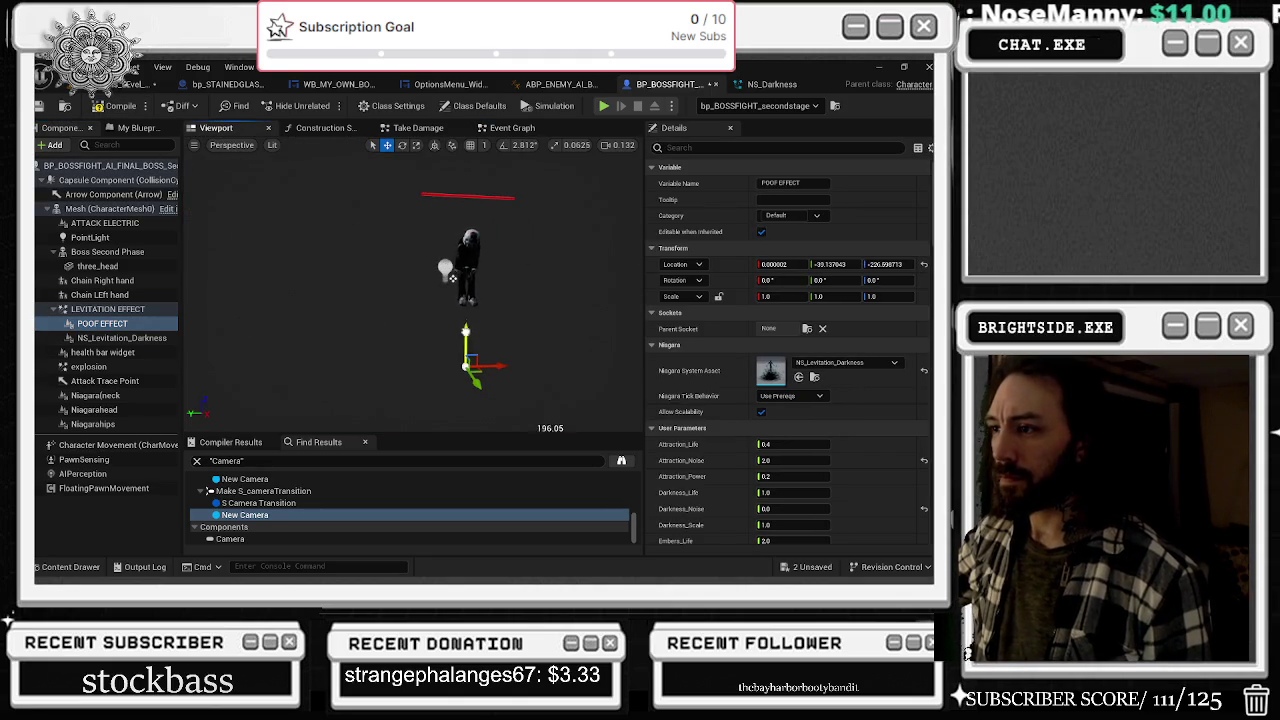
pyautogui.click(446, 270)
pyautogui.moveTo(446, 275)
pyautogui.mouseDown()
pyautogui.moveTo(441, 369)
pyautogui.moveTo(416, 340)
pyautogui.mouseUp()
pyautogui.click(113, 194)
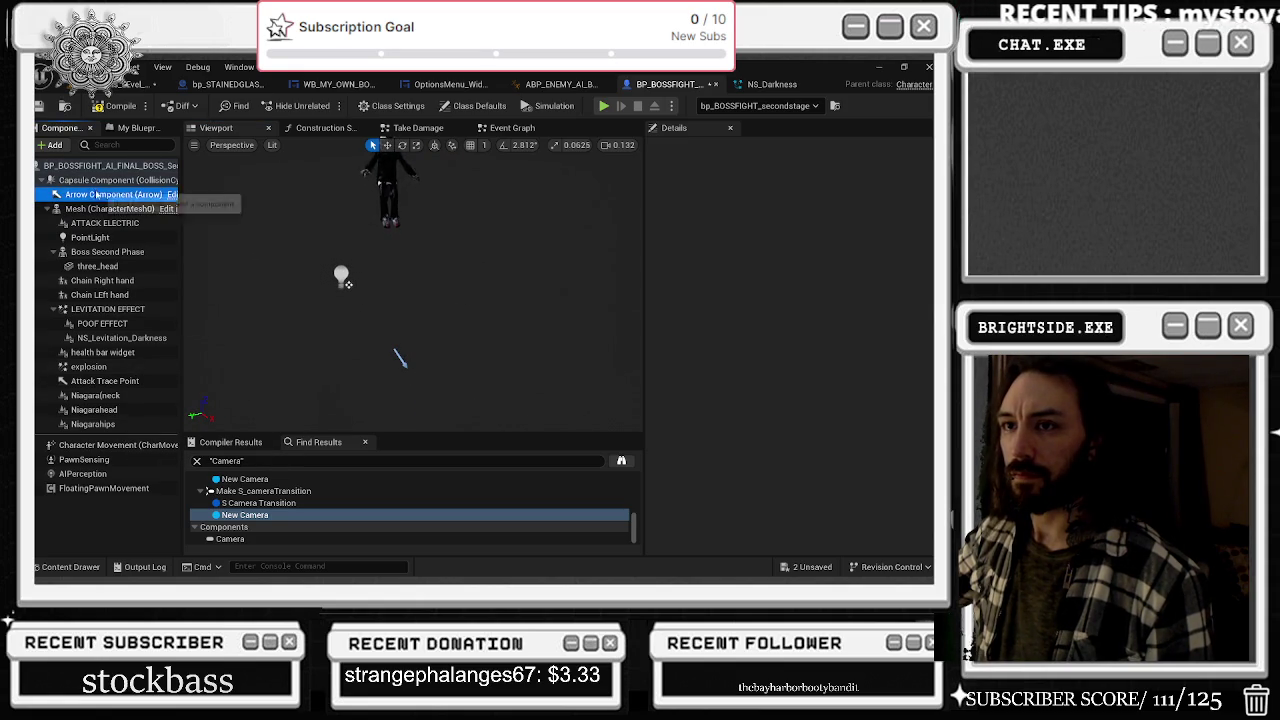
pyautogui.click(91, 382)
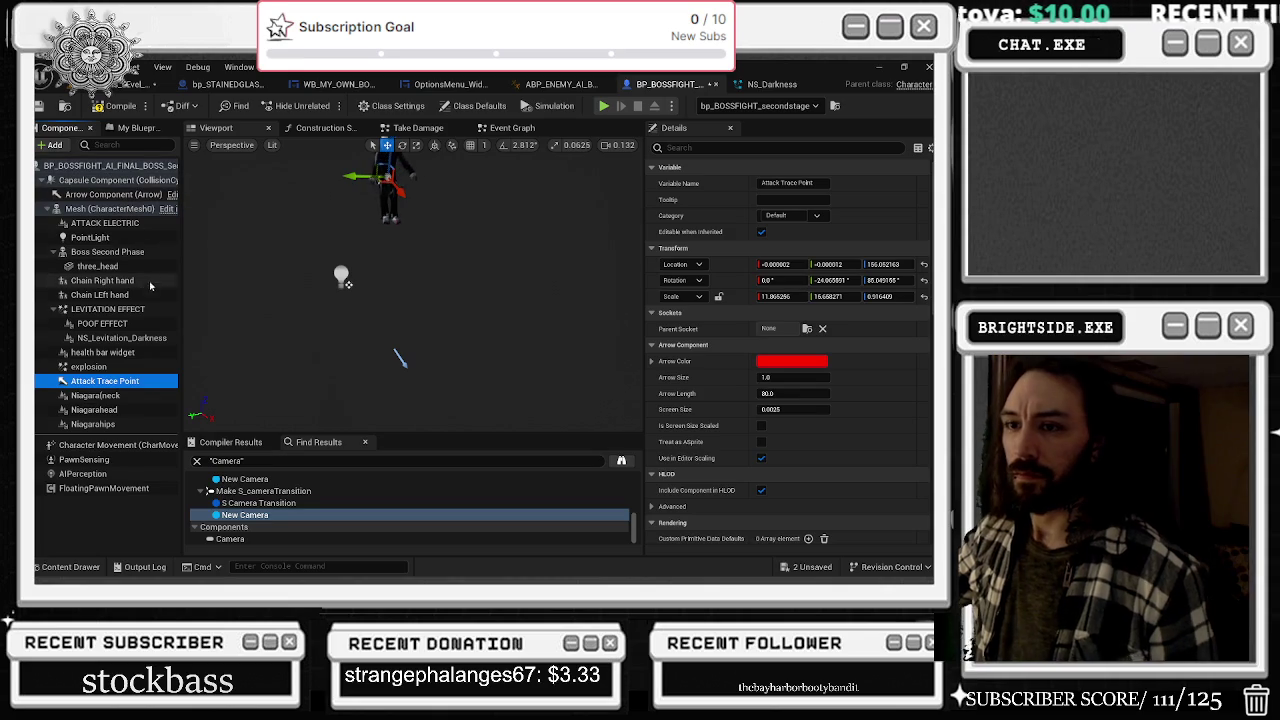
pyautogui.click(110, 194)
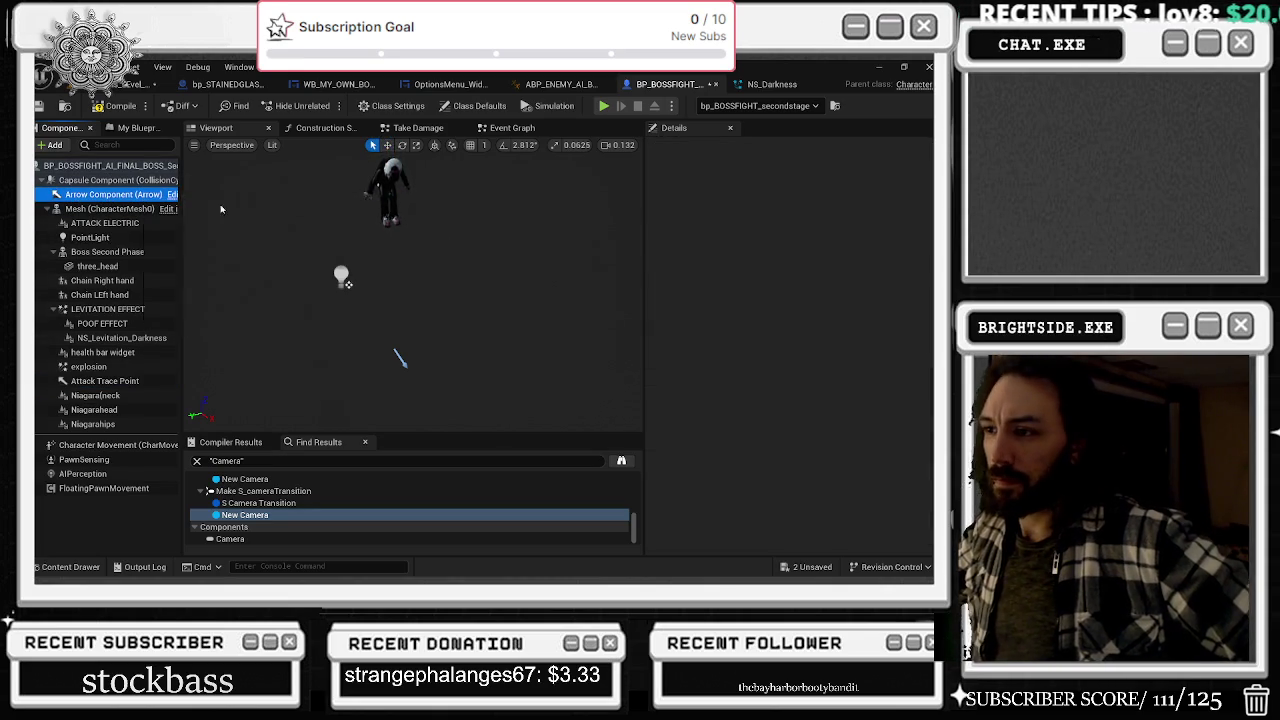
# - Copy the Arrow Component and collapse the Mesh component's children
pyautogui.rightClick(121, 196)
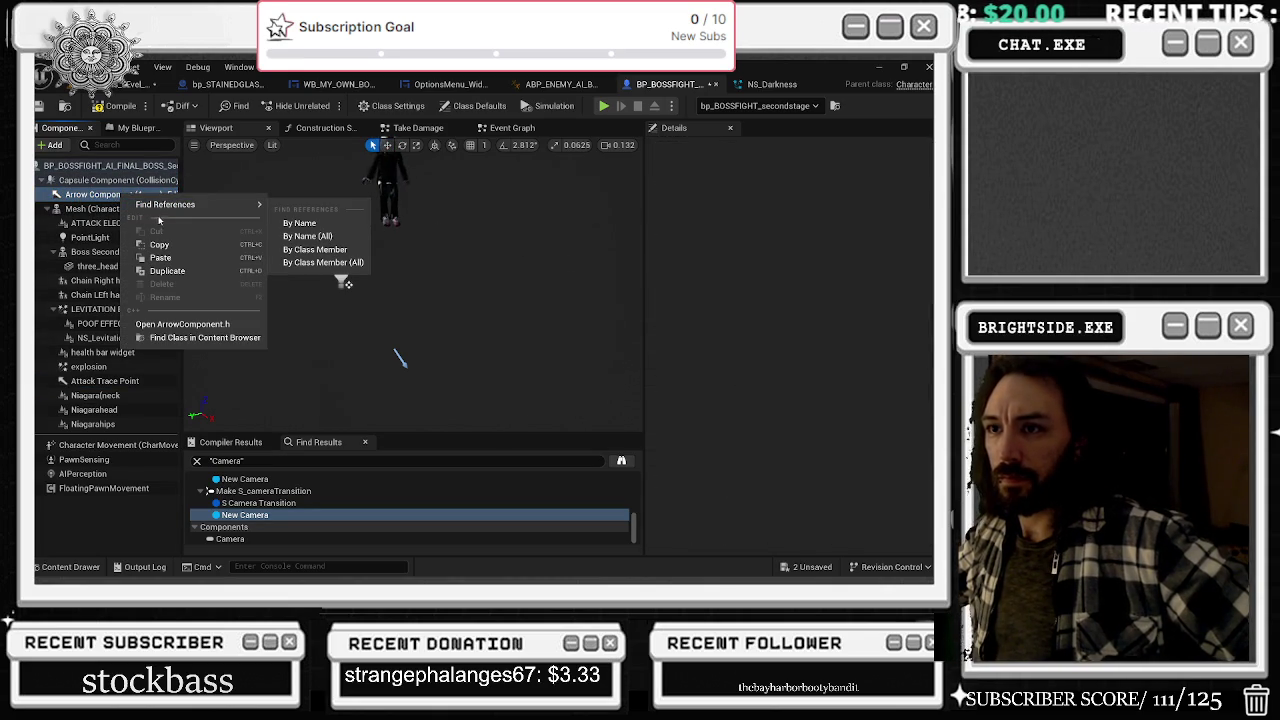
pyautogui.click(160, 245)
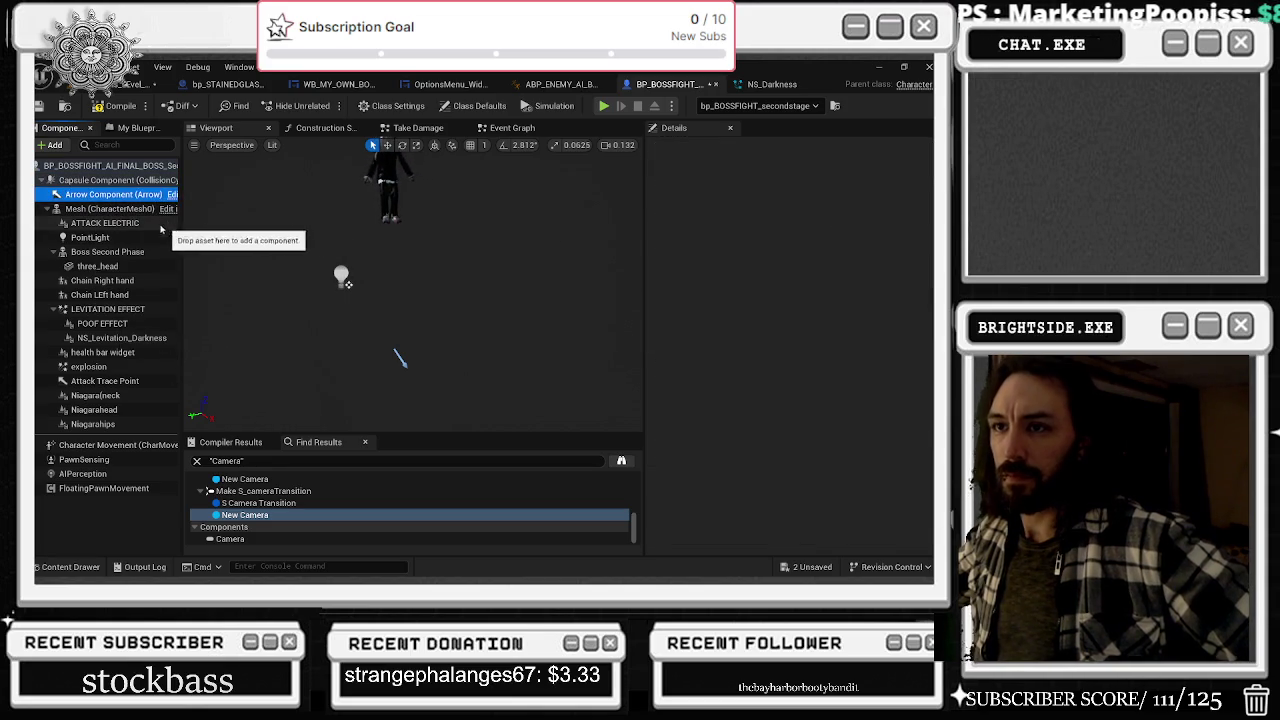
pyautogui.click(150, 209)
pyautogui.click(47, 209)
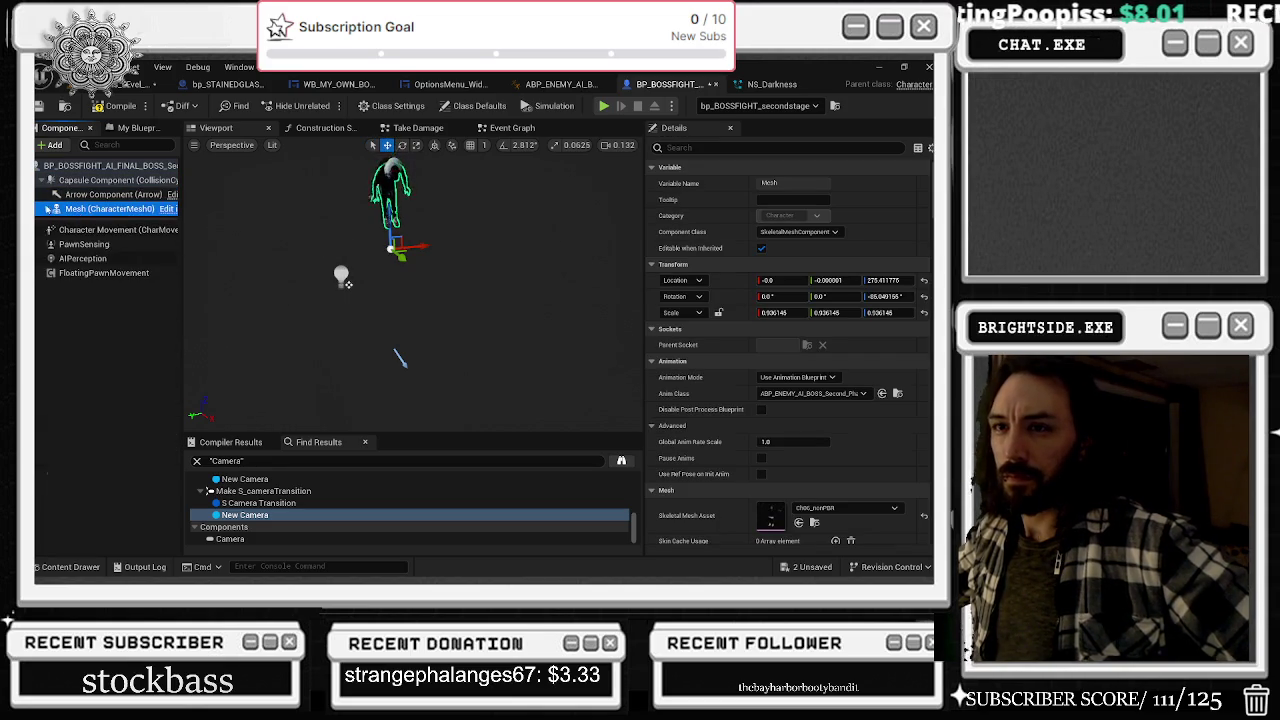
pyautogui.click(494, 126)
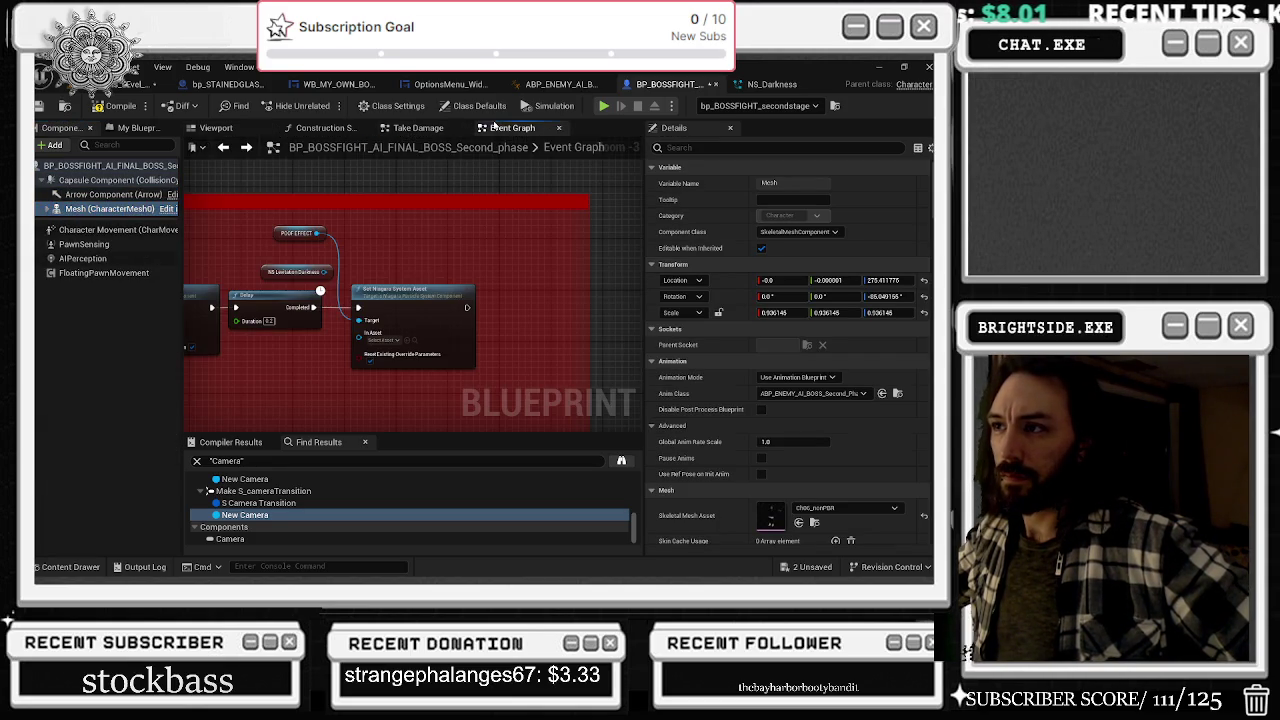
# - Place a Mesh getter node beside the Delay node in the Event Graph
pyautogui.moveTo(402, 401); pyautogui.dragTo(232, 386)
pyautogui.moveTo(407, 209)
pyautogui.mouseDown()
pyautogui.moveTo(87, 230)
pyautogui.moveTo(263, 226)
pyautogui.moveTo(587, 271)
pyautogui.mouseUp()
pyautogui.click(305, 236)
pyautogui.moveTo(504, 270)
pyautogui.mouseDown()
pyautogui.moveTo(537, 260)
pyautogui.moveTo(402, 275)
pyautogui.moveTo(416, 204)
pyautogui.mouseUp()
pyautogui.moveTo(200, 200); pyautogui.dragTo(336, 227)
pyautogui.click(374, 247)
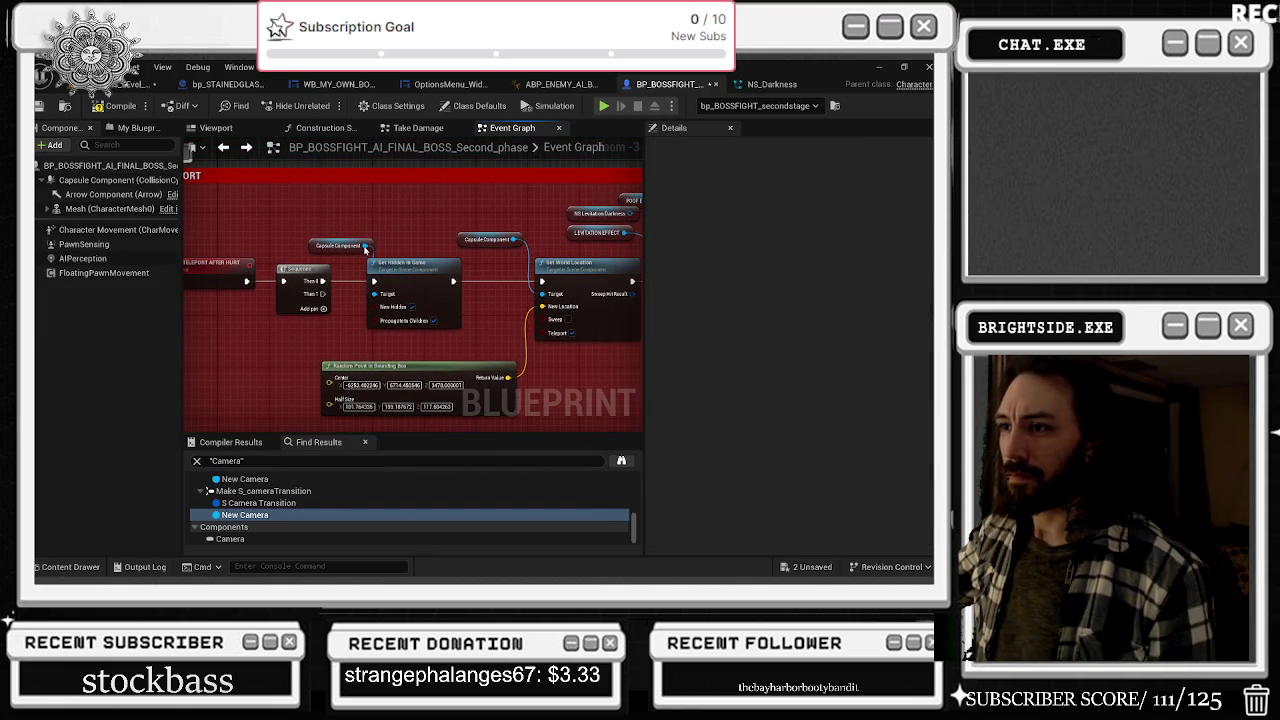
pyautogui.hotkey('ctrl', 'v')
pyautogui.moveTo(366, 250)
pyautogui.mouseDown()
pyautogui.moveTo(378, 240)
pyautogui.moveTo(257, 167)
pyautogui.moveTo(235, 185)
pyautogui.moveTo(262, 201)
pyautogui.moveTo(214, 205)
pyautogui.moveTo(320, 196)
pyautogui.moveTo(240, 206)
pyautogui.mouseUp()
pyautogui.click(413, 211)
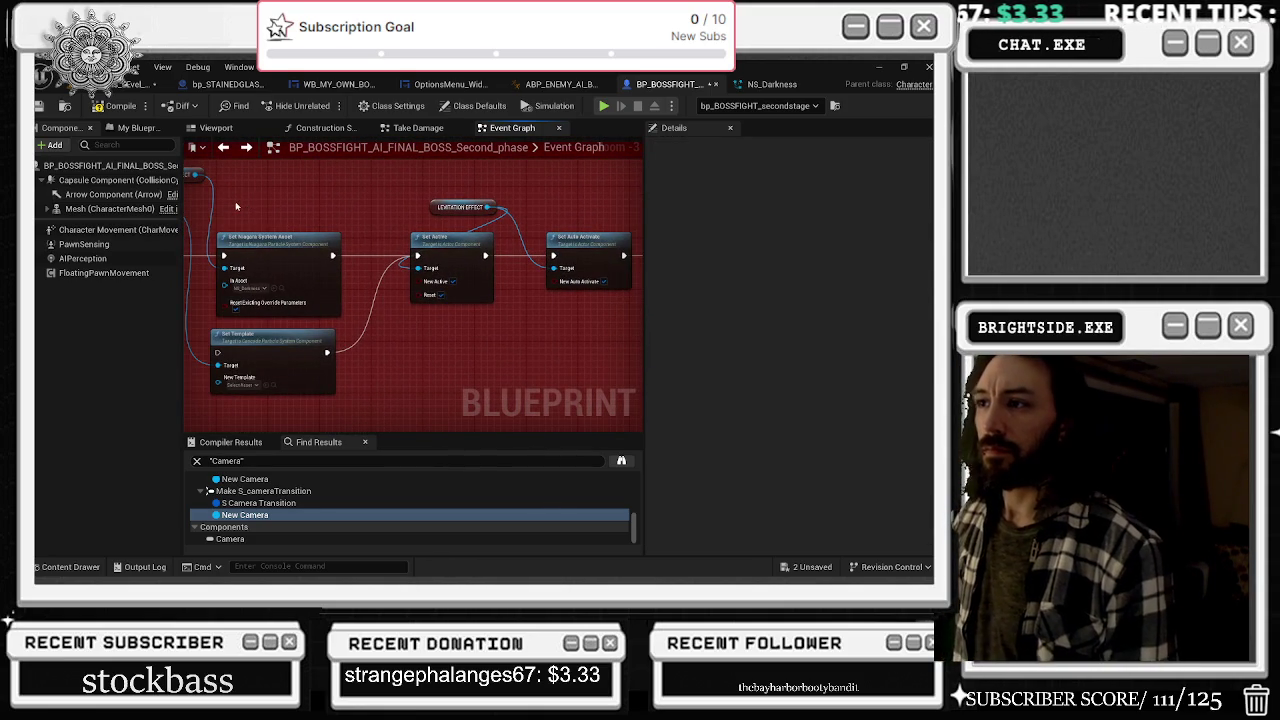
# - Gather the Set Active and Set Auto Activate nodes and tidy the Set Hidden, Delay and POOF EFFECT nodes
pyautogui.click(42, 209)
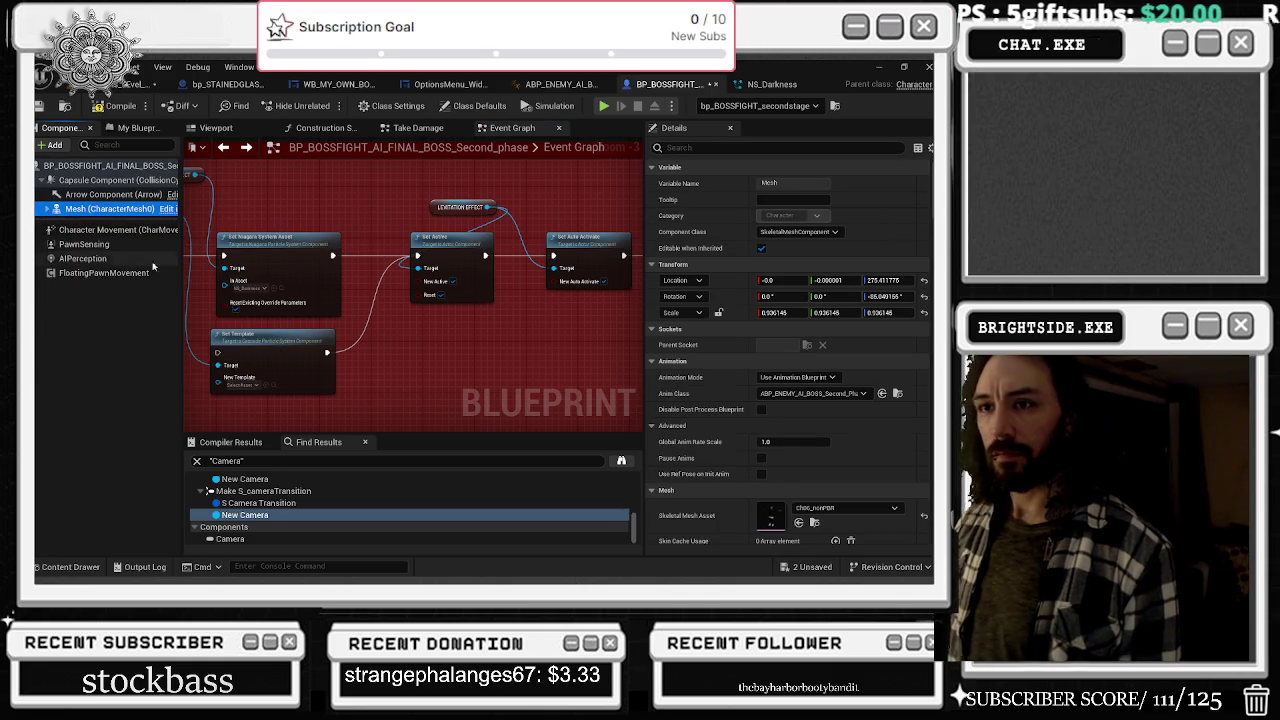
pyautogui.click(47, 209)
pyautogui.moveTo(457, 194); pyautogui.dragTo(397, 192)
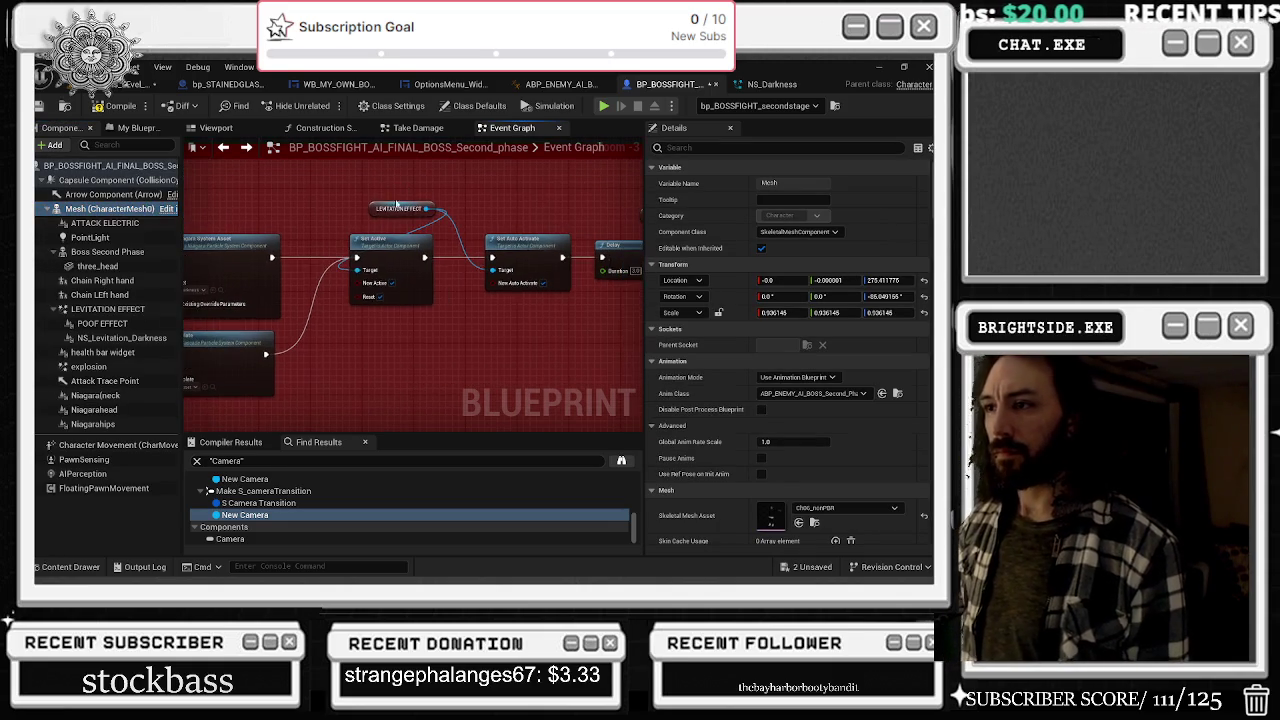
pyautogui.moveTo(357, 262); pyautogui.dragTo(492, 270)
pyautogui.moveTo(372, 188)
pyautogui.mouseDown()
pyautogui.moveTo(524, 252)
pyautogui.moveTo(329, 286)
pyautogui.moveTo(435, 225)
pyautogui.mouseUp()
pyautogui.moveTo(482, 262); pyautogui.dragTo(264, 248)
pyautogui.click(310, 248)
pyautogui.click(443, 248)
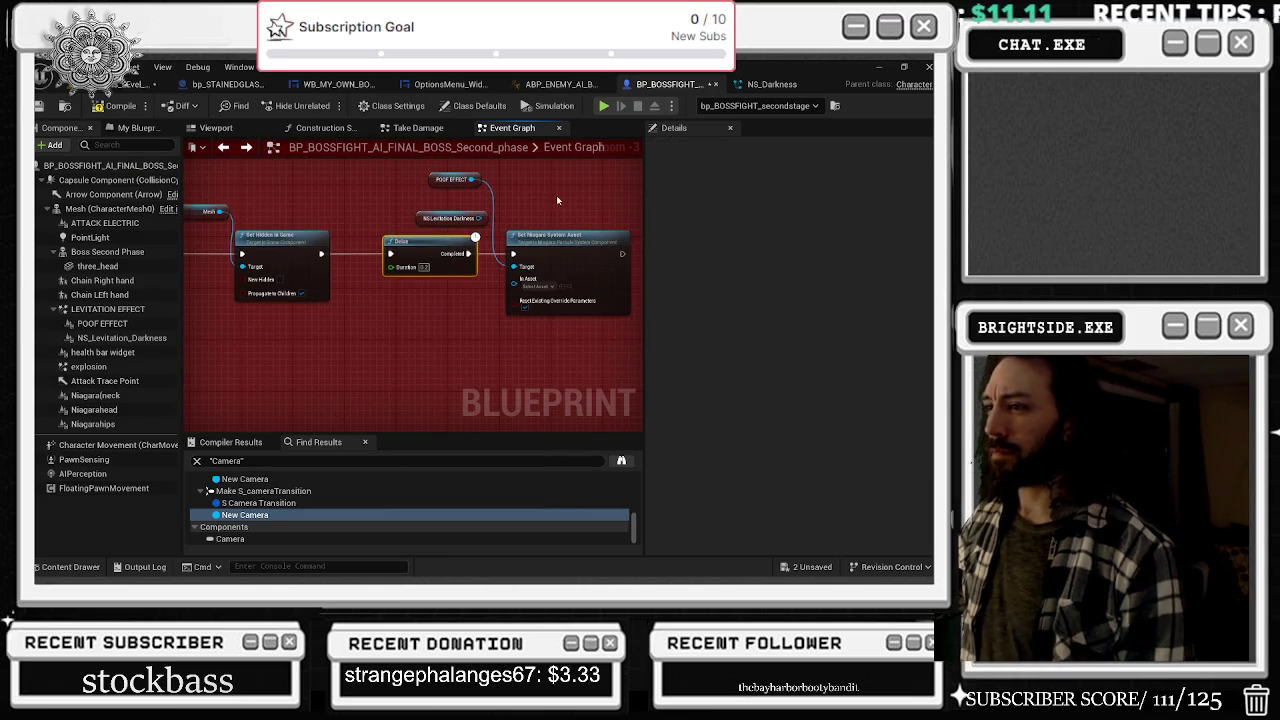
pyautogui.moveTo(449, 180); pyautogui.dragTo(457, 193)
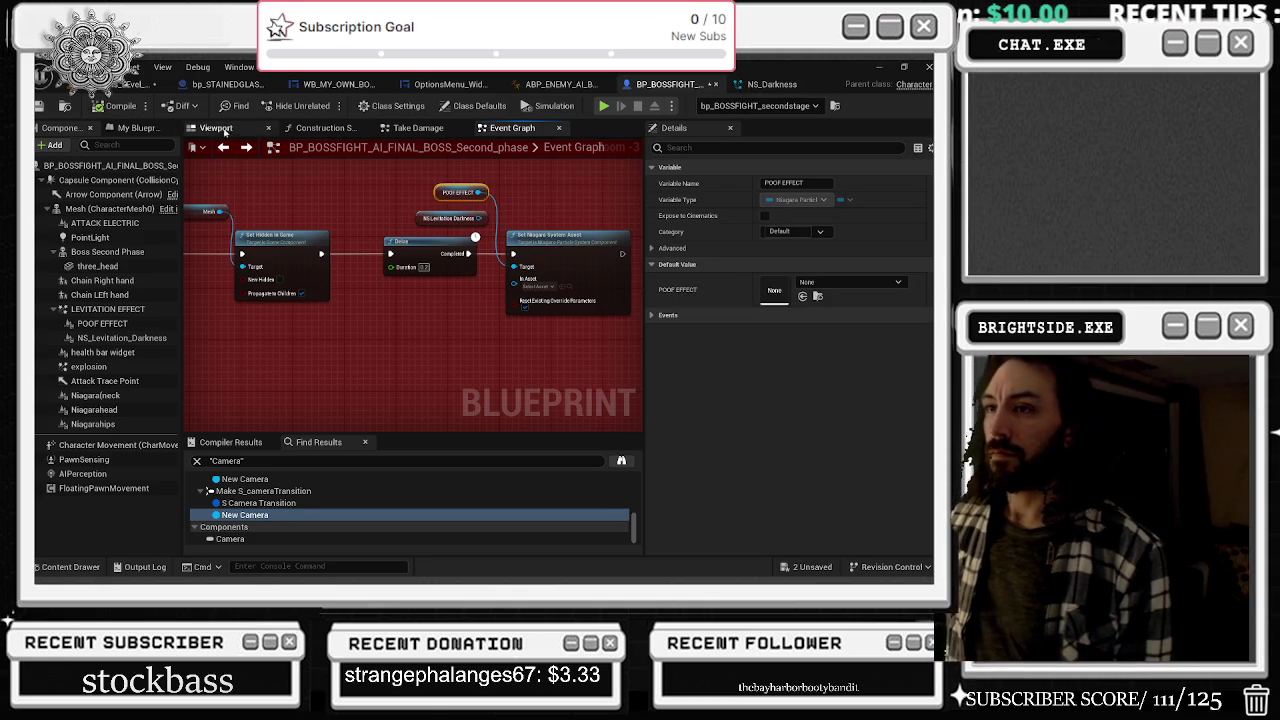
# - Set POOF EFFECT's Niagara System Asset to NS_Darkness and enable Auto Activate
pyautogui.click(222, 131)
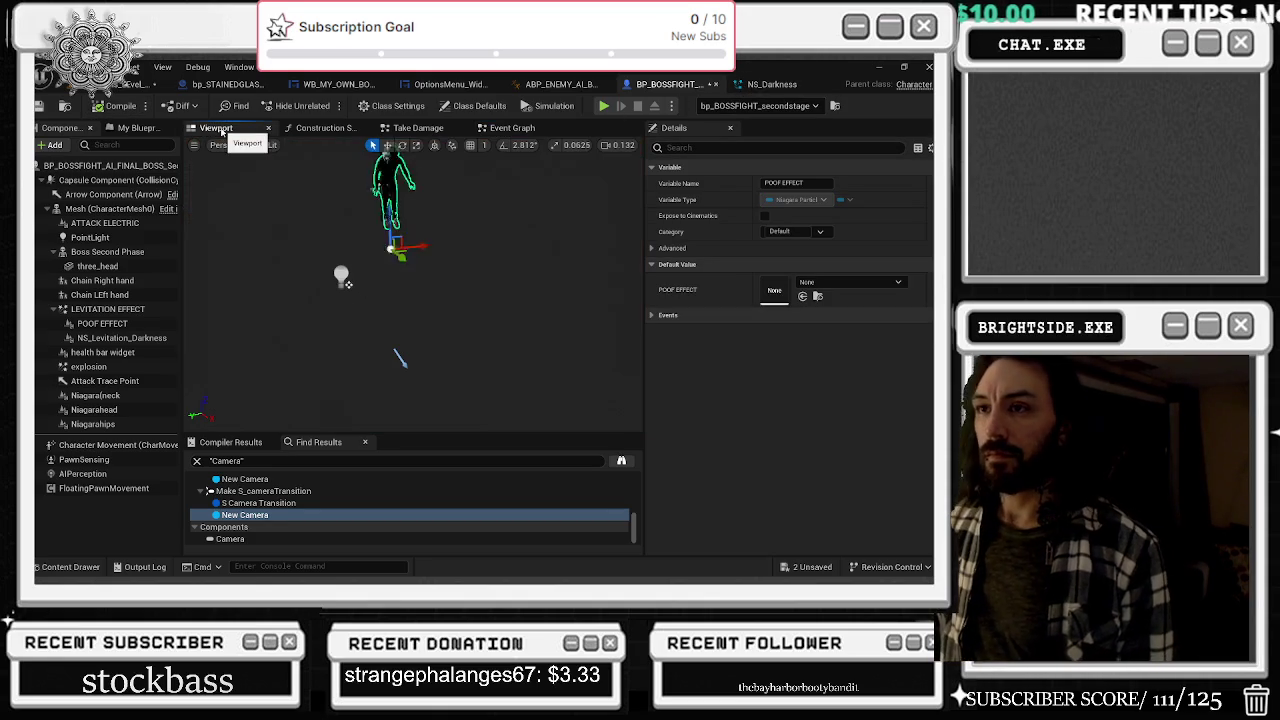
pyautogui.click(110, 323)
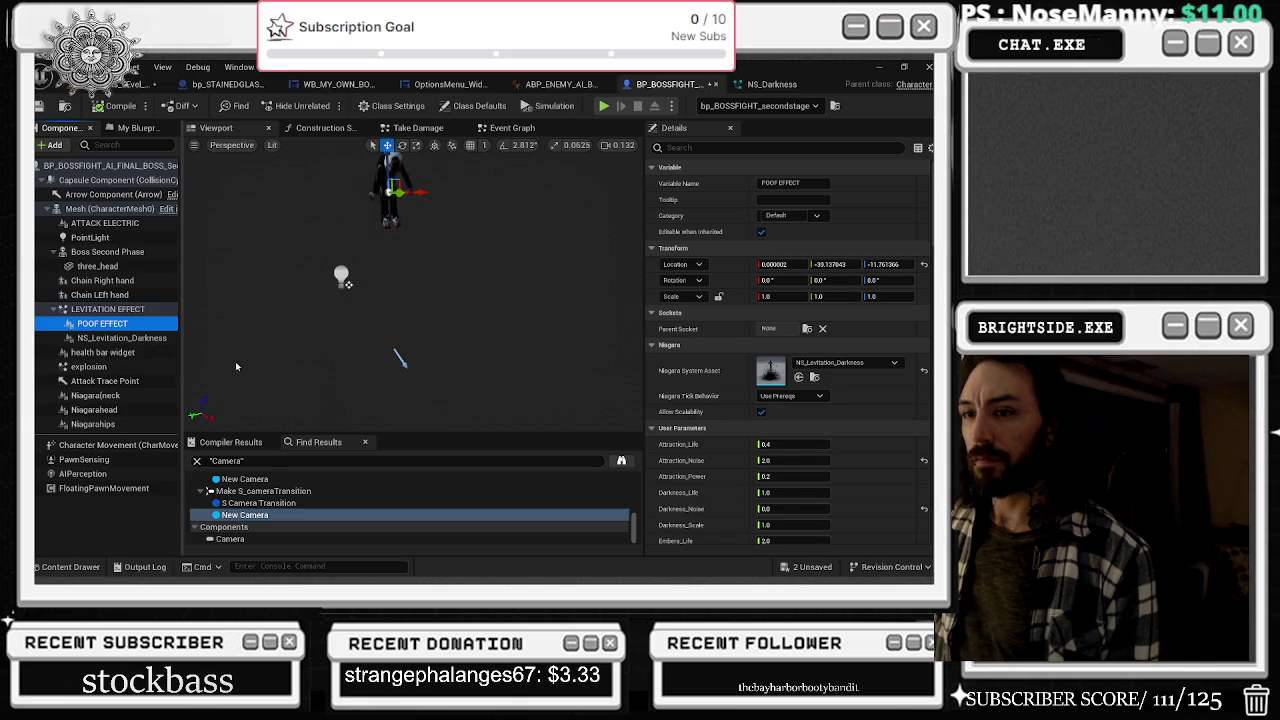
pyautogui.click(845, 362)
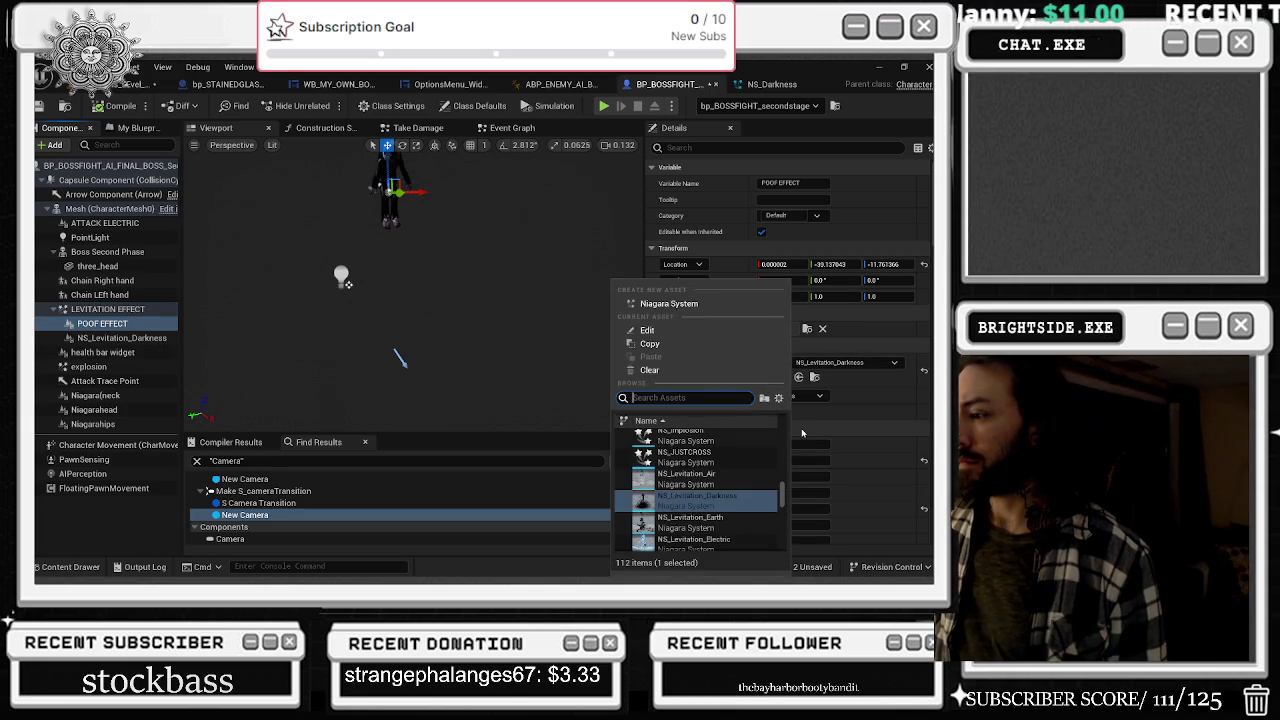
pyautogui.write('DAR')
pyautogui.click(680, 452)
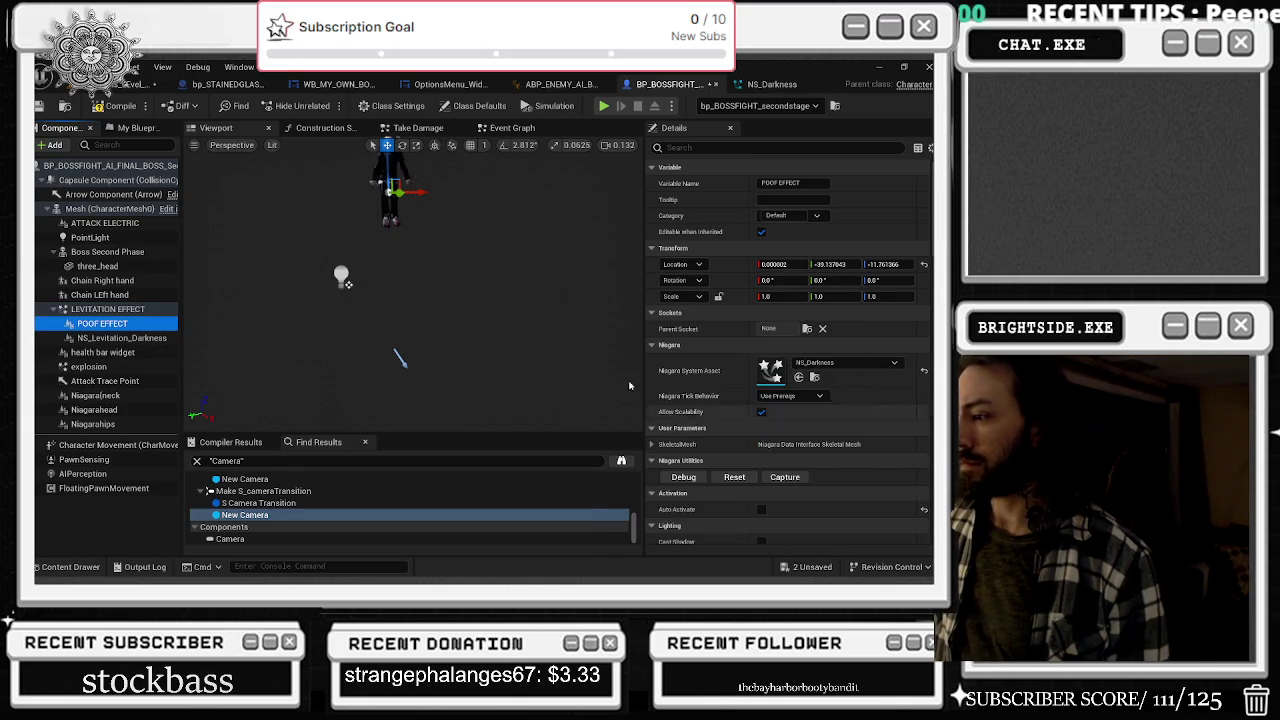
pyautogui.moveTo(426, 310); pyautogui.dragTo(426, 290)
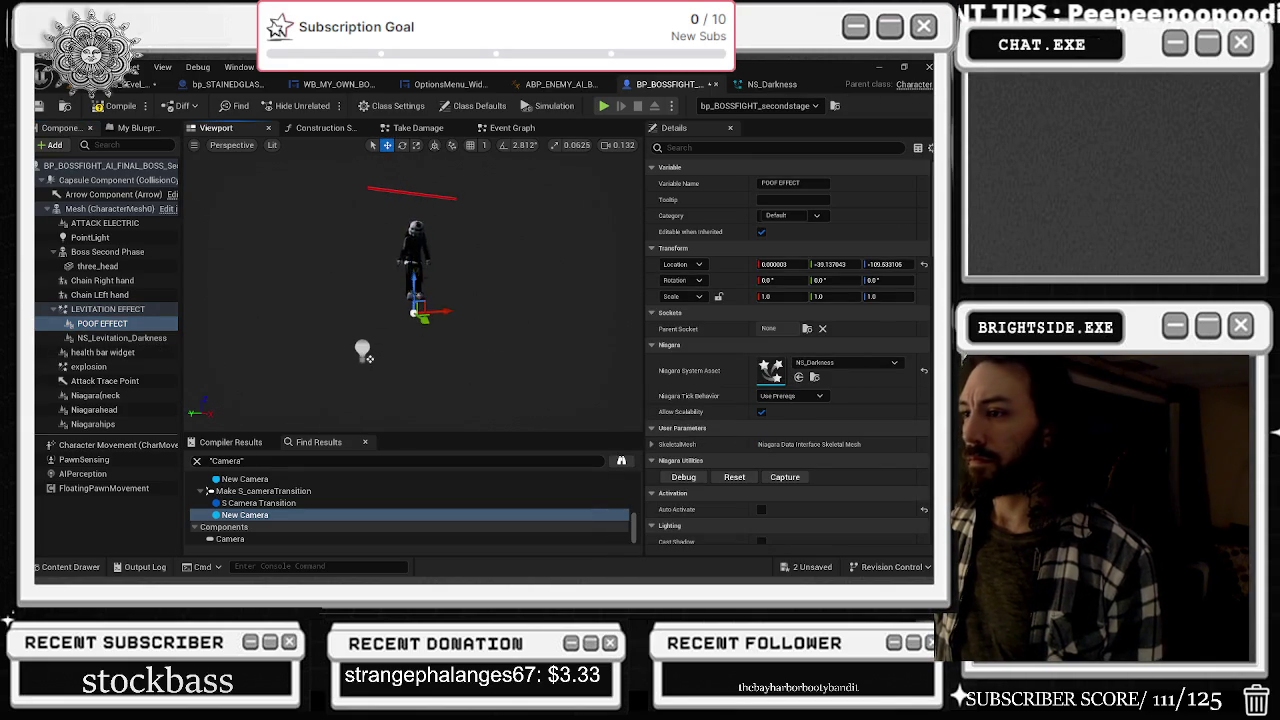
pyautogui.scroll(-2, 785, 380)
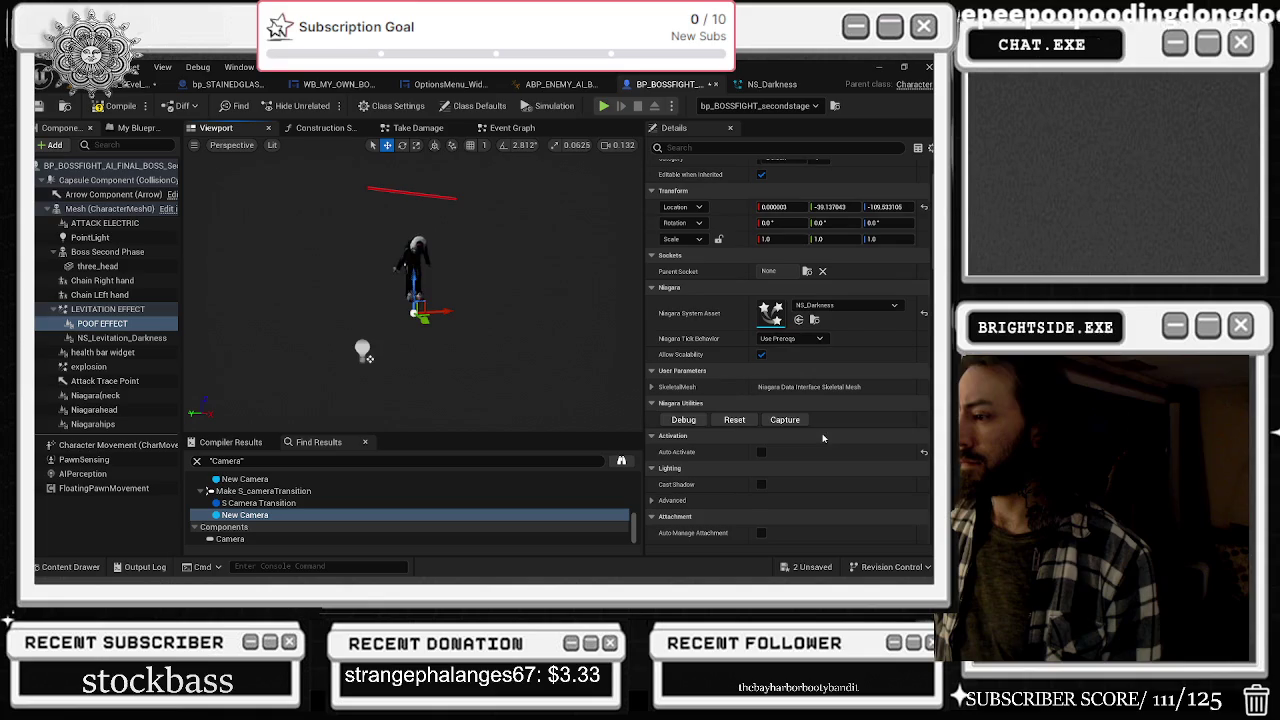
pyautogui.click(761, 451)
# - Raise POOF EFFECT up the boss's body and switch the viewport to Unlit
pyautogui.moveTo(413, 313); pyautogui.dragTo(416, 320)
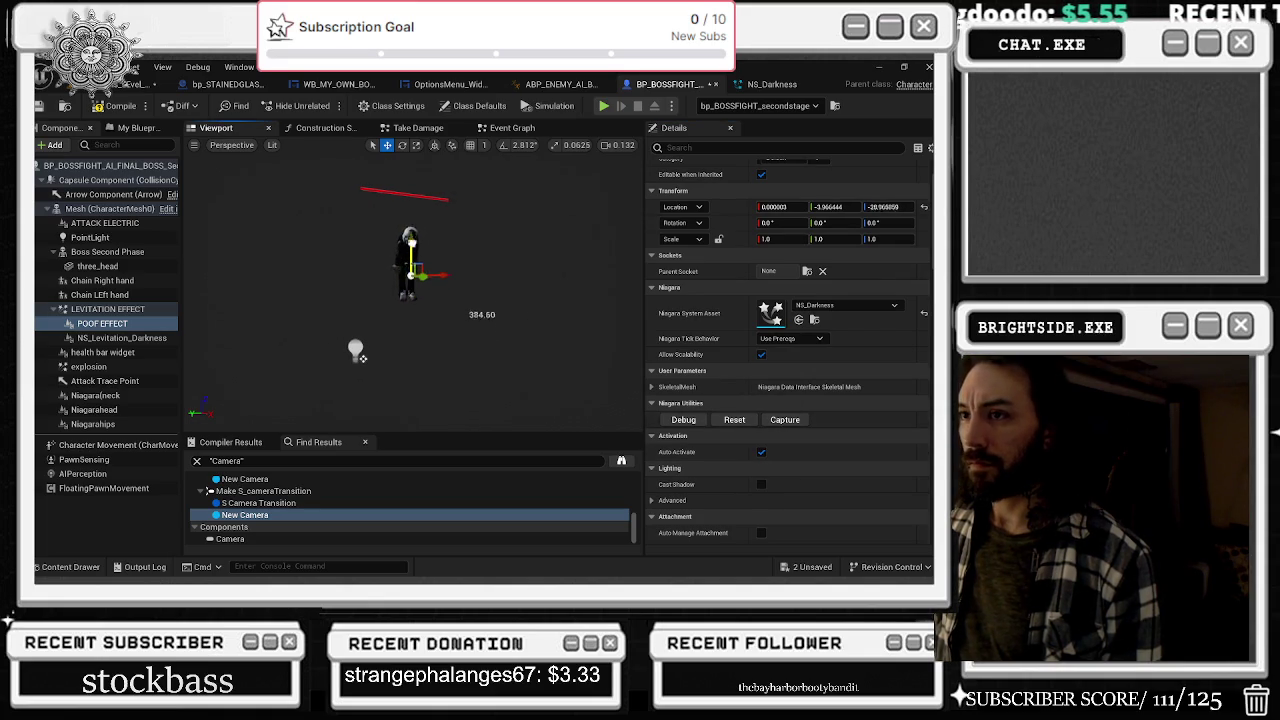
pyautogui.scroll(5, 435, 273)
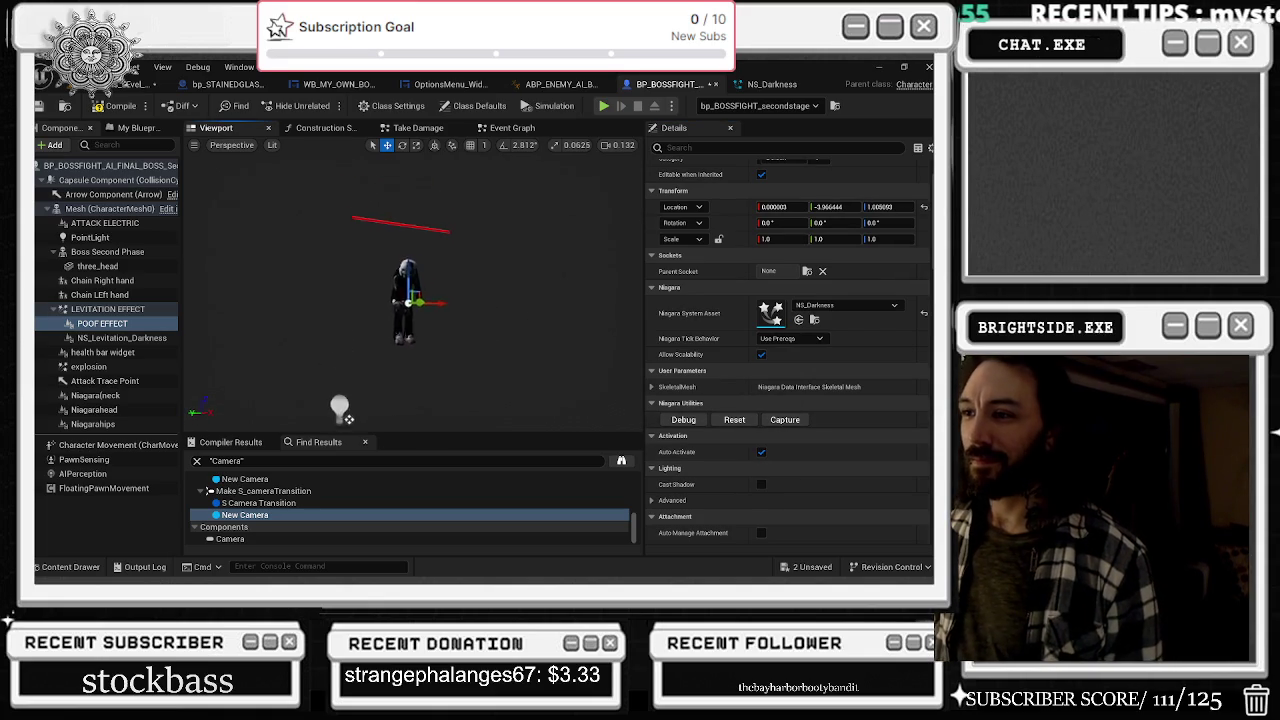
pyautogui.scroll(2, 435, 273)
pyautogui.moveTo(440, 350)
pyautogui.mouseDown()
pyautogui.moveTo(458, 358)
pyautogui.moveTo(450, 348)
pyautogui.mouseUp()
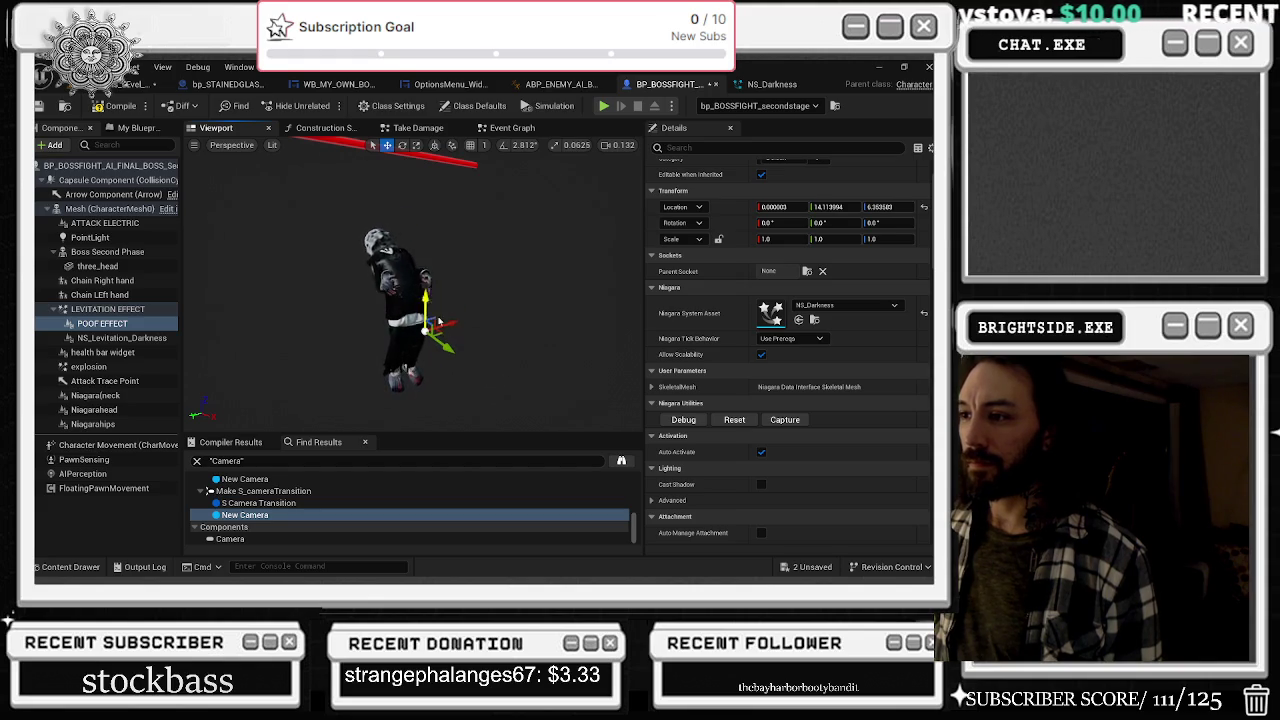
pyautogui.scroll(-2, 343, 412)
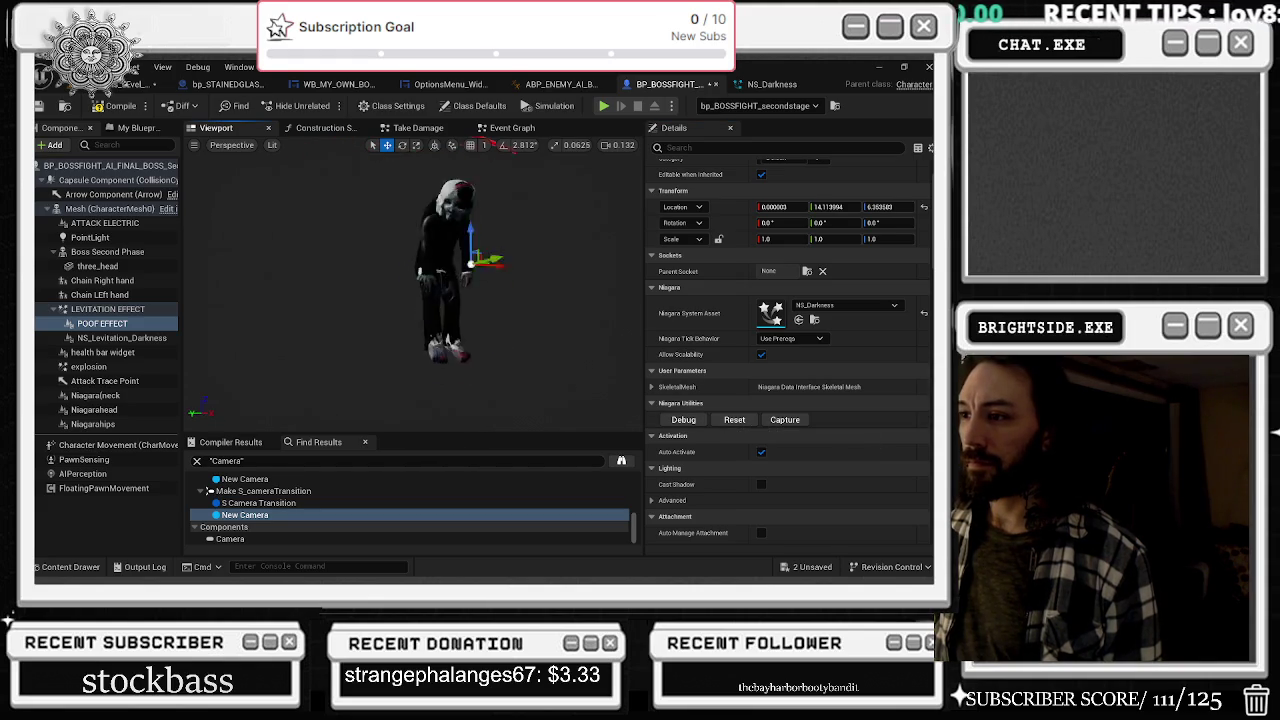
pyautogui.moveTo(536, 346); pyautogui.dragTo(556, 346)
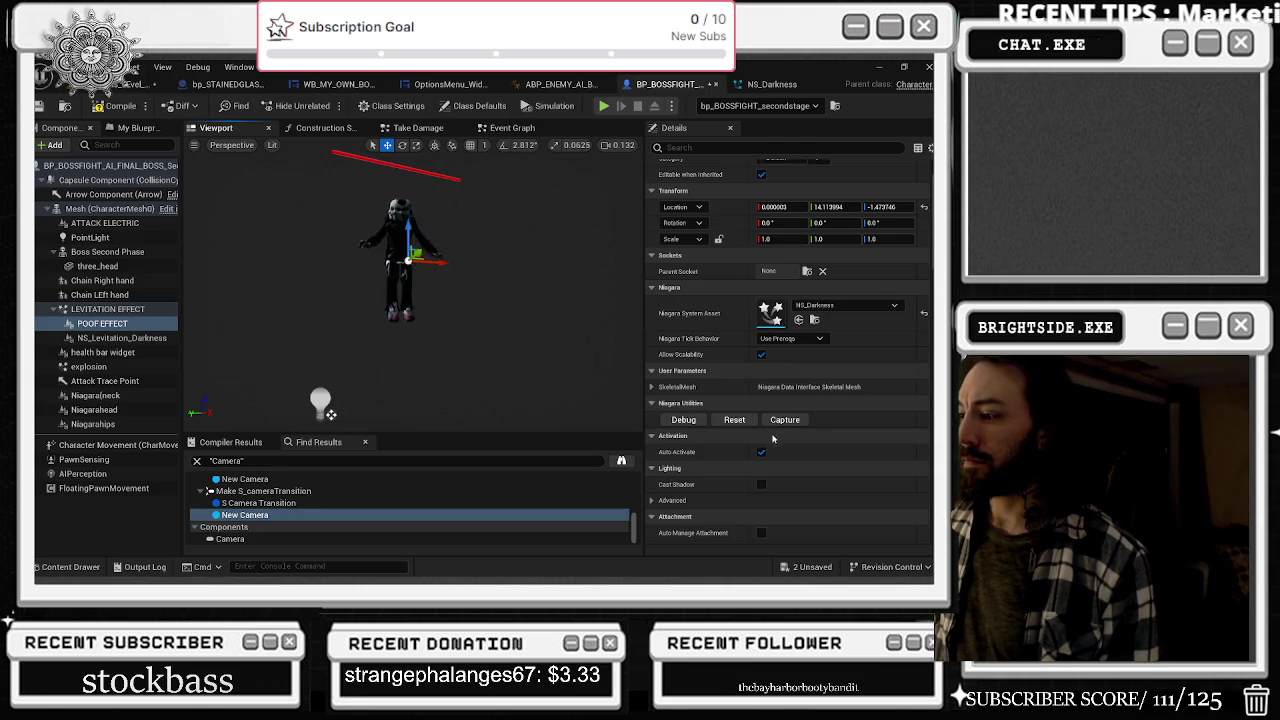
pyautogui.click(271, 146)
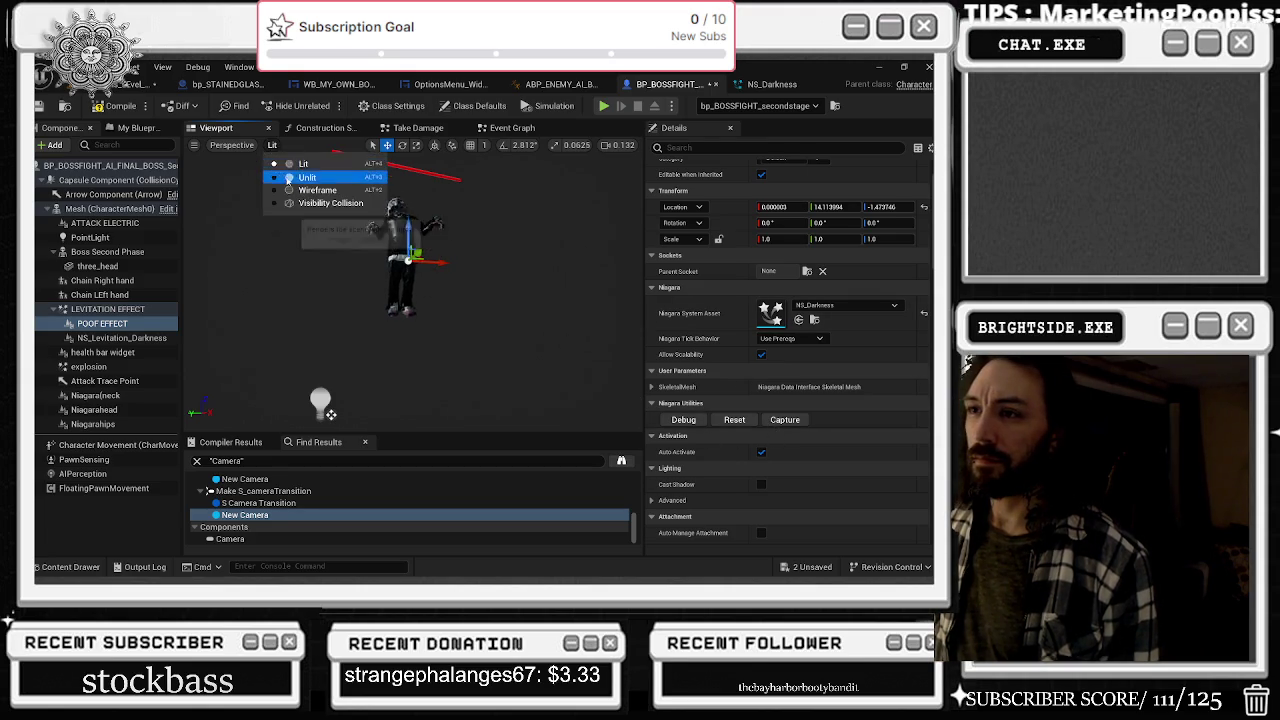
pyautogui.click(289, 178)
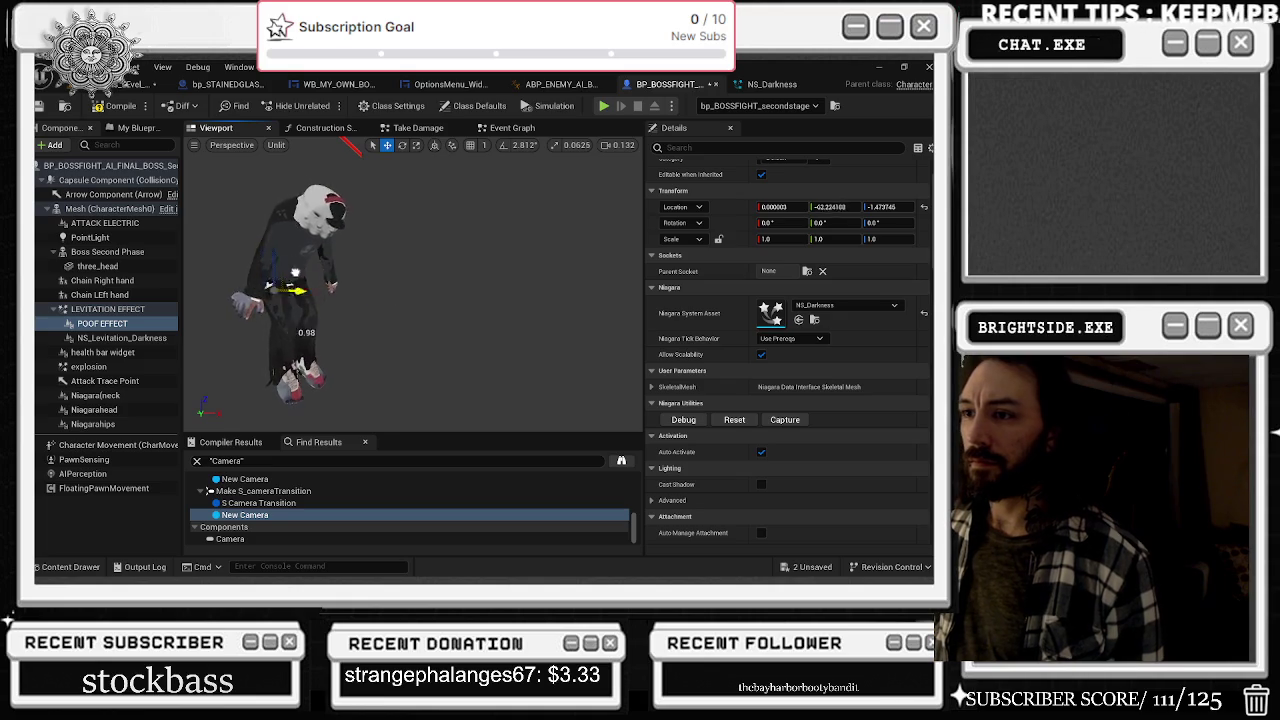
pyautogui.moveTo(286, 262)
pyautogui.mouseDown()
pyautogui.moveTo(283, 170)
pyautogui.moveTo(418, 172)
pyautogui.moveTo(470, 210)
pyautogui.moveTo(468, 224)
pyautogui.moveTo(440, 212)
pyautogui.moveTo(362, 268)
pyautogui.moveTo(403, 330)
pyautogui.moveTo(355, 282)
pyautogui.mouseUp()
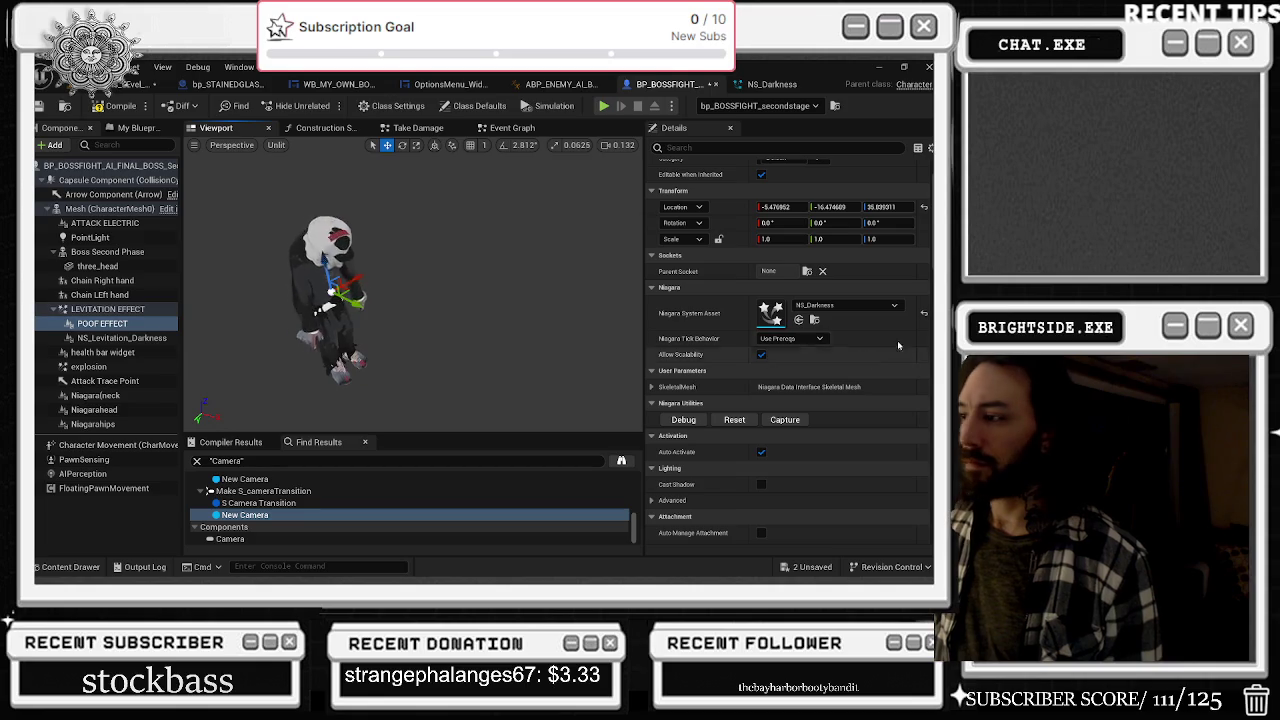
# - Expand the SkeletalMesh user parameter and try picking the boss mesh as Source Actor
pyautogui.scroll(-6, 842, 393)
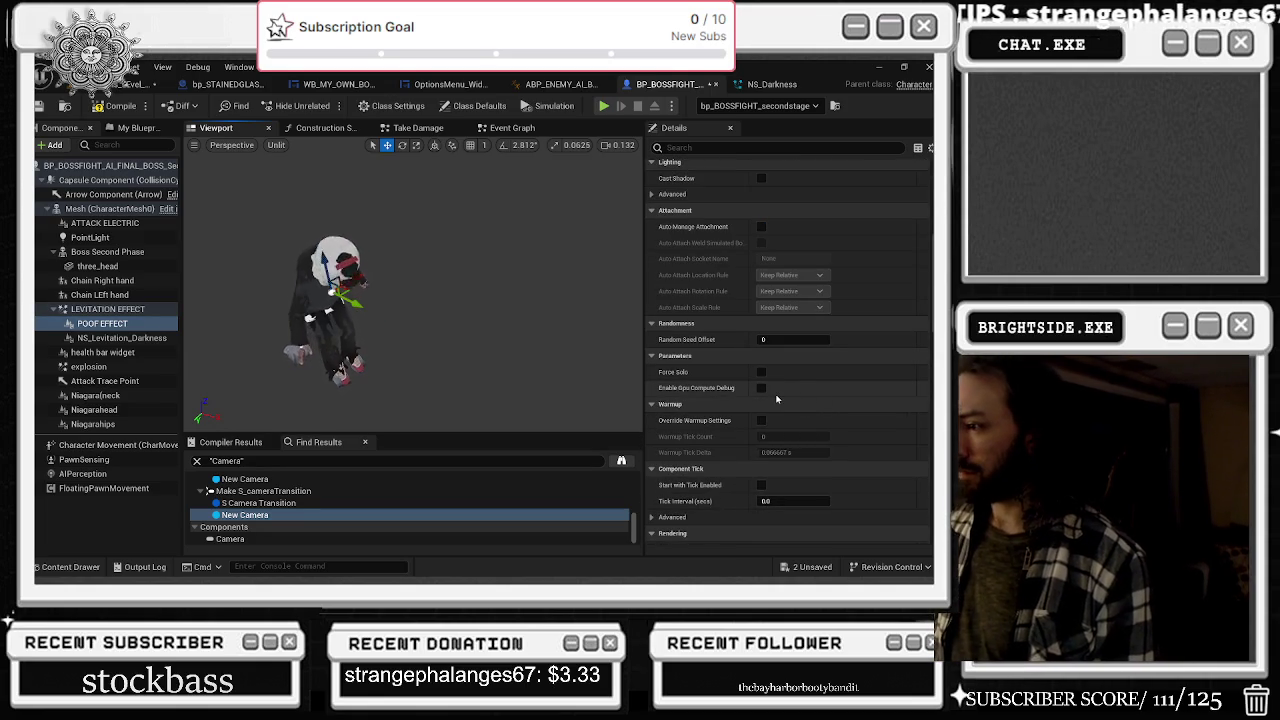
pyautogui.scroll(-2, 823, 454)
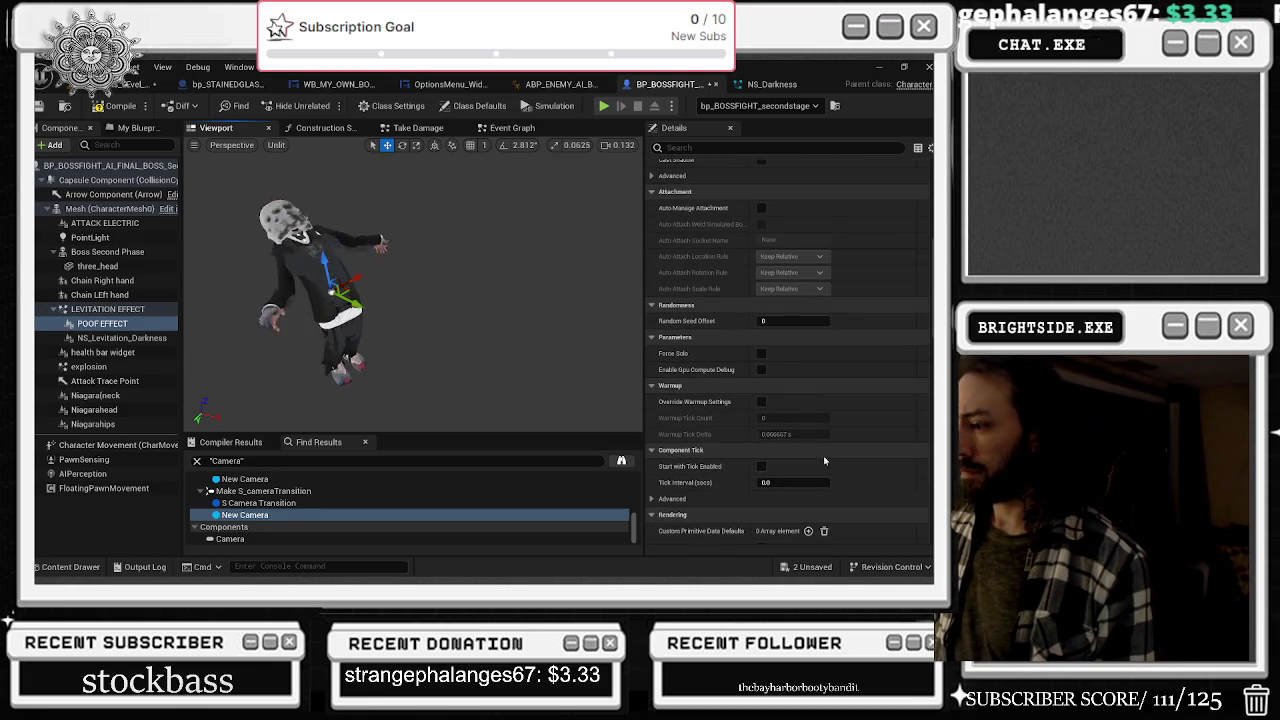
pyautogui.scroll(8, 855, 458)
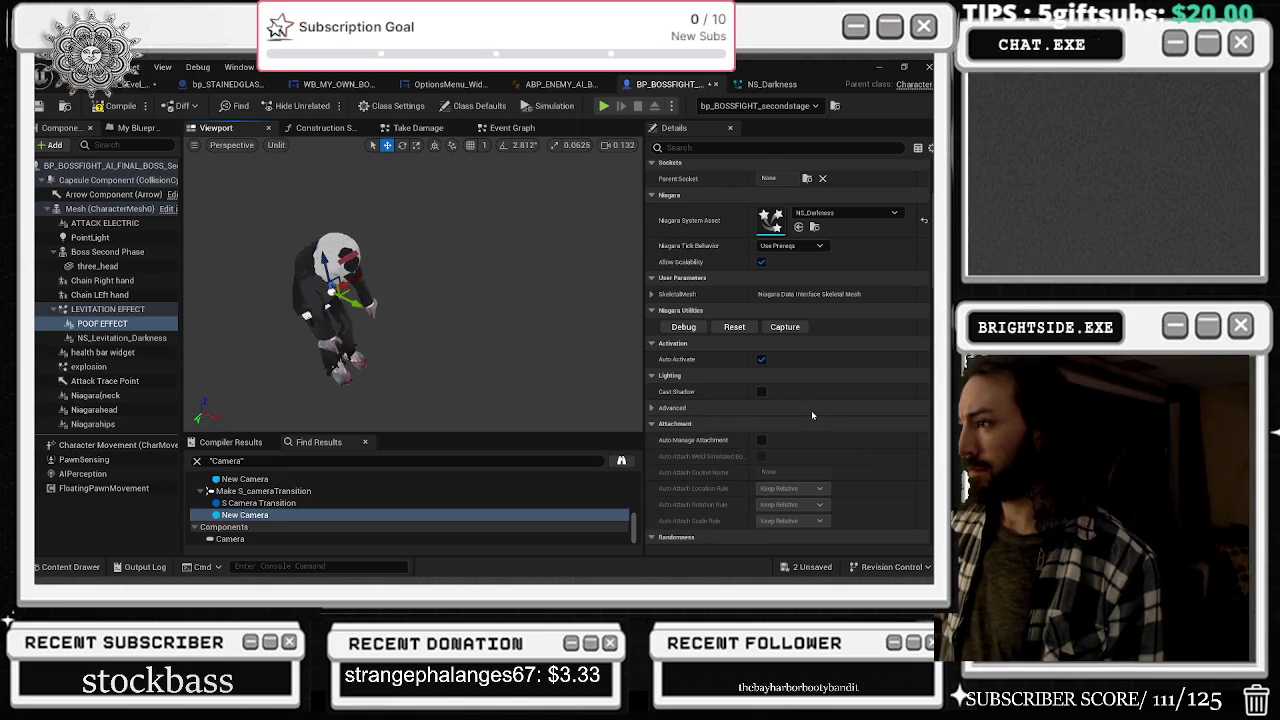
pyautogui.click(651, 294)
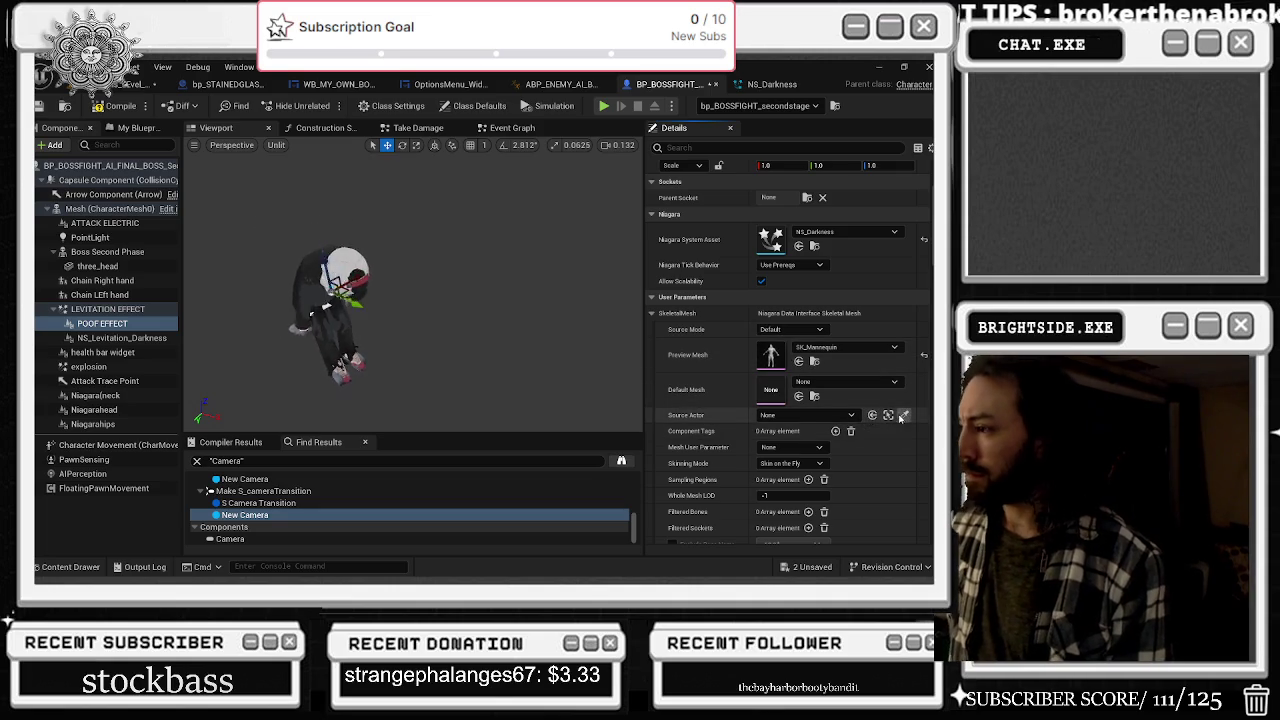
pyautogui.click(330, 290)
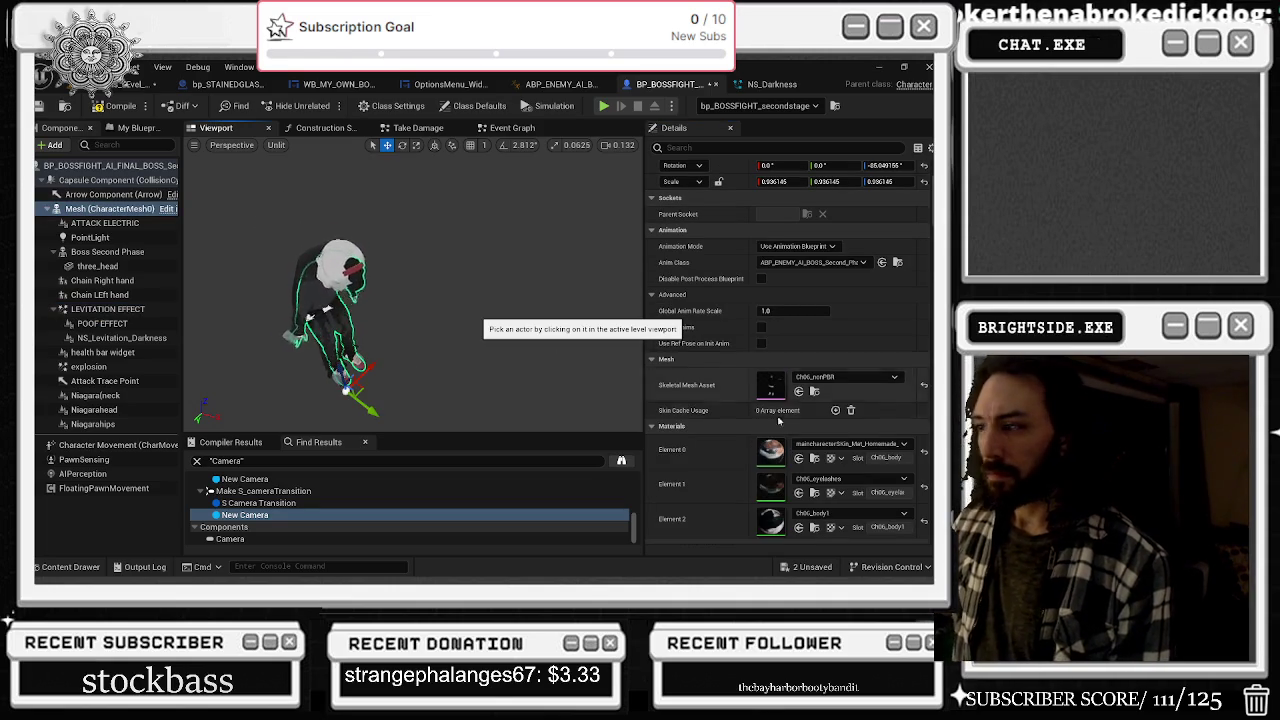
pyautogui.click(131, 324)
pyautogui.click(904, 416)
pyautogui.click(305, 290)
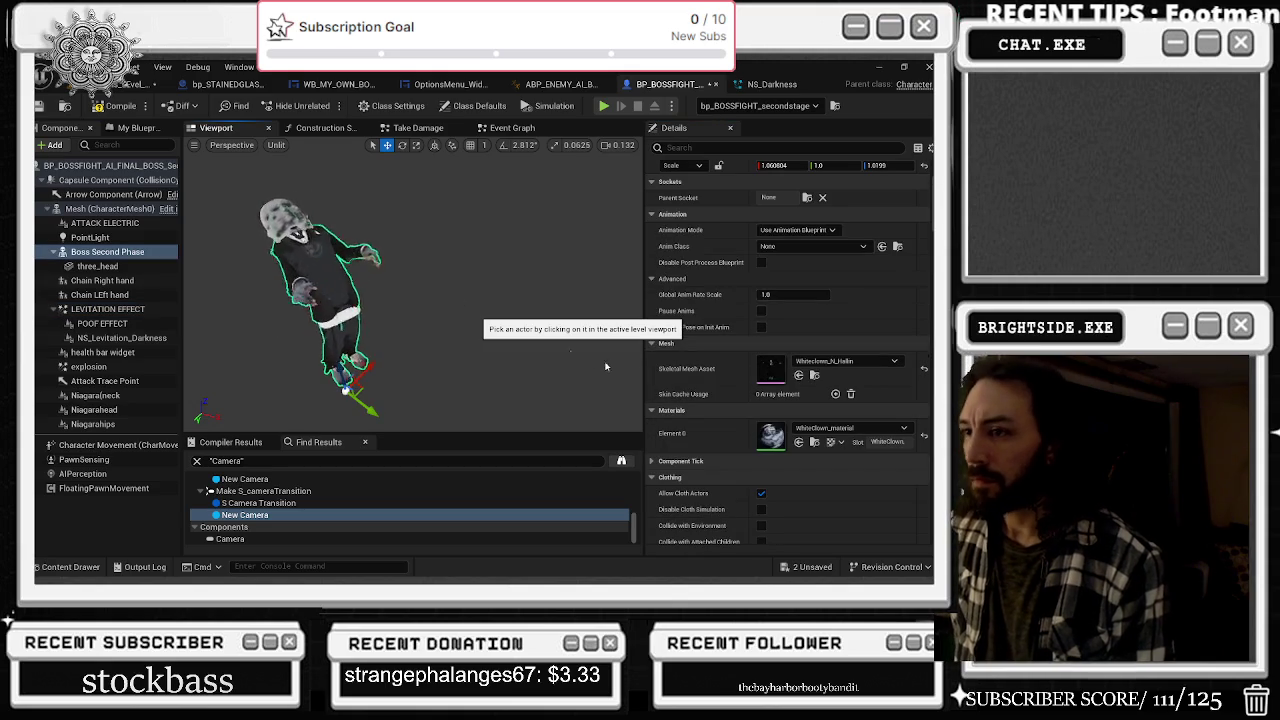
pyautogui.click(121, 325)
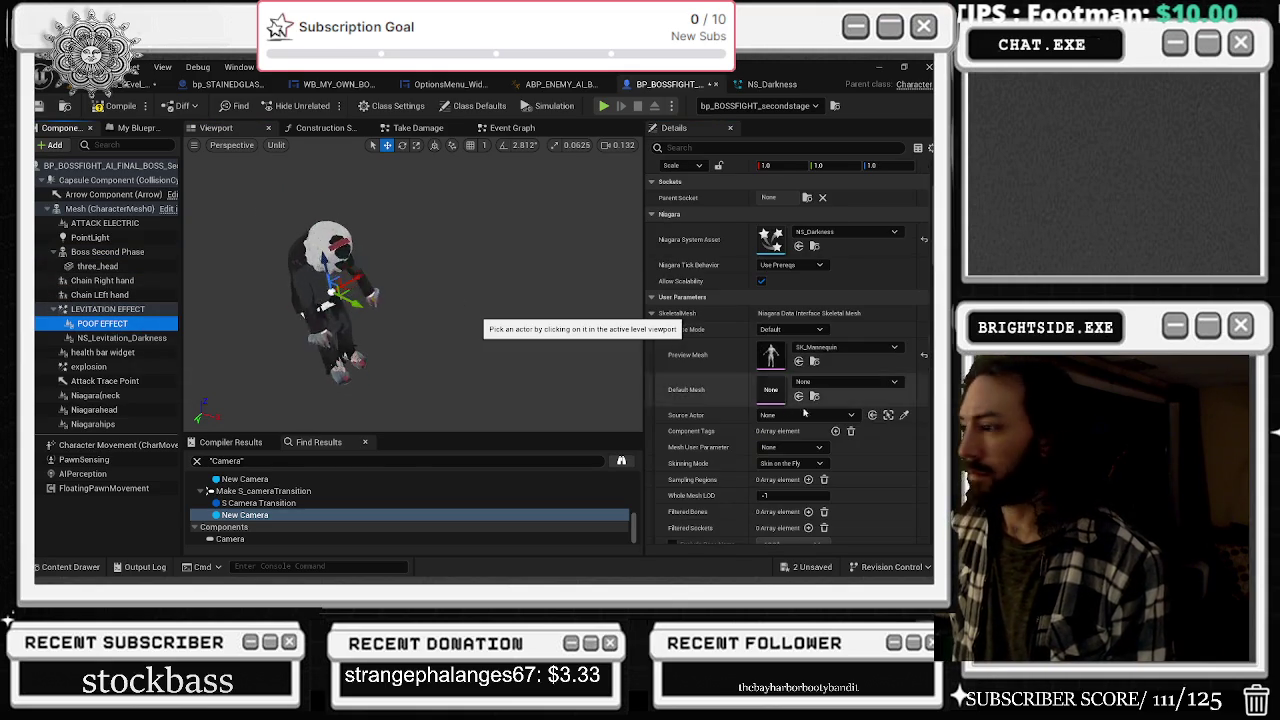
# - Leave Source Actor at None and keep Skinning Mode on Skin on the Fly
pyautogui.click(836, 415)
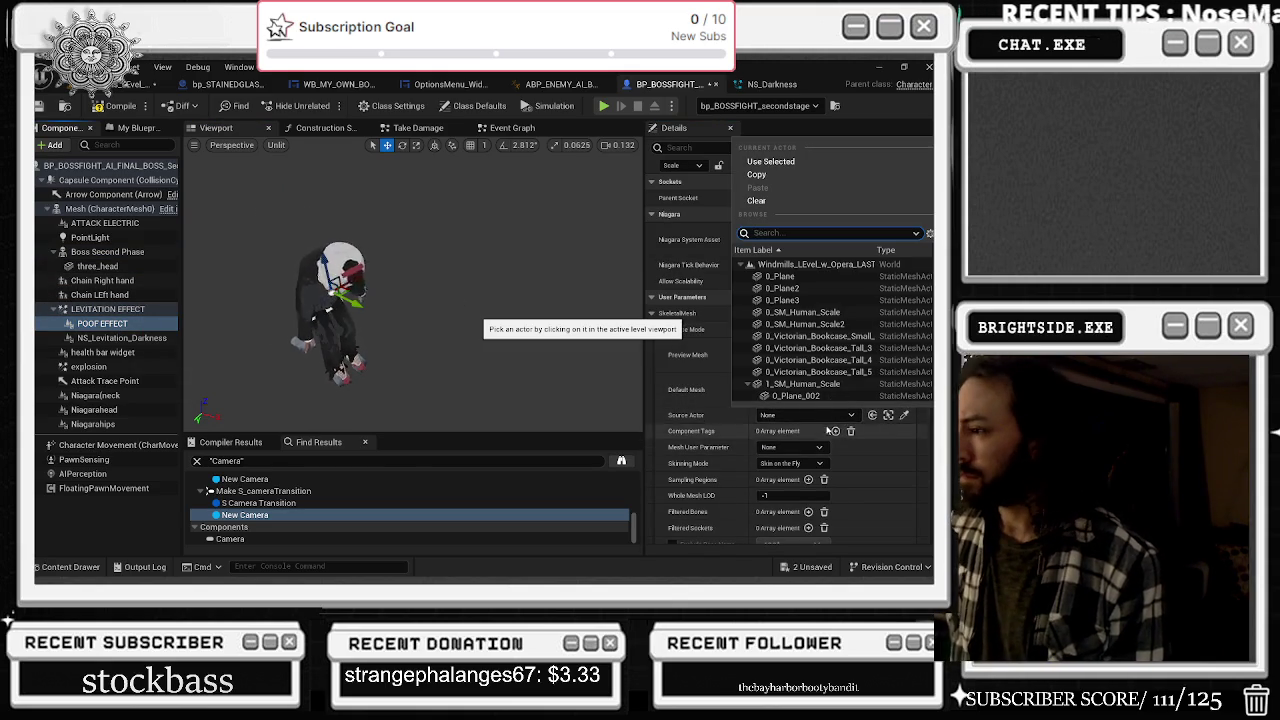
pyautogui.click(858, 427)
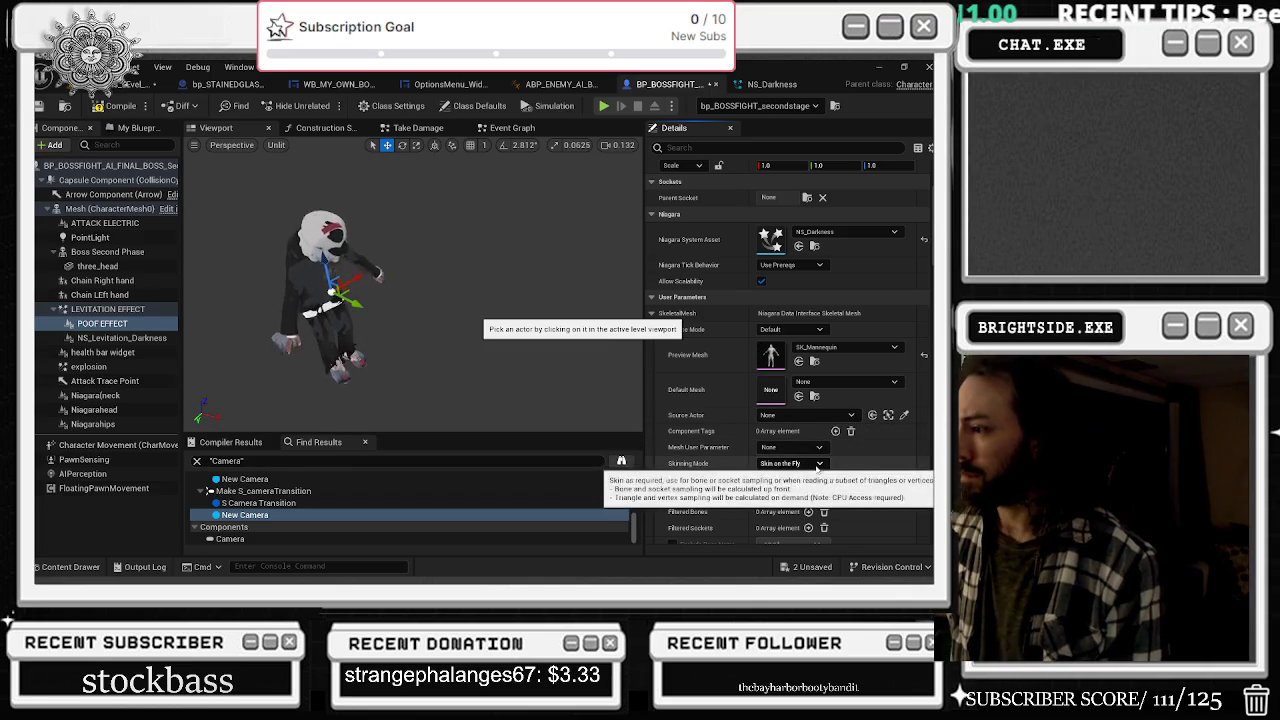
pyautogui.click(818, 464)
pyautogui.click(790, 485)
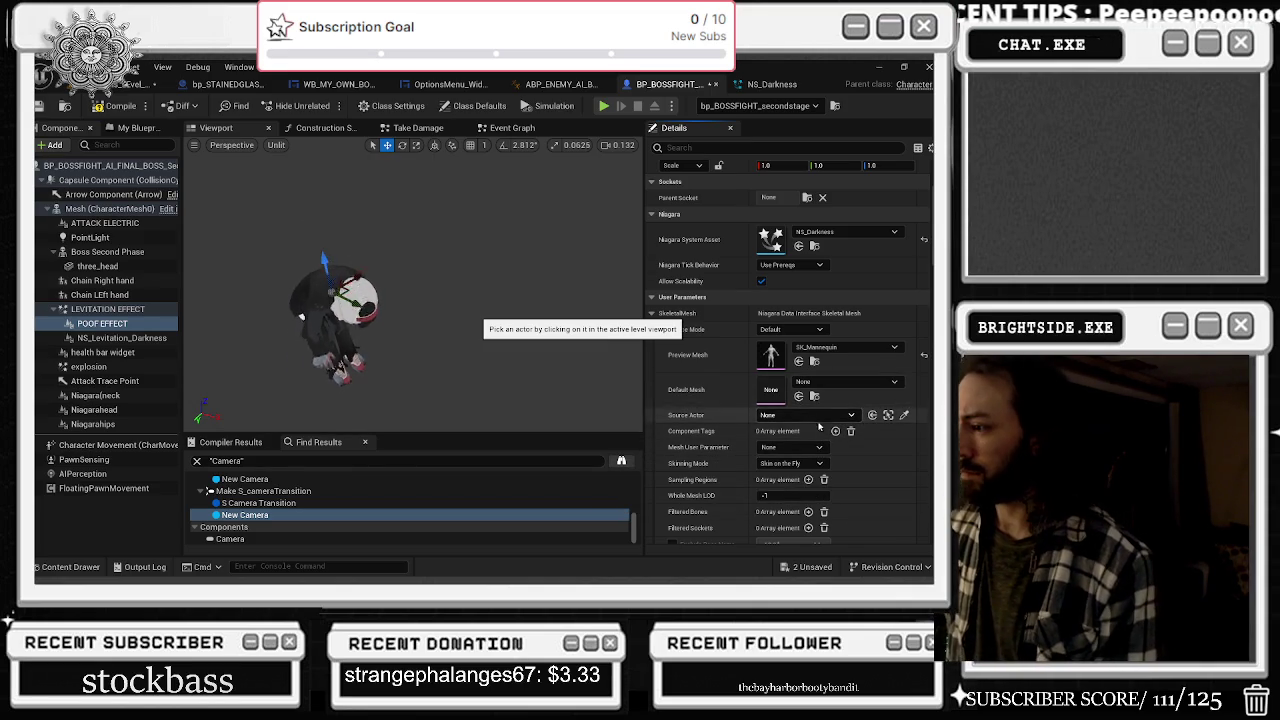
pyautogui.scroll(-2, 838, 453)
pyautogui.scroll(-1, 840, 458)
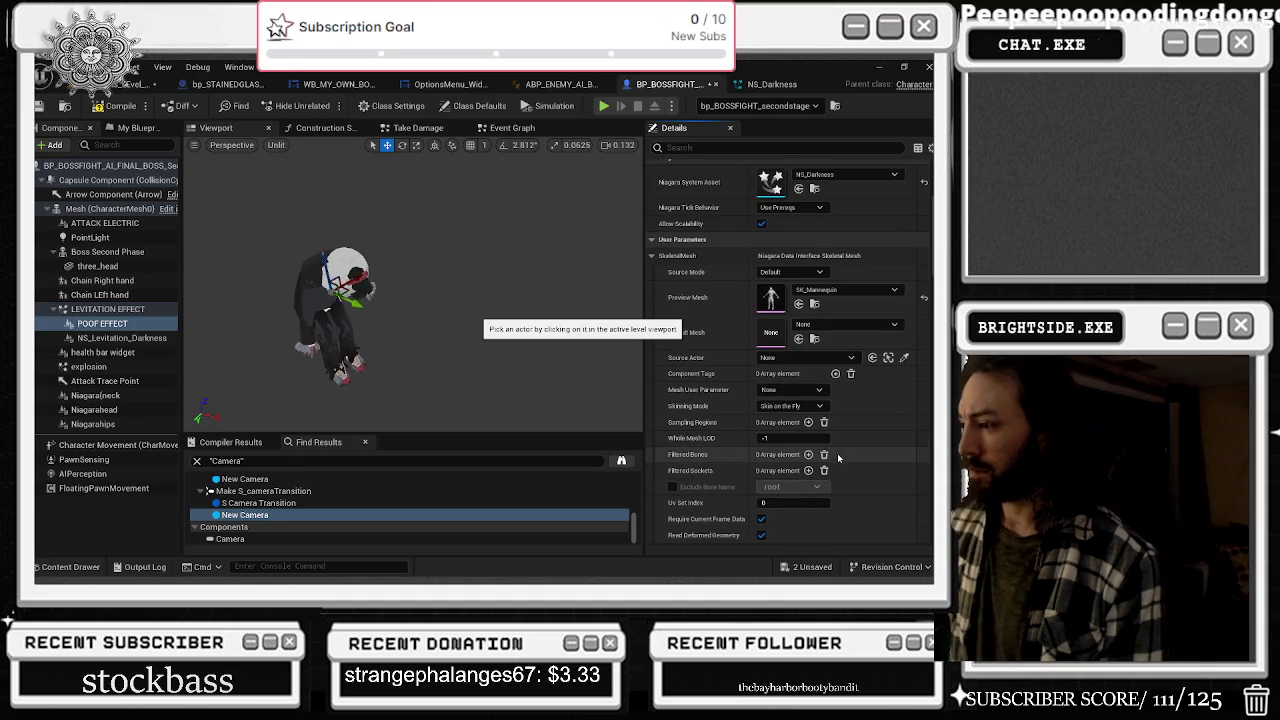
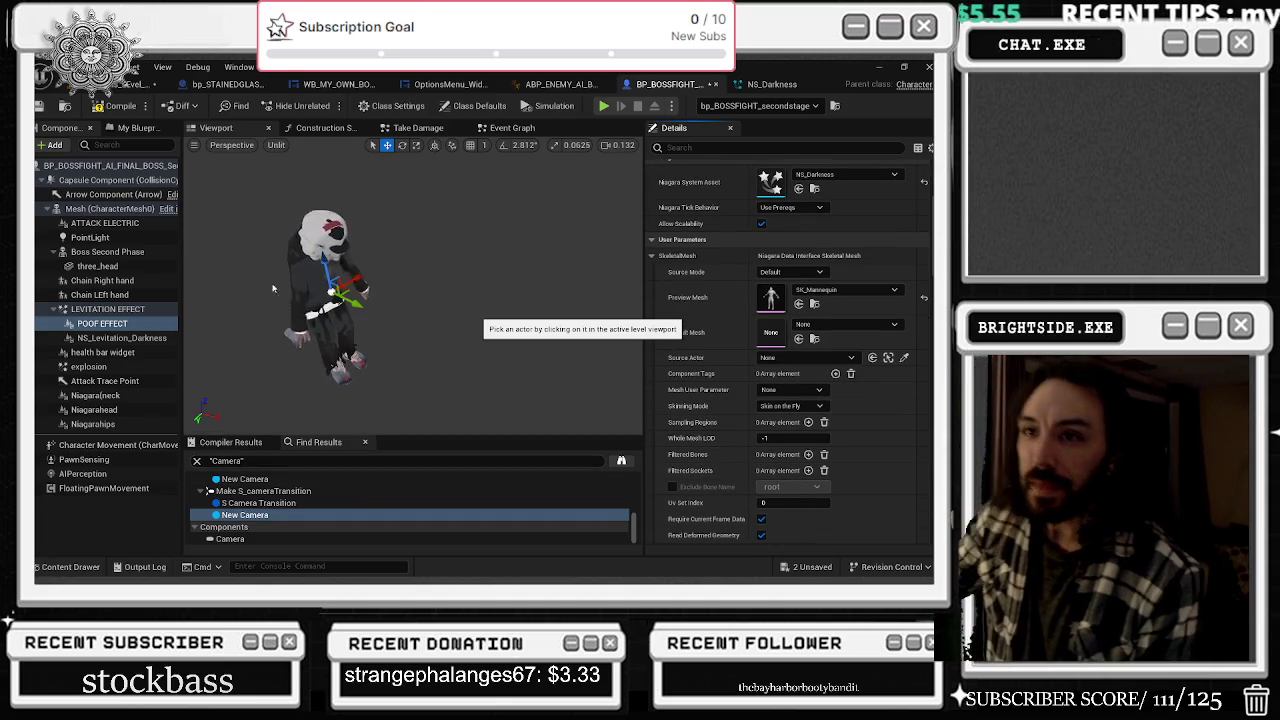
# - Attach the POOF EFFECT component directly under the Capsule Component
pyautogui.moveTo(102, 323); pyautogui.dragTo(80, 188)
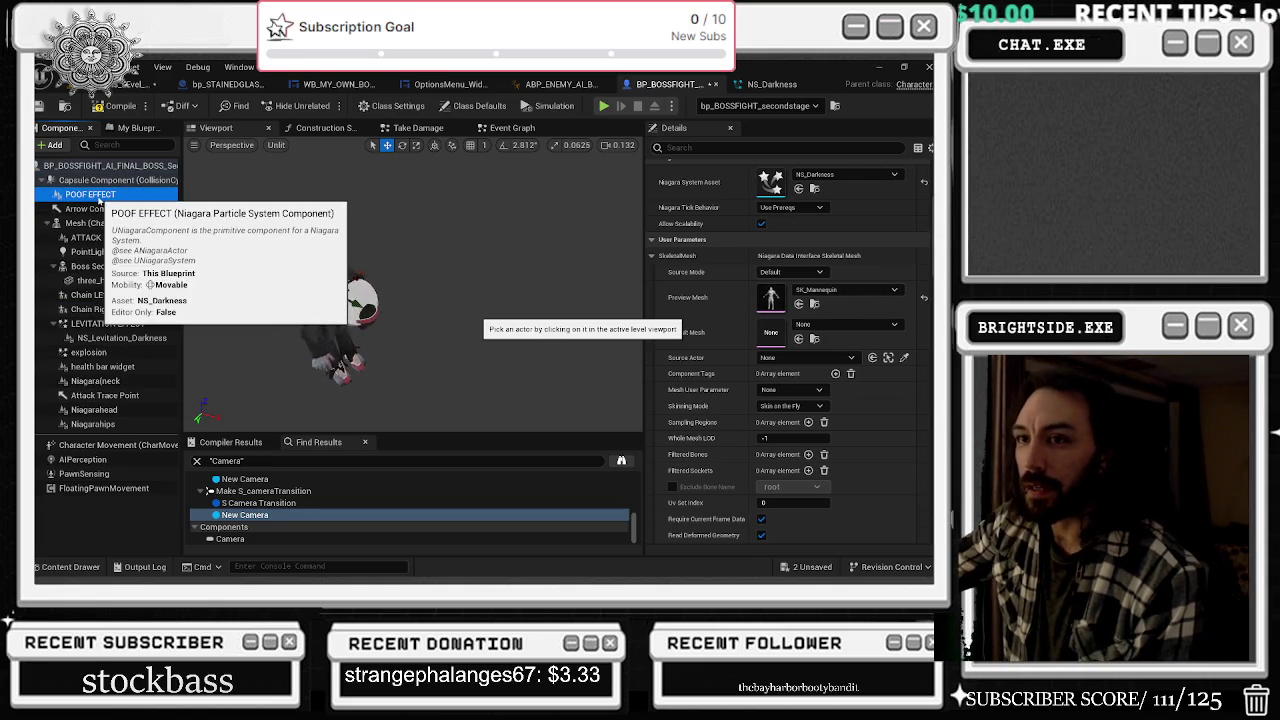
pyautogui.press('F2')
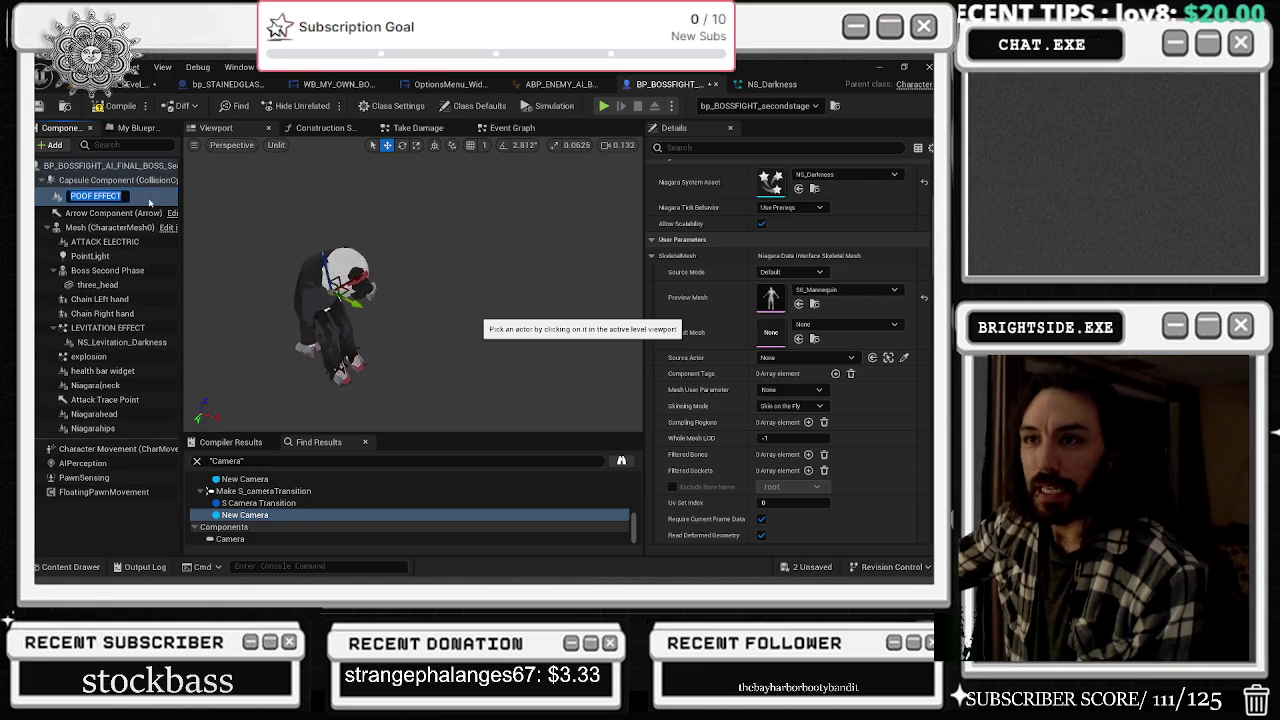
pyautogui.press('Return')
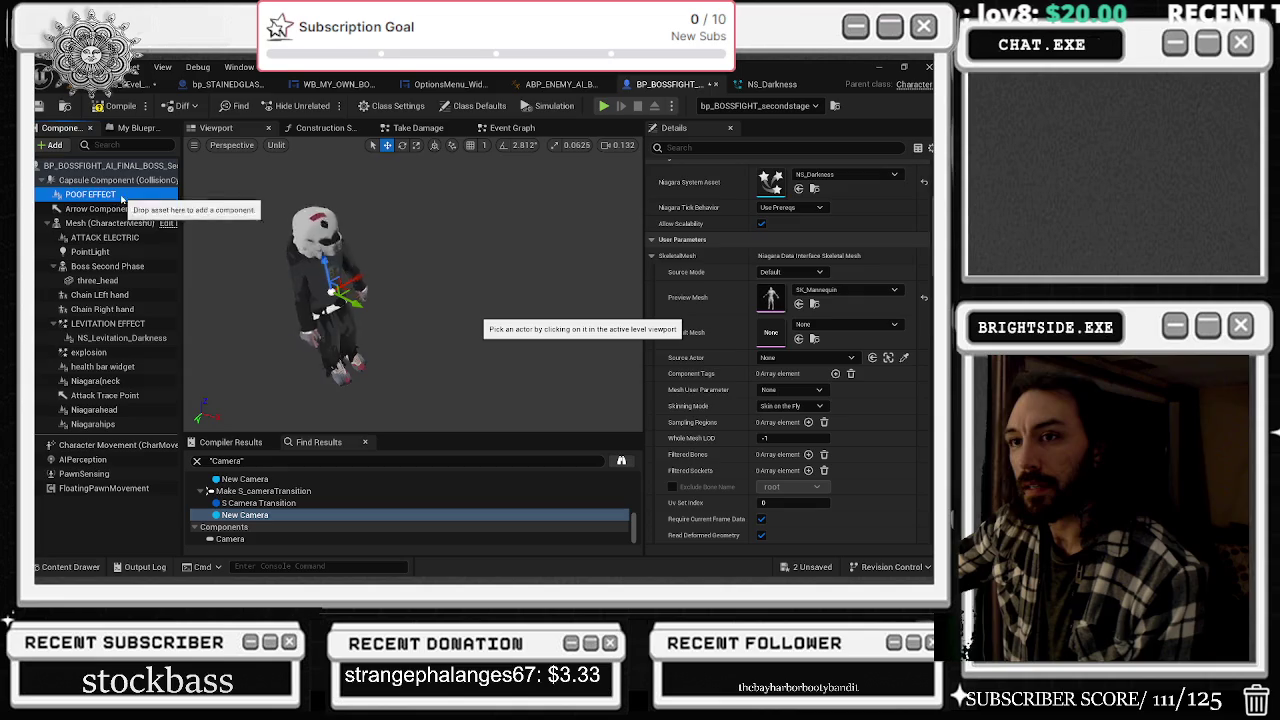
pyautogui.click(100, 223)
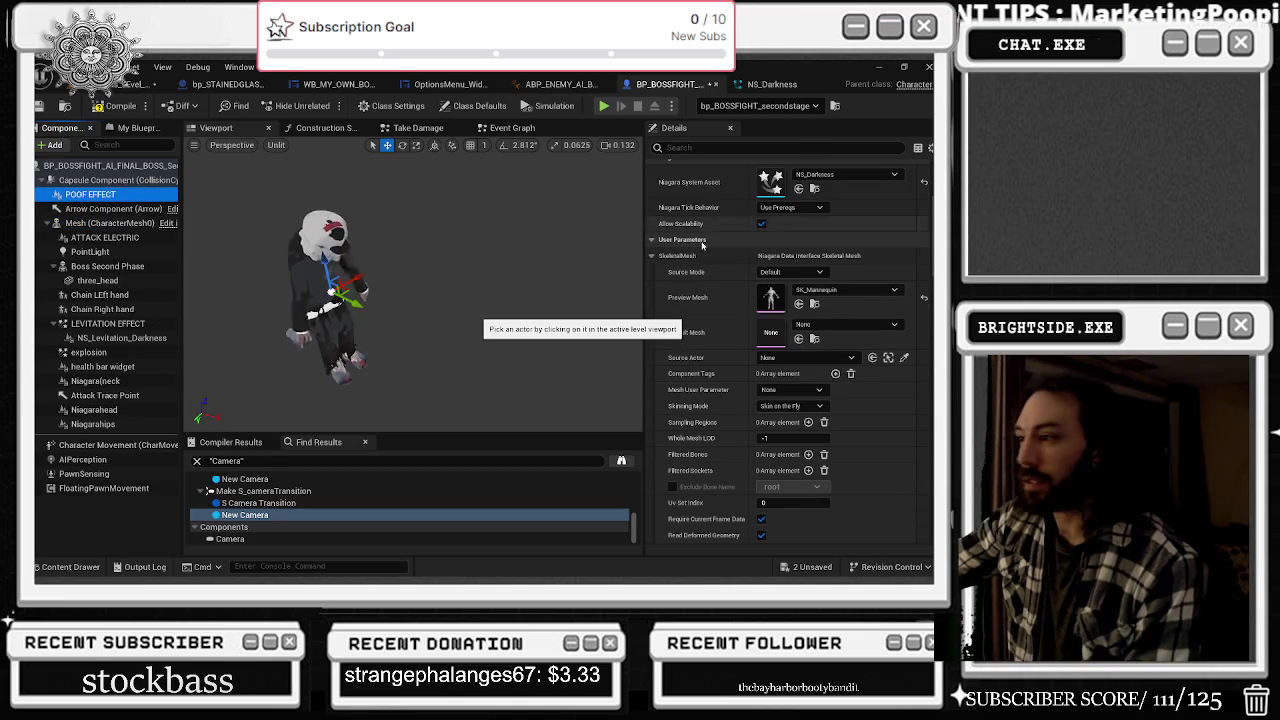
# - Set the skeletal mesh Source Actor to bp_BOSSFIGHT_secondstage
pyautogui.click(852, 357)
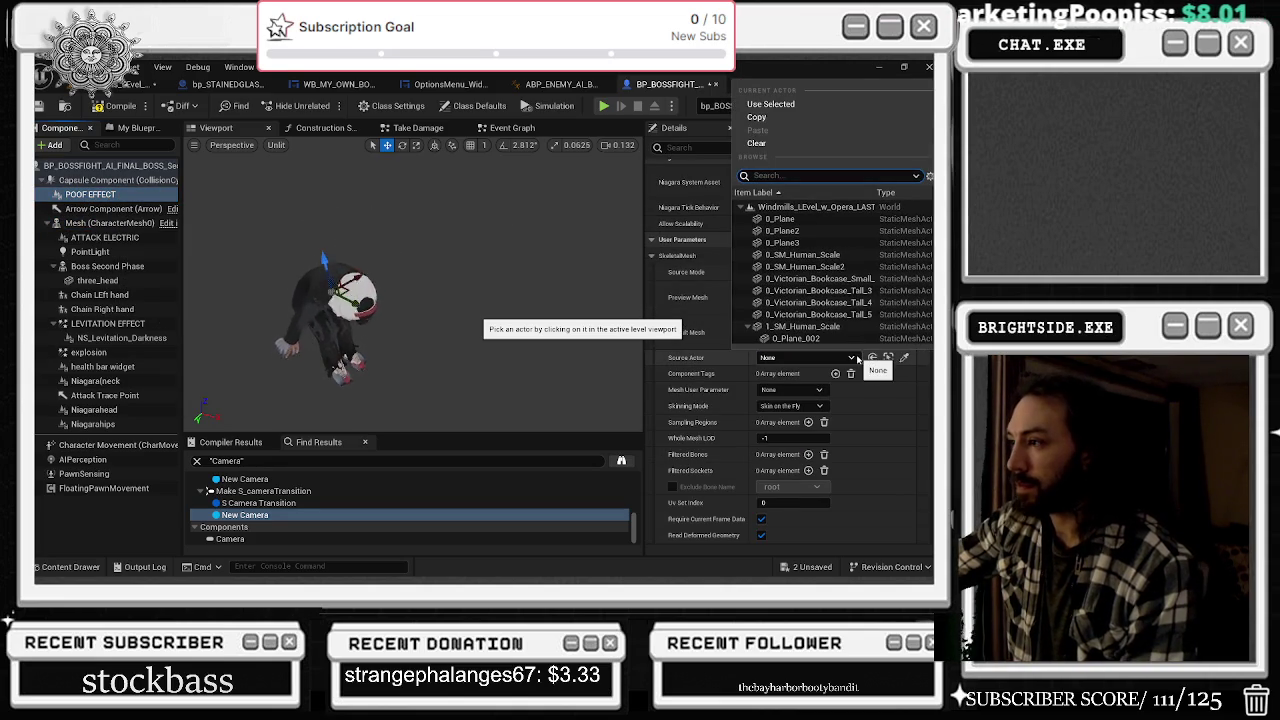
pyautogui.scroll(-3, 752, 333)
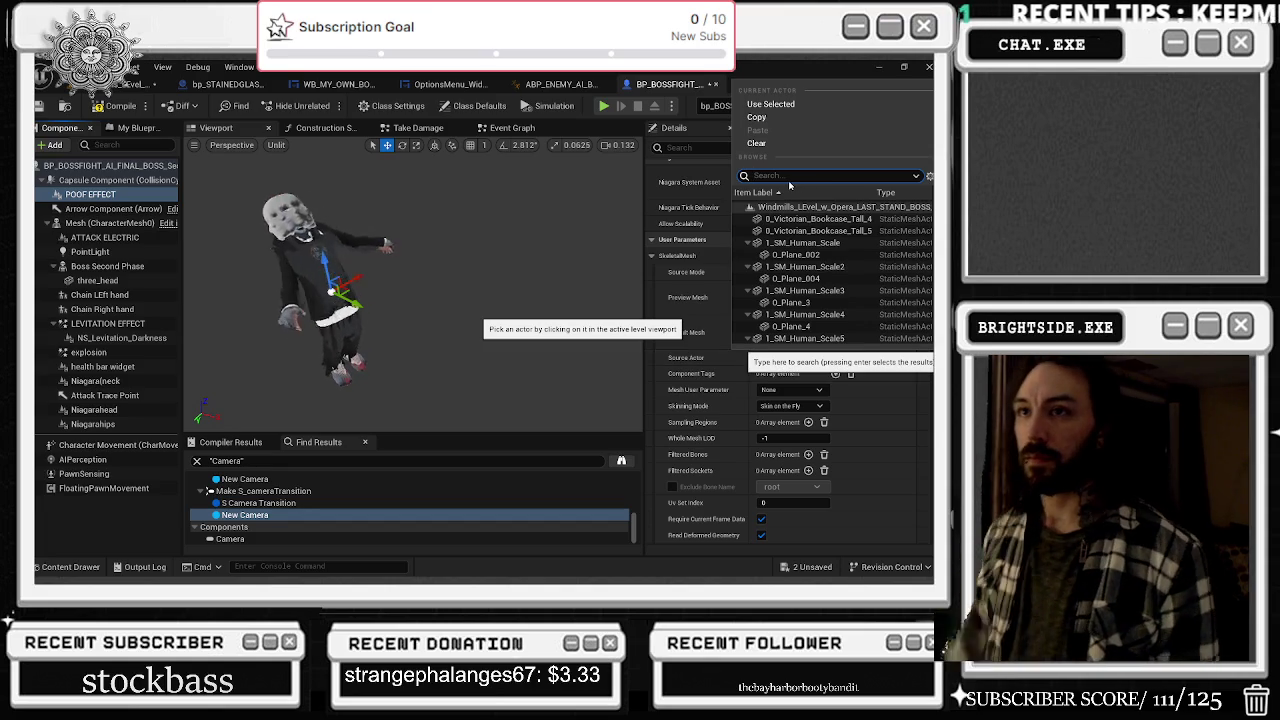
pyautogui.write('BP_SE')
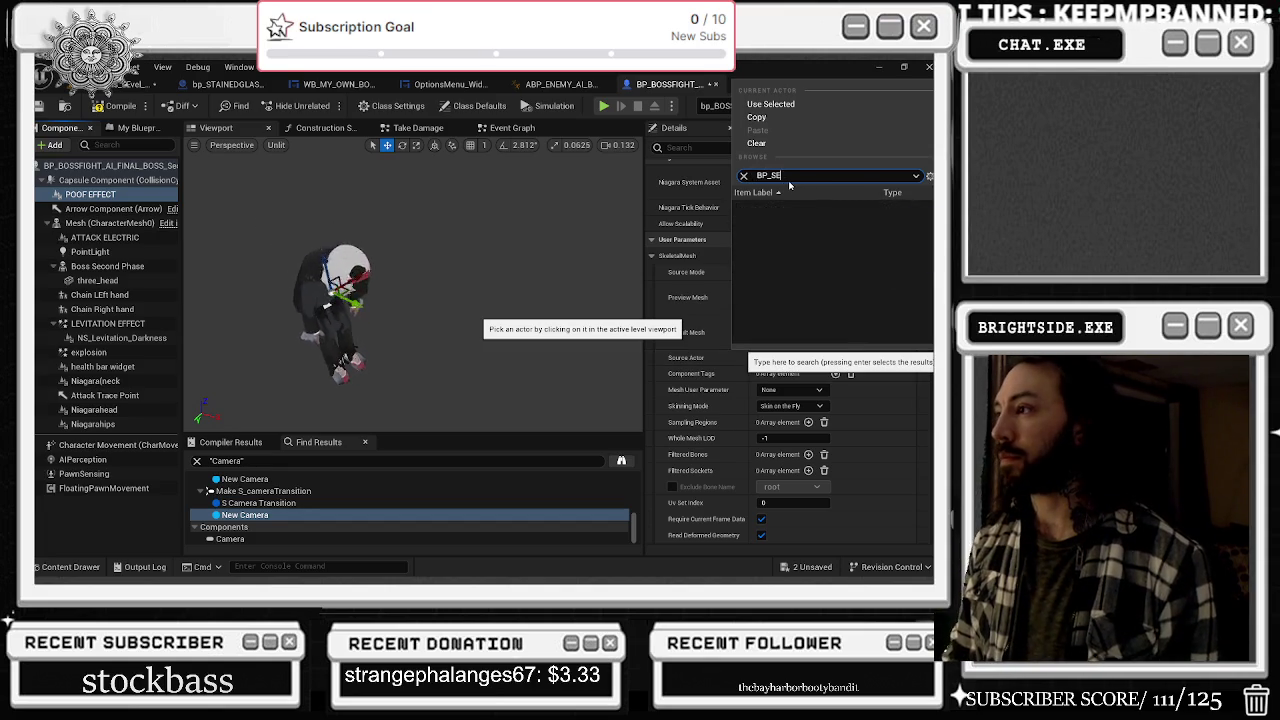
pyautogui.press('BackSpace')
pyautogui.press('BackSpace')
pyautogui.write('_')
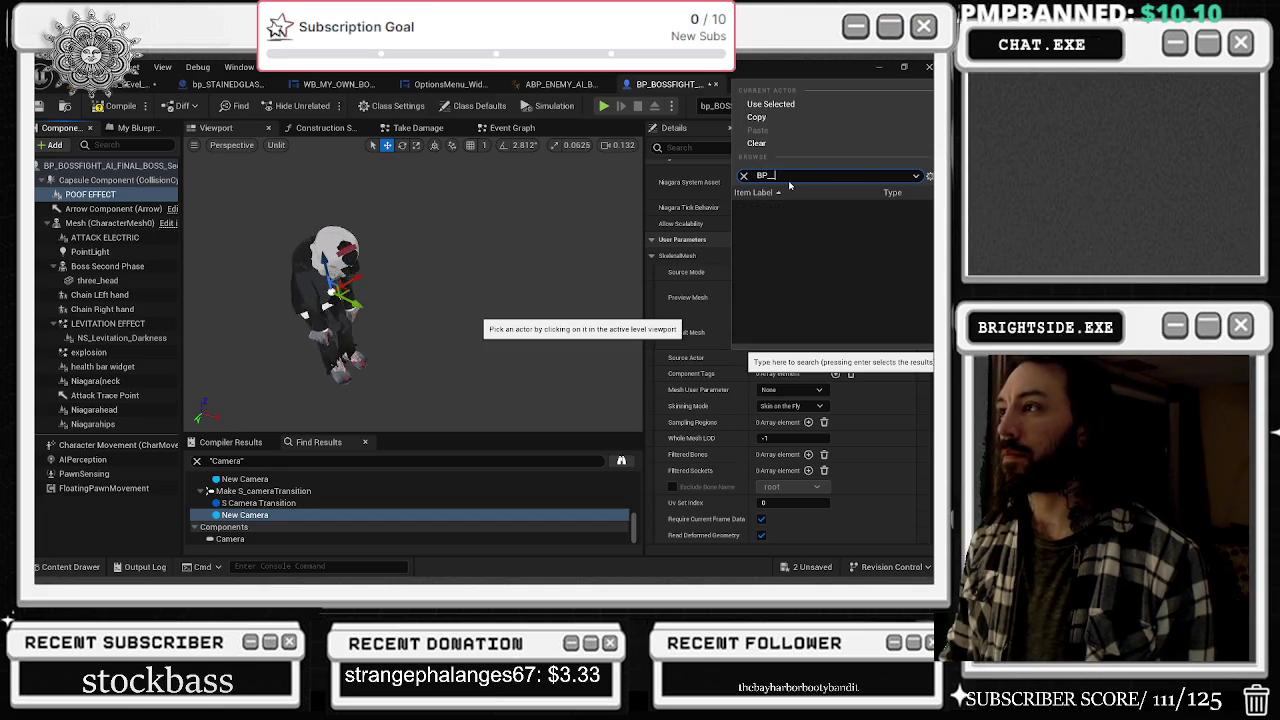
pyautogui.write('BOSS')
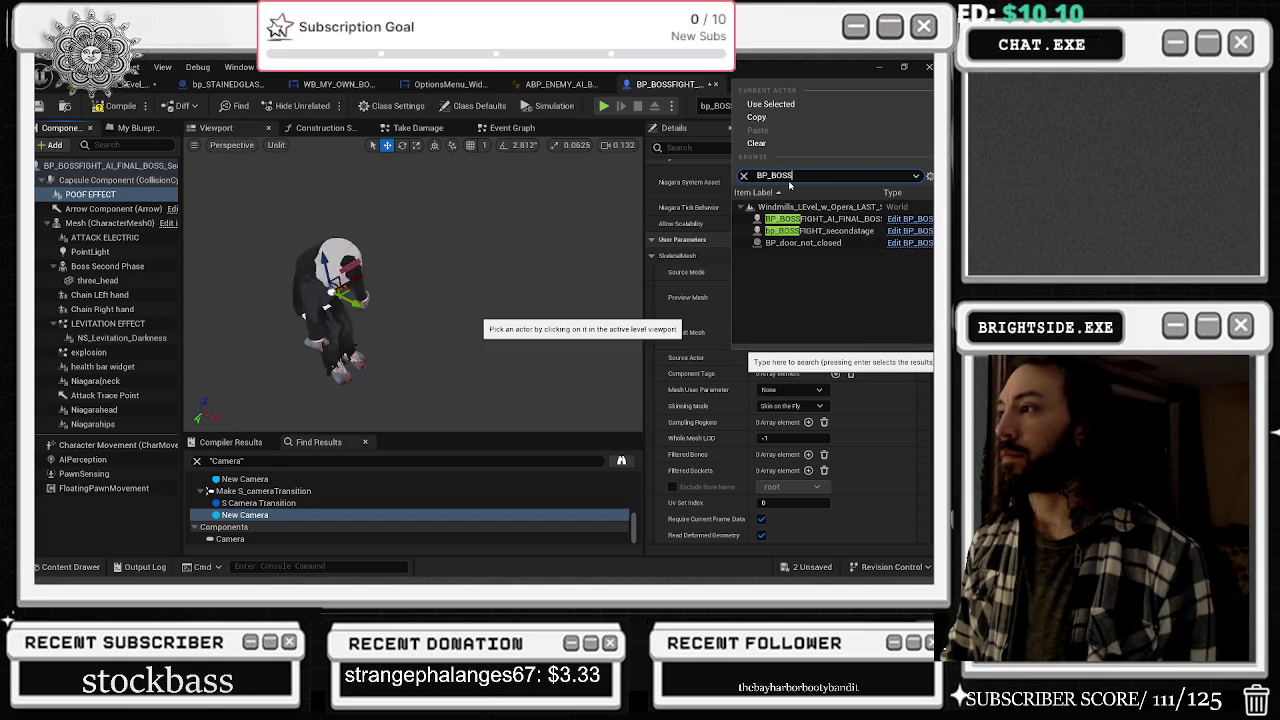
pyautogui.click(800, 230)
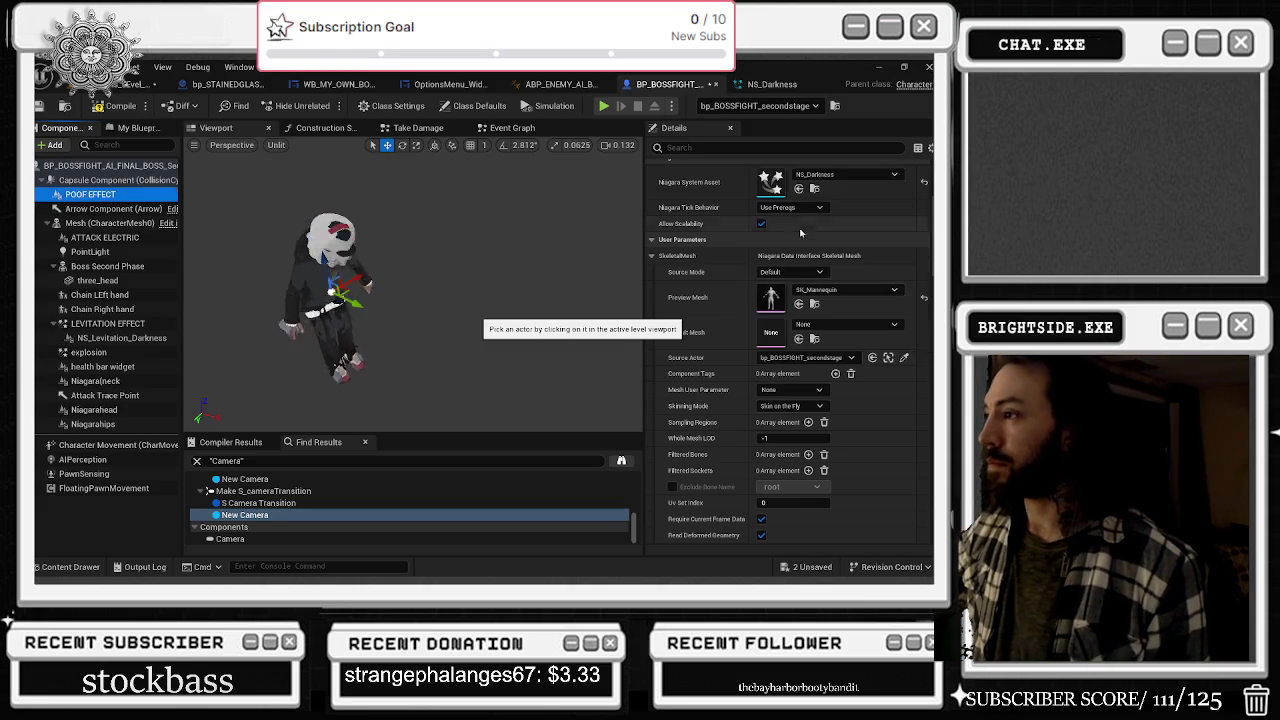
pyautogui.click(809, 390)
pyautogui.click(809, 390)
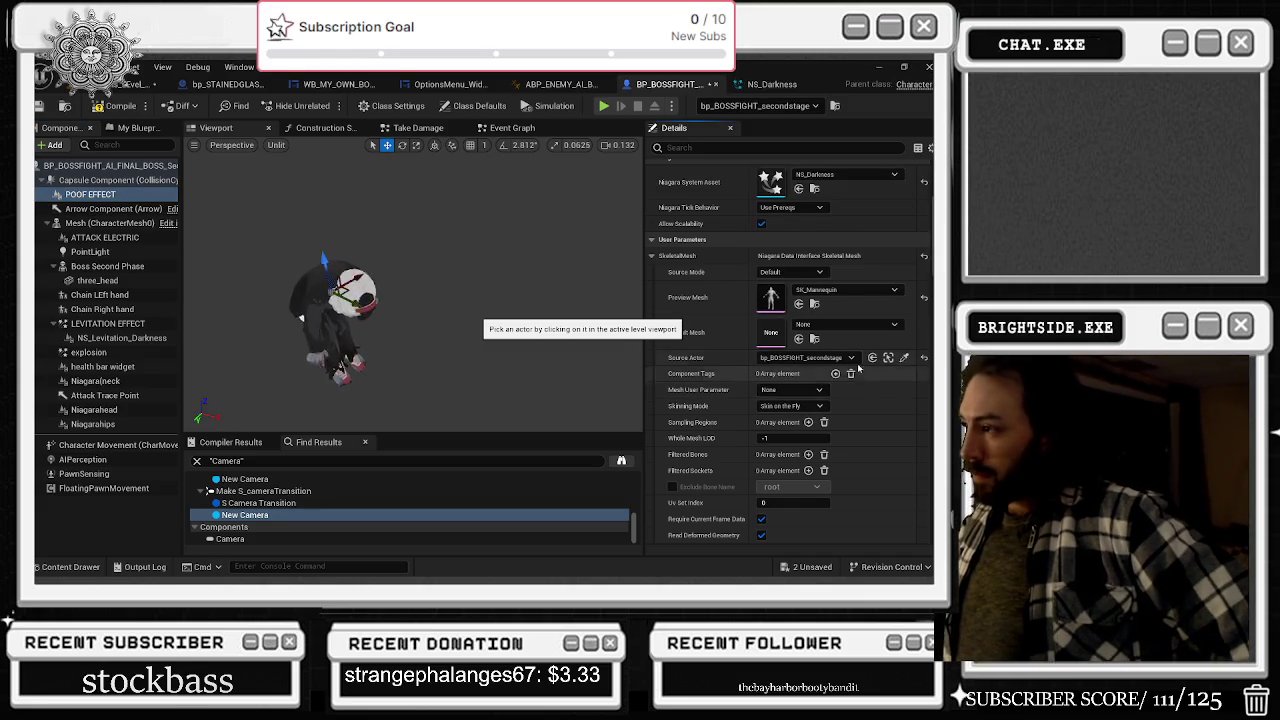
# - Locate the character Mesh's Ch06_nonPBR asset in the Content Browser
pyautogui.click(832, 290)
pyautogui.click(724, 342)
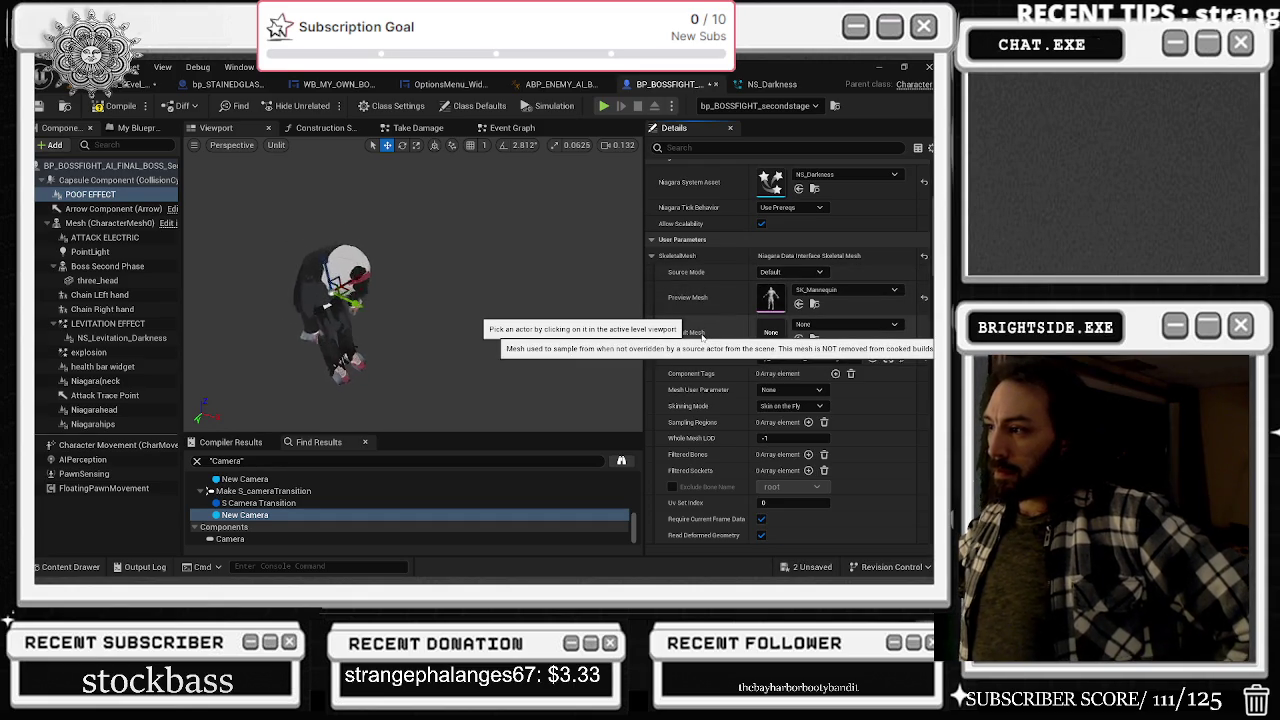
pyautogui.click(842, 290)
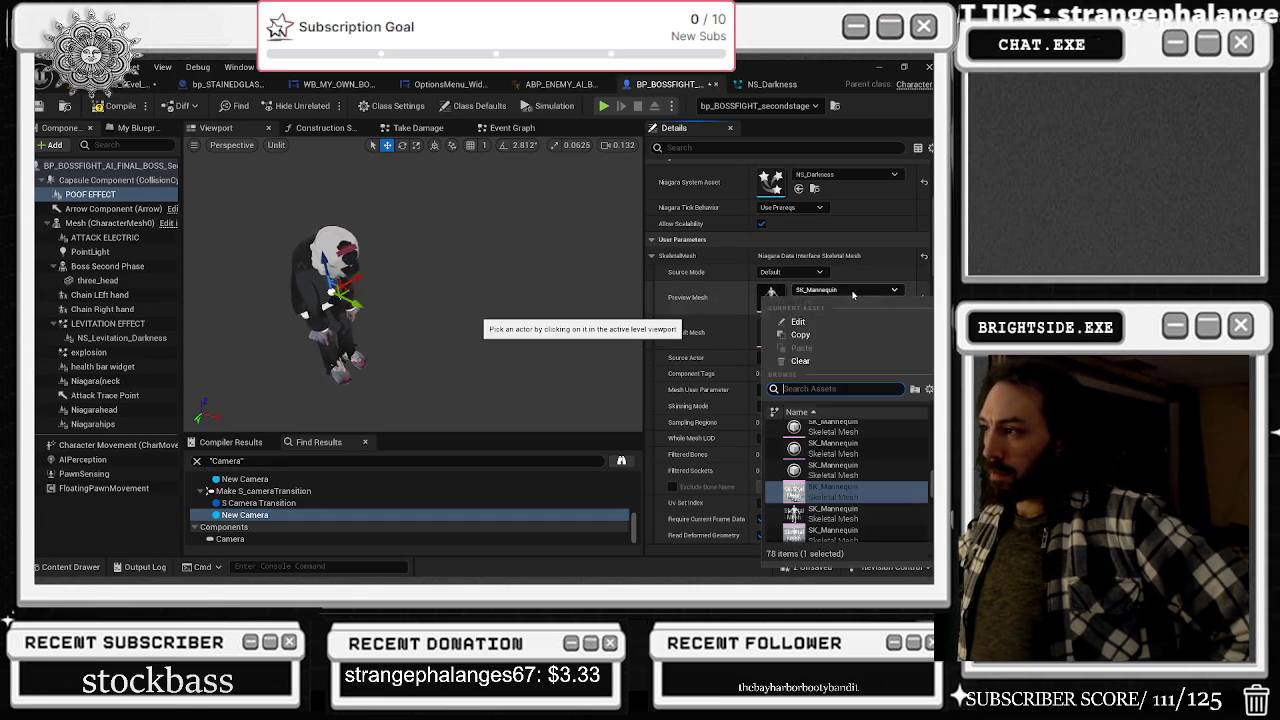
pyautogui.scroll(-5, 880, 470)
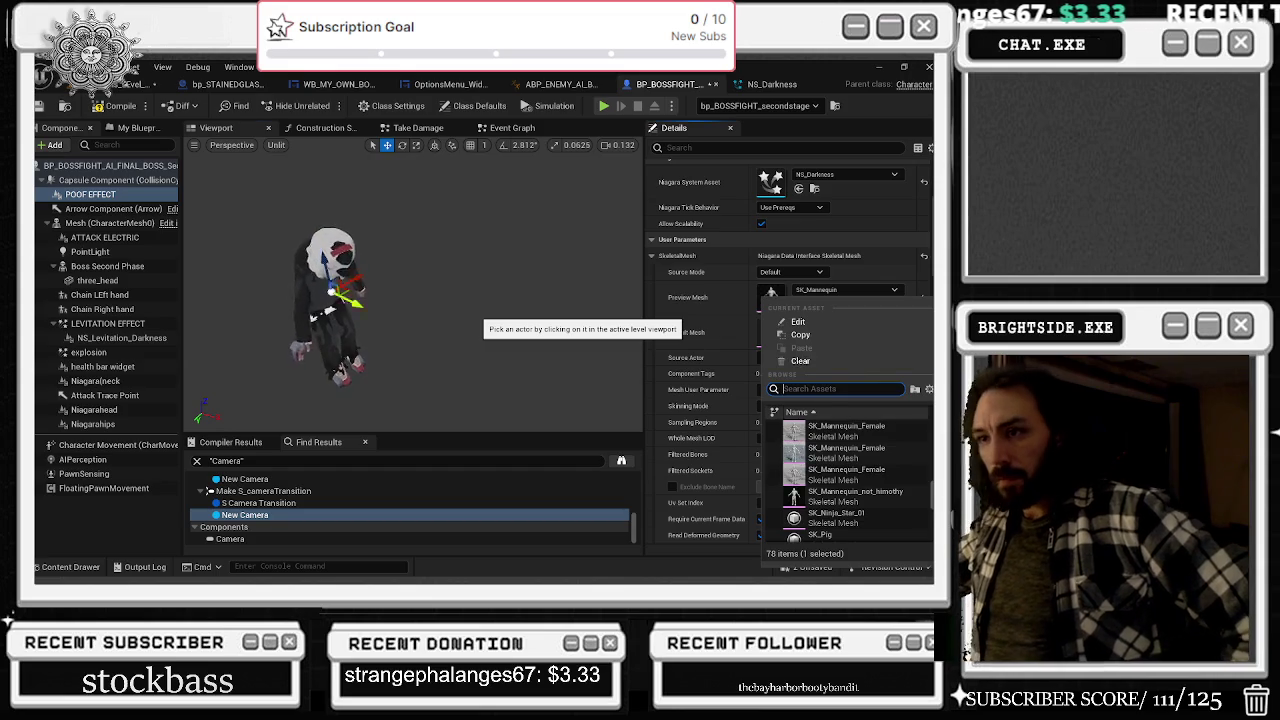
pyautogui.click(110, 222)
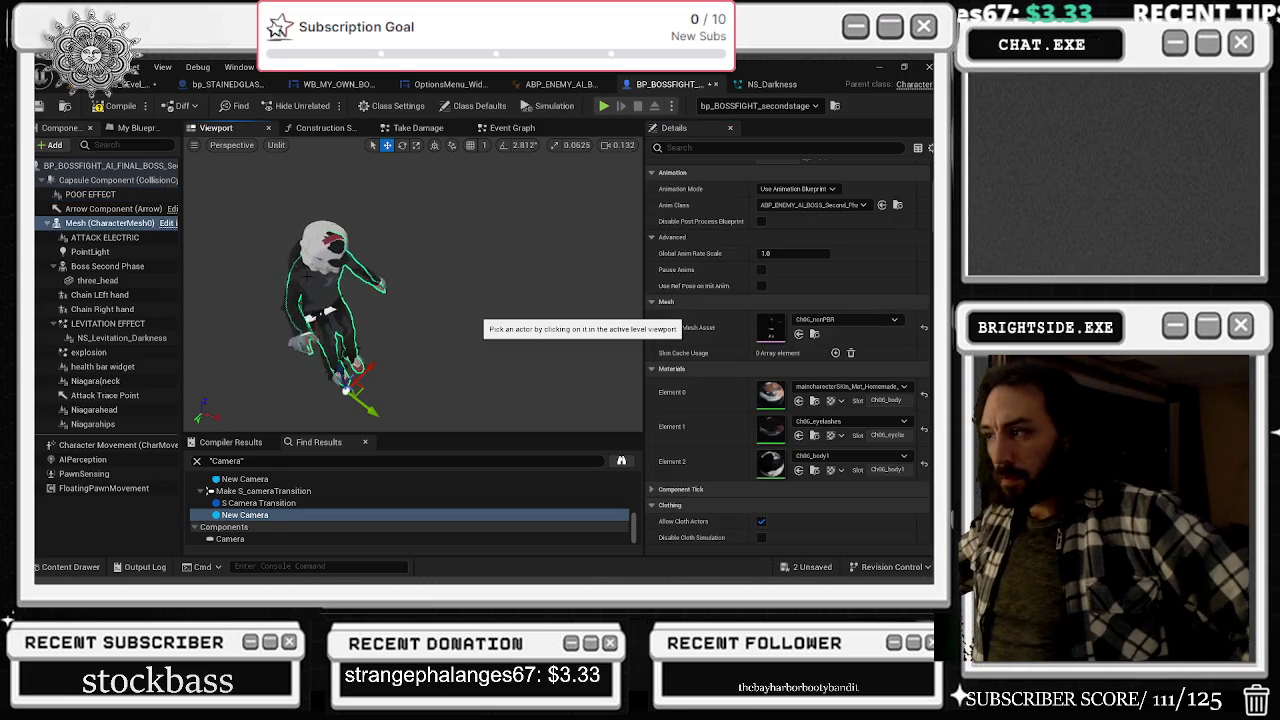
pyautogui.click(815, 334)
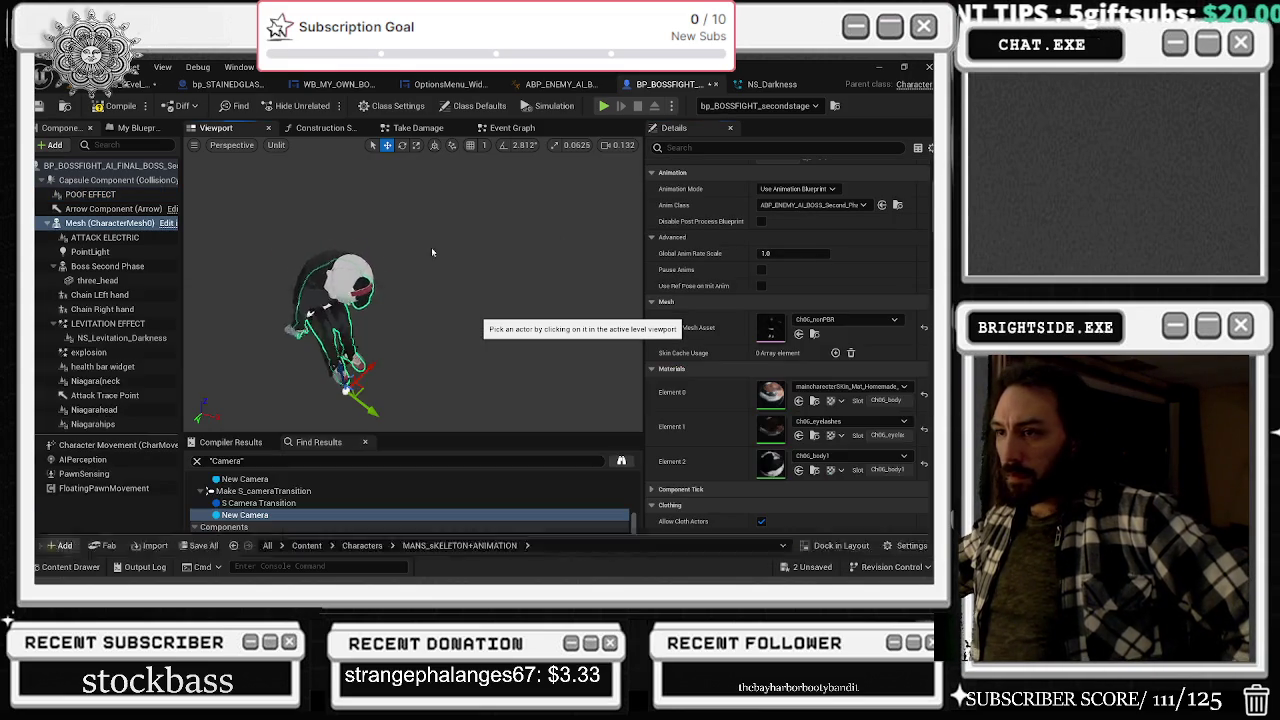
# - Assign Ch06_nonPBR as both Preview Mesh and Default Mesh on POOF EFFECT
pyautogui.press('Up')
pyautogui.press('Up')
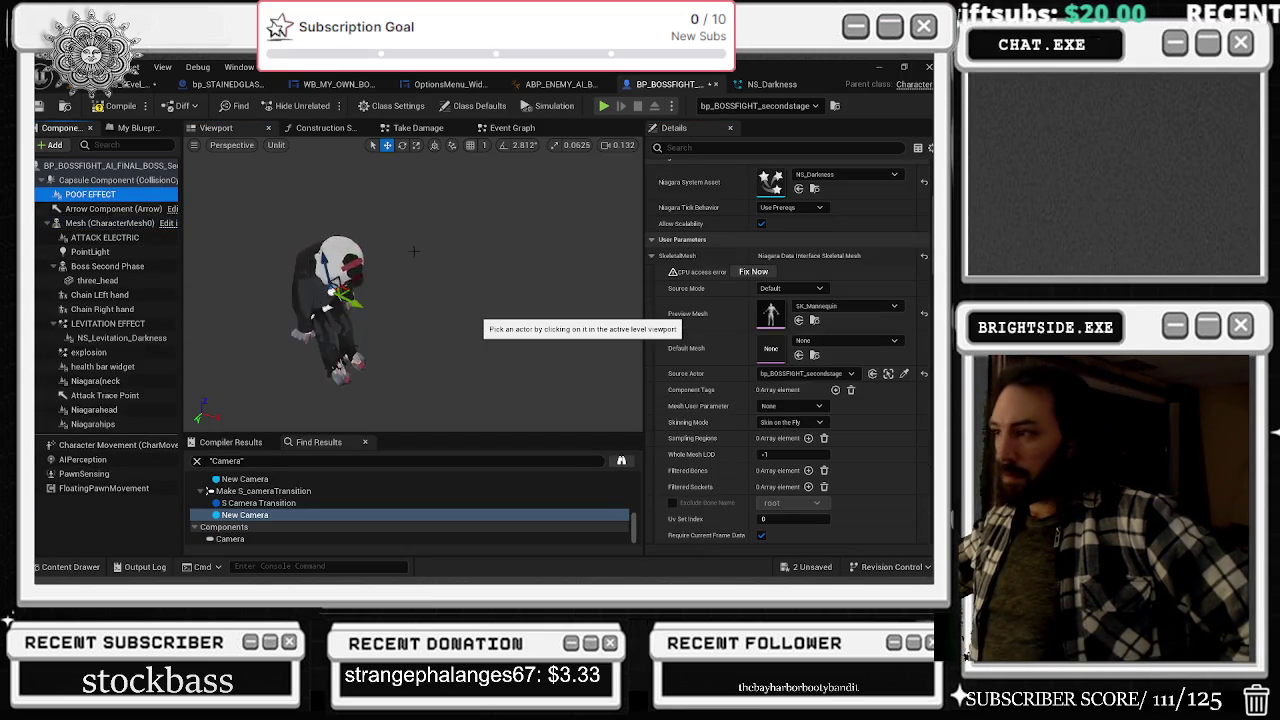
pyautogui.click(798, 321)
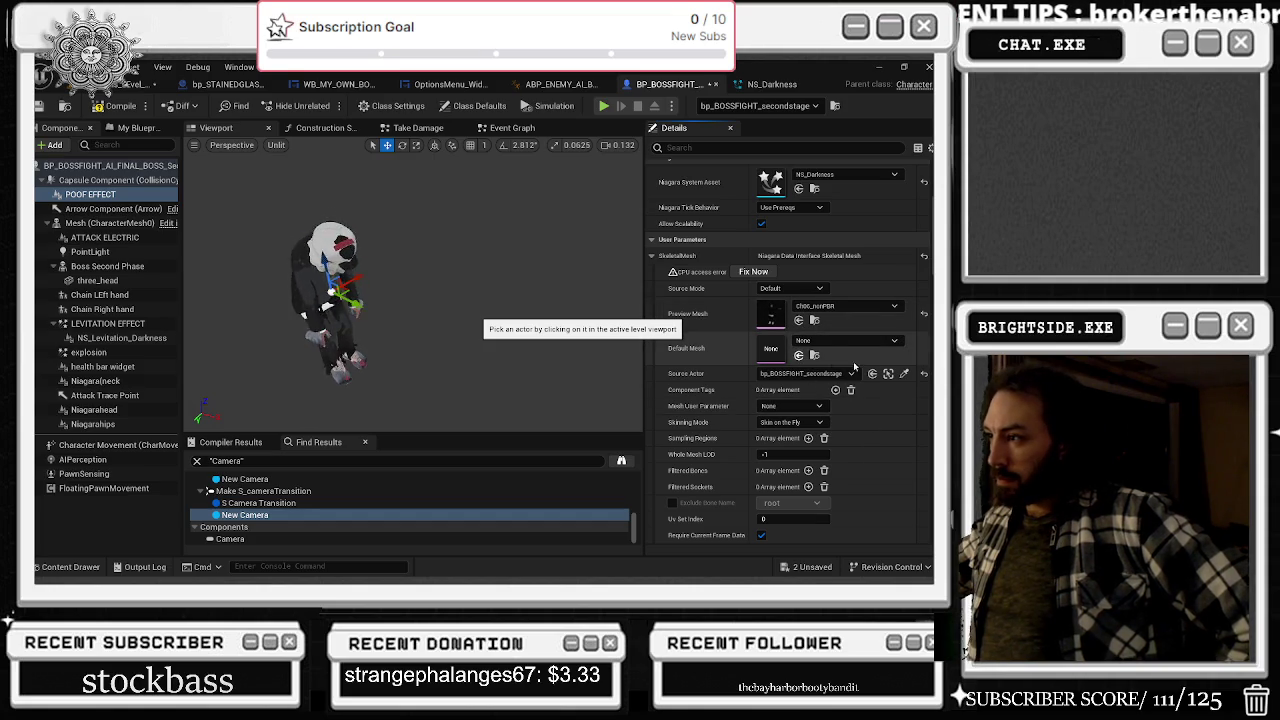
pyautogui.click(798, 355)
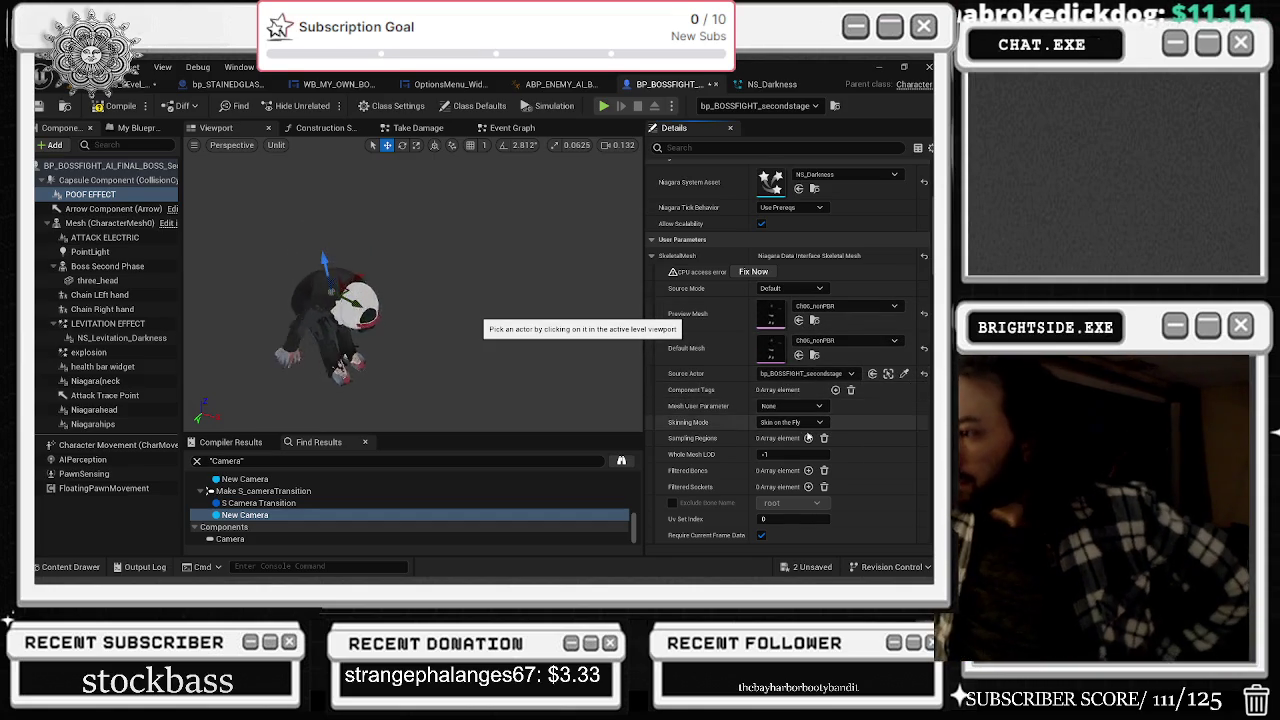
pyautogui.scroll(-2, 807, 437)
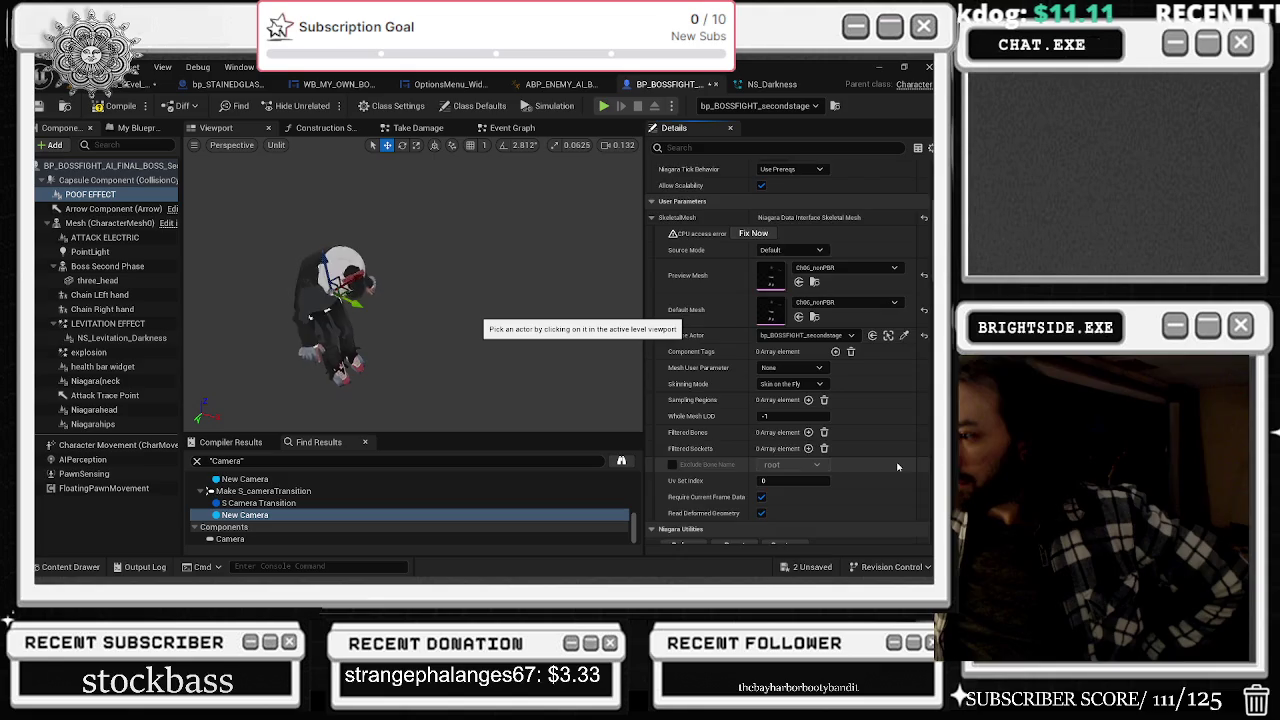
pyautogui.scroll(-3, 897, 464)
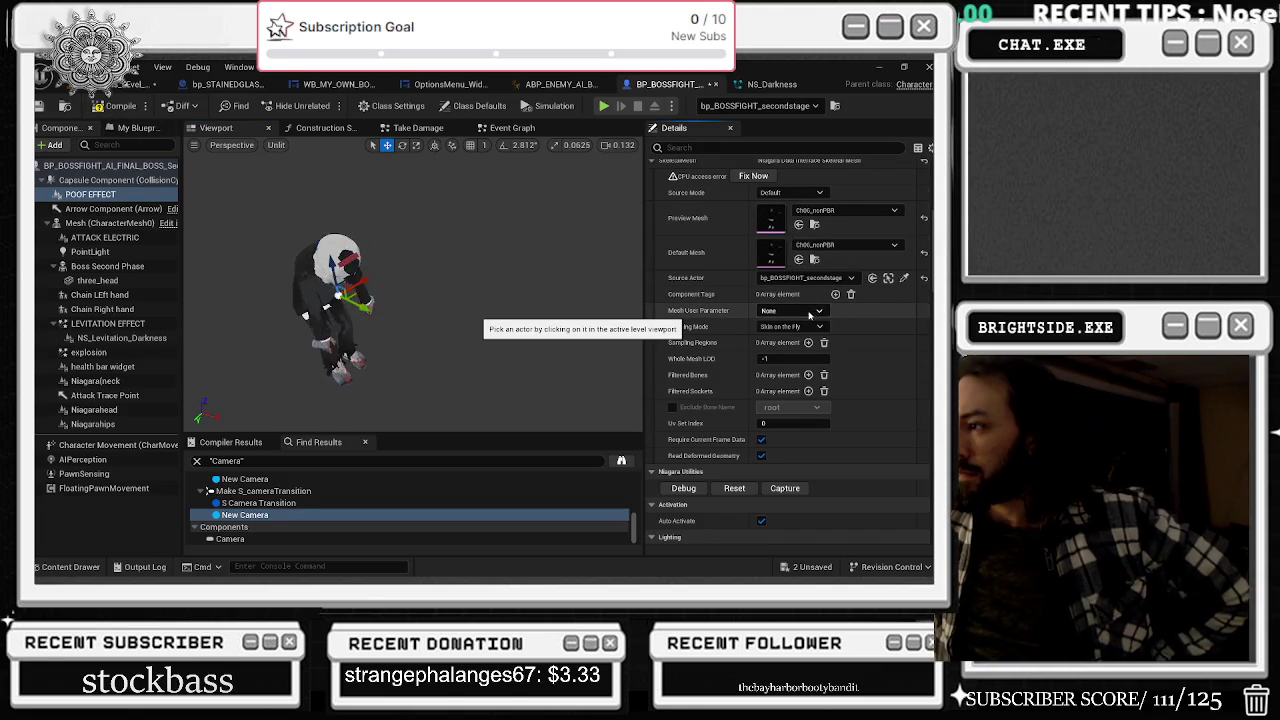
pyautogui.scroll(2, 765, 280)
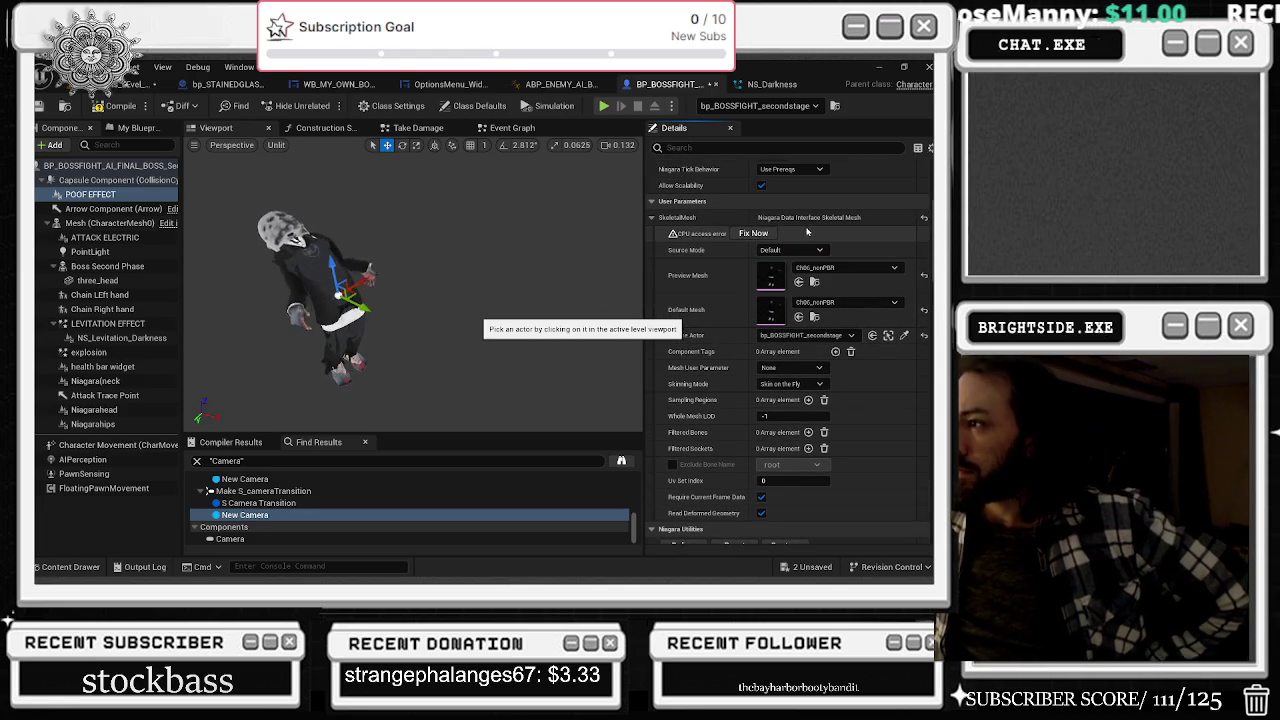
# - Try the Attach Parent, Default Mesh and Source options for the mesh source mode
pyautogui.click(792, 250)
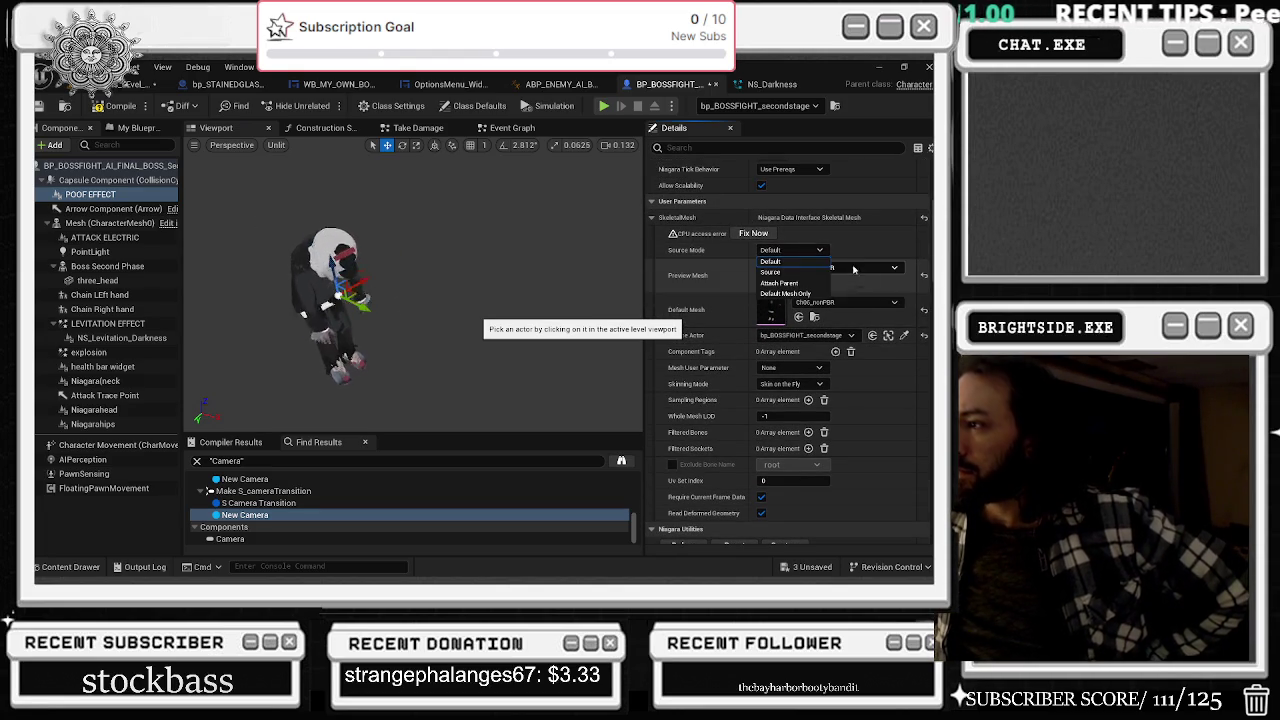
pyautogui.click(794, 284)
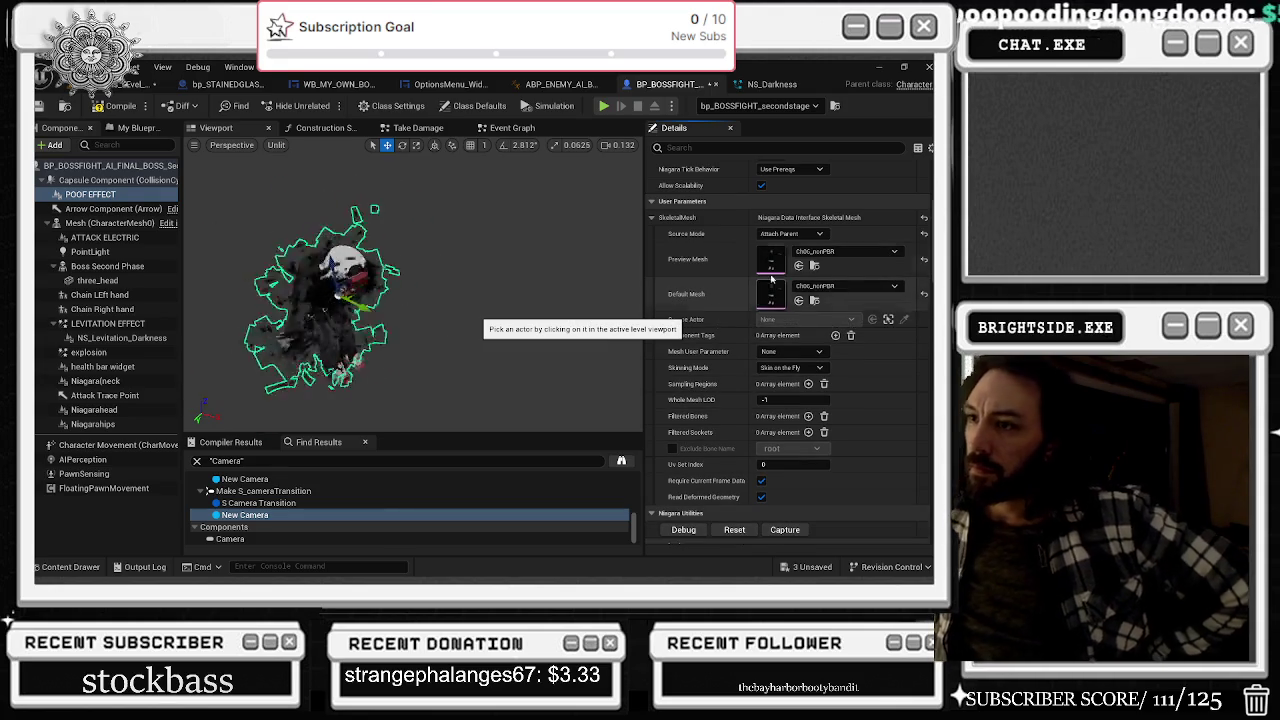
pyautogui.click(772, 239)
pyautogui.click(795, 279)
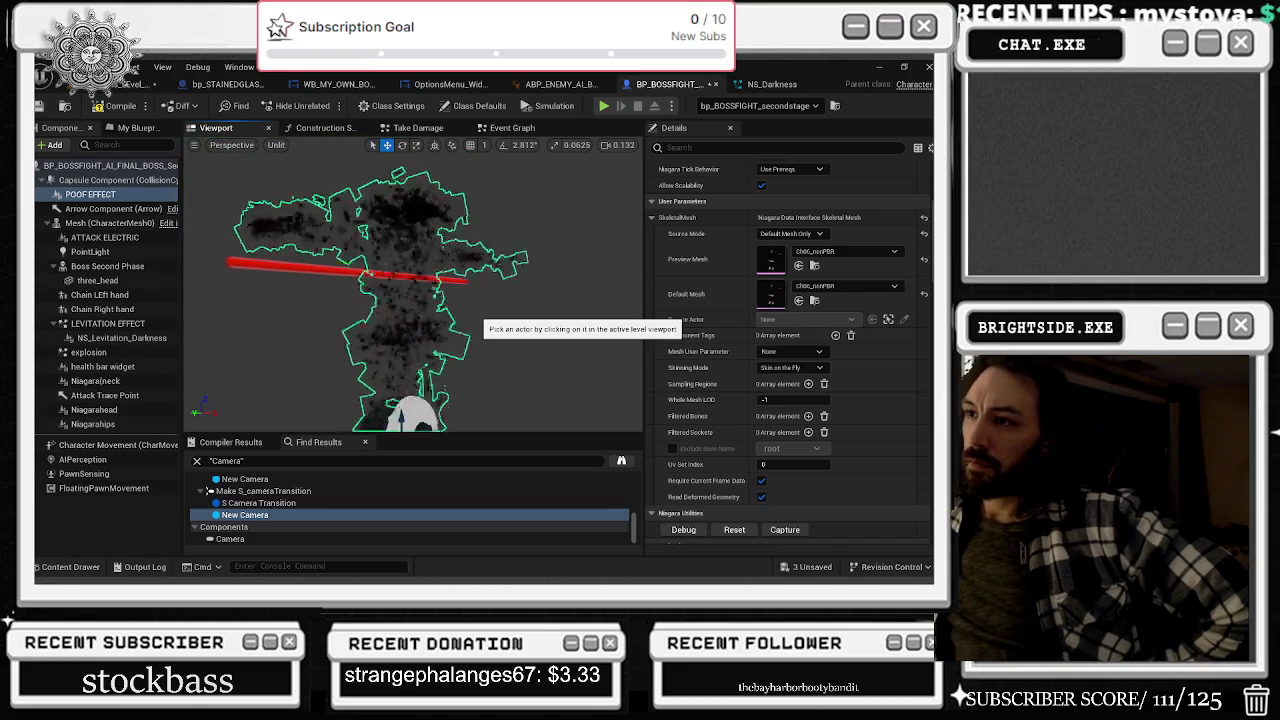
pyautogui.click(790, 233)
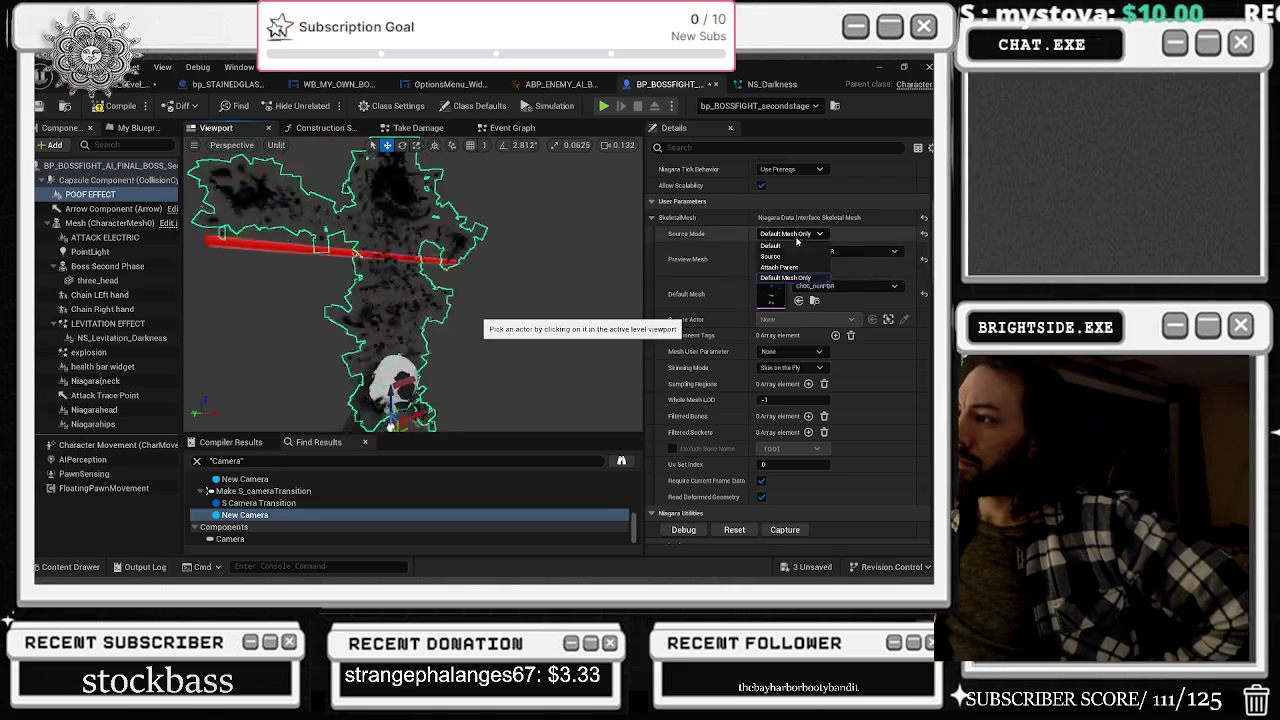
pyautogui.click(775, 265)
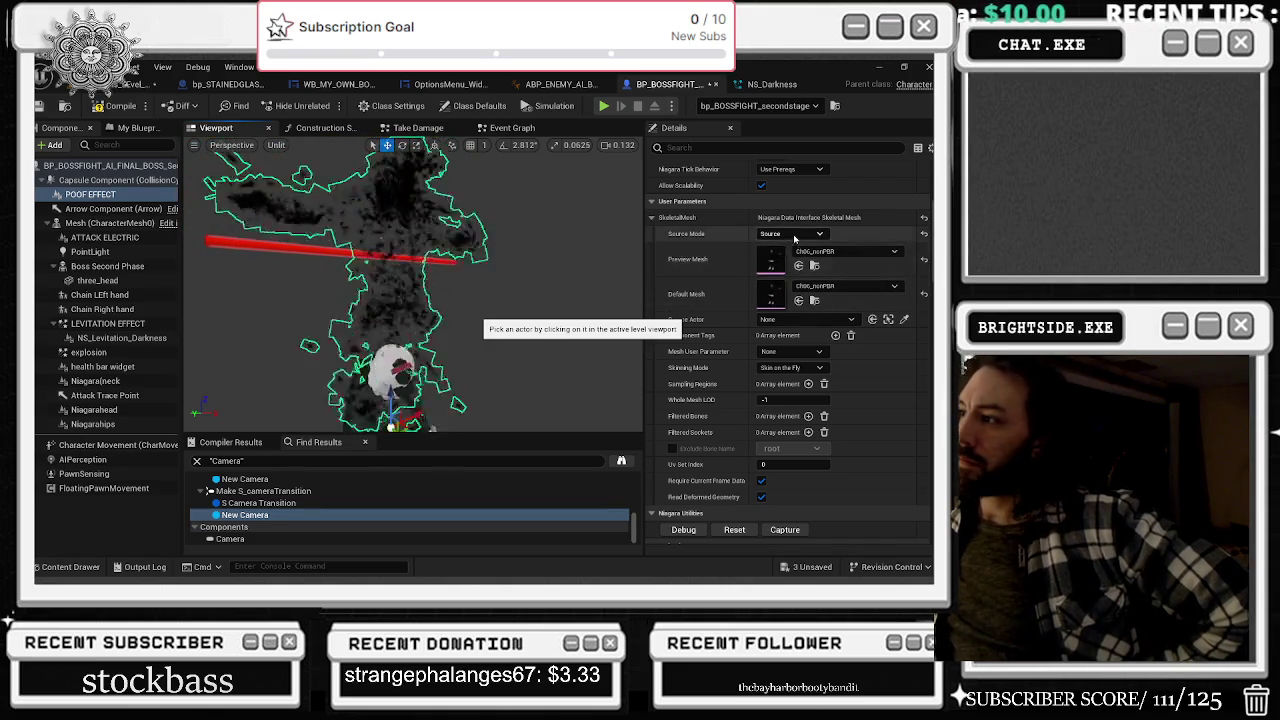
# - Reassign bp_BOSSFIGHT_secondstage as the skeletal mesh source actor
pyautogui.click(845, 320)
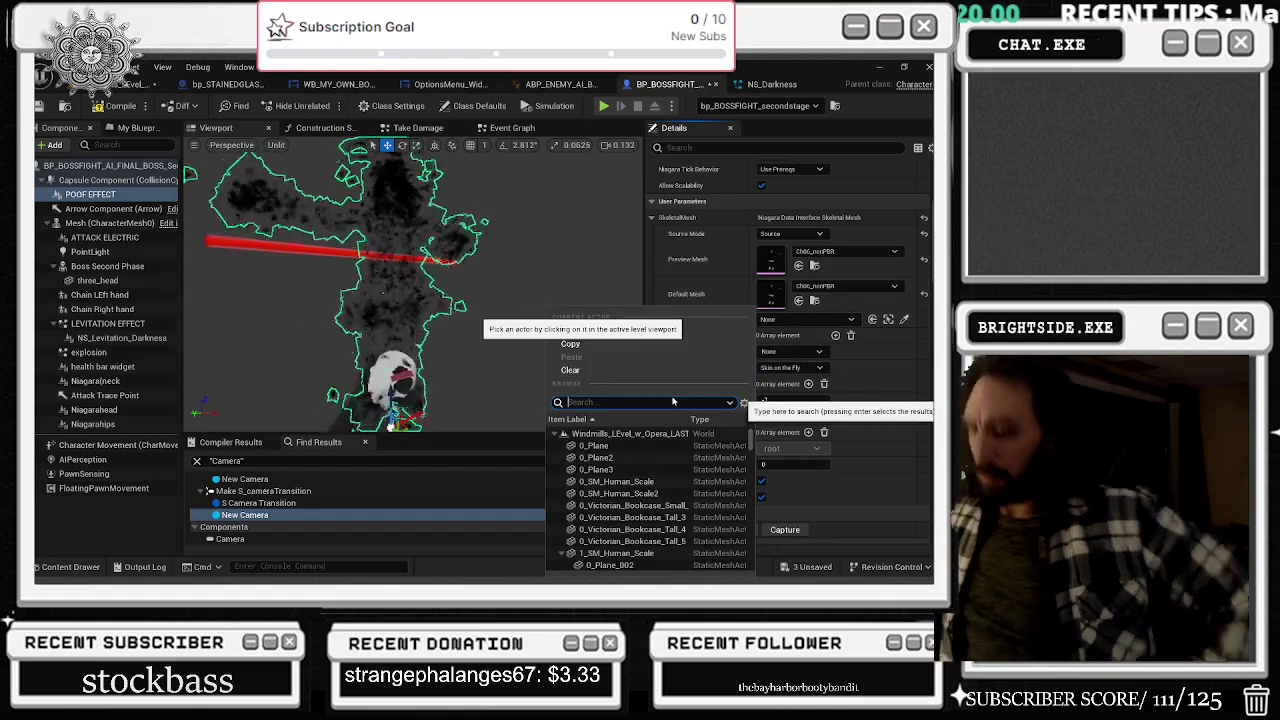
pyautogui.write('BP_SE')
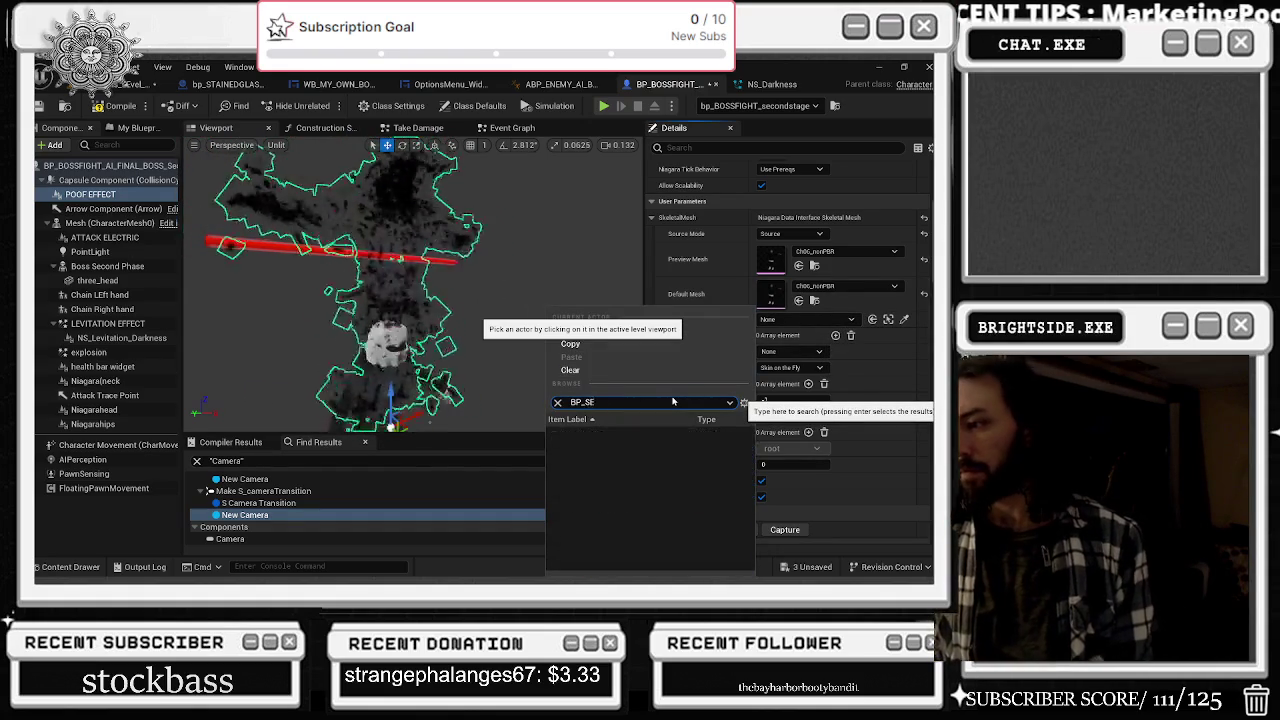
pyautogui.press('BackSpace')
pyautogui.press('BackSpace')
pyautogui.press('BackSpace')
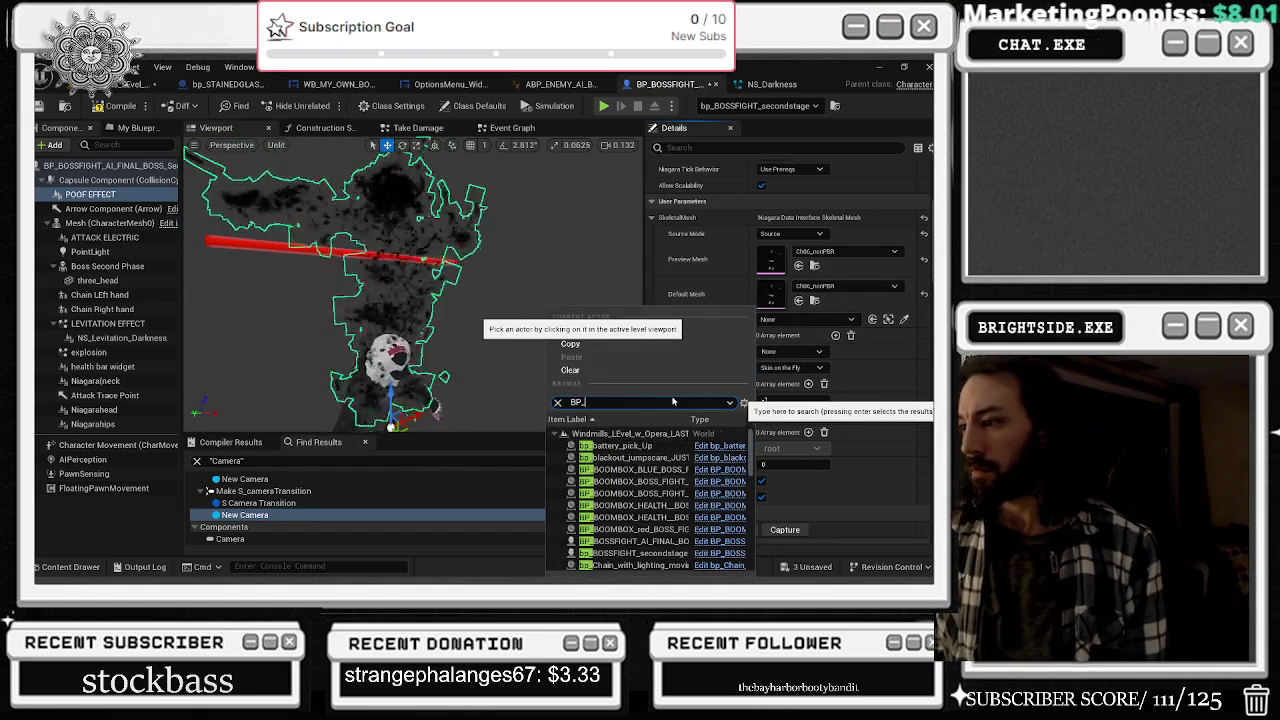
pyautogui.write('BOSS')
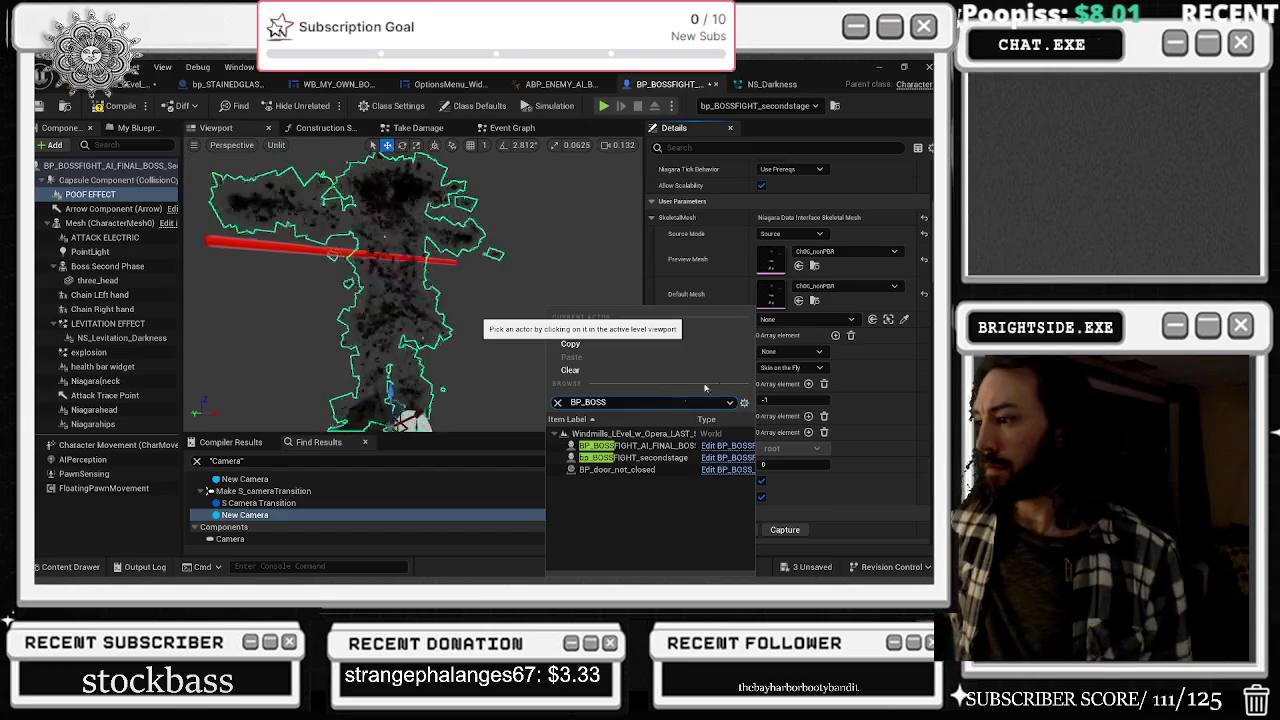
pyautogui.click(675, 458)
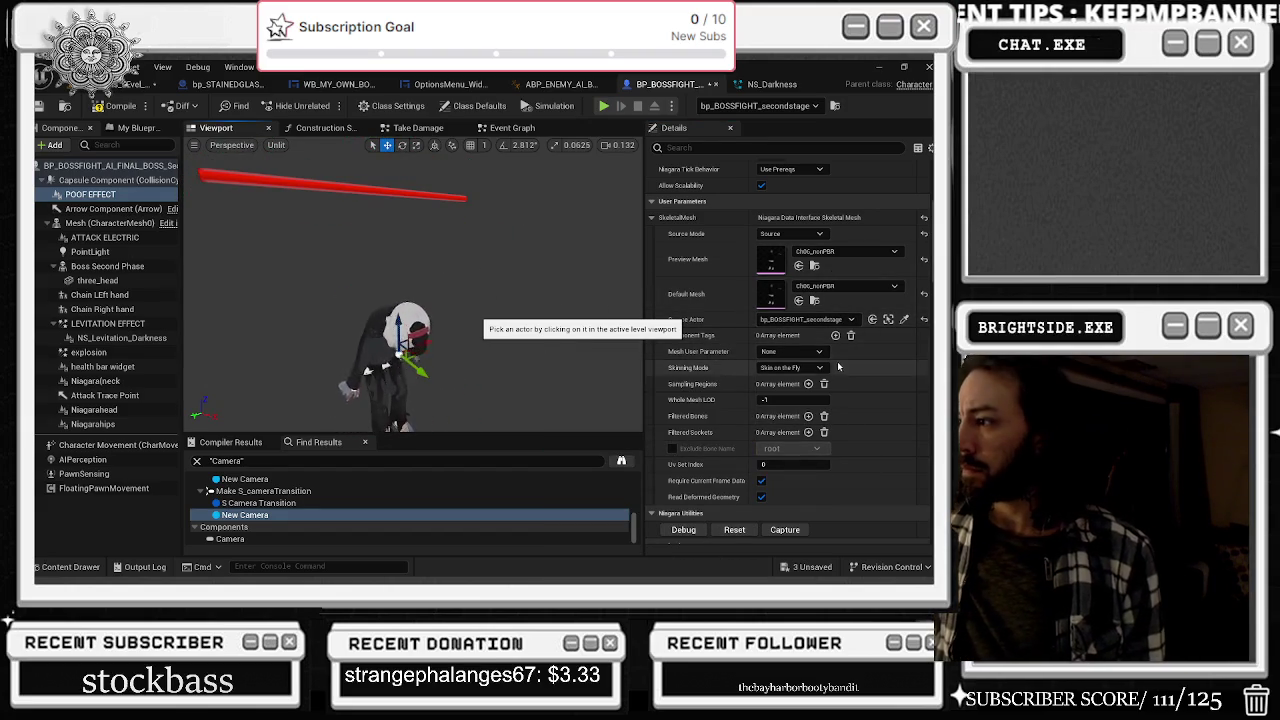
# - Set the skeletal mesh Source Mode to Attach Parent
pyautogui.click(790, 233)
pyautogui.click(790, 268)
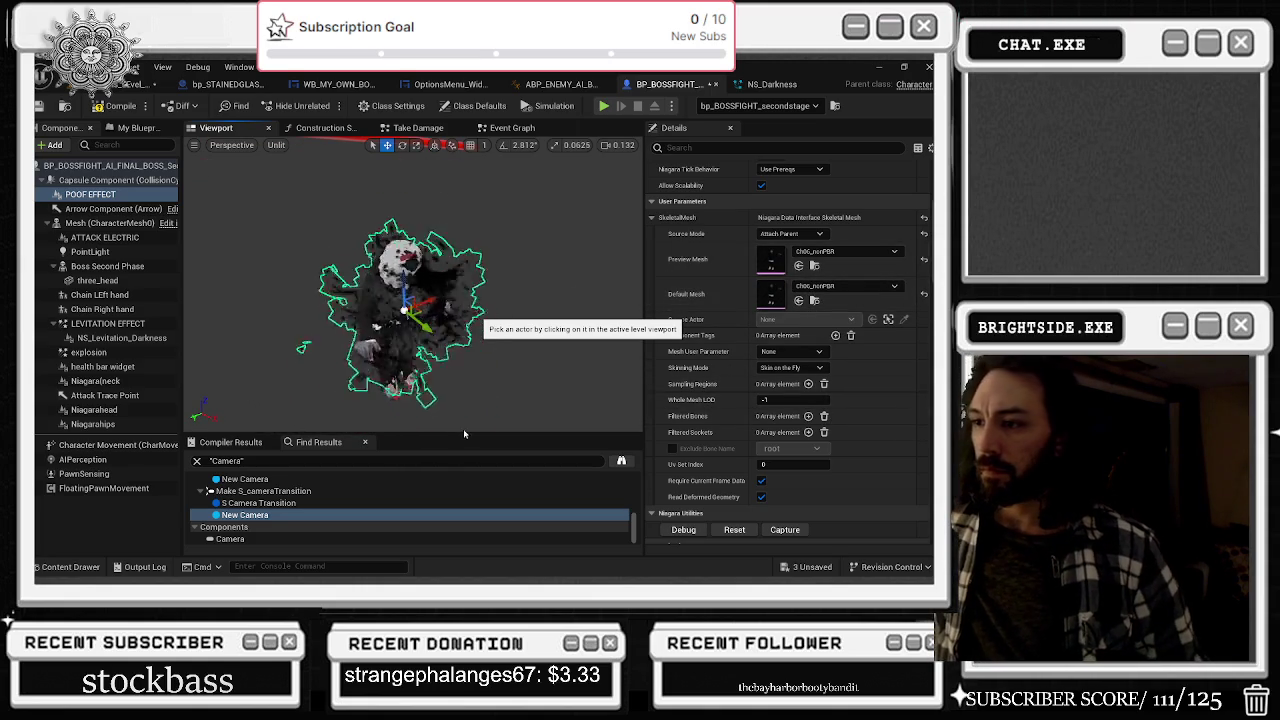
pyautogui.scroll(3, 876, 214)
pyautogui.click(880, 251)
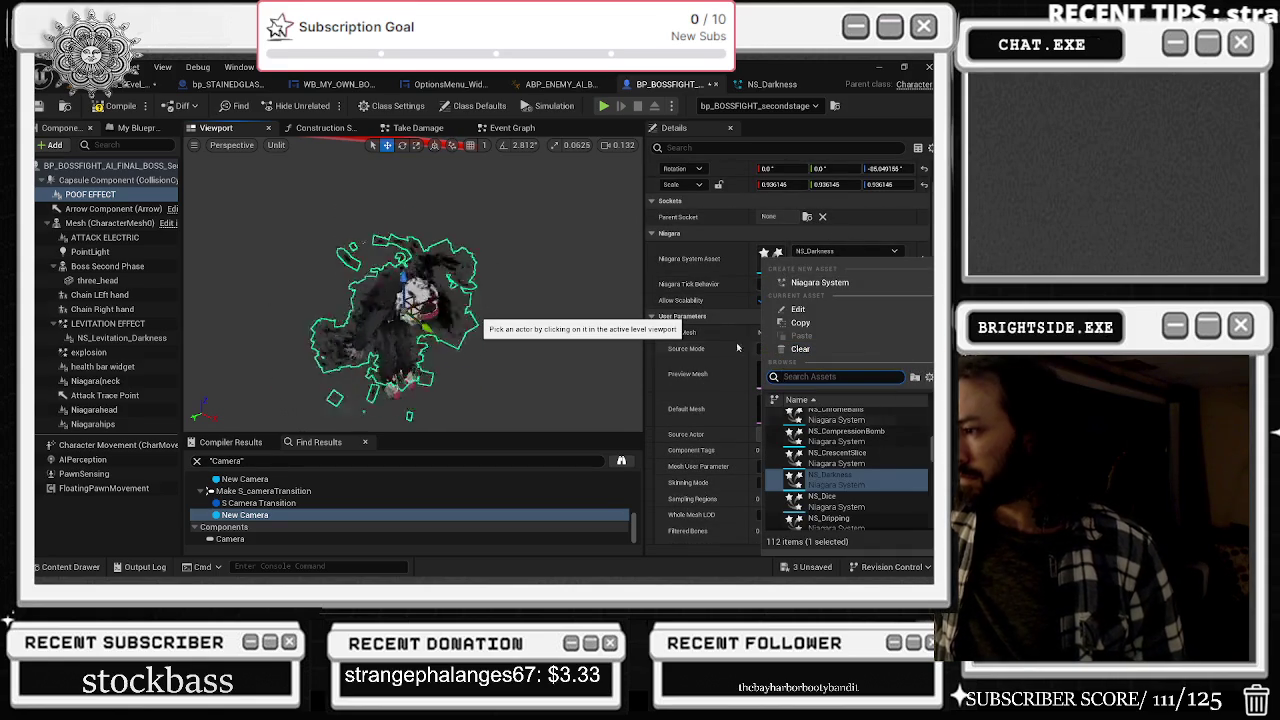
# - Replace NS_Darkness with NS_Smoke as POOF EFFECT's Niagara System Asset
pyautogui.press('Escape')
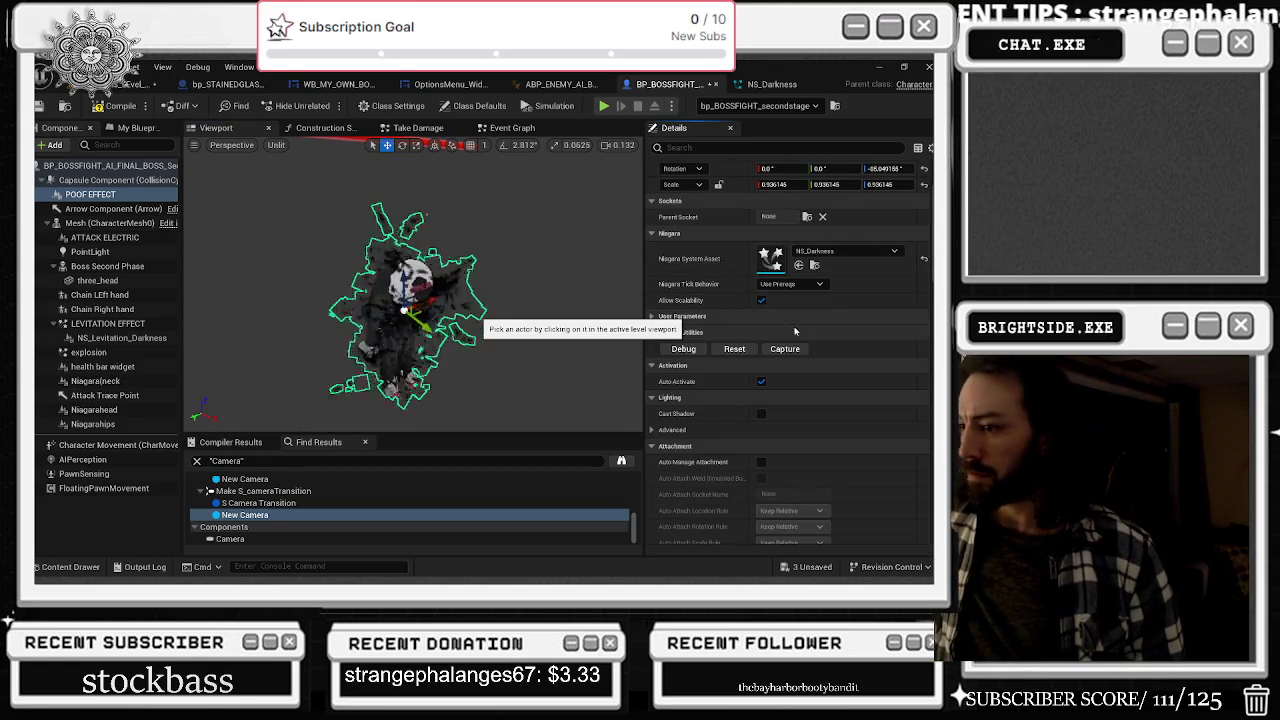
pyautogui.click(814, 265)
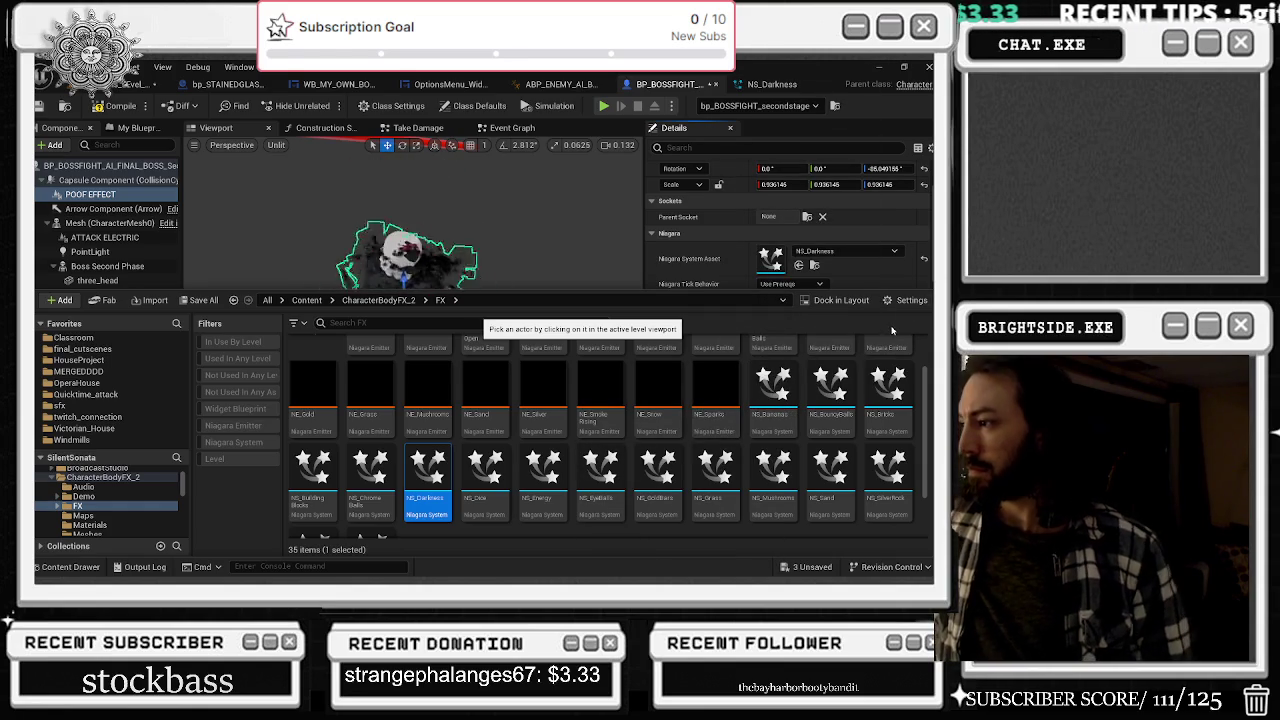
pyautogui.scroll(-1, 845, 405)
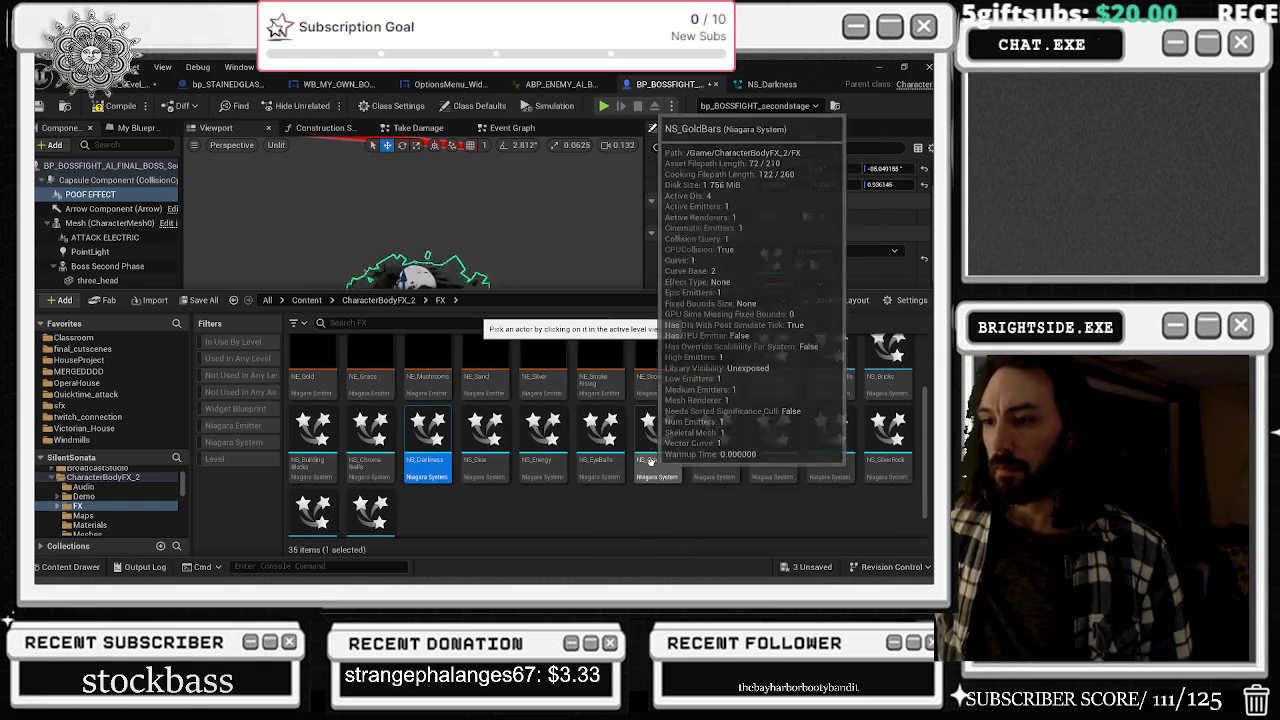
pyautogui.scroll(-1, 800, 415)
pyautogui.scroll(-1, 798, 418)
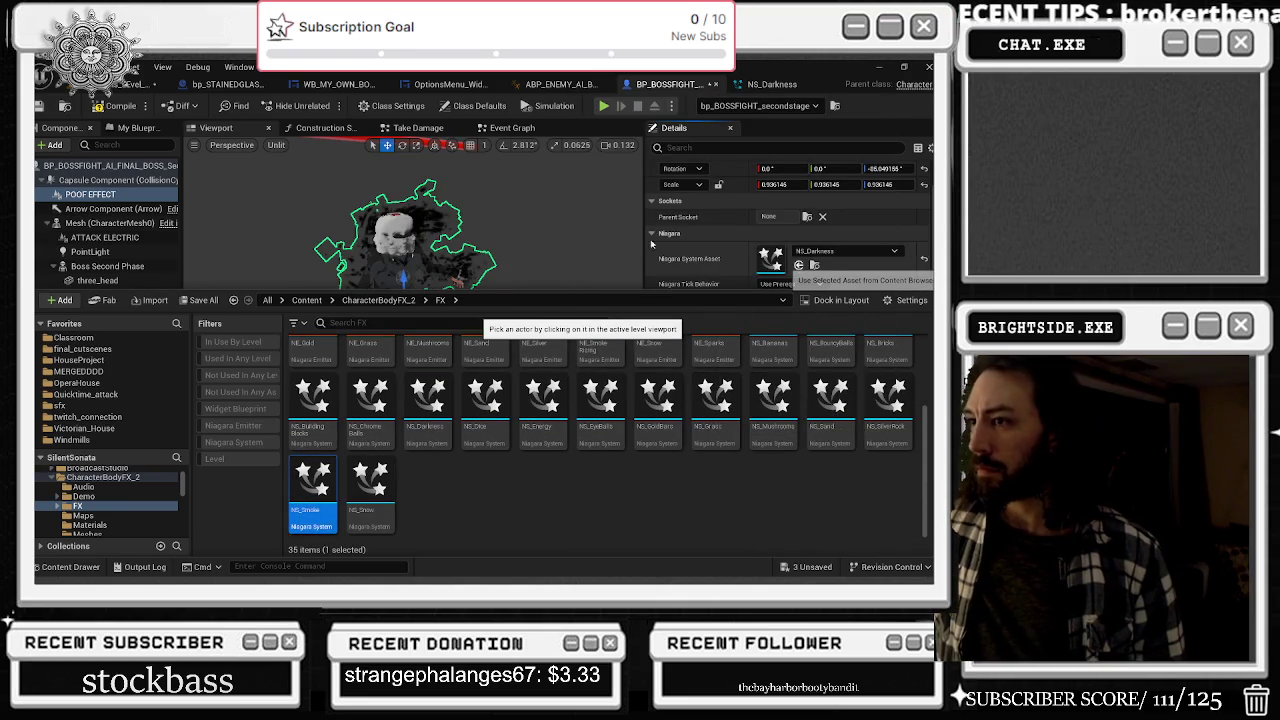
pyautogui.click(798, 265)
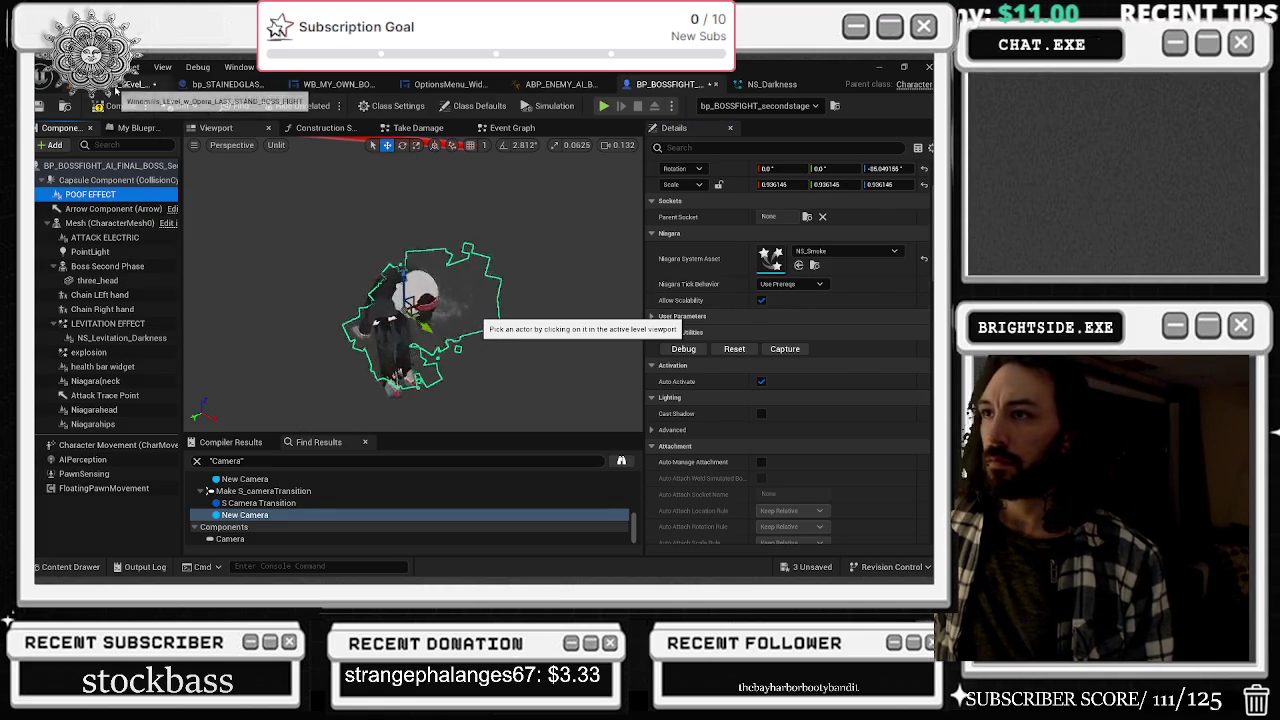
pyautogui.click(130, 84)
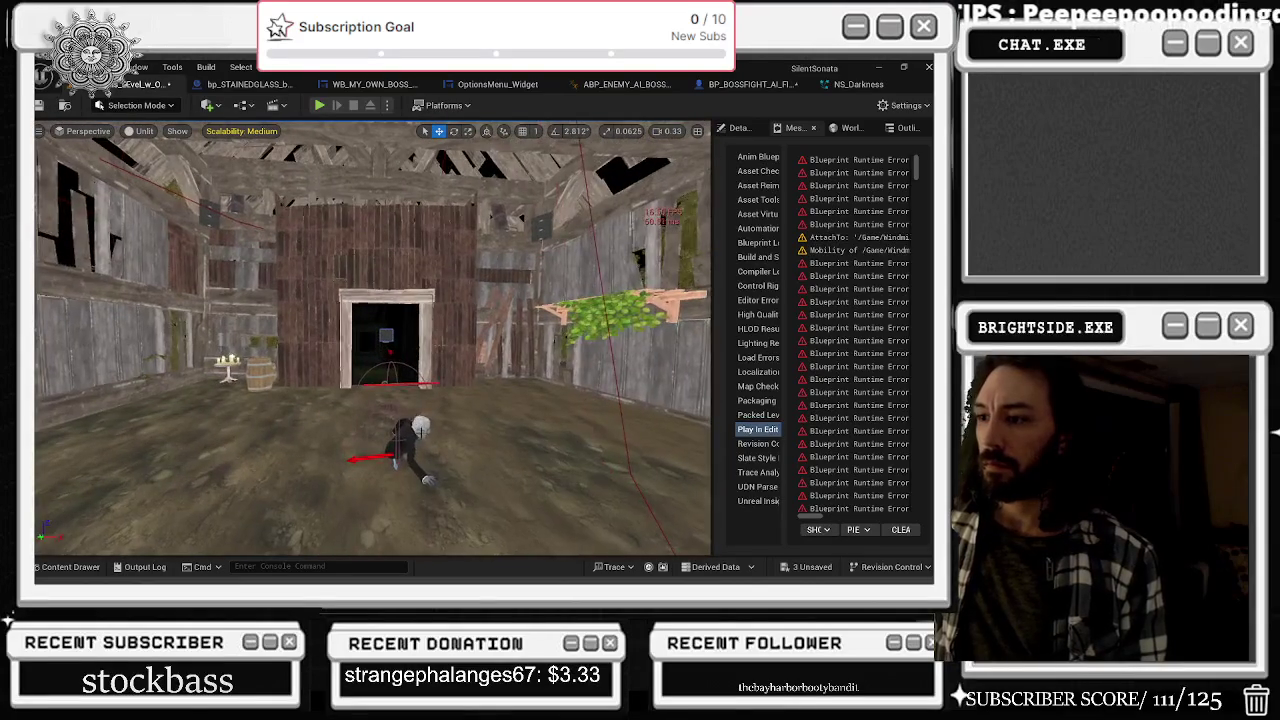
# - Open BP_FINALBOSS_DANTALION and add an NS_Smoke POOF EFFECT under the Capsule Component
pyautogui.click(428, 480)
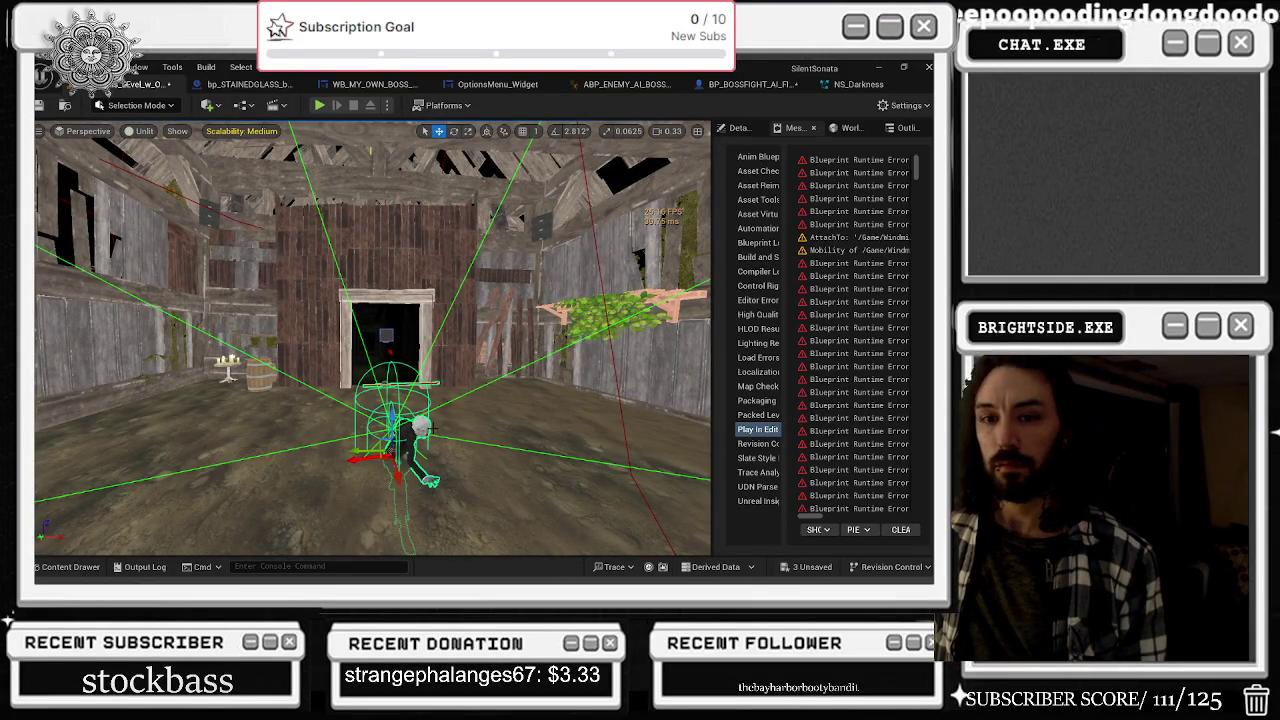
pyautogui.doubleClick(429, 482)
pyautogui.click(100, 182)
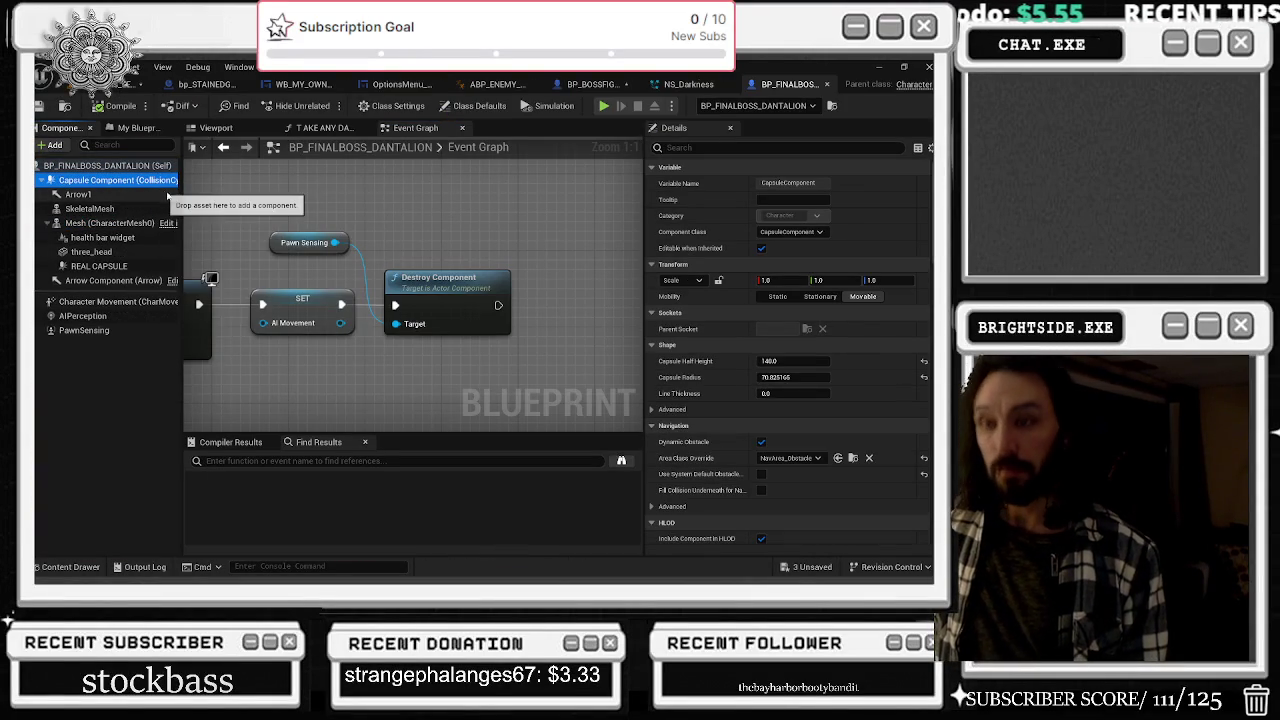
pyautogui.moveTo(200, 290); pyautogui.dragTo(147, 179)
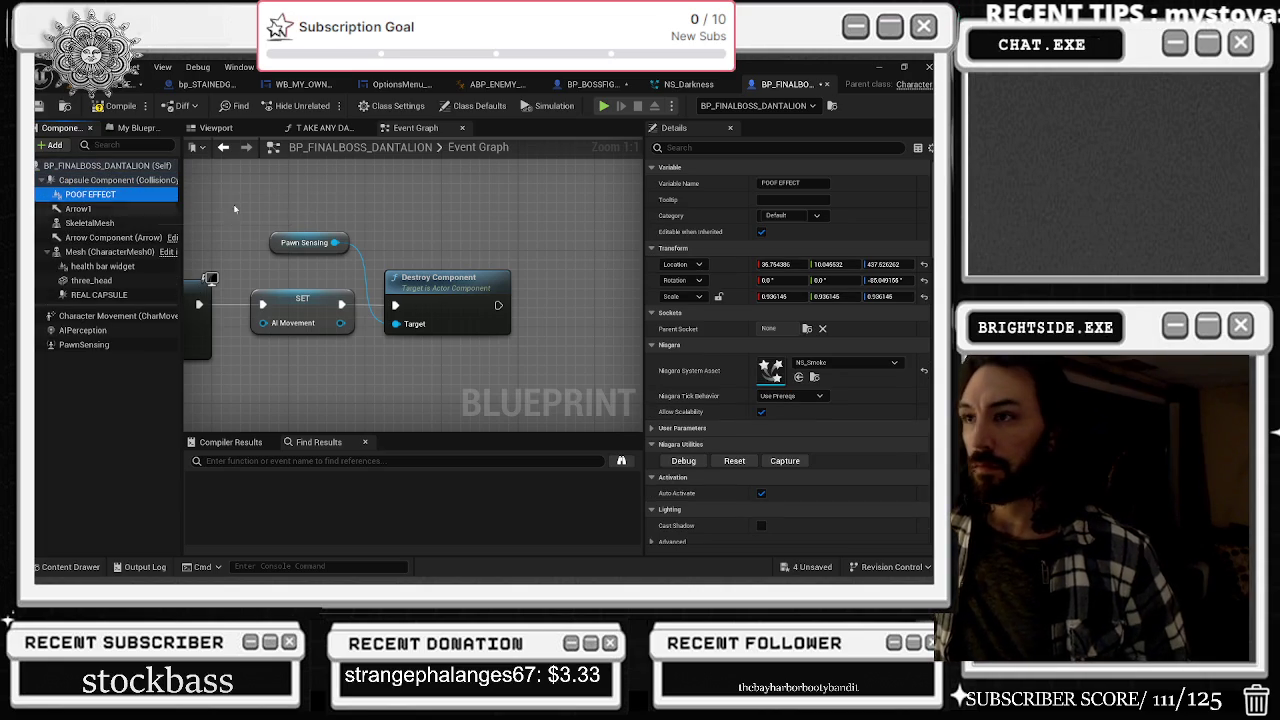
# - Set Whiteclown_N_Hallin as the effect's preview and default skeletal mesh
pyautogui.scroll(-1, 655, 420)
pyautogui.click(652, 409)
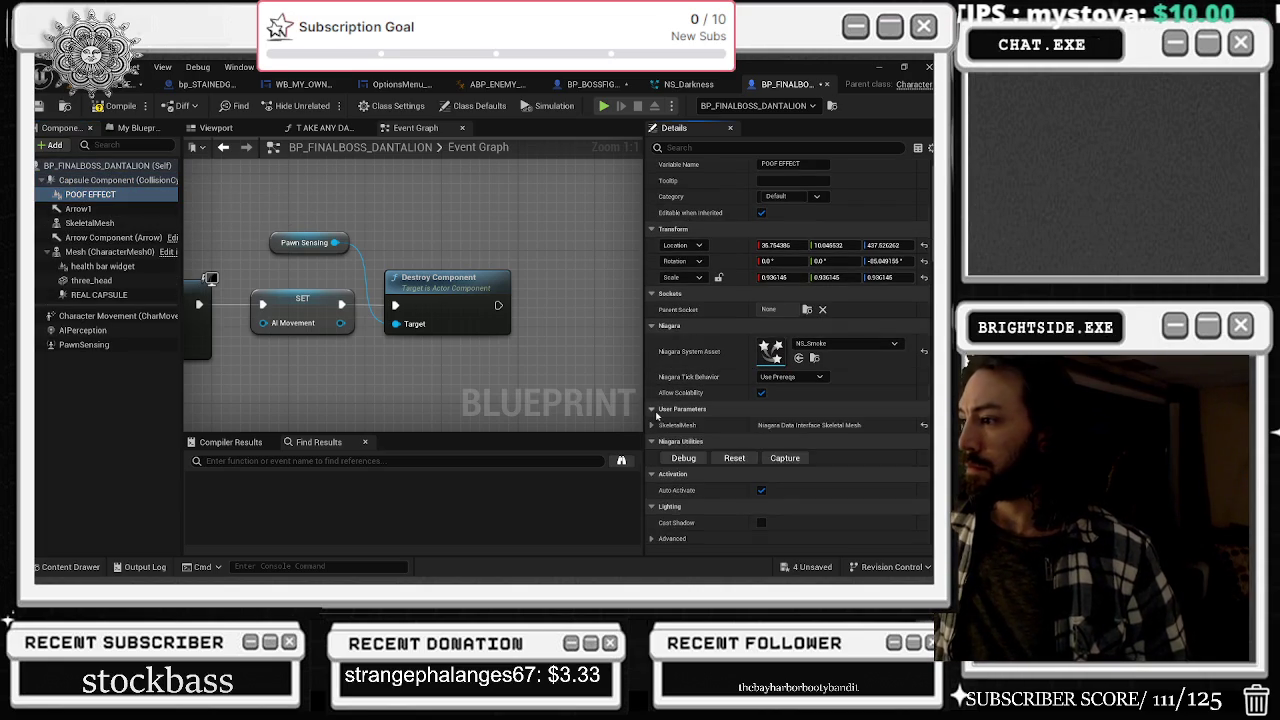
pyautogui.scroll(-3, 728, 384)
pyautogui.click(652, 350)
pyautogui.scroll(-2, 743, 312)
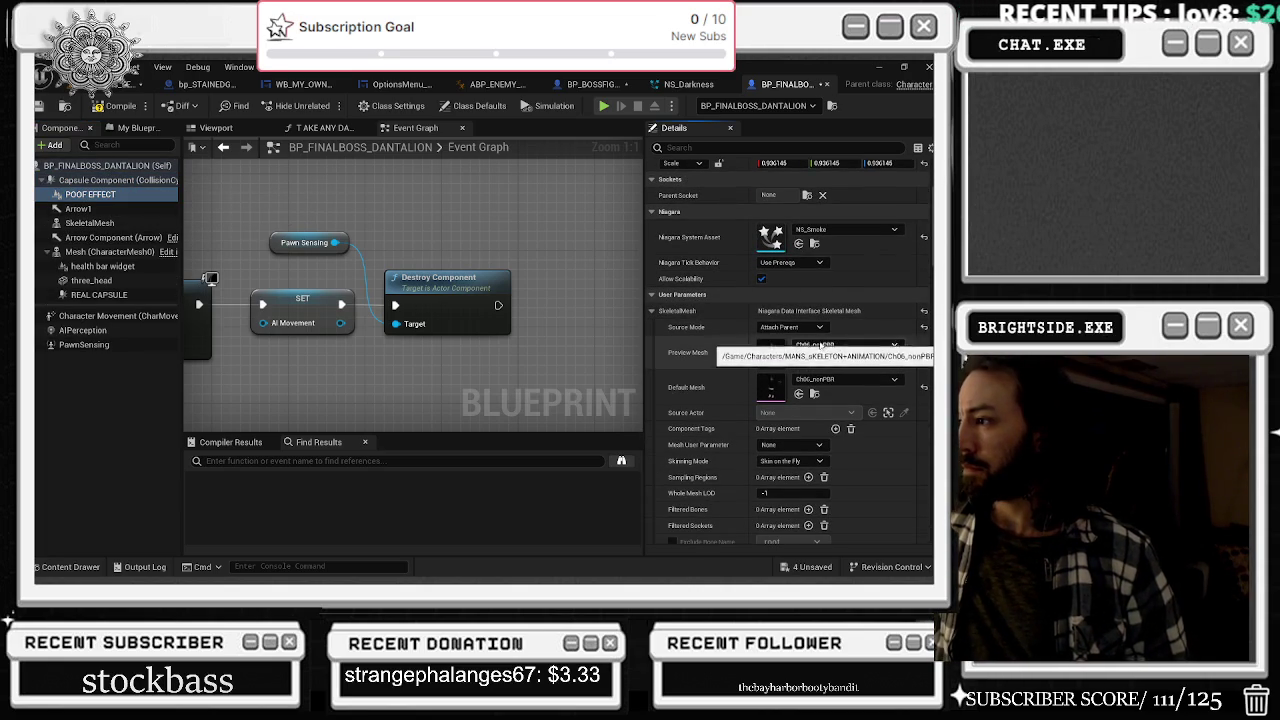
pyautogui.click(820, 345)
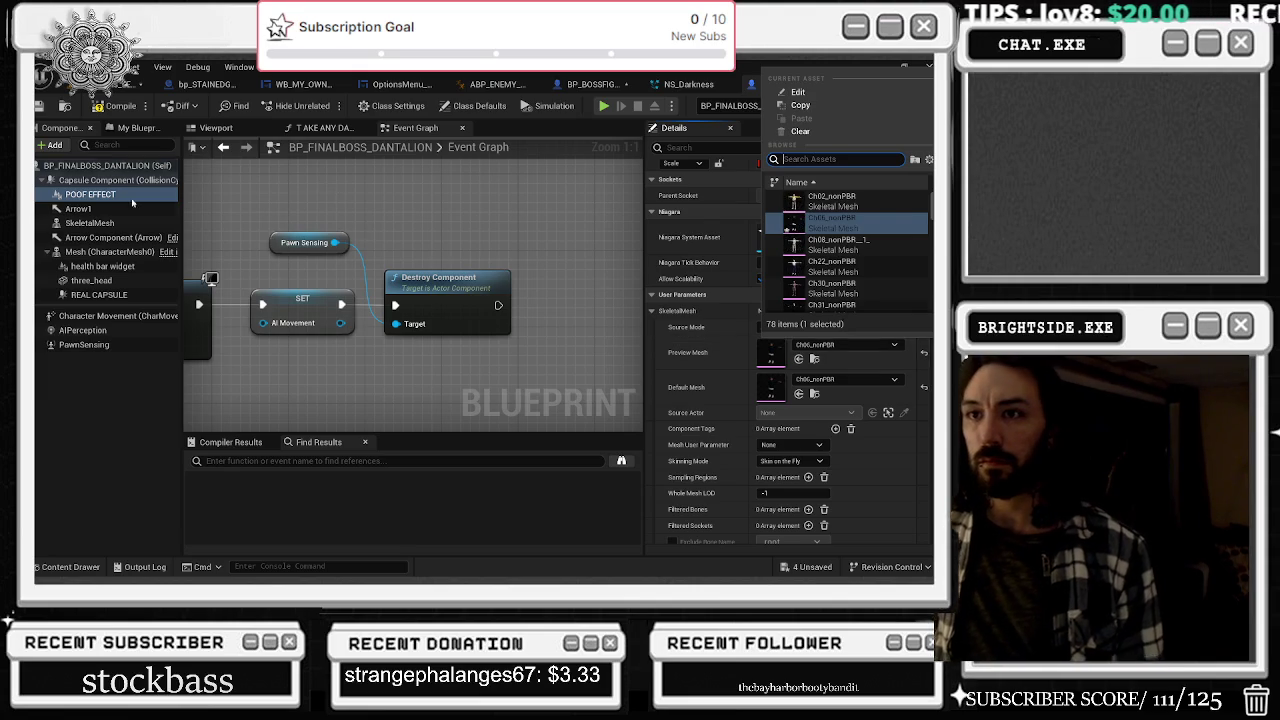
pyautogui.click(95, 222)
pyautogui.click(814, 374)
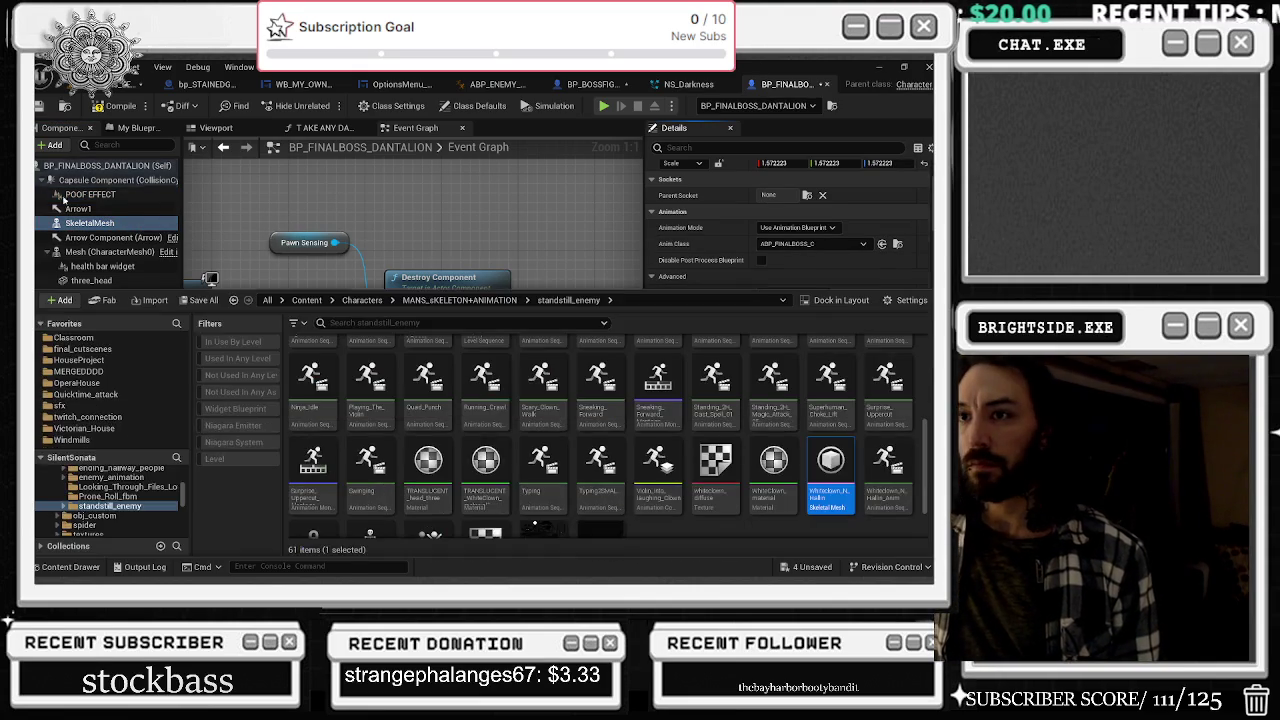
pyautogui.click(100, 194)
pyautogui.click(797, 393)
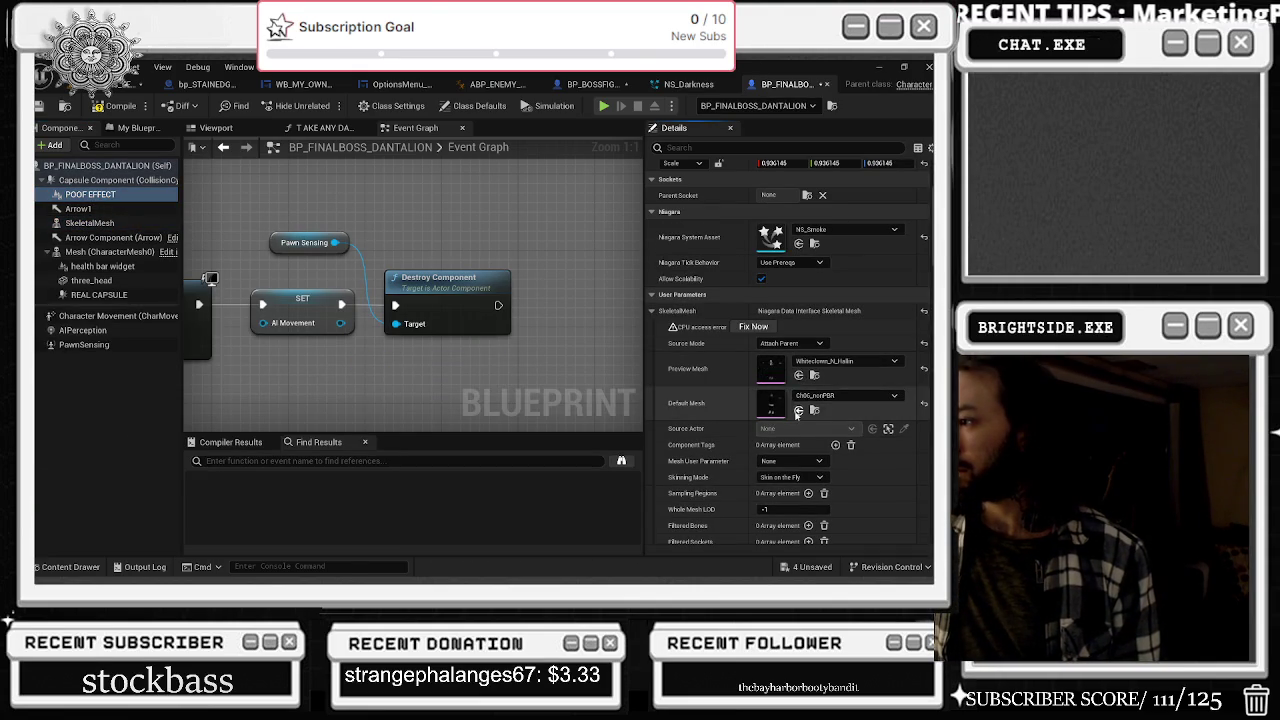
pyautogui.click(215, 128)
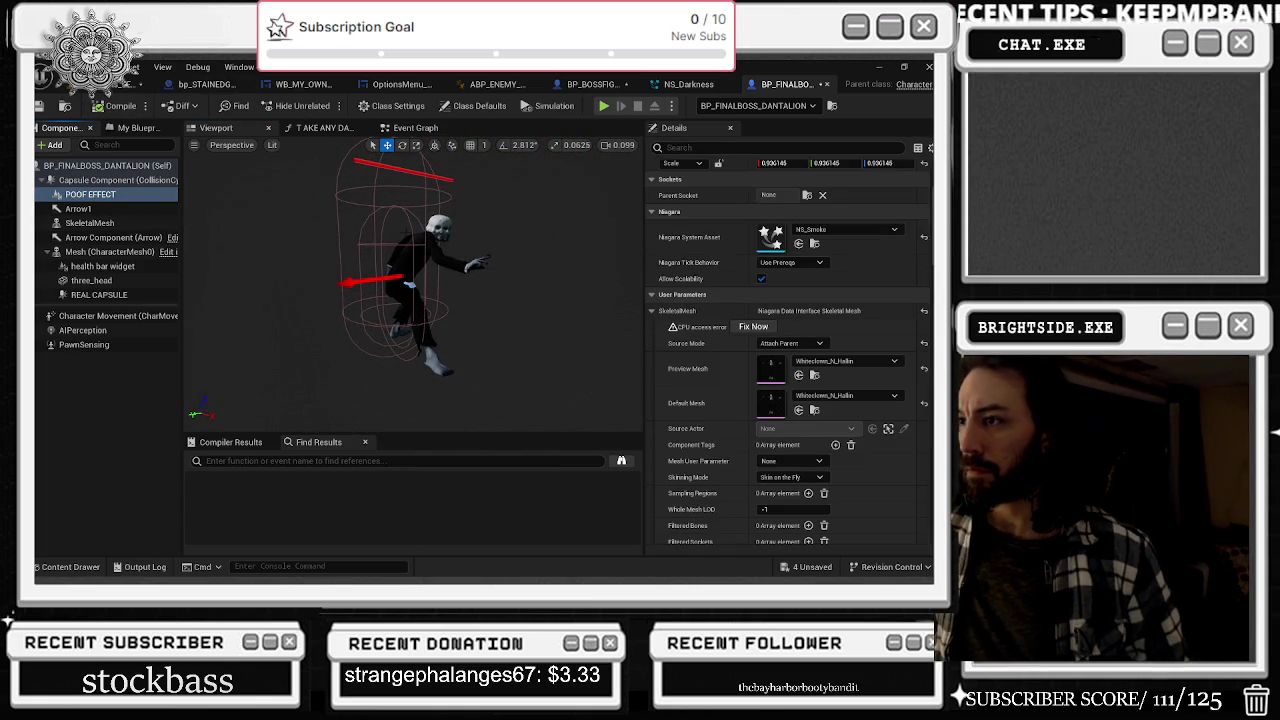
pyautogui.click(78, 208)
# - Compare the POOF EFFECT setup between BP_BOSSFIGHT and BP_FINALBOSS_DANTALION
pyautogui.click(90, 194)
pyautogui.moveTo(559, 232); pyautogui.dragTo(589, 242)
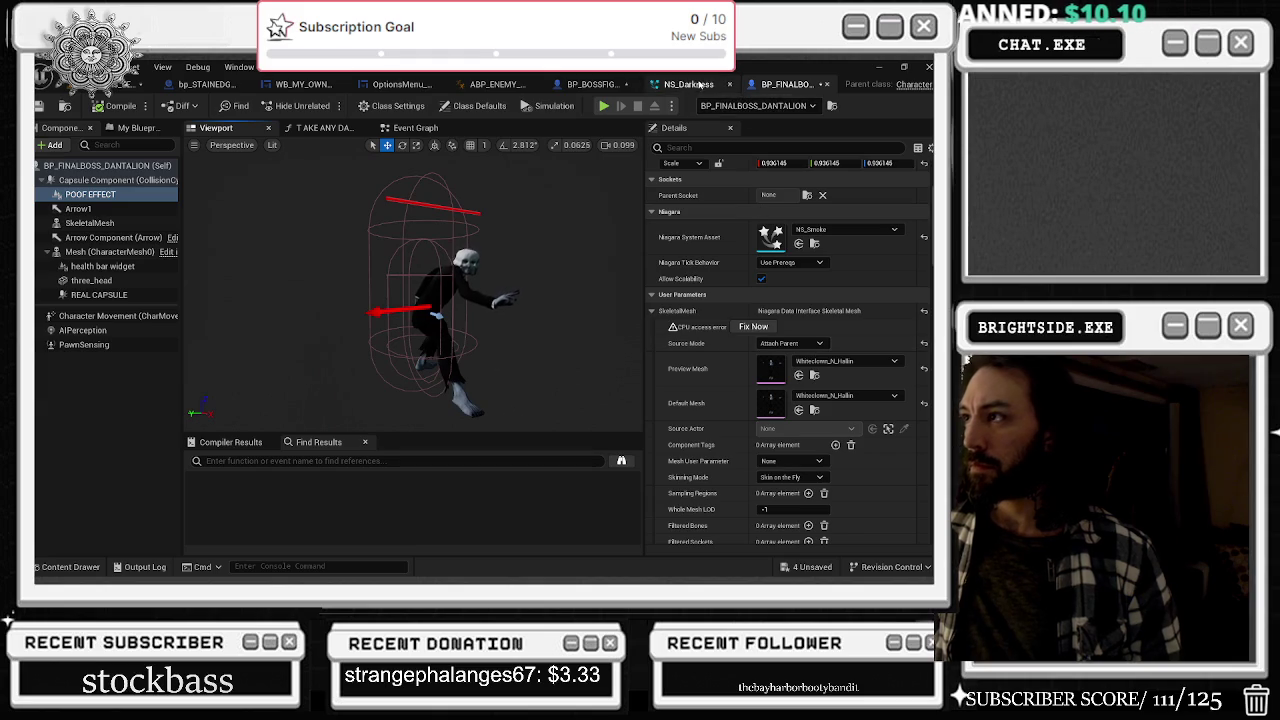
pyautogui.click(596, 85)
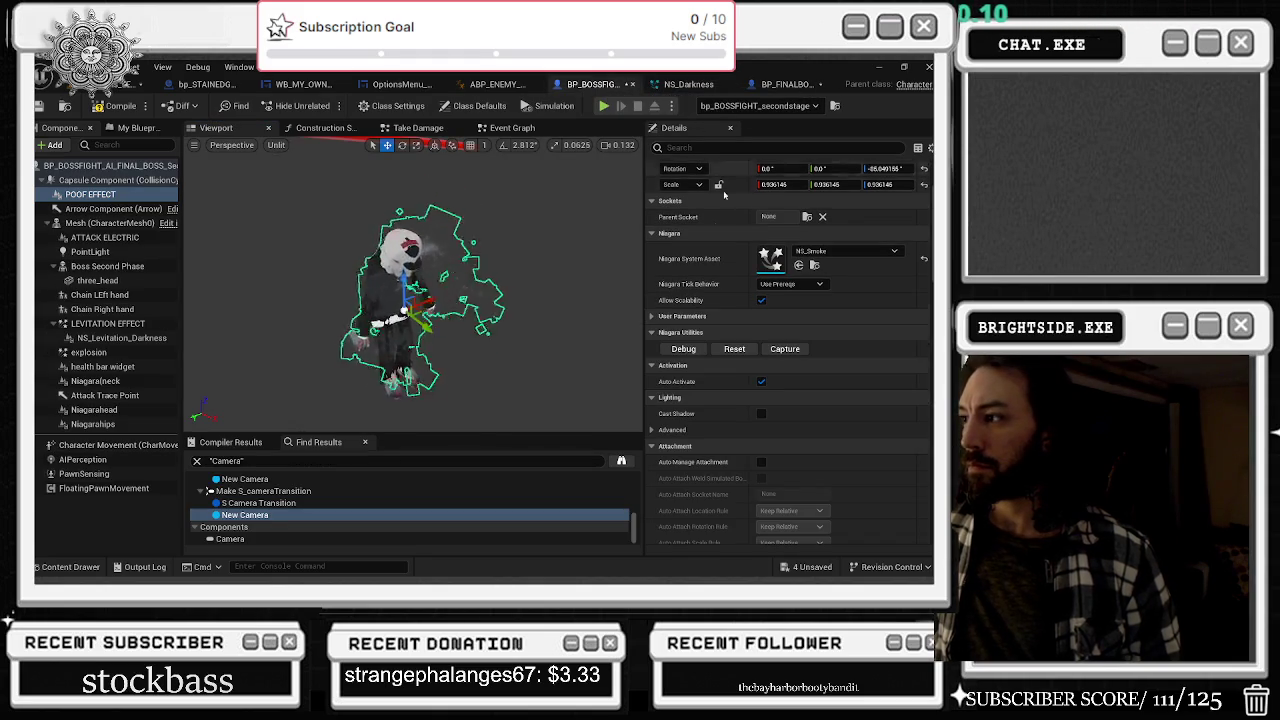
pyautogui.click(800, 85)
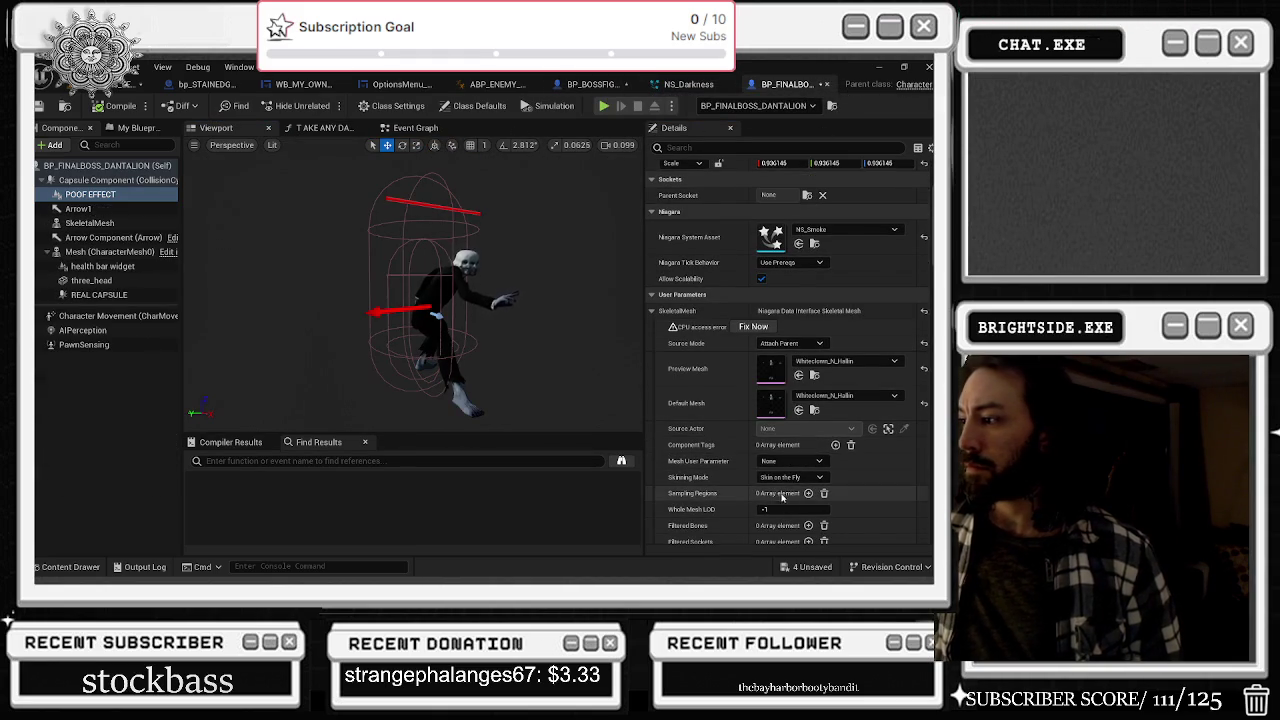
pyautogui.click(700, 85)
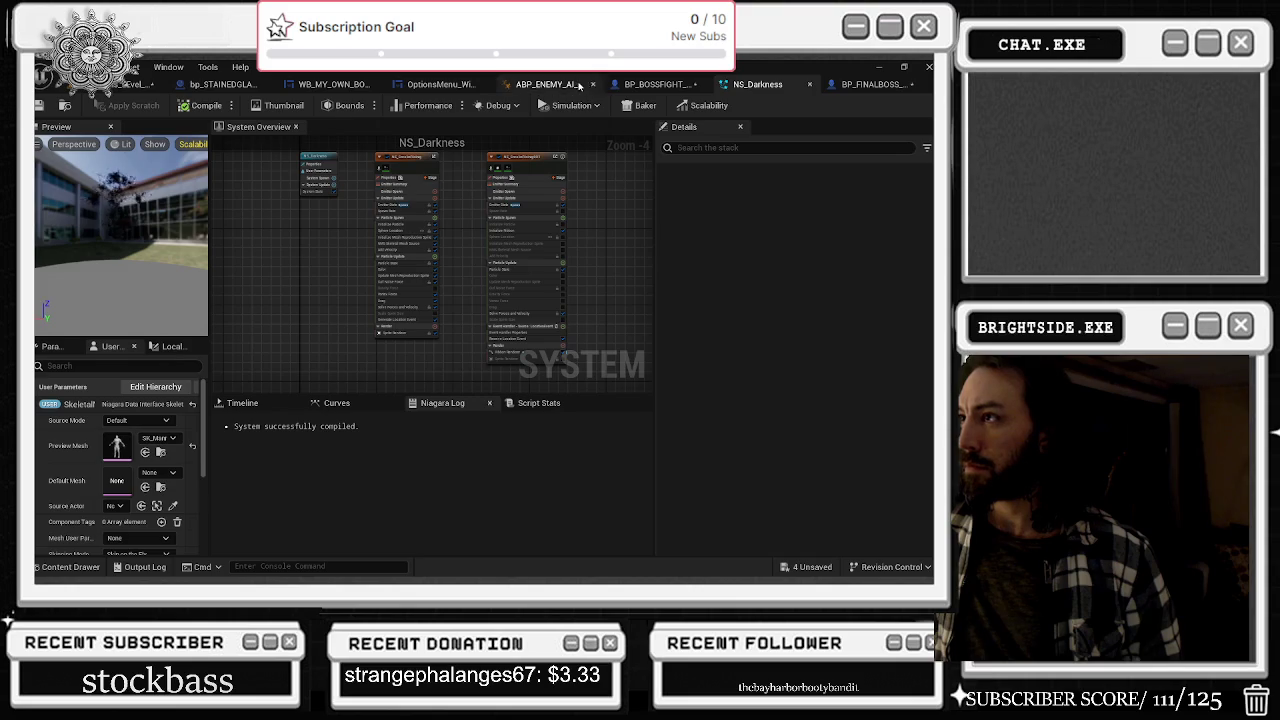
pyautogui.click(590, 84)
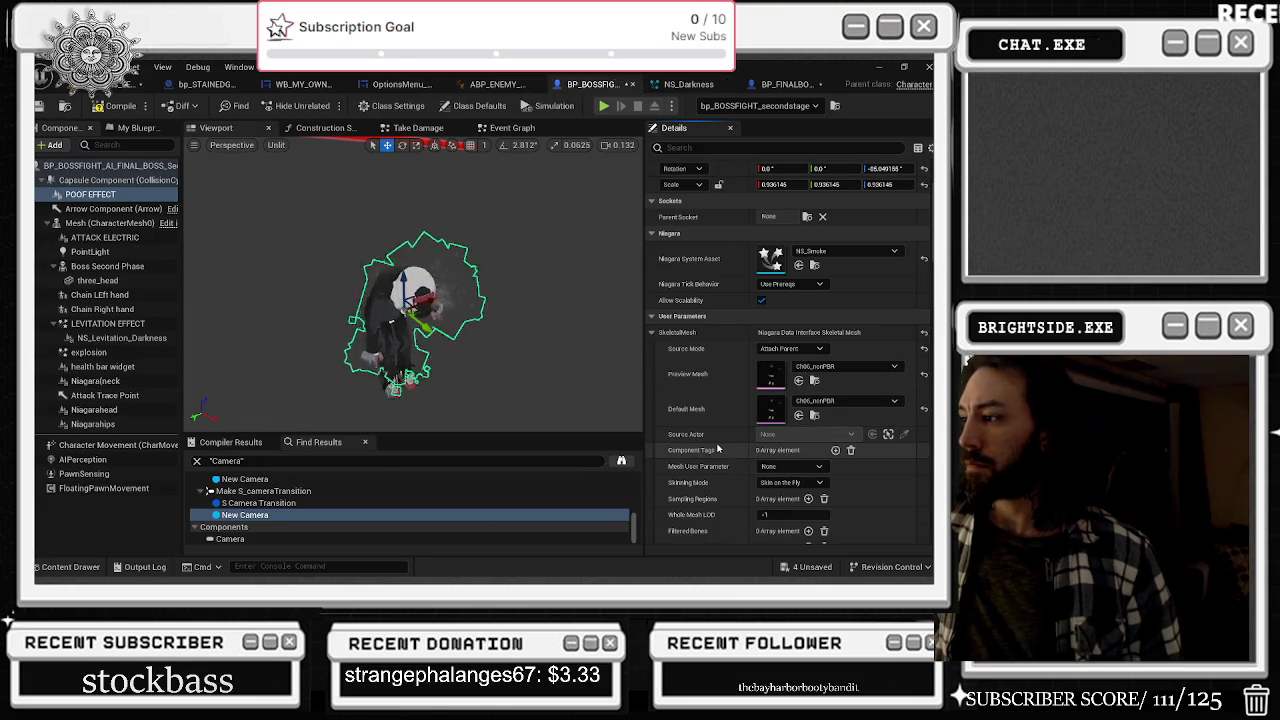
pyautogui.scroll(-3, 690, 425)
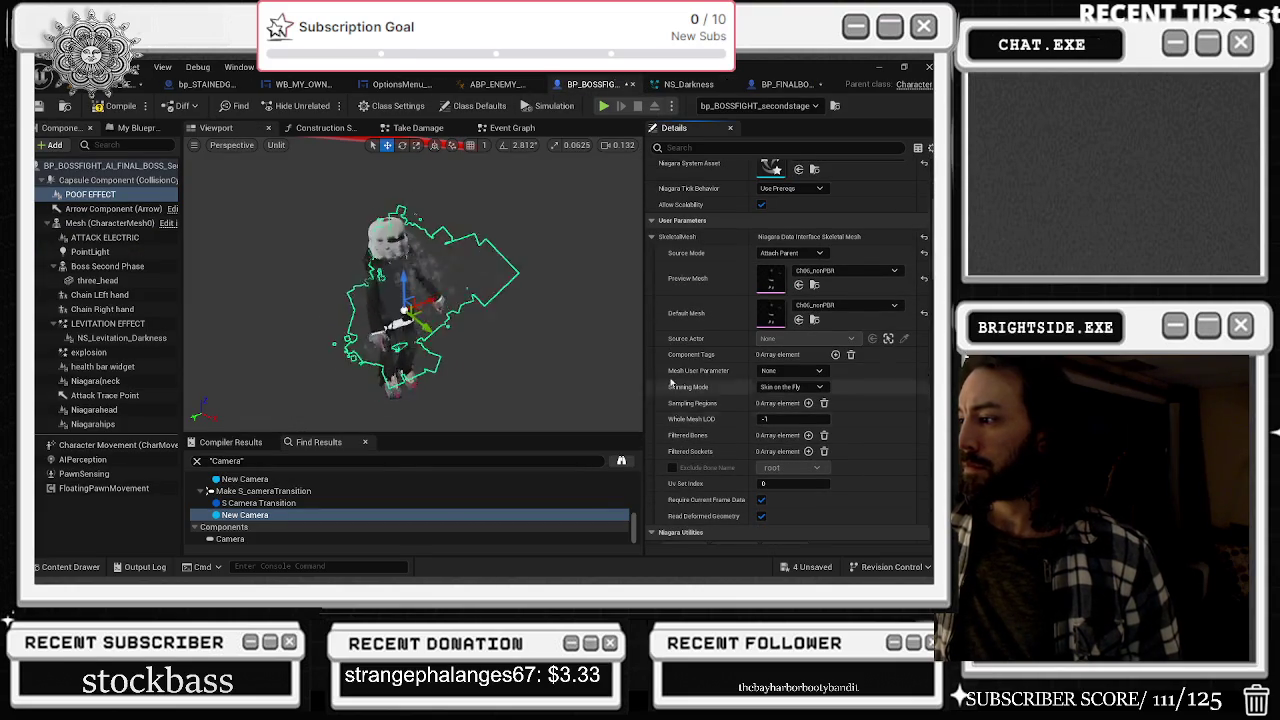
pyautogui.click(788, 84)
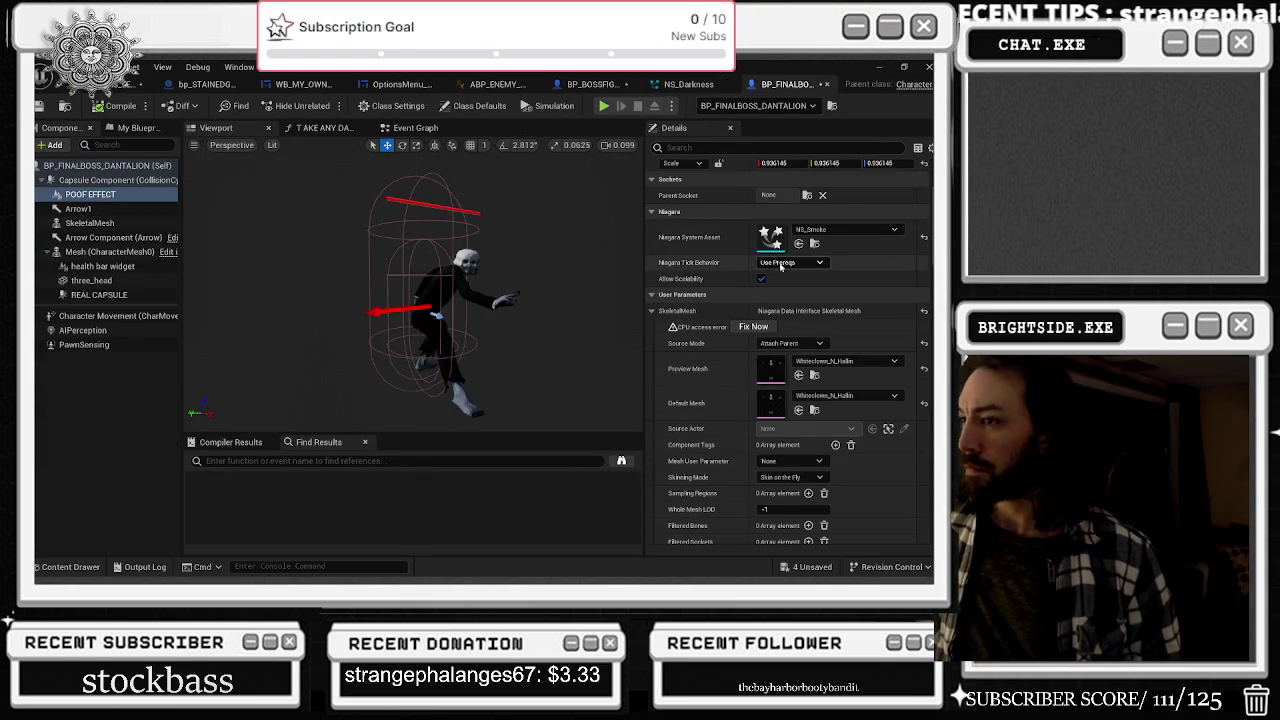
# - Fix the POOF EFFECT's mesh CPU access error with Fix Now
pyautogui.click(117, 209)
pyautogui.click(95, 194)
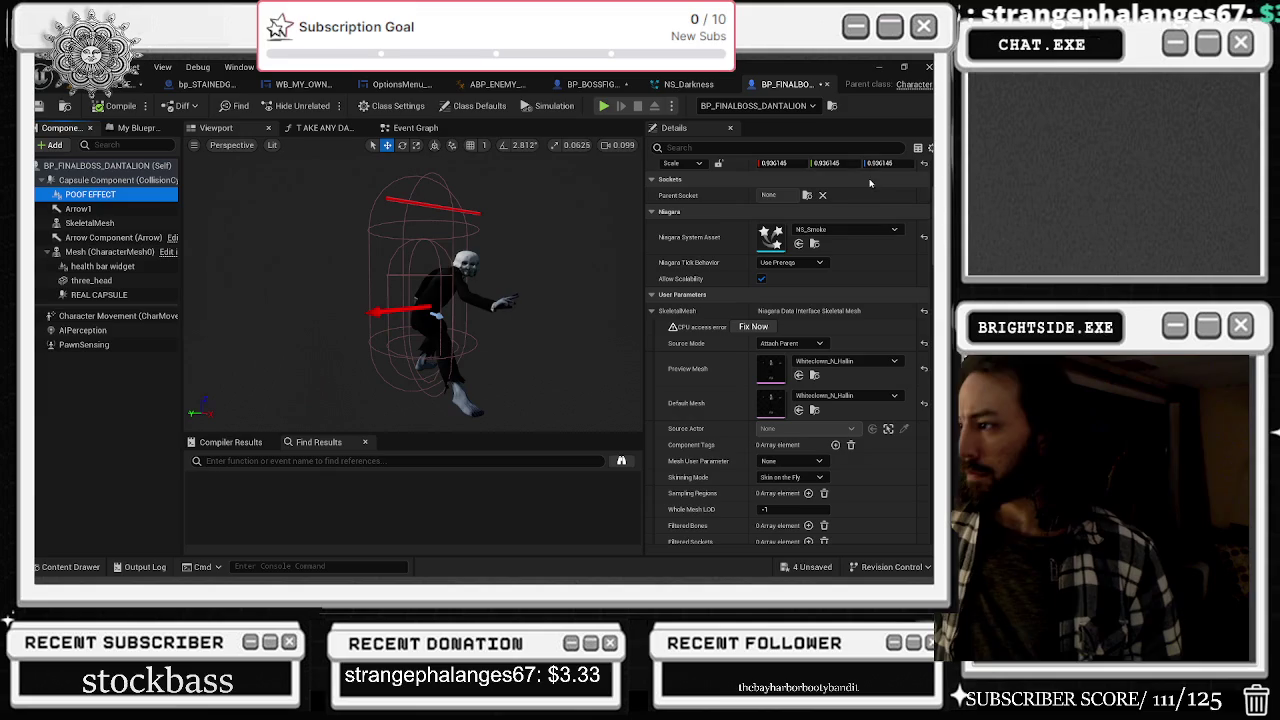
pyautogui.click(764, 326)
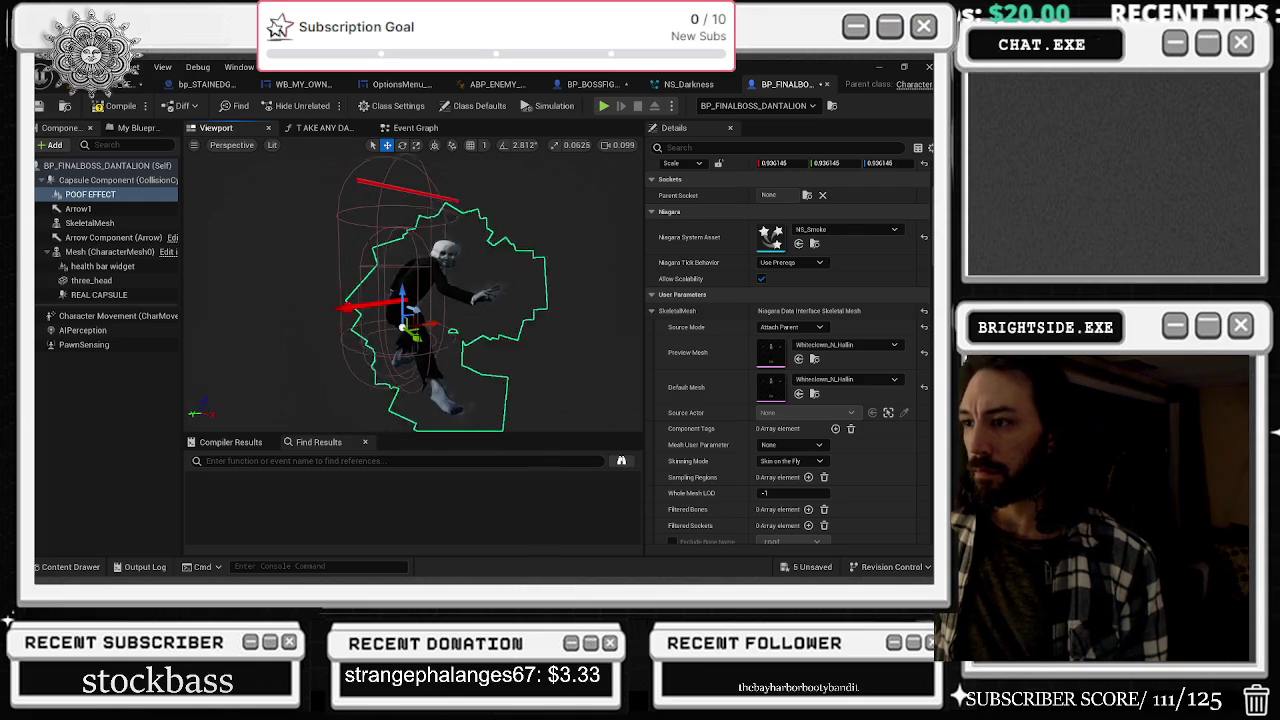
# - Scale the smoke effect up around the boss in the viewport
pyautogui.moveTo(408, 315); pyautogui.dragTo(405, 325)
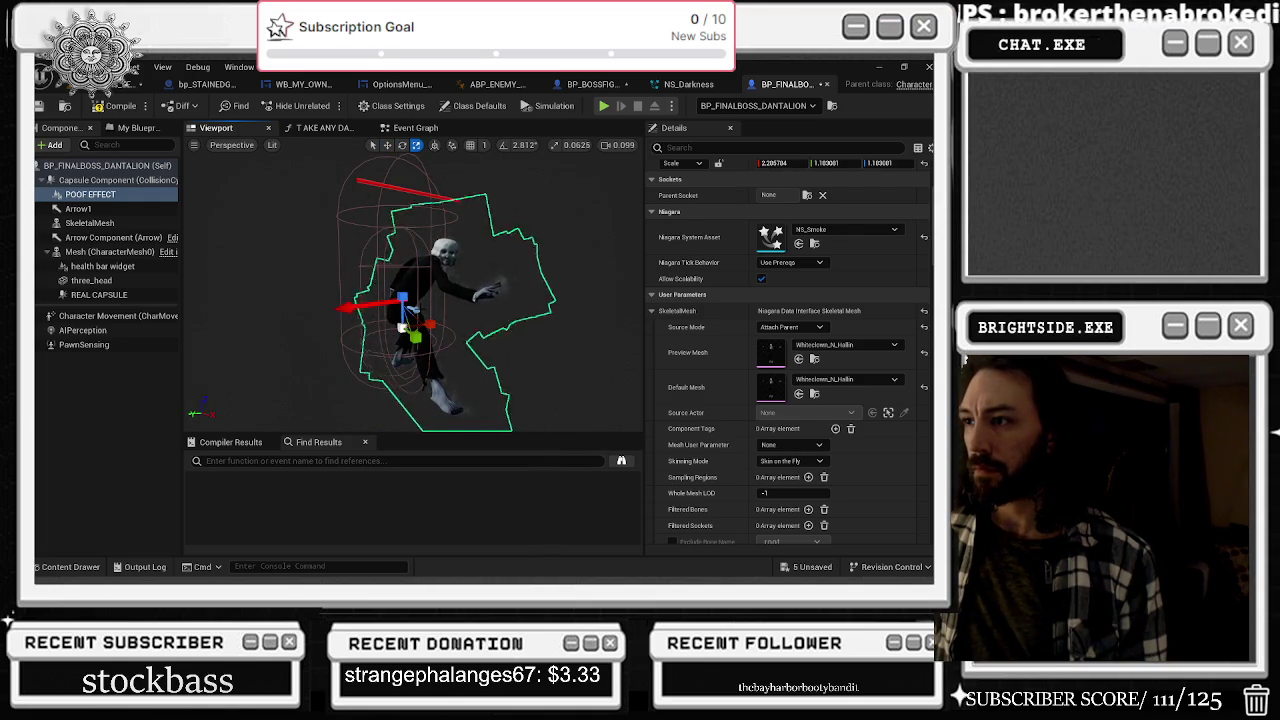
pyautogui.moveTo(405, 325); pyautogui.dragTo(370, 325)
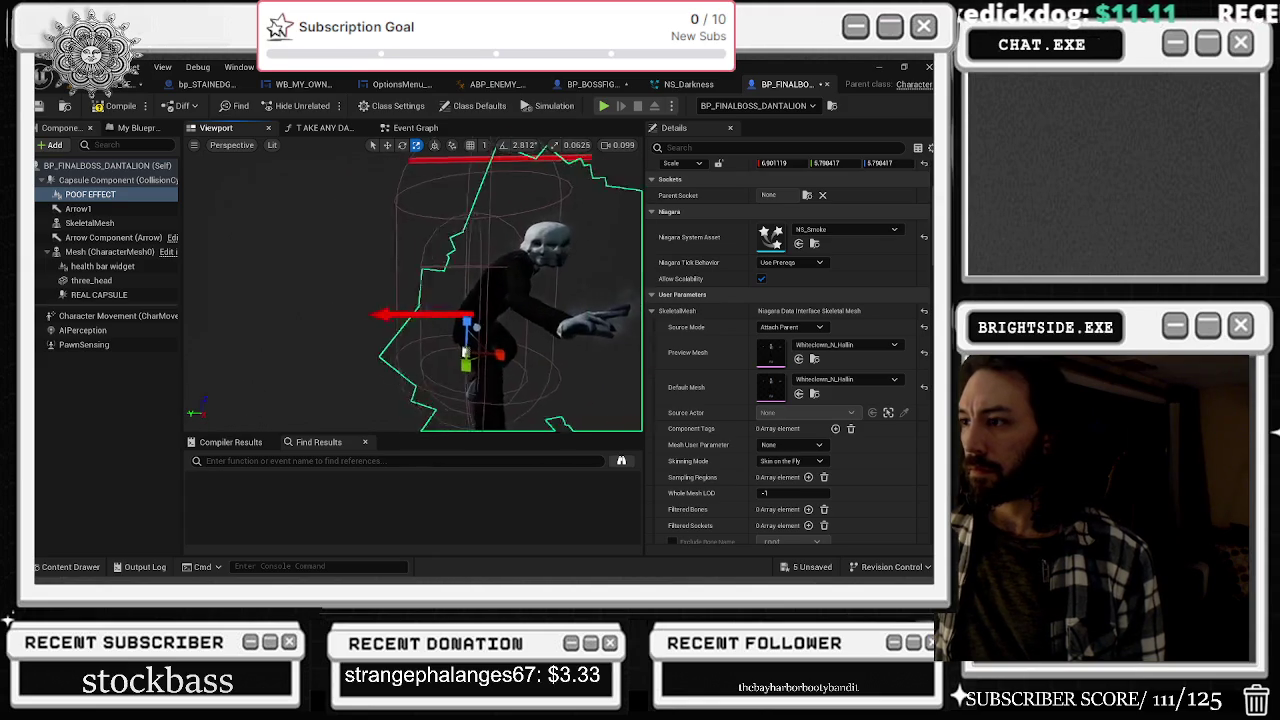
pyautogui.press('w')
pyautogui.scroll(2, 493, 333)
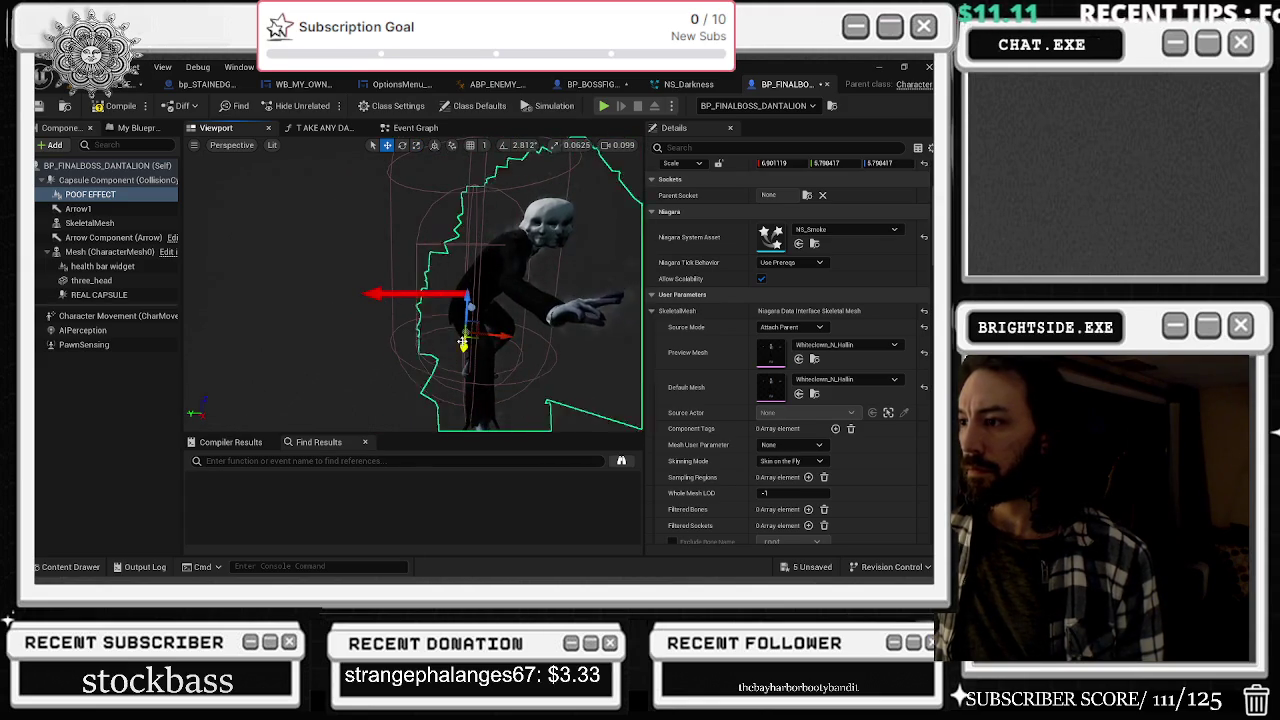
pyautogui.moveTo(493, 333)
pyautogui.mouseDown()
pyautogui.moveTo(540, 300)
pyautogui.moveTo(512, 313)
pyautogui.mouseUp()
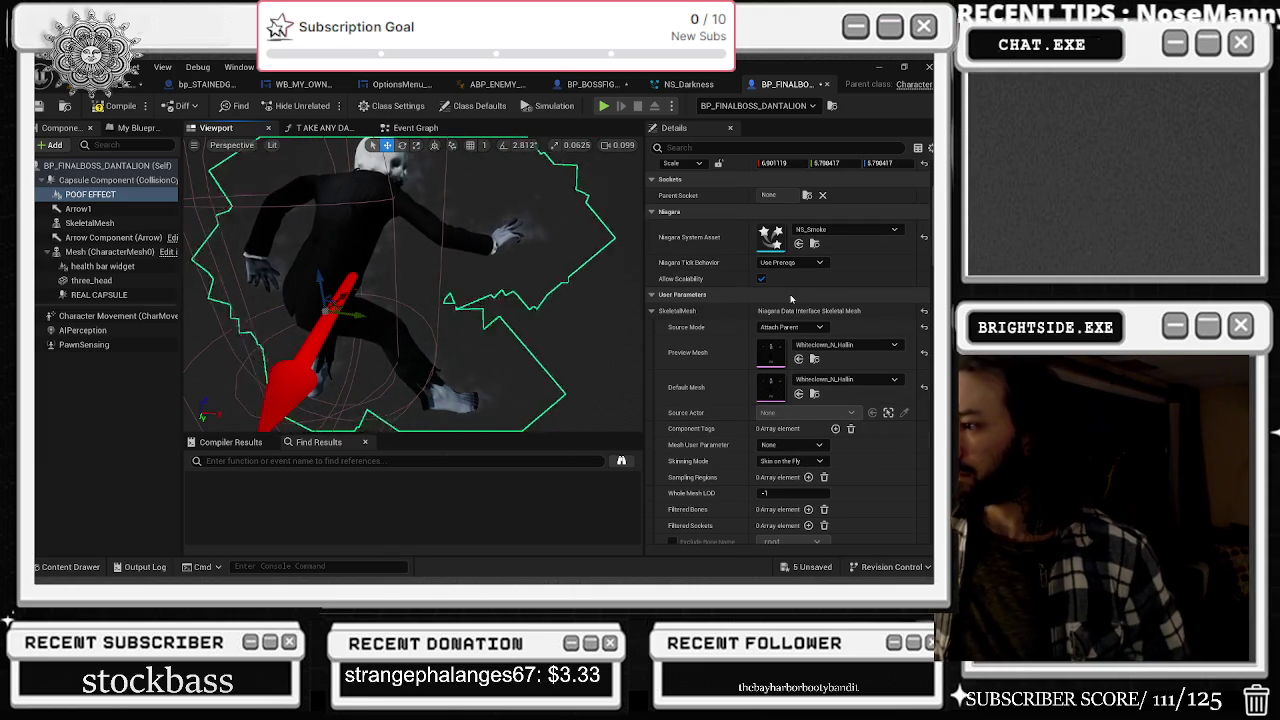
pyautogui.click(680, 84)
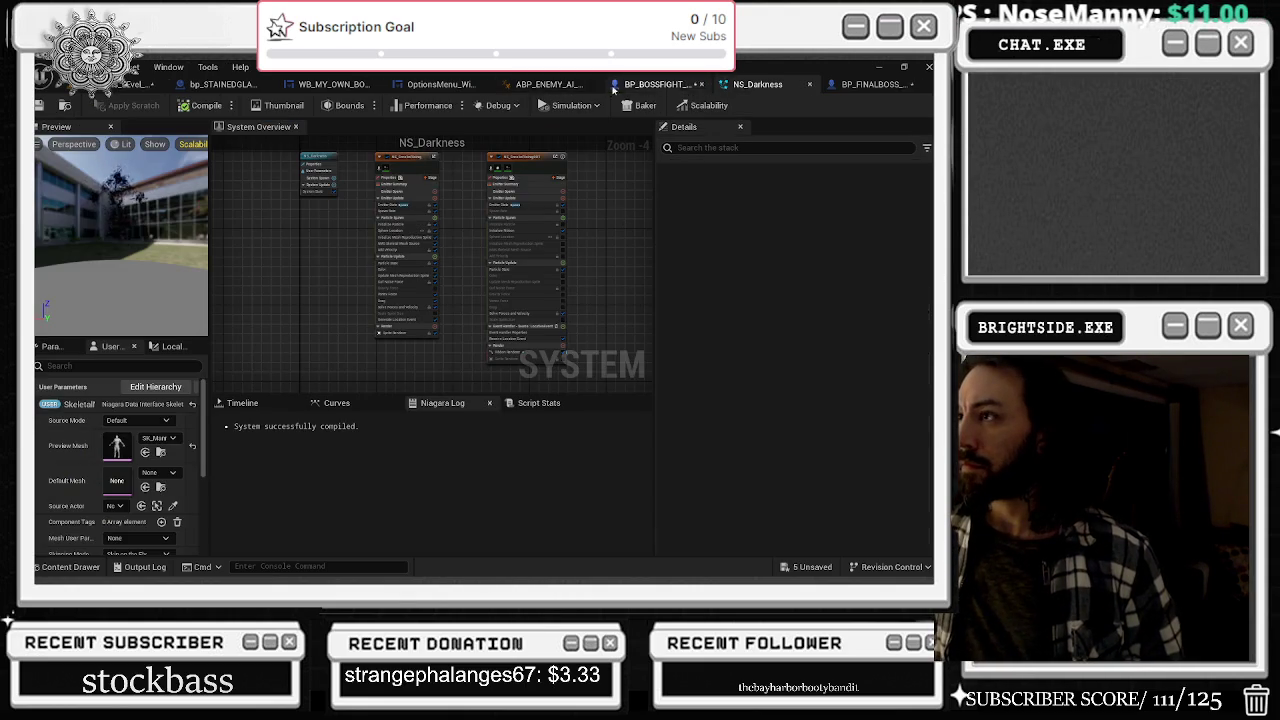
# - Switch BP_BOSSFIGHT's POOF EFFECT back to NS_Darkness by searching 'DAR'
pyautogui.click(655, 84)
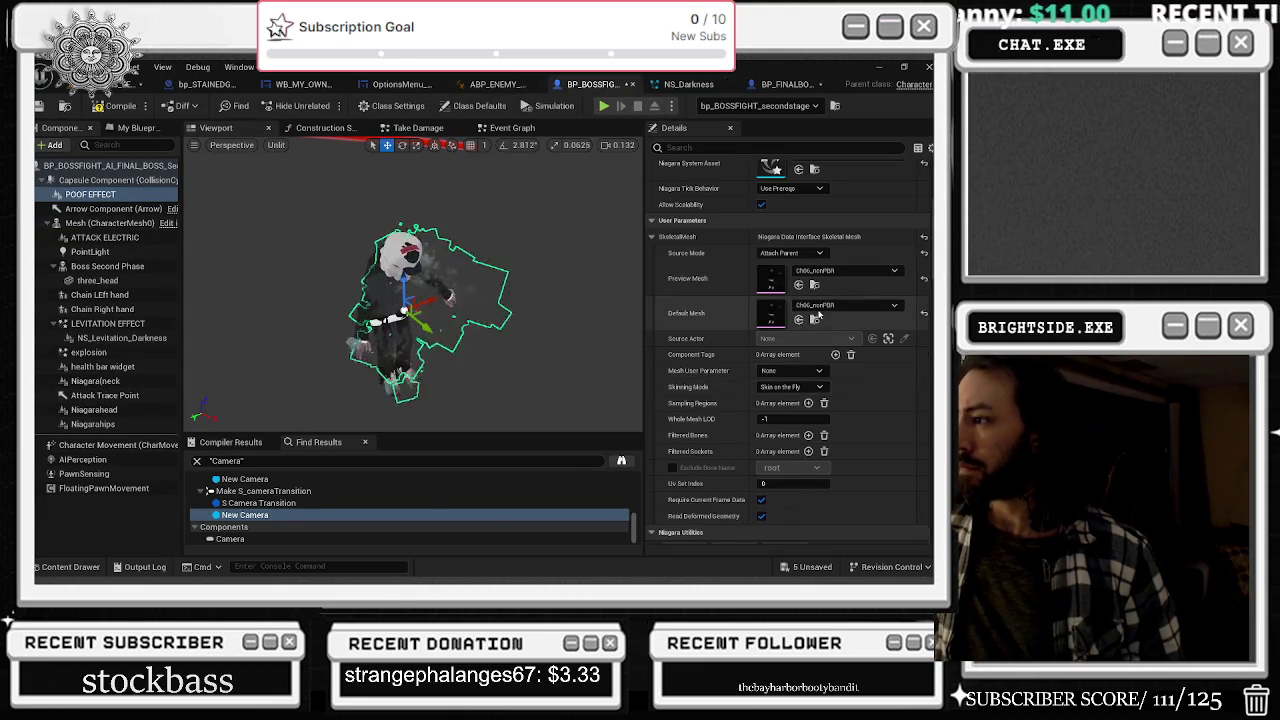
pyautogui.scroll(3, 819, 330)
pyautogui.click(826, 272)
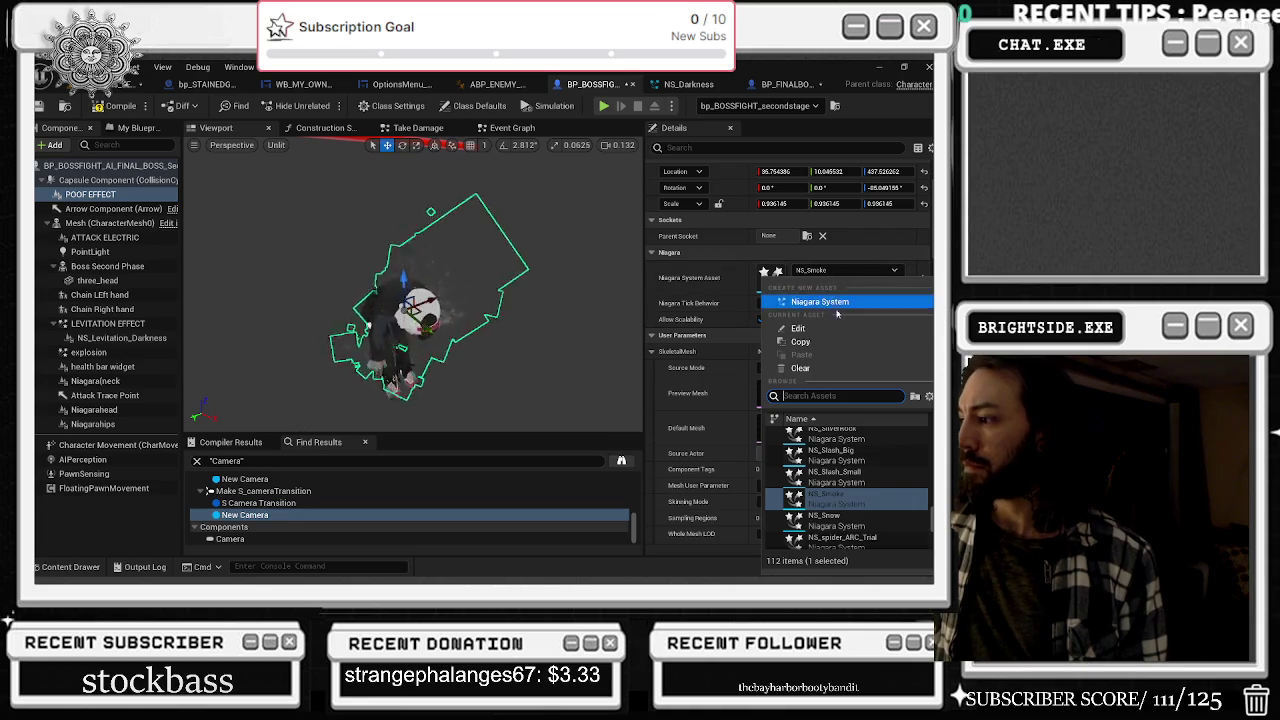
pyautogui.write('DAR')
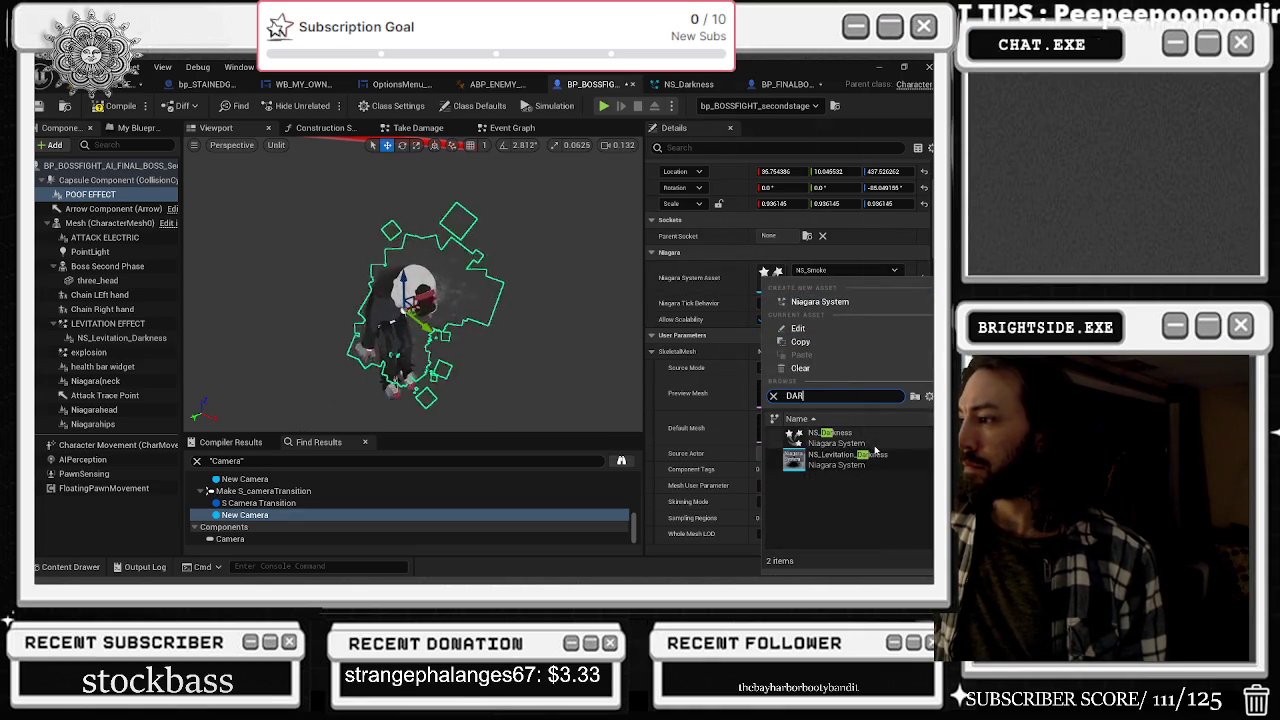
pyautogui.click(835, 437)
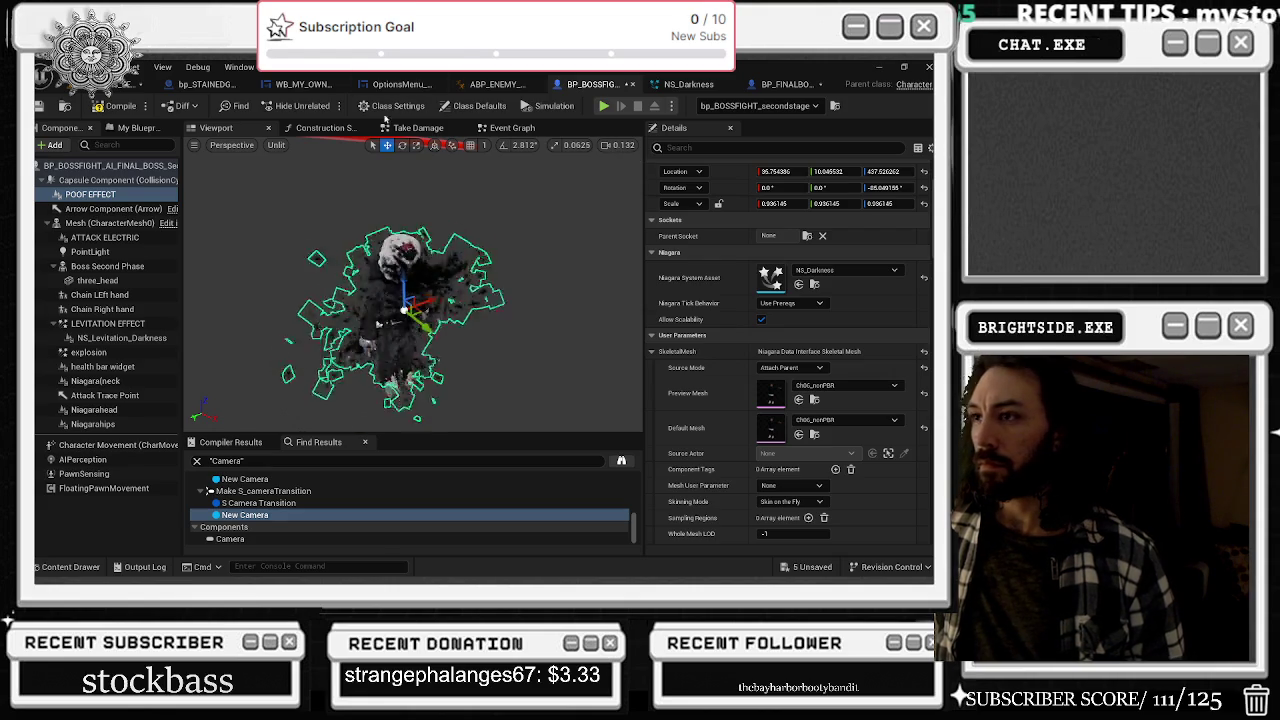
pyautogui.click(418, 128)
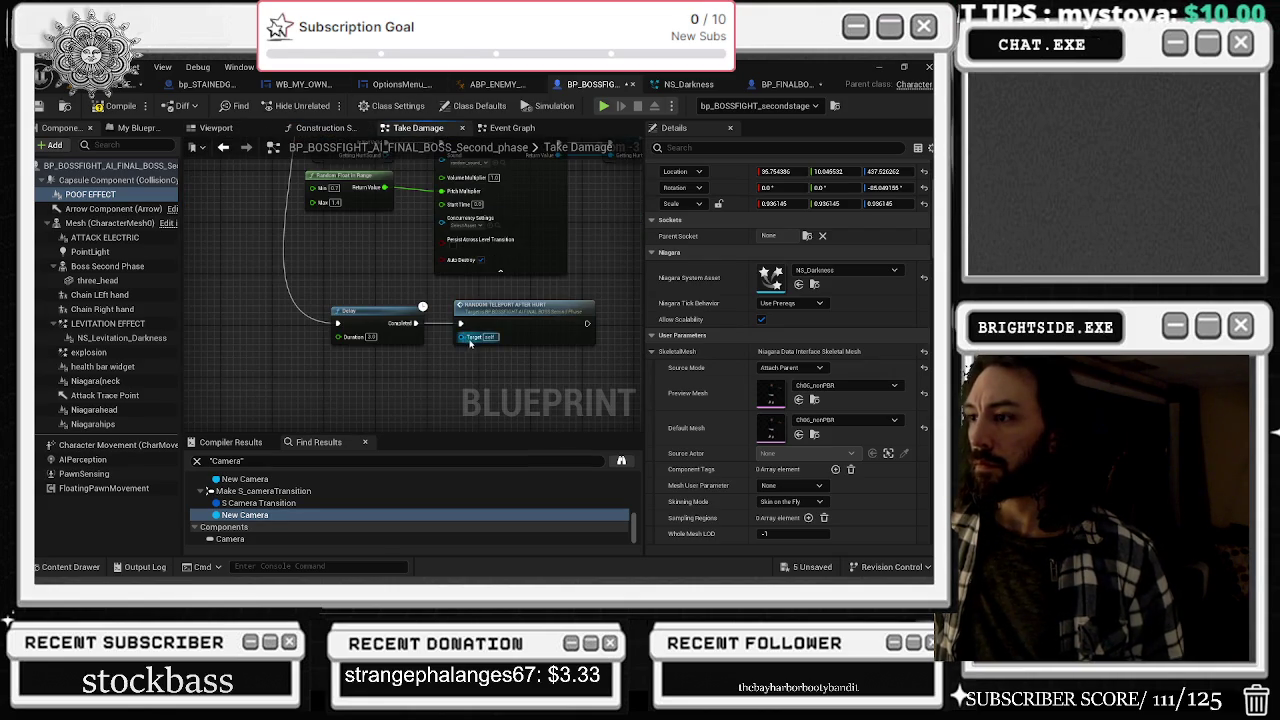
# - Add a Set Active node from the POOF EFFECT reference in the Event Graph
pyautogui.click(223, 147)
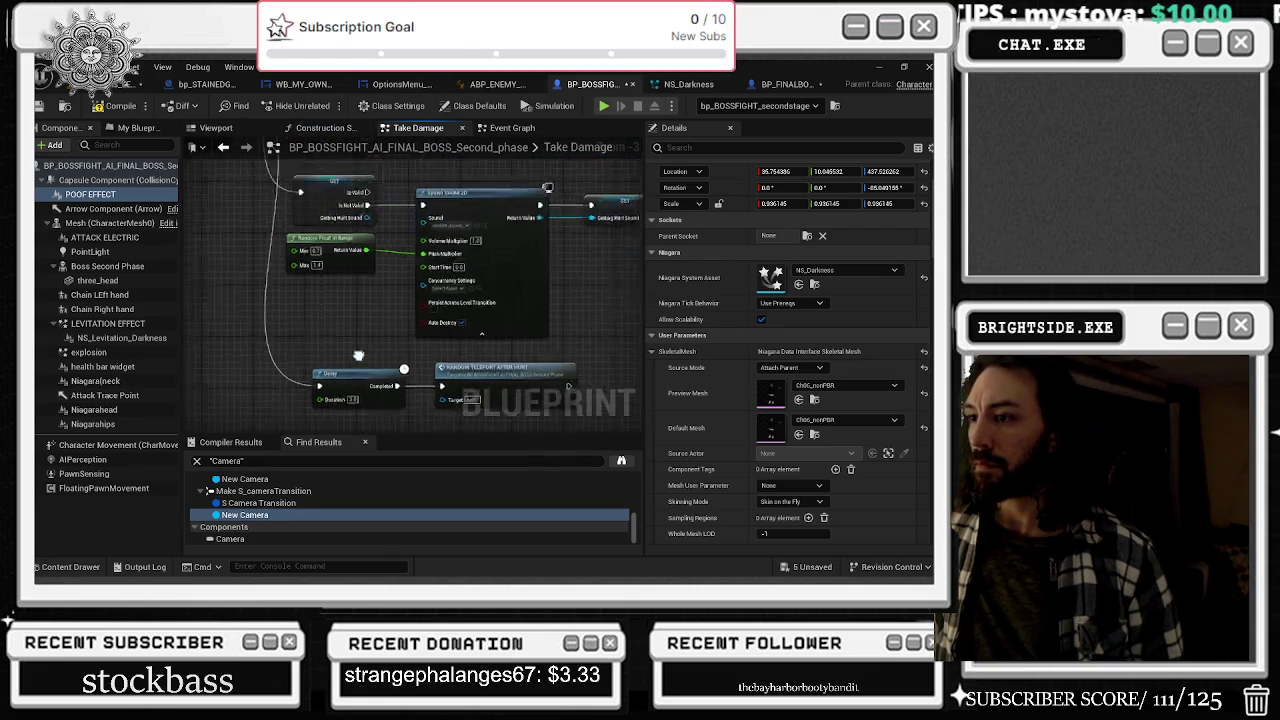
pyautogui.click(515, 128)
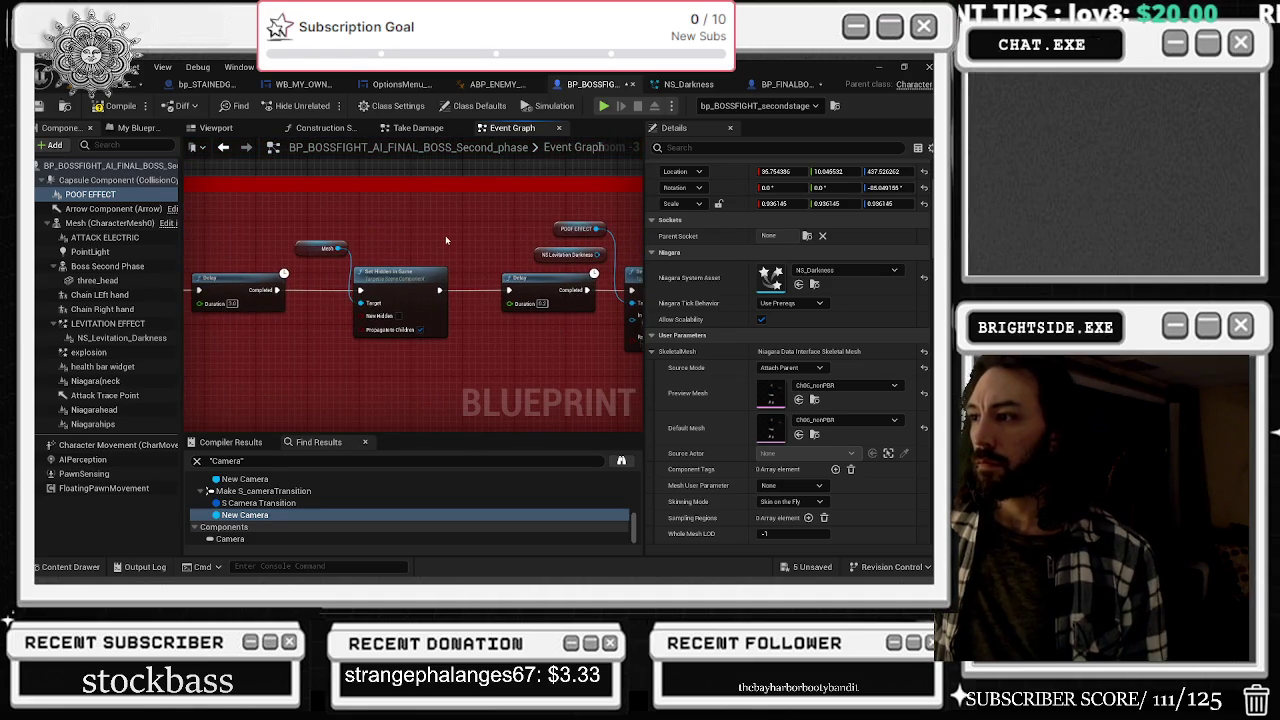
pyautogui.moveTo(446, 240); pyautogui.dragTo(337, 237)
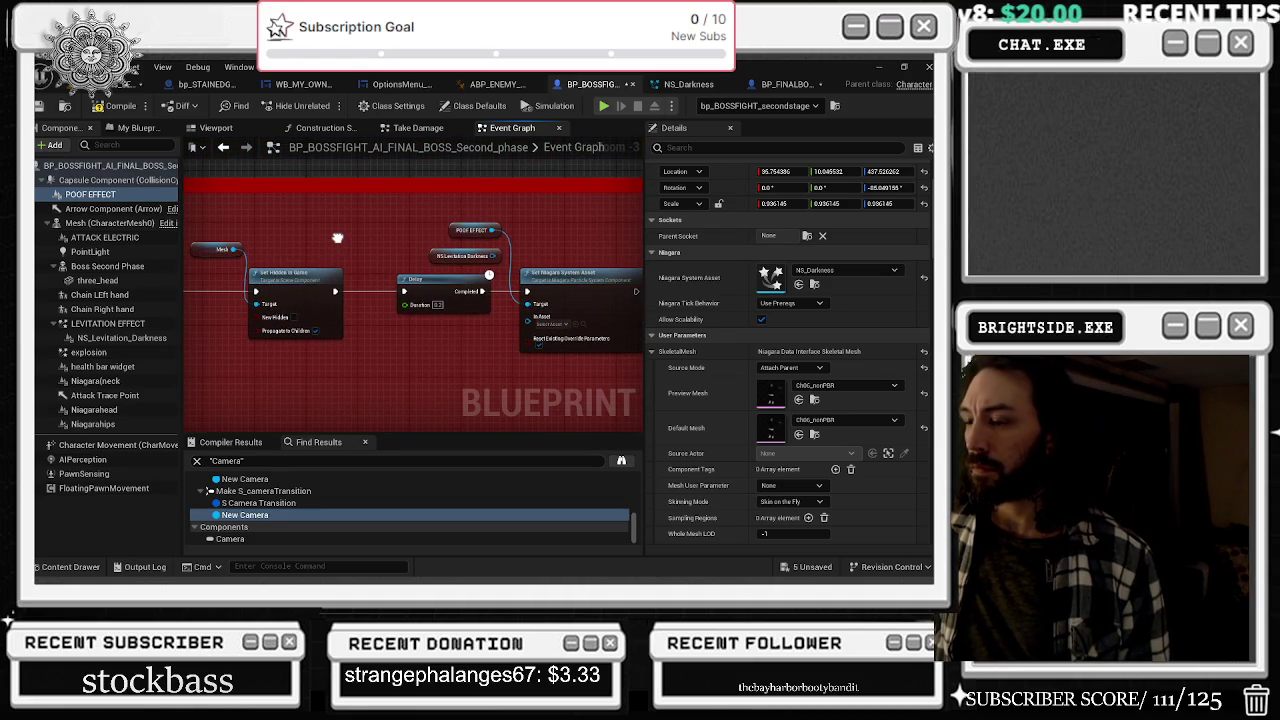
pyautogui.moveTo(338, 237)
pyautogui.mouseDown()
pyautogui.moveTo(376, 239)
pyautogui.moveTo(420, 265)
pyautogui.mouseUp()
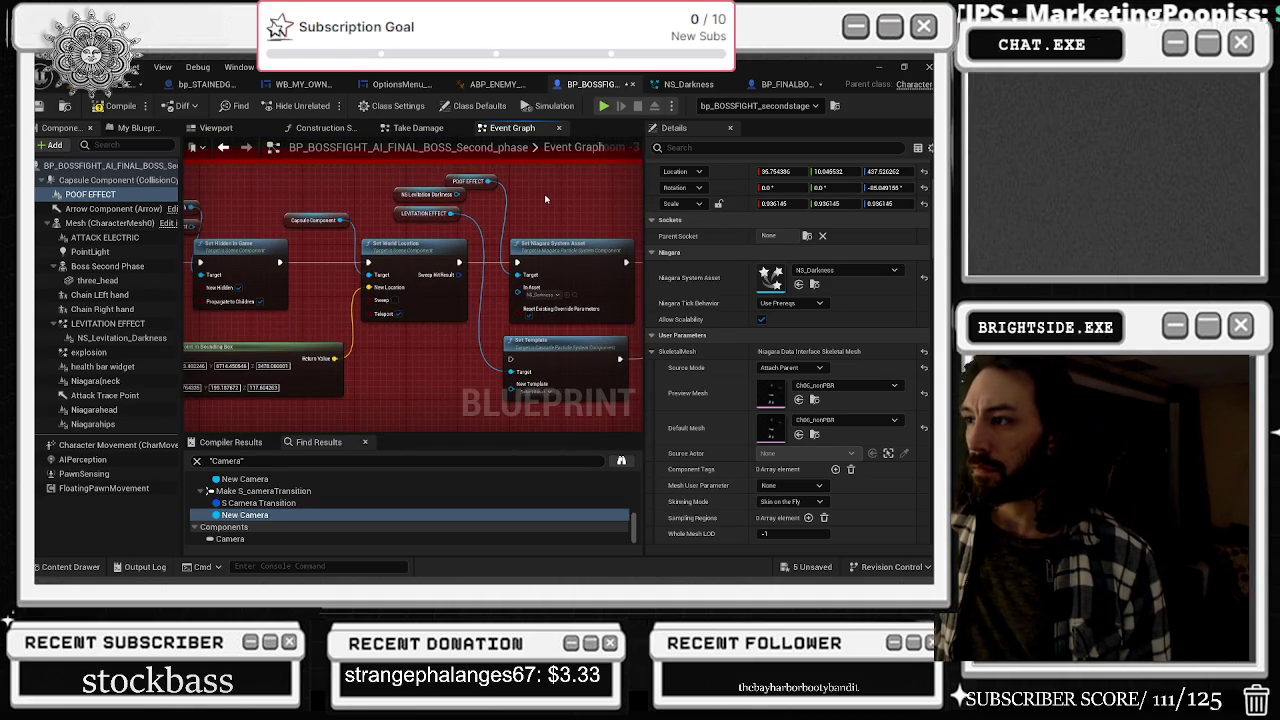
pyautogui.moveTo(517, 209); pyautogui.dragTo(440, 241)
pyautogui.moveTo(367, 211); pyautogui.dragTo(391, 226)
pyautogui.write('SET ACTI')
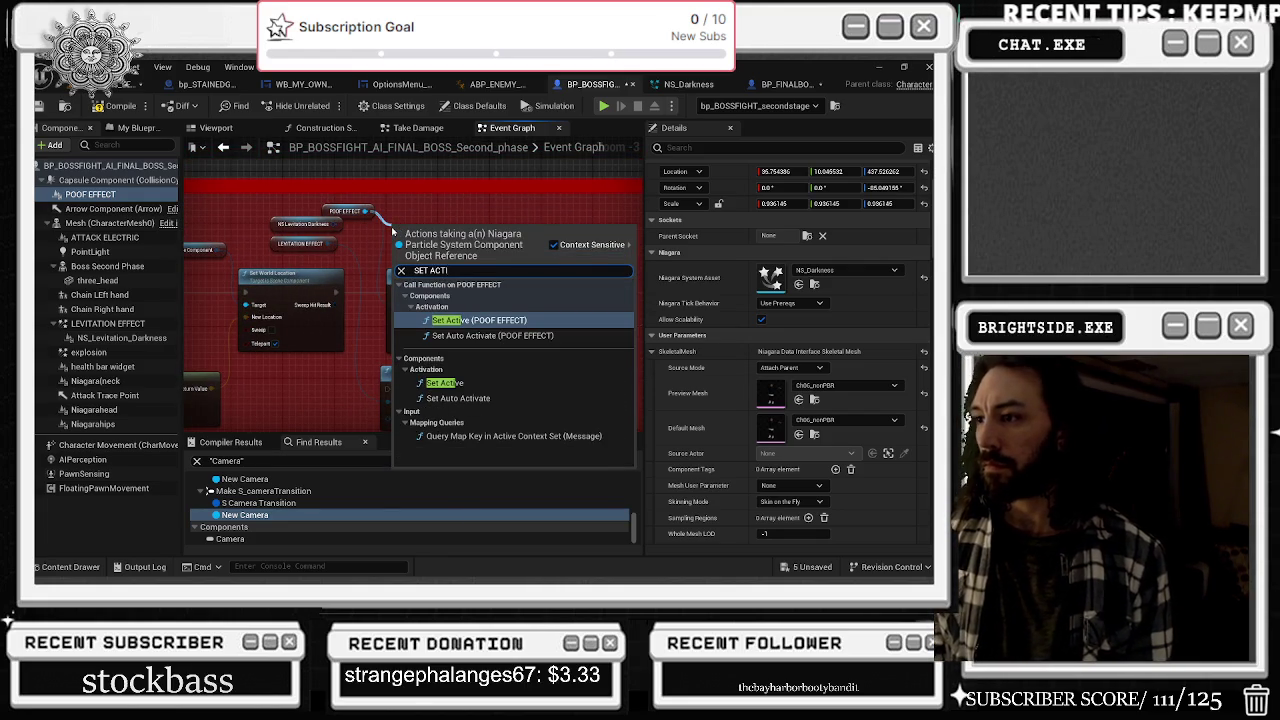
pyautogui.press('Return')
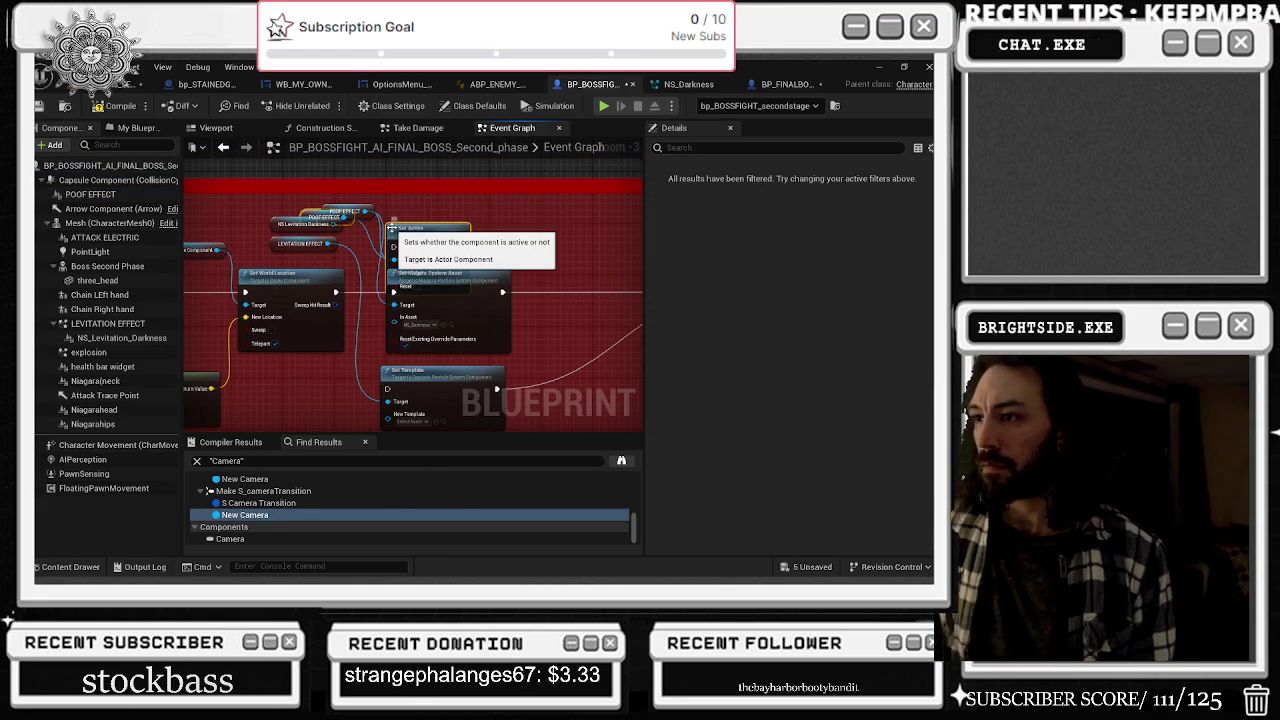
# - Wire Set Active into the execution chain and delete the Set Niagara System Asset node
pyautogui.click(508, 288)
pyautogui.moveTo(502, 292); pyautogui.dragTo(461, 246)
pyautogui.moveTo(338, 295)
pyautogui.mouseDown()
pyautogui.moveTo(420, 275)
pyautogui.moveTo(491, 280)
pyautogui.mouseUp()
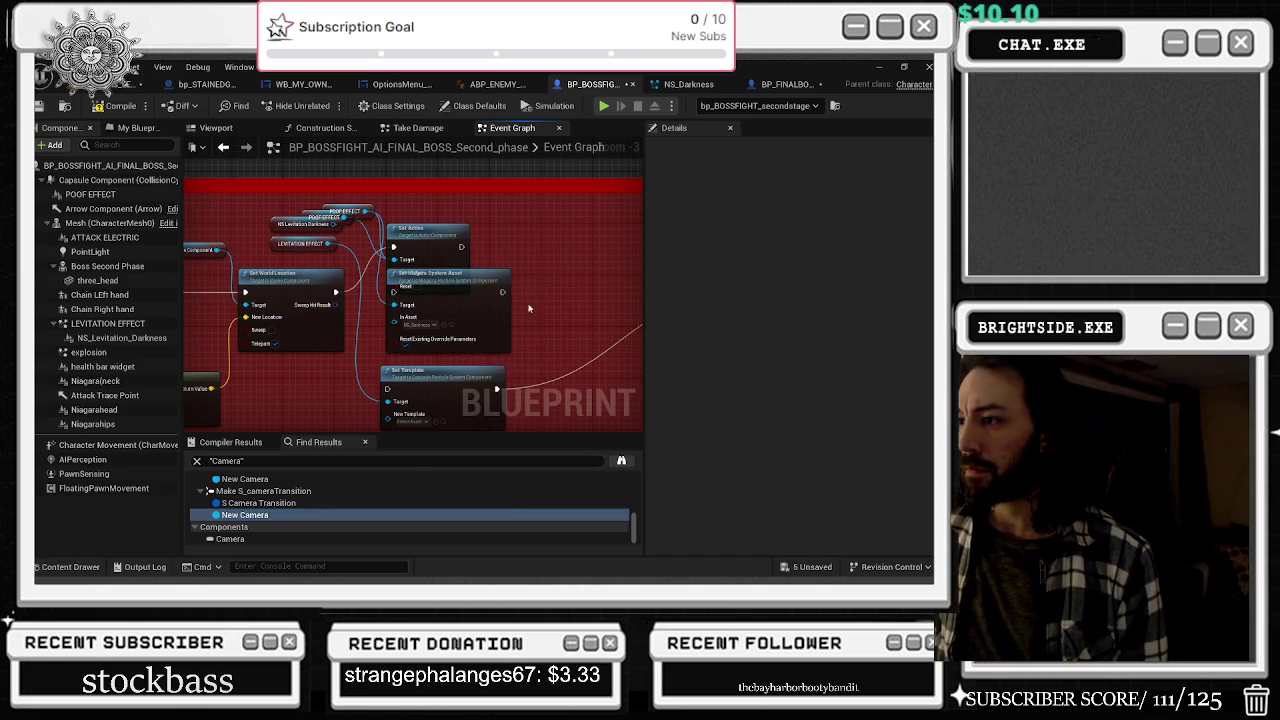
pyautogui.moveTo(497, 388)
pyautogui.keyDown('ctrl'); pyautogui.mouseDown()
pyautogui.moveTo(462, 247)
pyautogui.moveTo(445, 260)
pyautogui.moveTo(440, 325)
pyautogui.mouseUp(); pyautogui.keyUp('ctrl')
pyautogui.click(488, 280)
pyautogui.press('Delete')
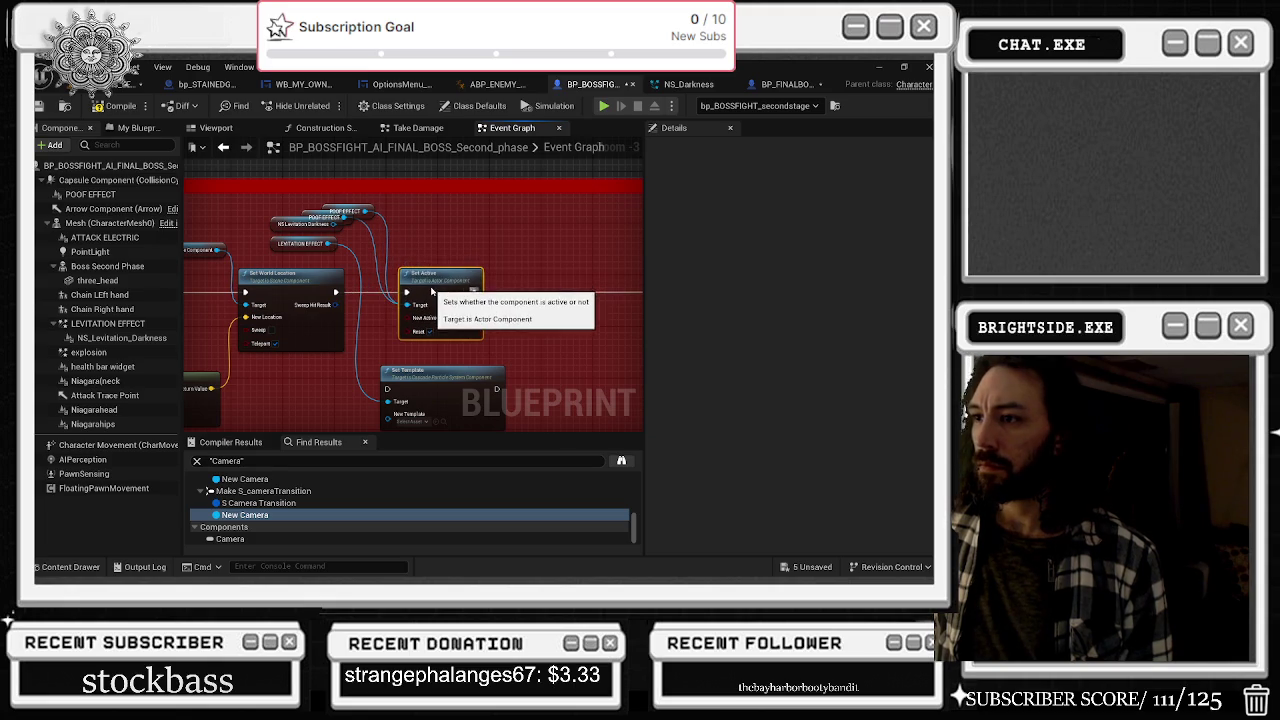
pyautogui.moveTo(366, 215); pyautogui.dragTo(409, 226)
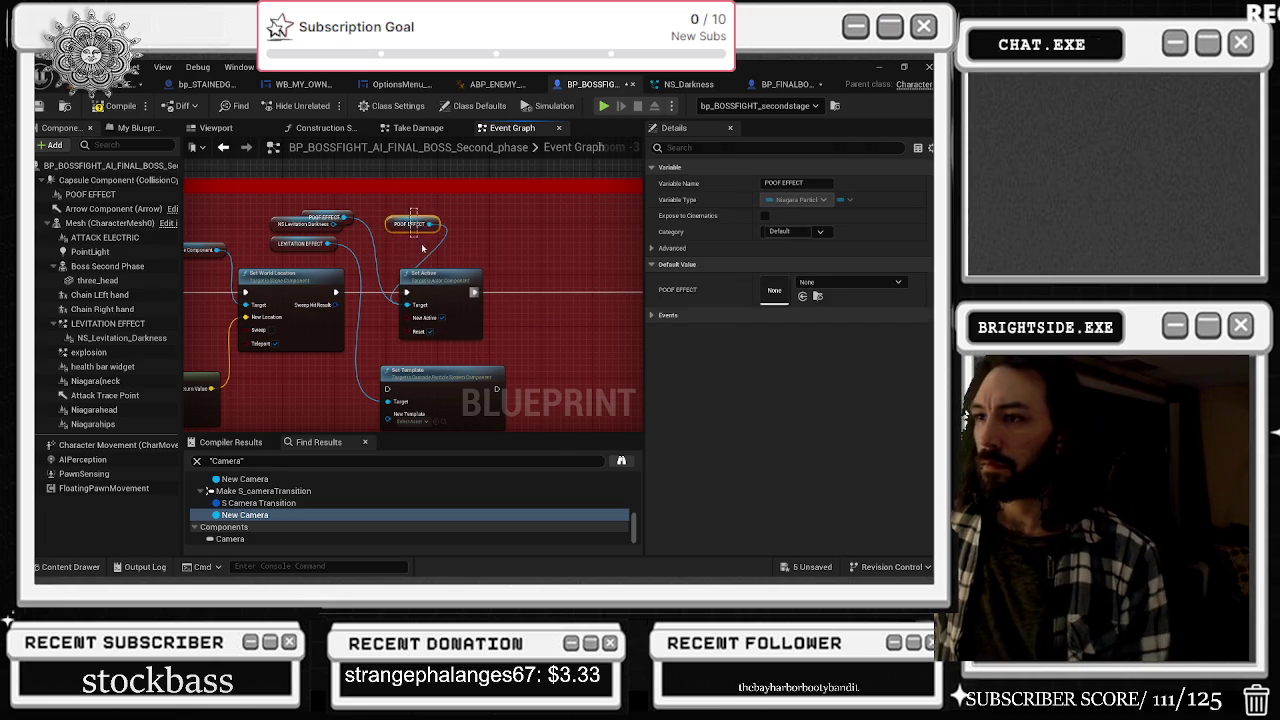
pyautogui.press('Delete')
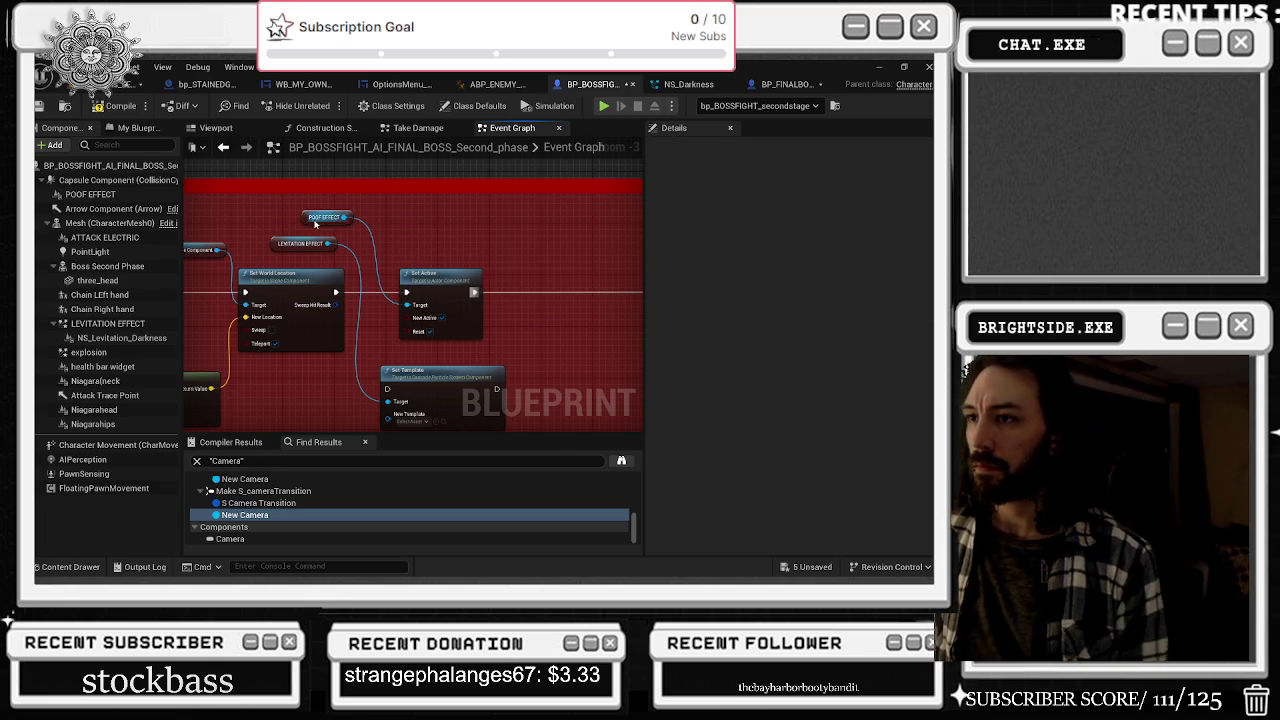
pyautogui.click(315, 224)
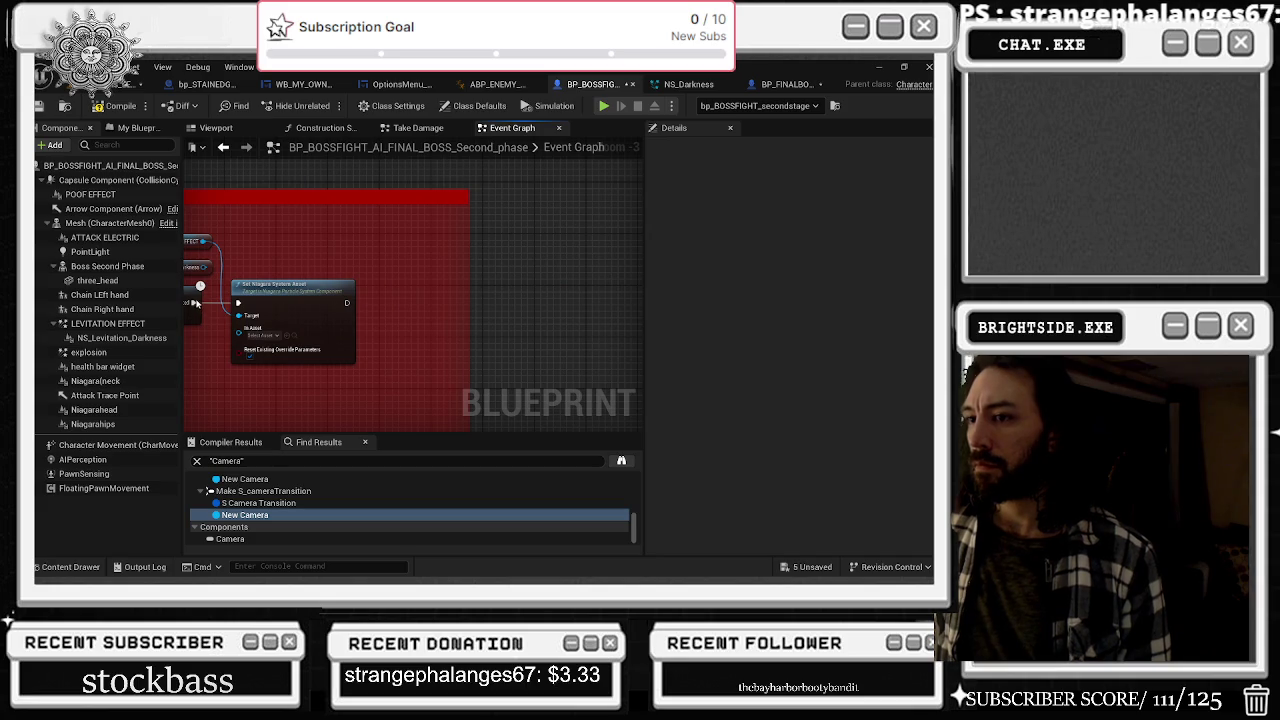
pyautogui.hotkey('ctrl', 'z')
pyautogui.hotkey('ctrl', 'z')
pyautogui.hotkey('ctrl', 'z')
pyautogui.moveTo(467, 320)
pyautogui.mouseDown()
pyautogui.moveTo(291, 293)
pyautogui.moveTo(371, 249)
pyautogui.mouseUp()
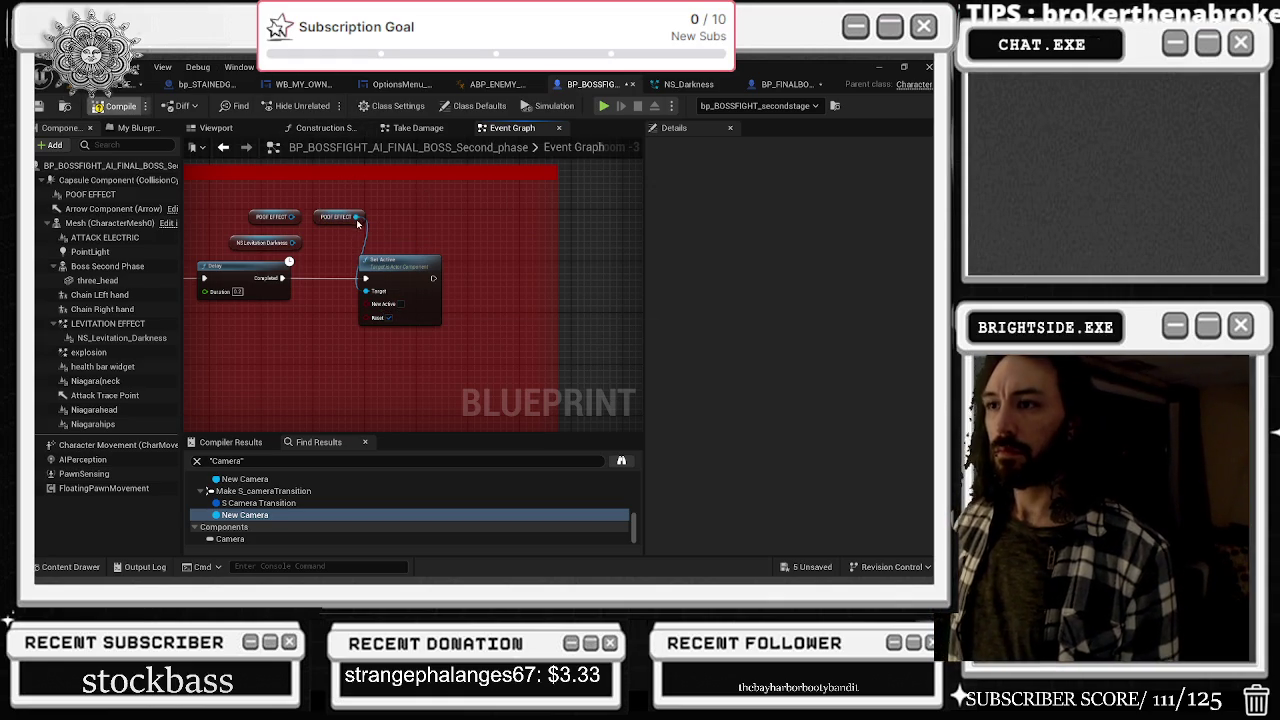
# - Replace Set Active with a POOF EFFECT Deactivate node after the Delay
pyautogui.moveTo(359, 216); pyautogui.dragTo(414, 232)
pyautogui.write('deactivate')
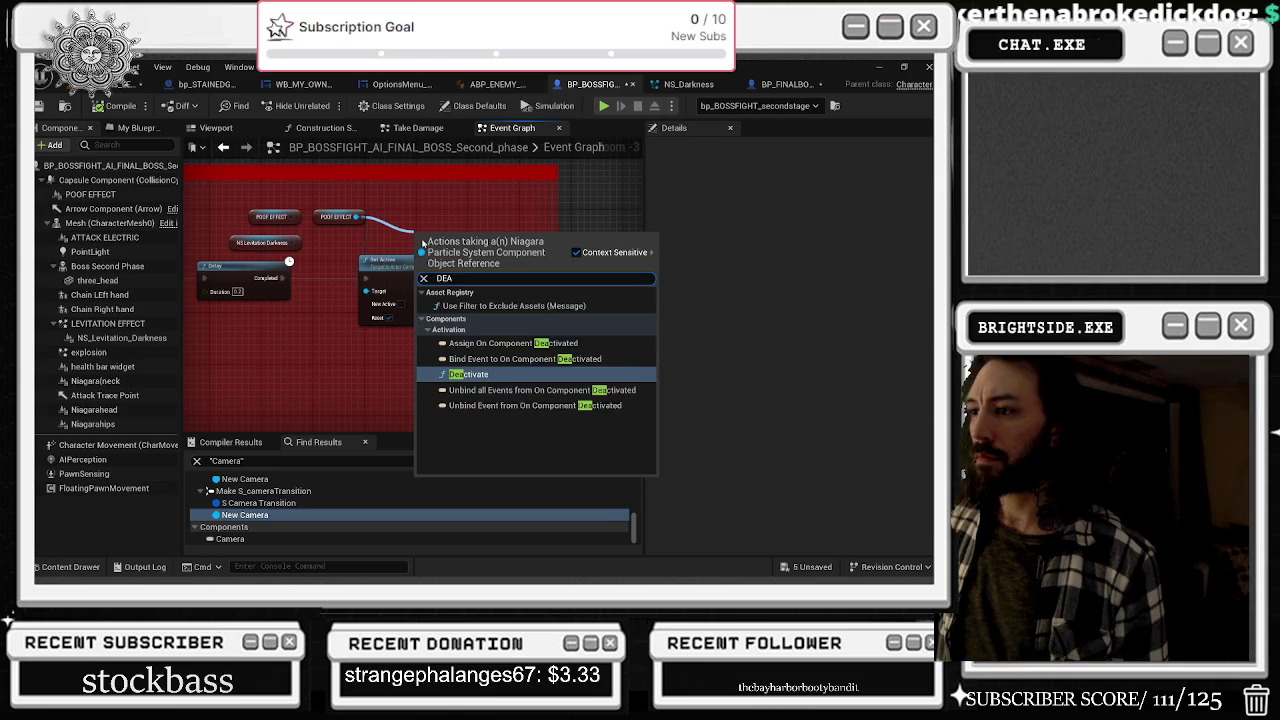
pyautogui.click(487, 336)
pyautogui.moveTo(366, 280)
pyautogui.mouseDown()
pyautogui.moveTo(418, 252)
pyautogui.moveTo(395, 292)
pyautogui.moveTo(568, 272)
pyautogui.moveTo(507, 231)
pyautogui.mouseUp()
pyautogui.click(390, 260)
pyautogui.press('Delete')
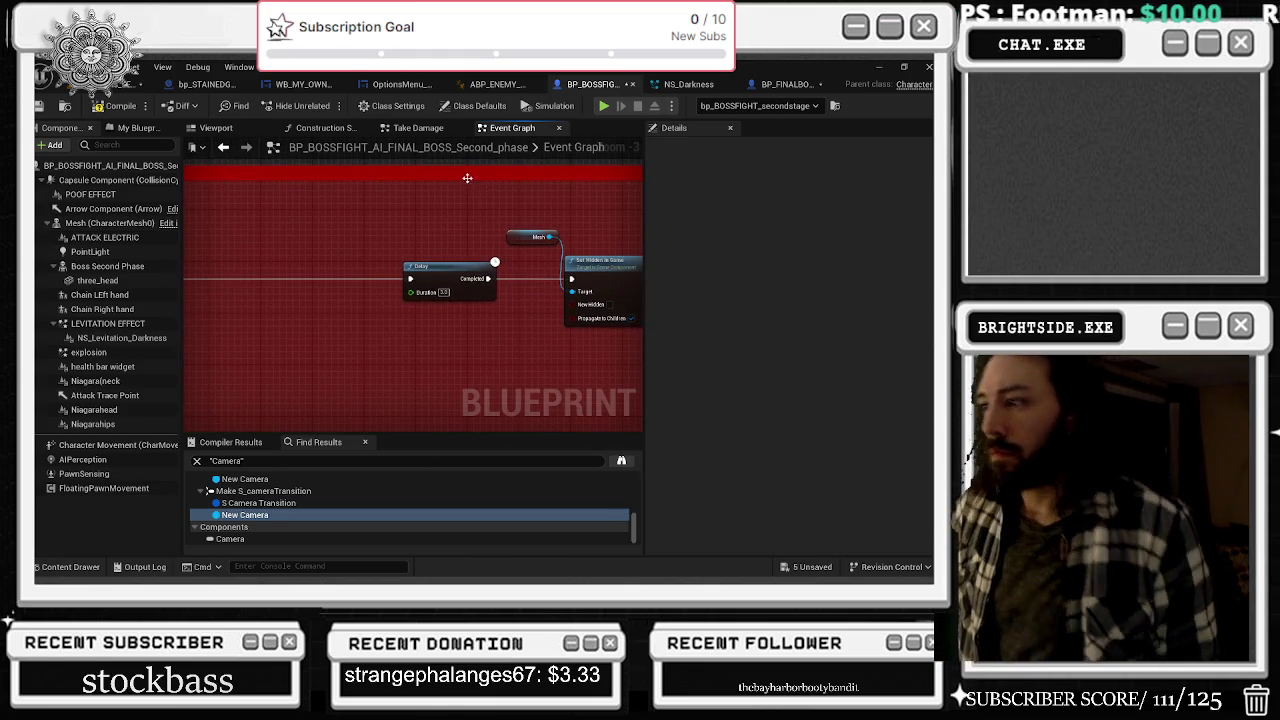
pyautogui.moveTo(469, 184); pyautogui.dragTo(284, 214)
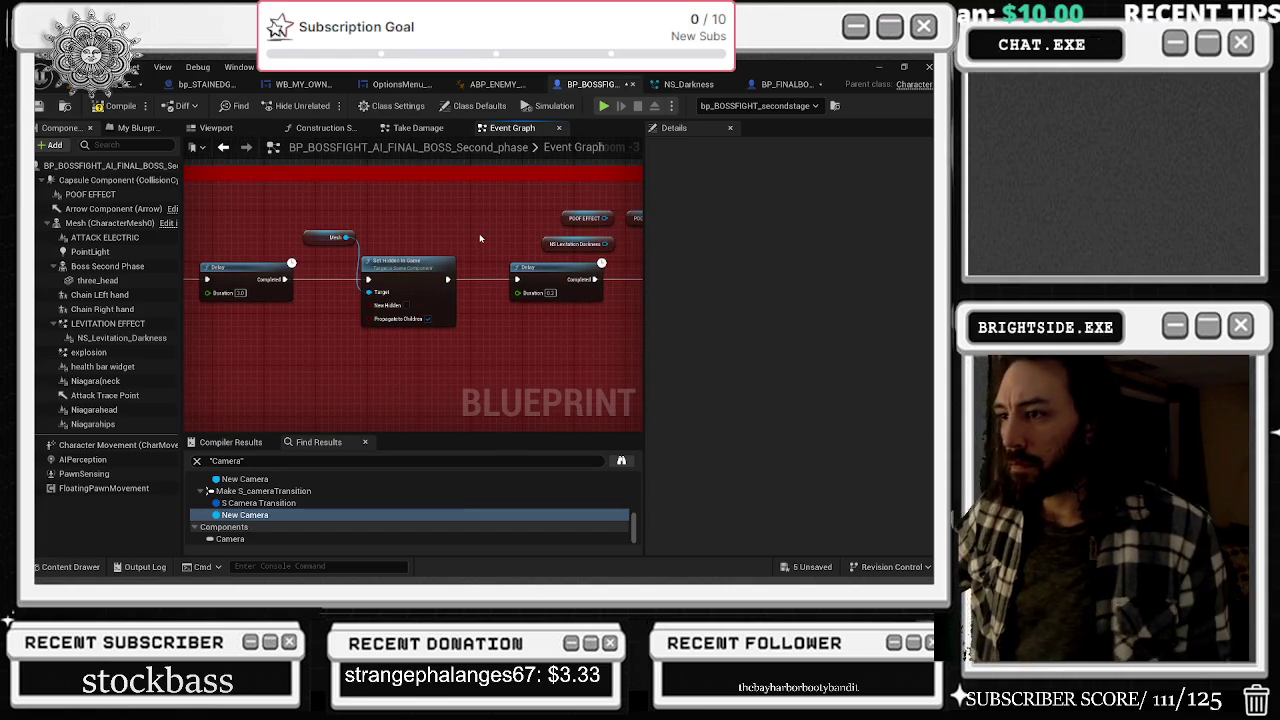
pyautogui.moveTo(488, 242); pyautogui.dragTo(342, 195)
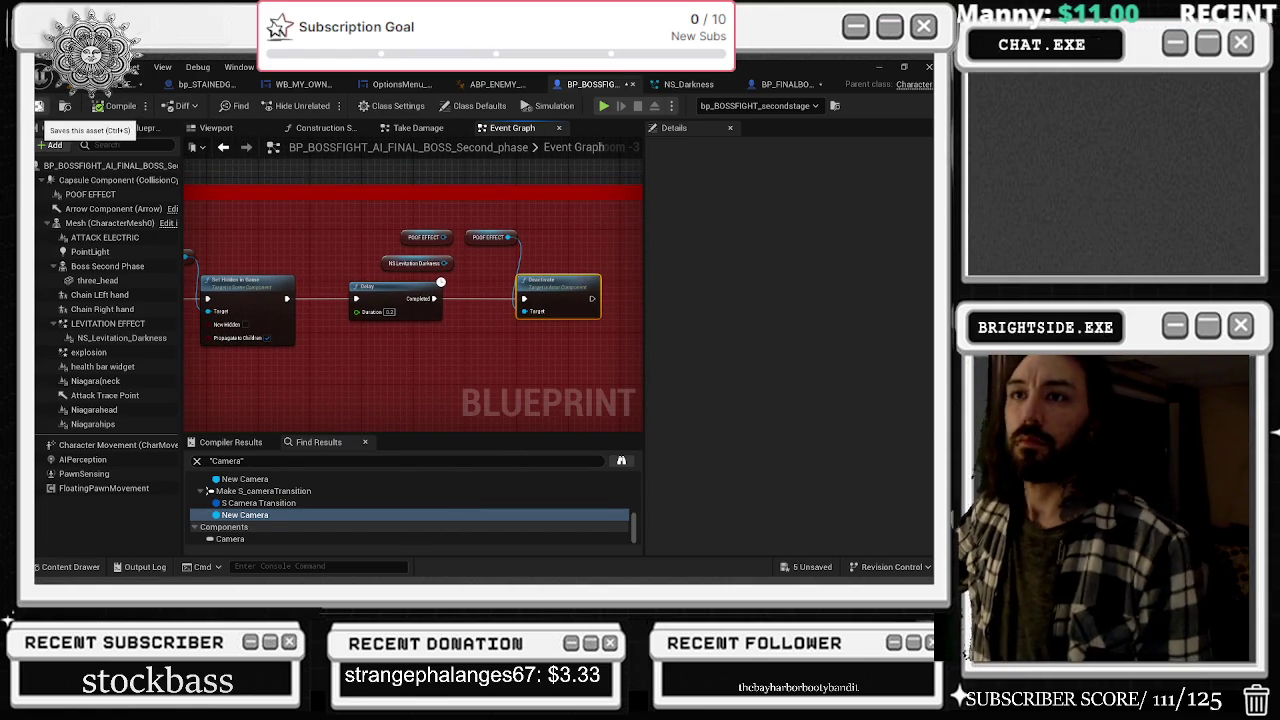
# - Save the boss blueprint and all unsaved assets via Save Selected
pyautogui.click(39, 106)
pyautogui.click(810, 572)
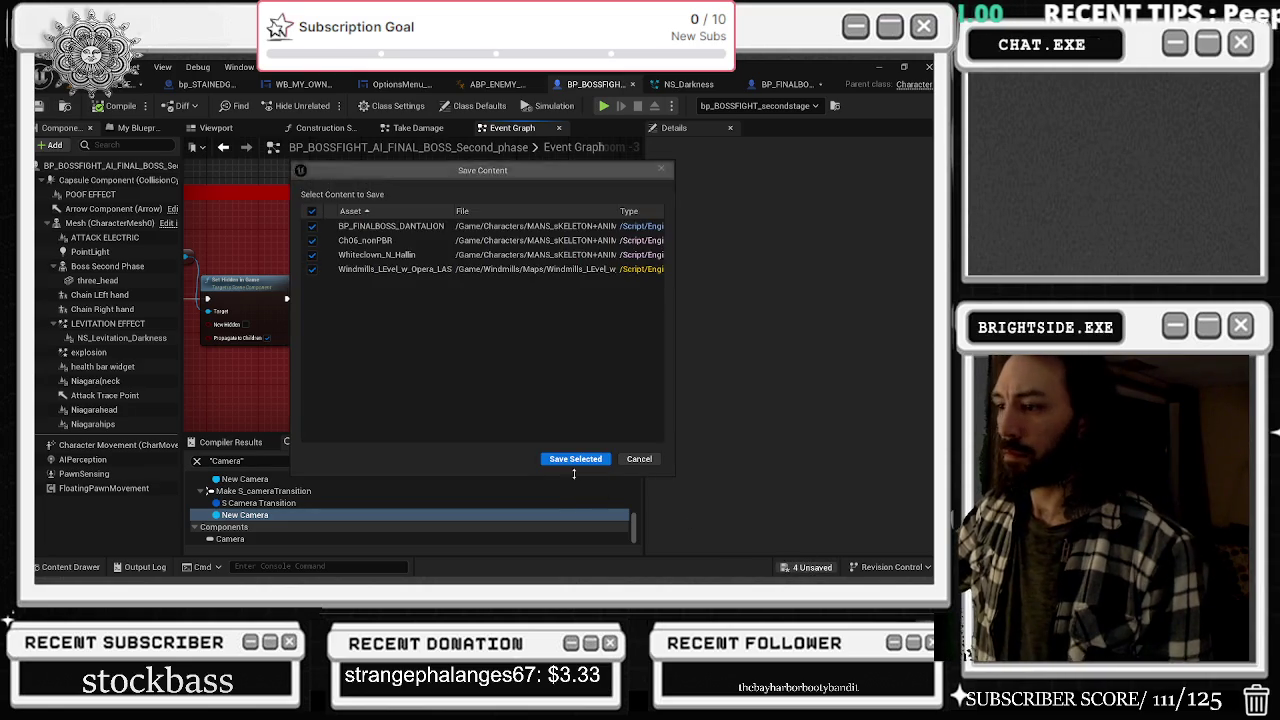
pyautogui.click(571, 457)
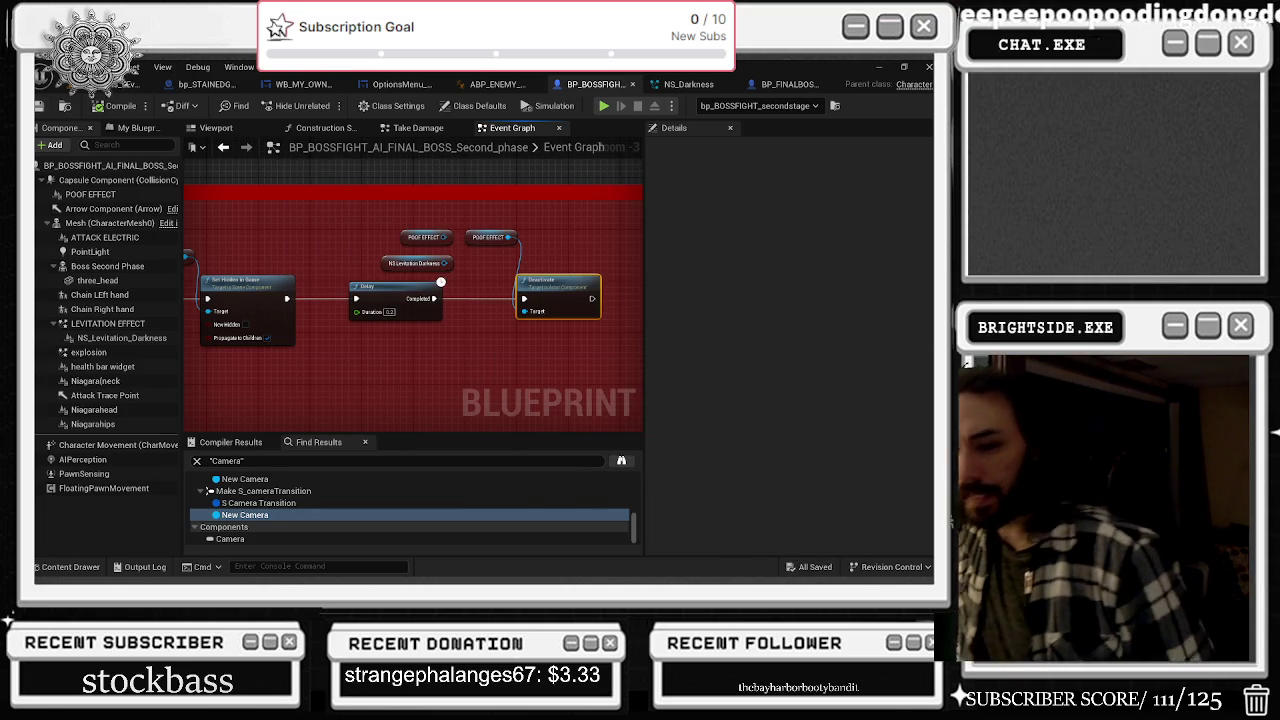
pyautogui.click(39, 106)
pyautogui.click(132, 84)
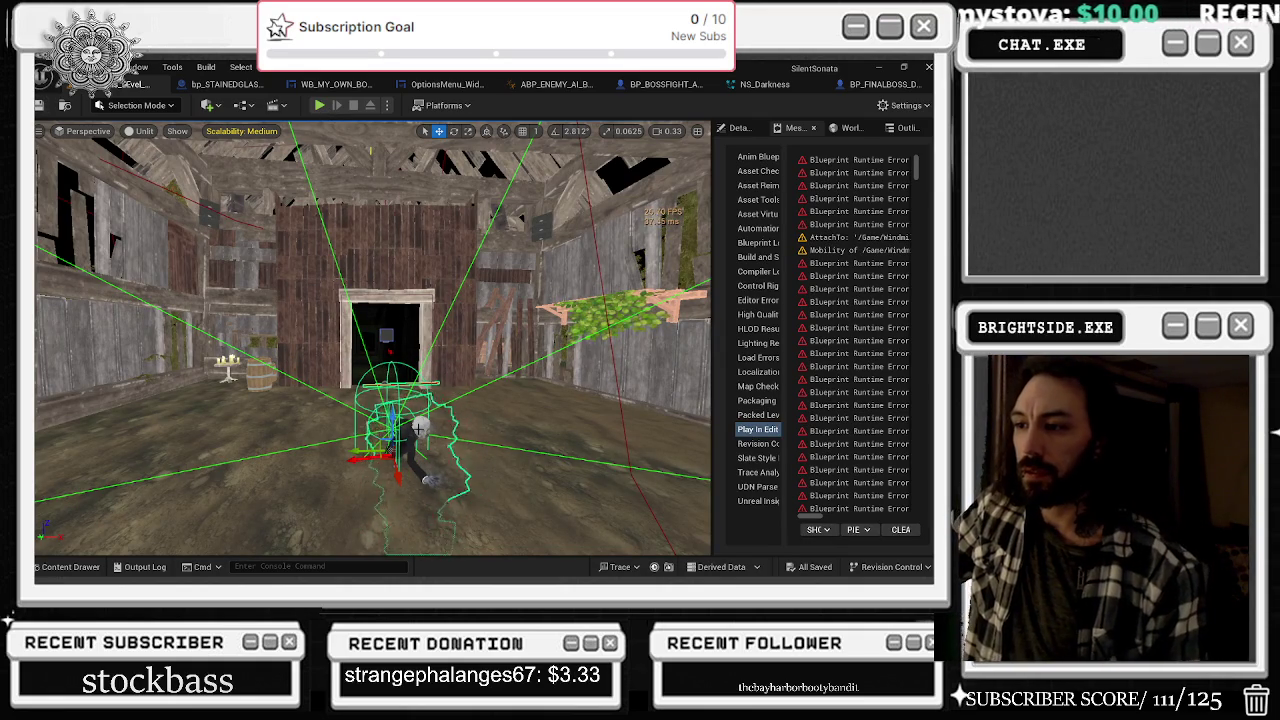
pyautogui.click(885, 84)
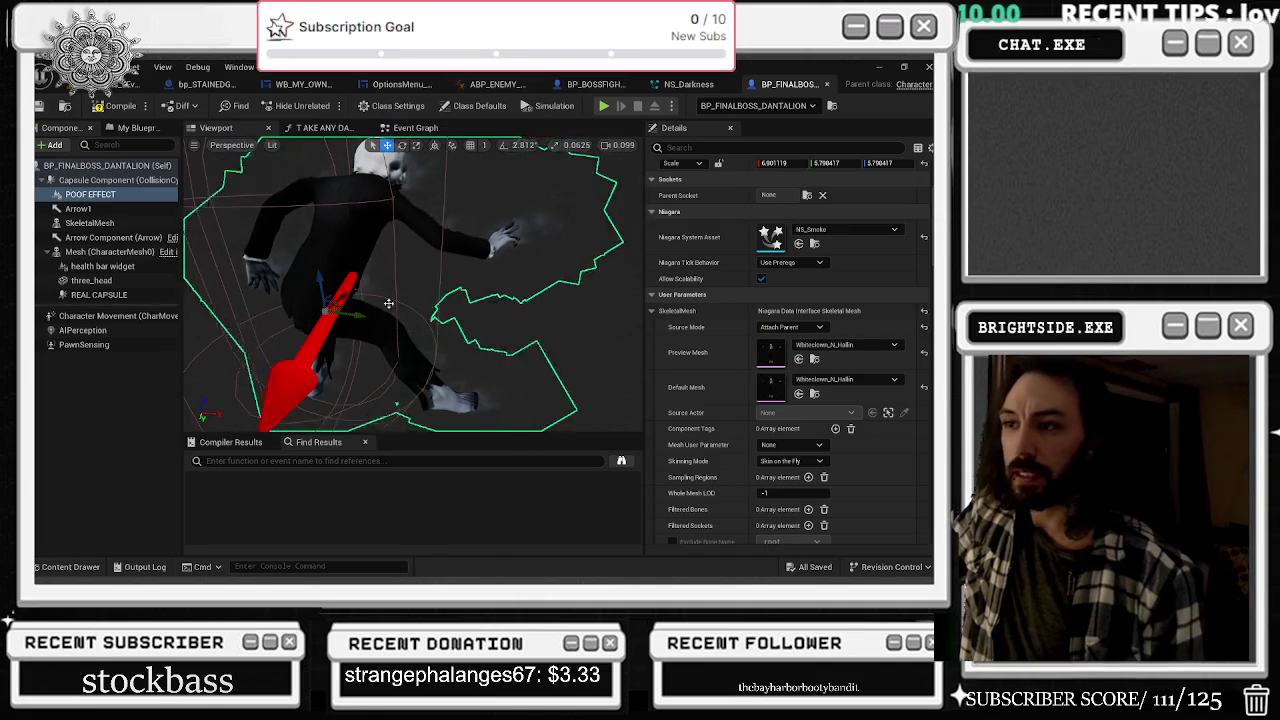
# - Switch between the Dantalion Event Graph and the second-phase boss blueprint's viewport
pyautogui.write('ACT')
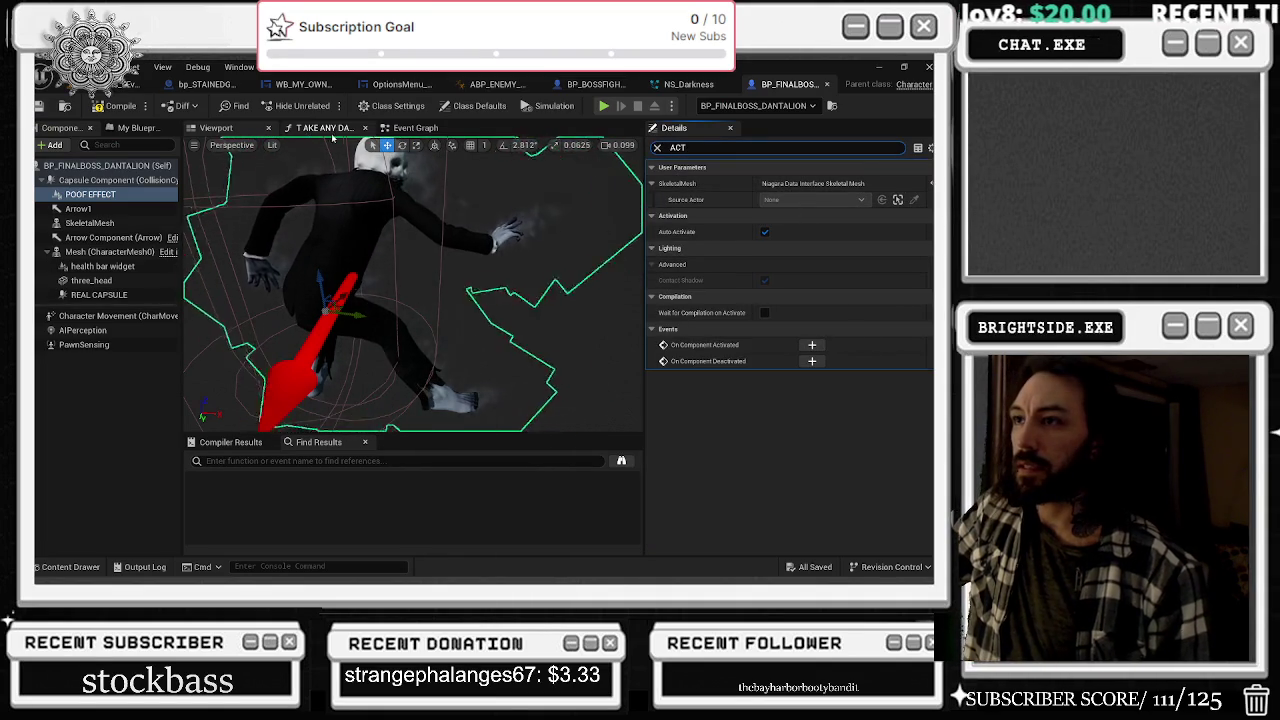
pyautogui.click(434, 131)
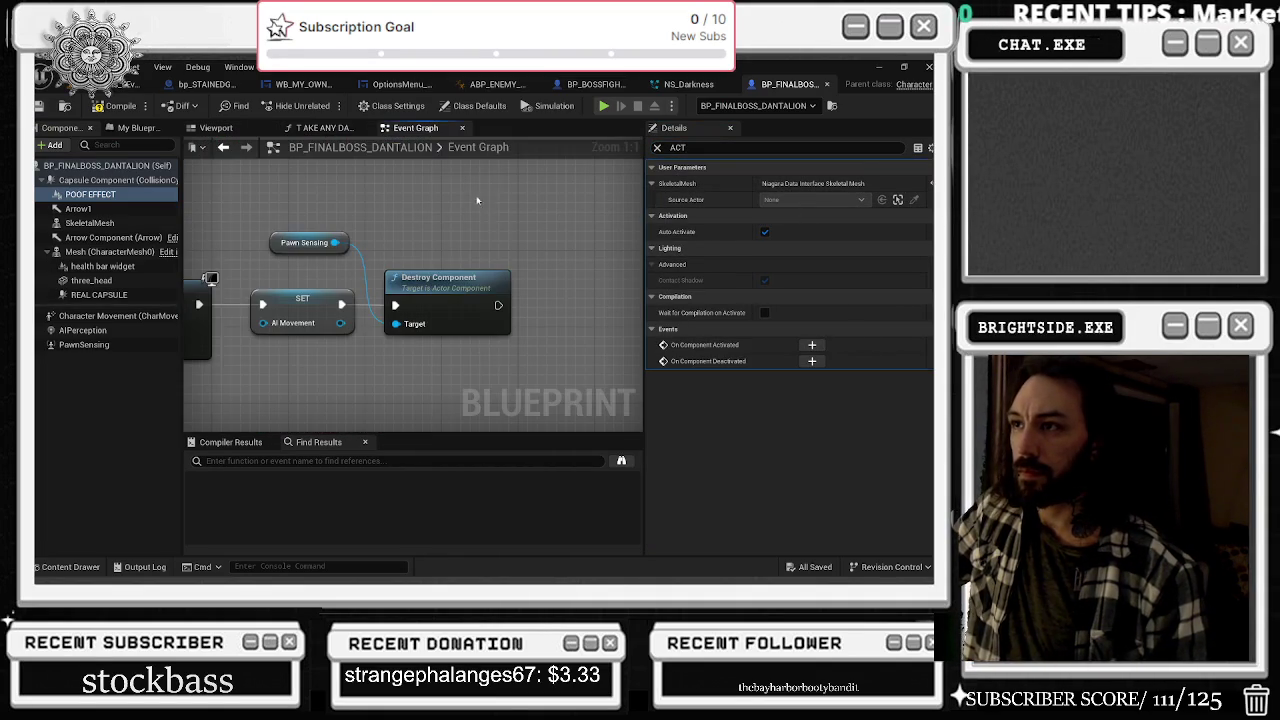
pyautogui.click(614, 83)
pyautogui.click(215, 128)
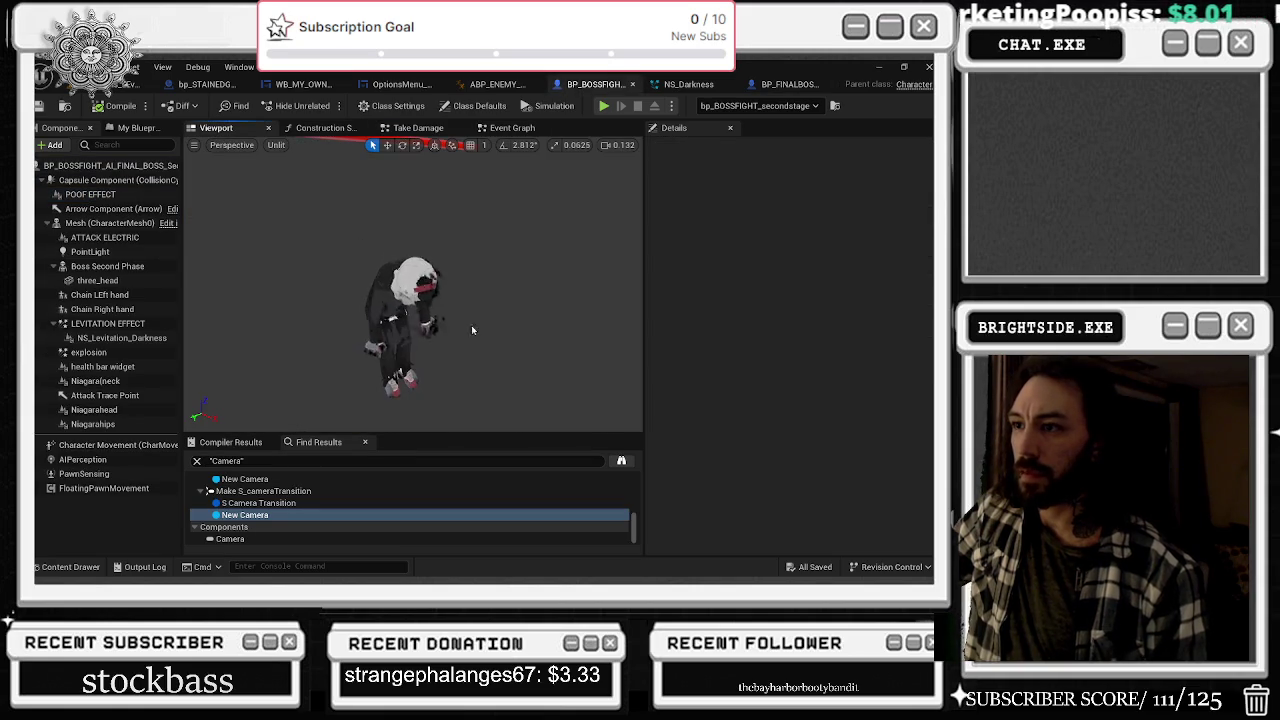
pyautogui.click(787, 84)
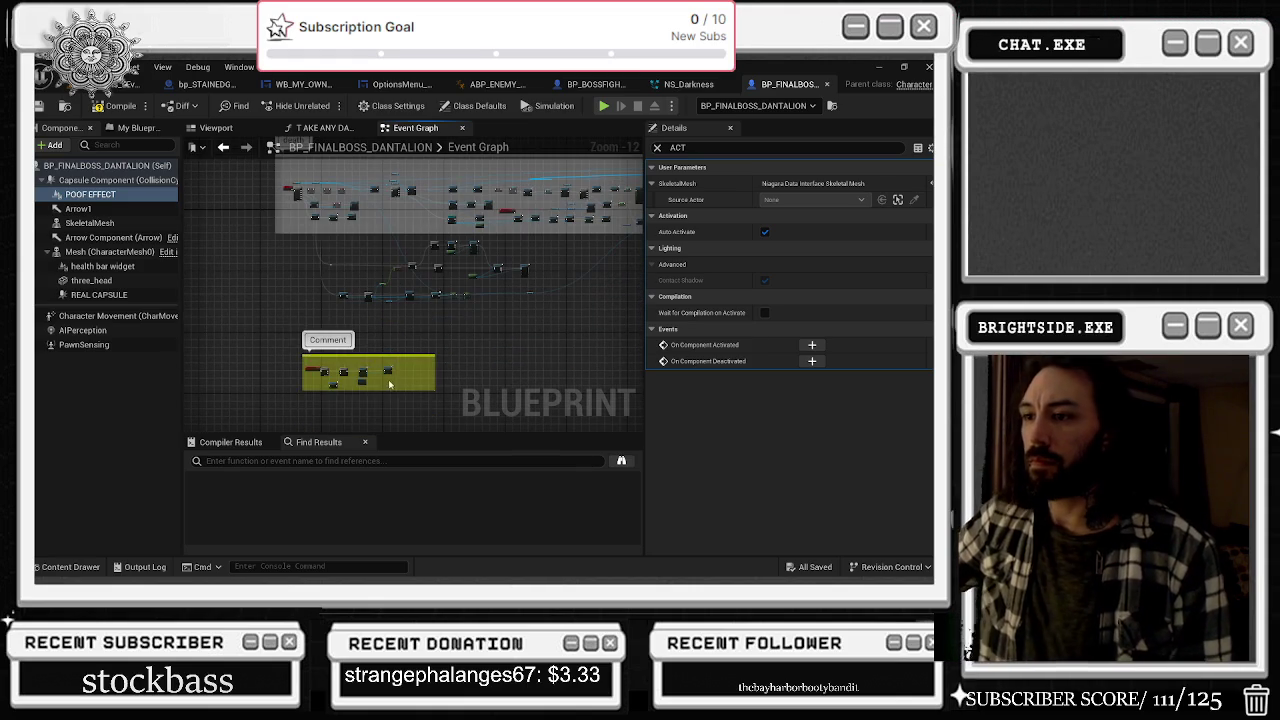
# - Jump to the Looking at me event and extend the Set Timer comment box upward
pyautogui.scroll(4, 418, 308)
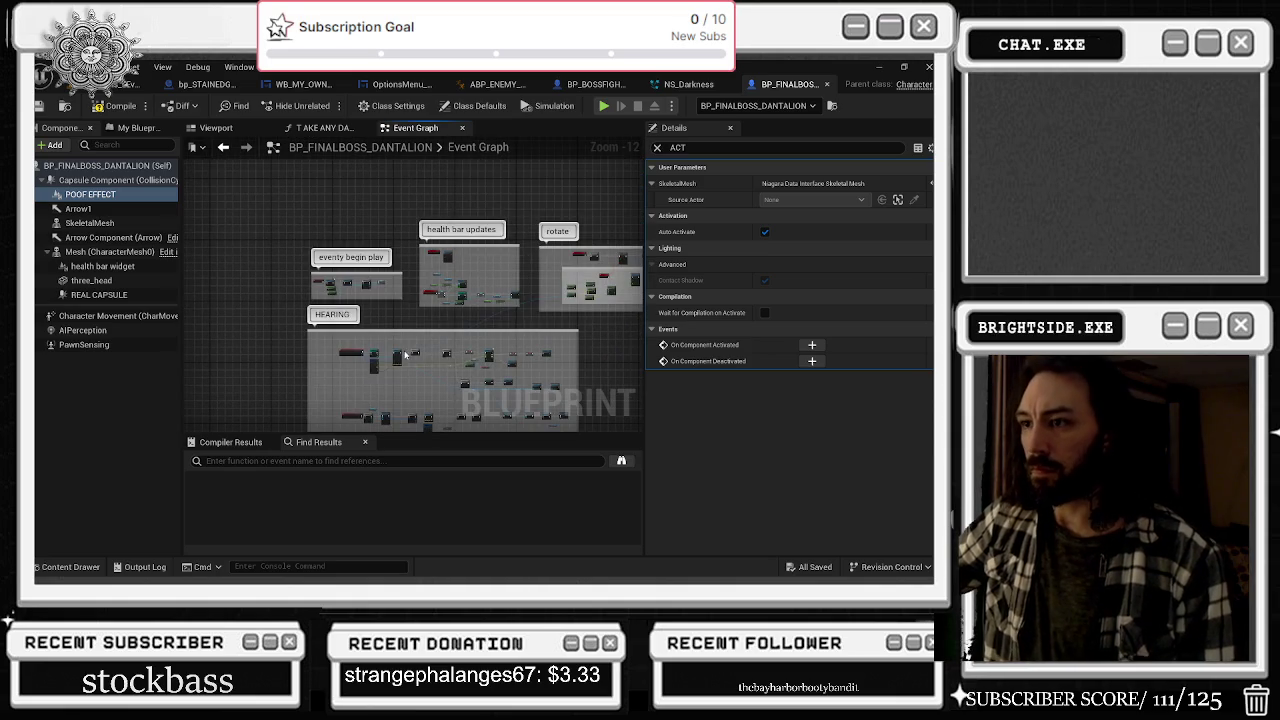
pyautogui.scroll(3, 443, 373)
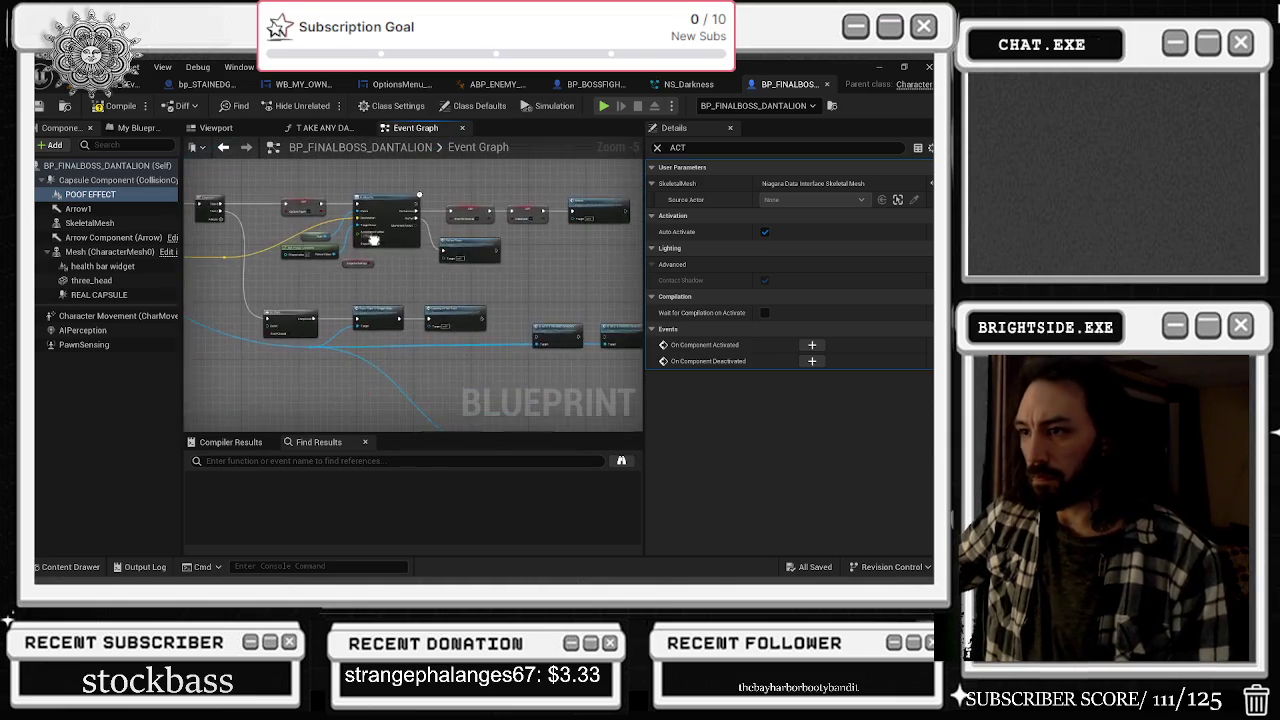
pyautogui.scroll(2, 316, 234)
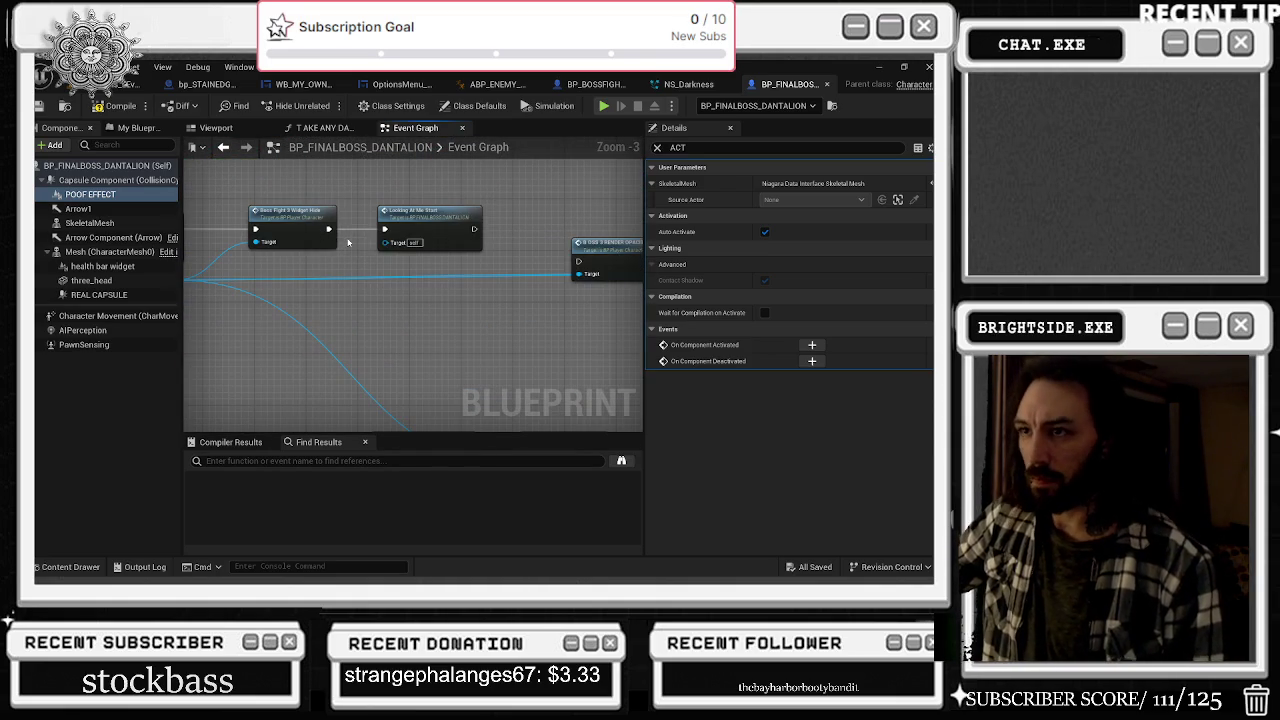
pyautogui.doubleClick(442, 218)
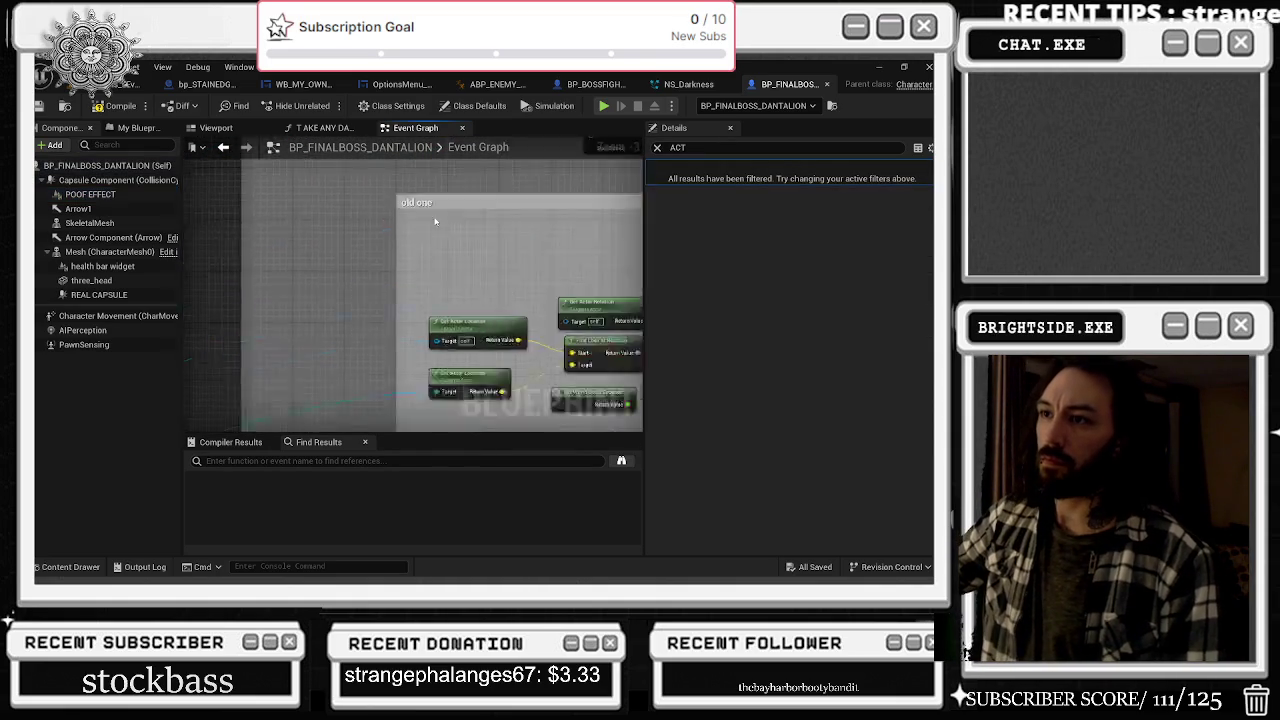
pyautogui.moveTo(318, 171)
pyautogui.mouseDown()
pyautogui.moveTo(362, 268)
pyautogui.moveTo(370, 190)
pyautogui.mouseUp()
pyautogui.click(286, 247)
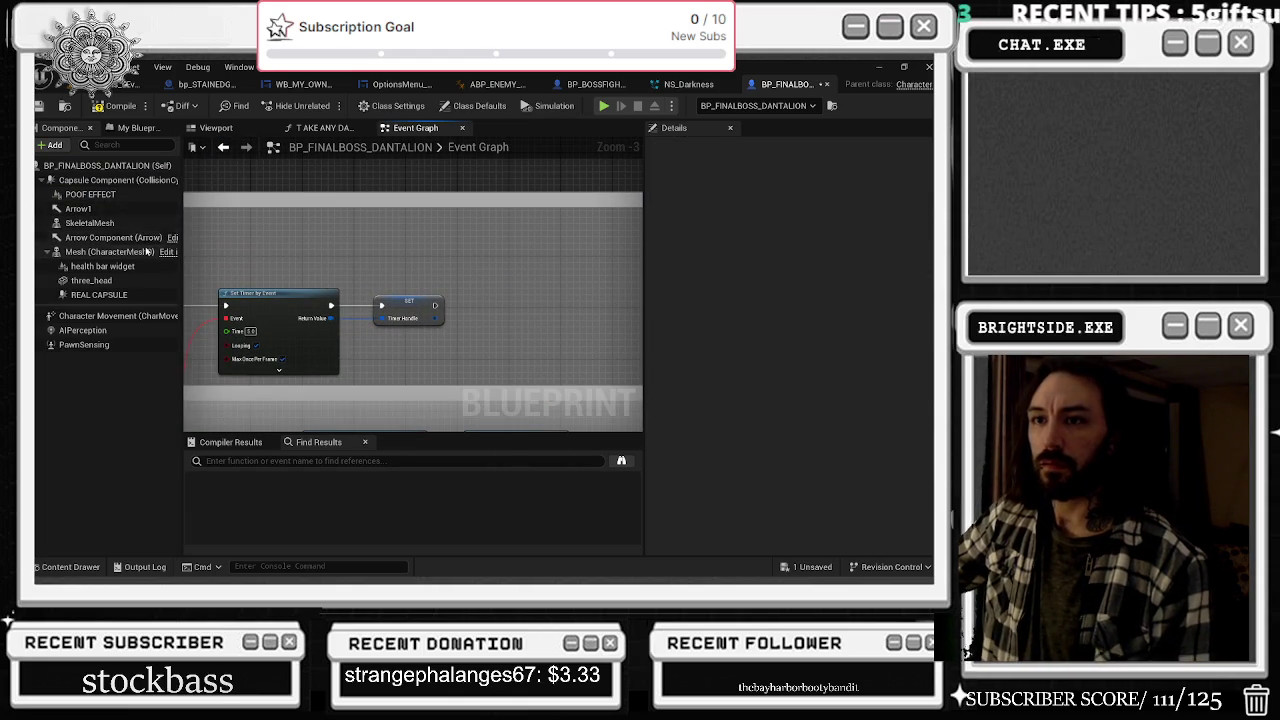
pyautogui.click(91, 195)
# - Add a Set Active node for the POOF EFFECT component in the final boss graph
pyautogui.moveTo(91, 195)
pyautogui.mouseDown()
pyautogui.moveTo(450, 263)
pyautogui.moveTo(485, 298)
pyautogui.mouseUp()
pyautogui.write('SET ACT')
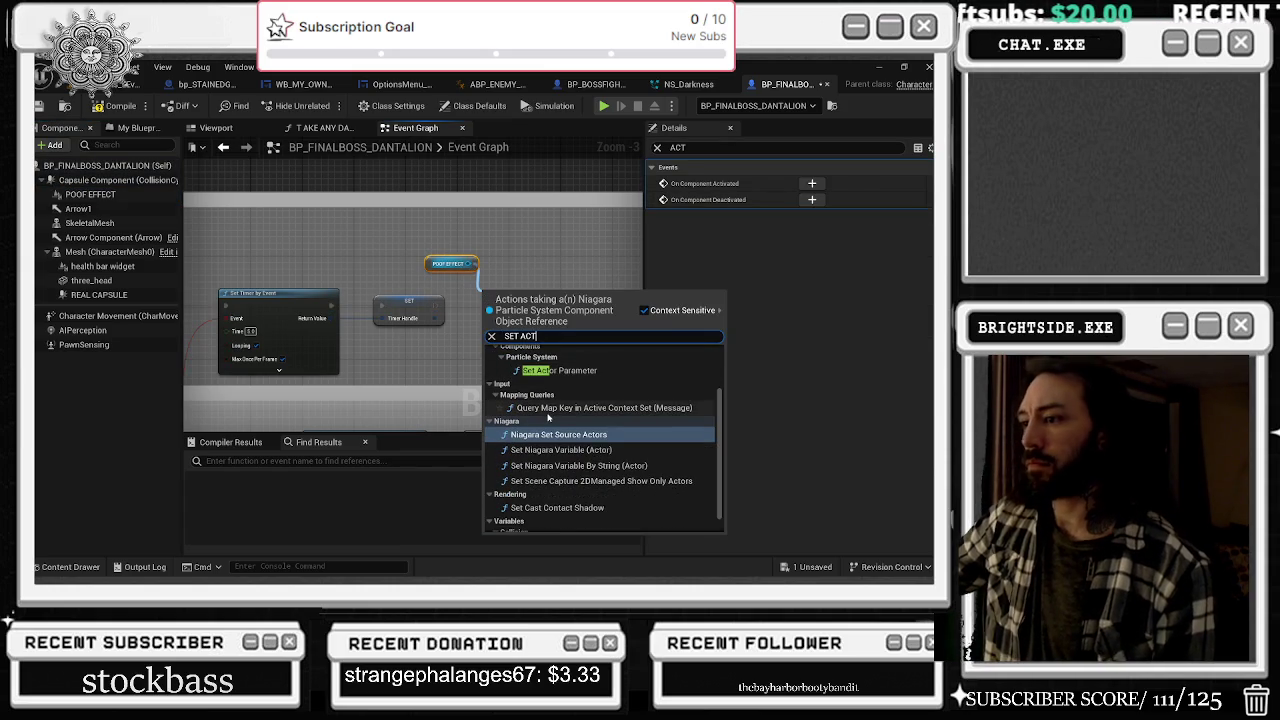
pyautogui.write('IV')
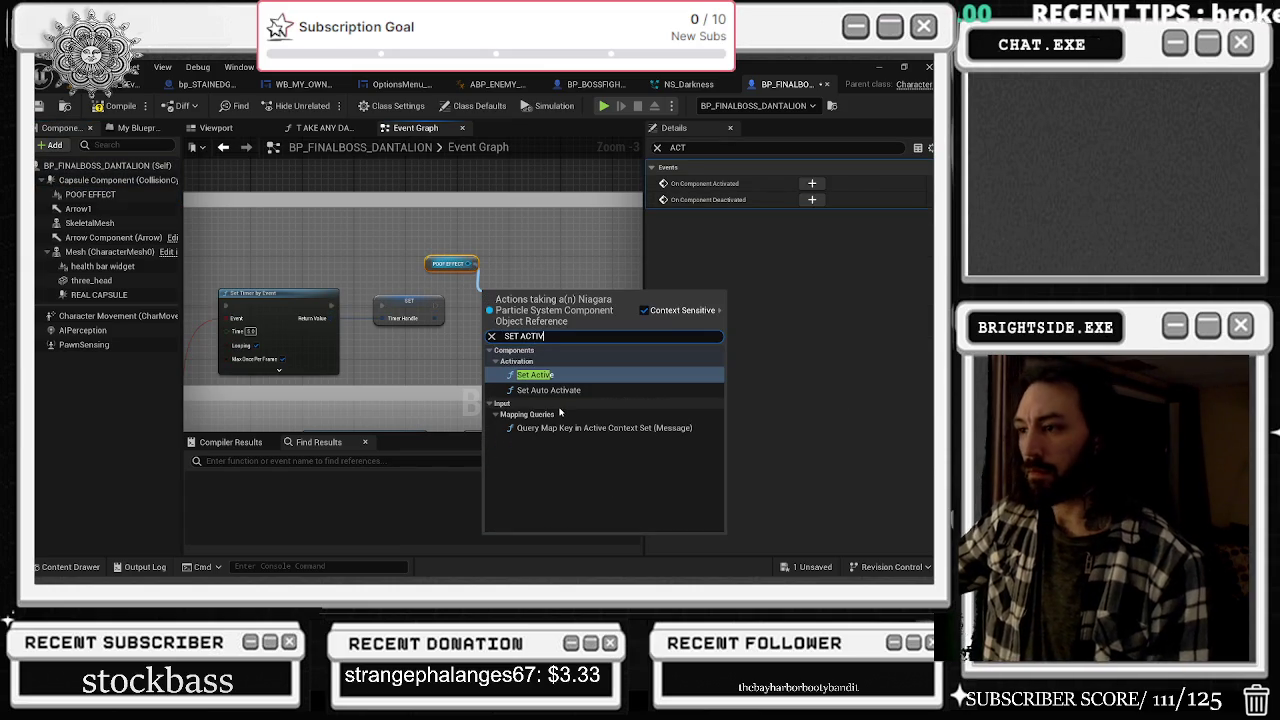
pyautogui.click(535, 374)
# - Chain a Set Auto Activate node after Set Active, with New Auto Activate ticked
pyautogui.moveTo(469, 264); pyautogui.dragTo(533, 285)
pyautogui.write('SET')
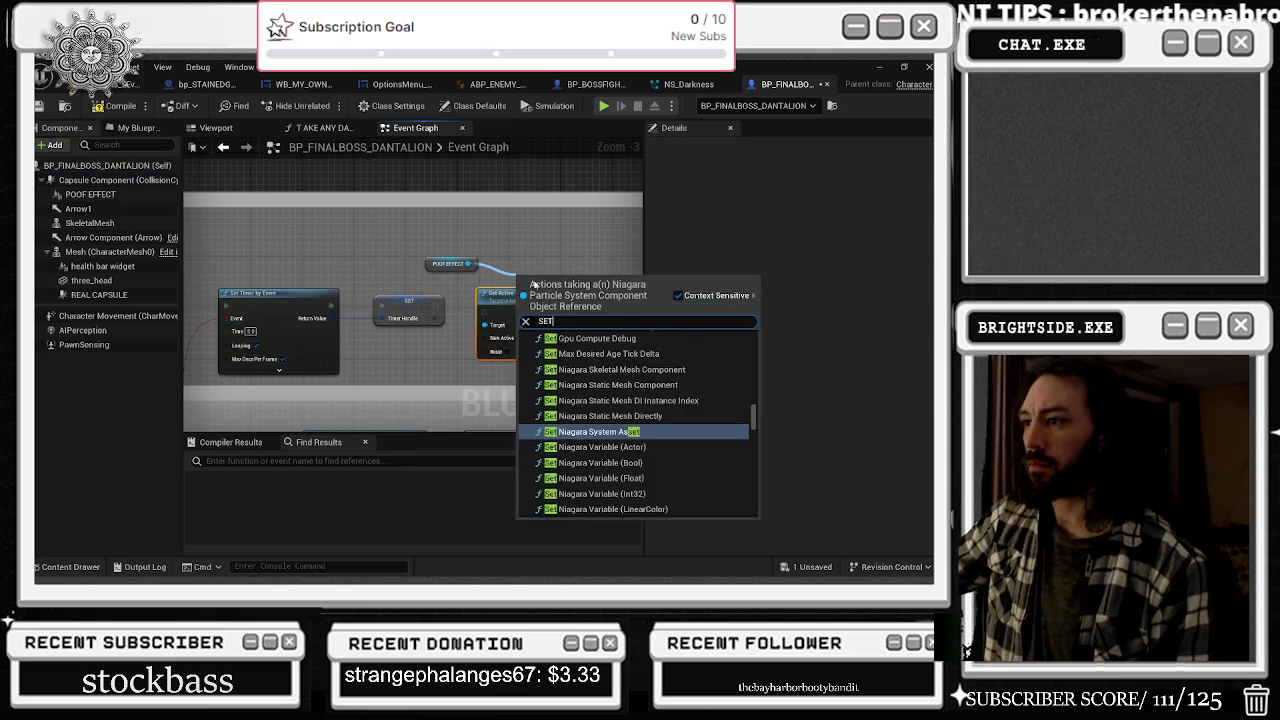
pyautogui.write(' AUT')
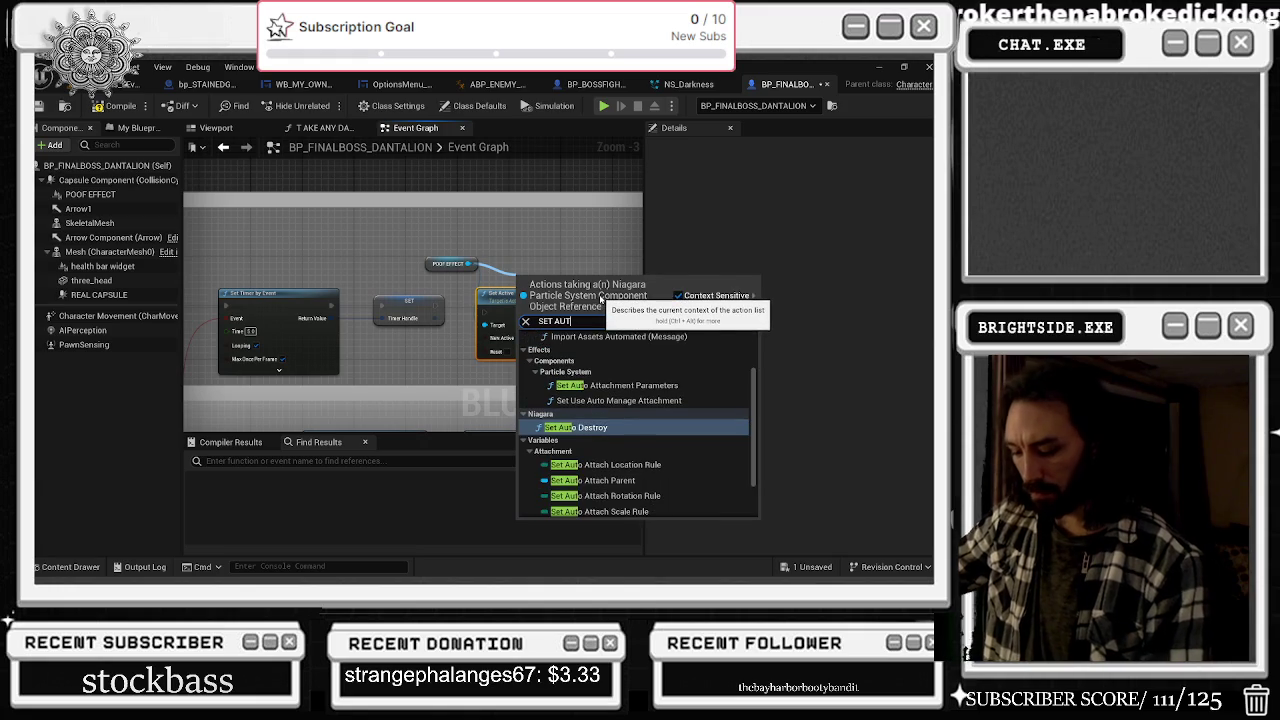
pyautogui.write('O ACT')
pyautogui.press('Return')
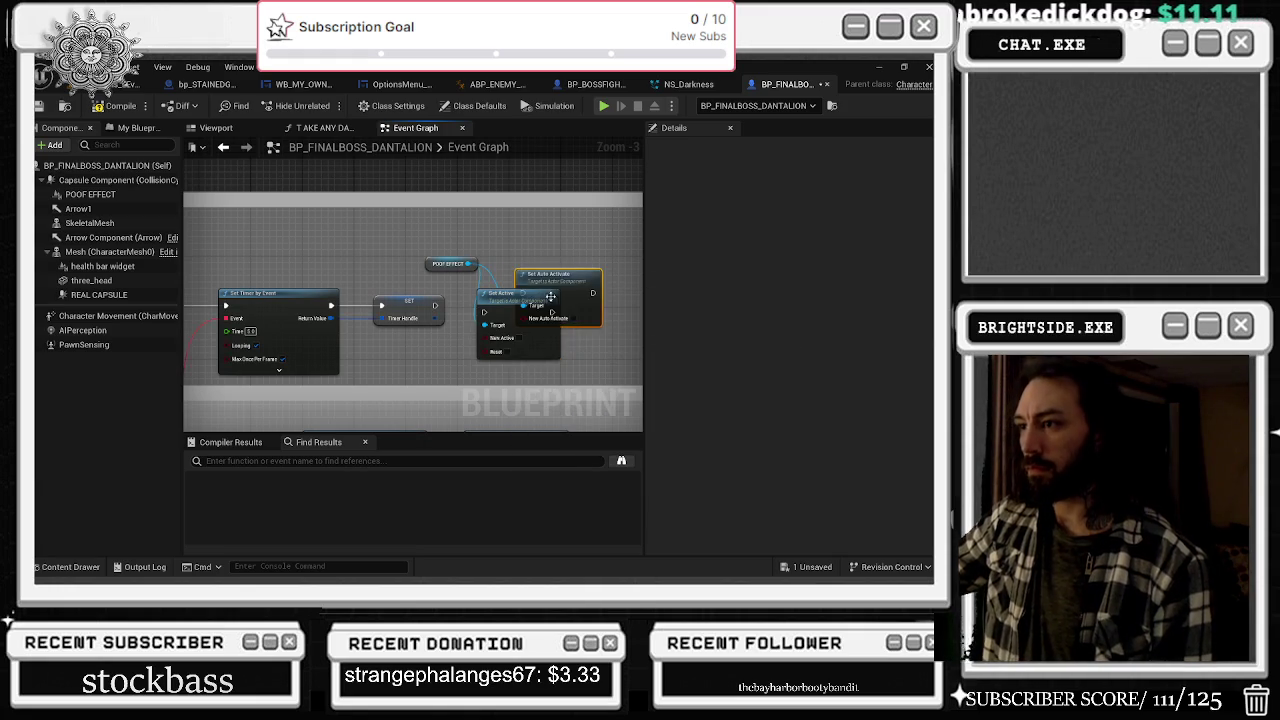
pyautogui.moveTo(549, 301); pyautogui.dragTo(603, 307)
pyautogui.moveTo(508, 313)
pyautogui.mouseDown()
pyautogui.moveTo(600, 325)
pyautogui.moveTo(552, 297)
pyautogui.moveTo(570, 300)
pyautogui.mouseUp()
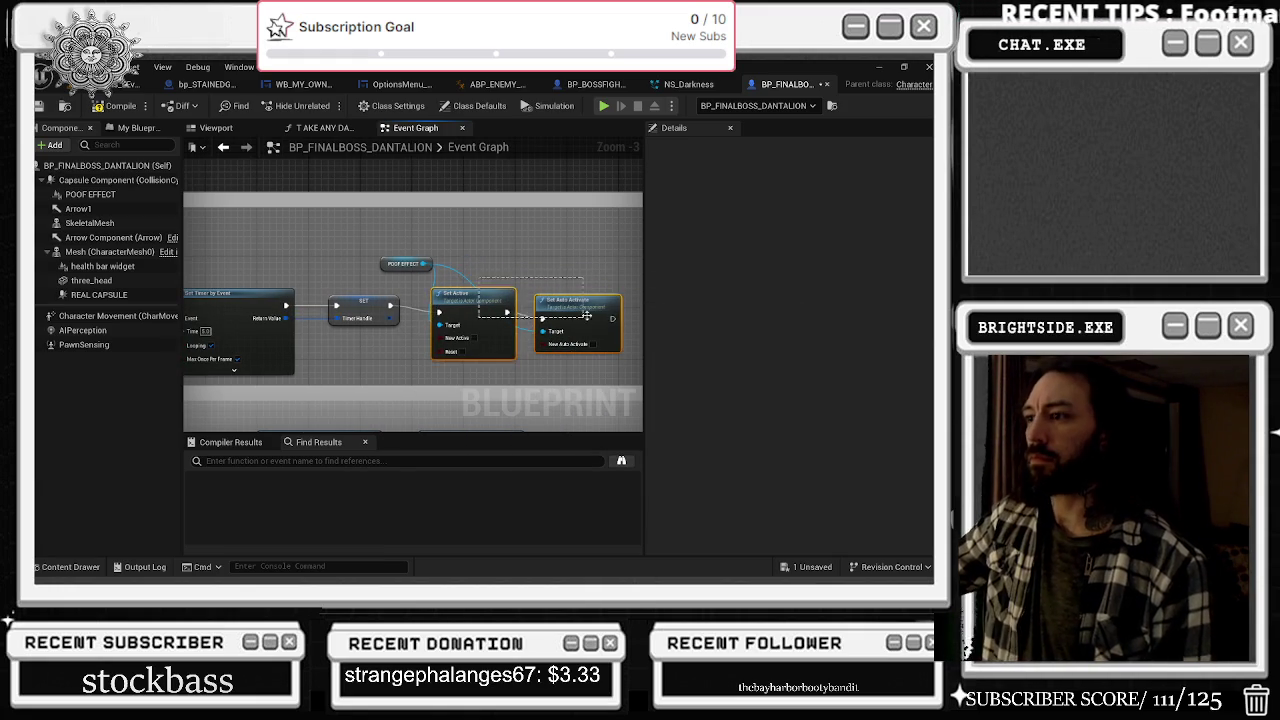
pyautogui.press('q')
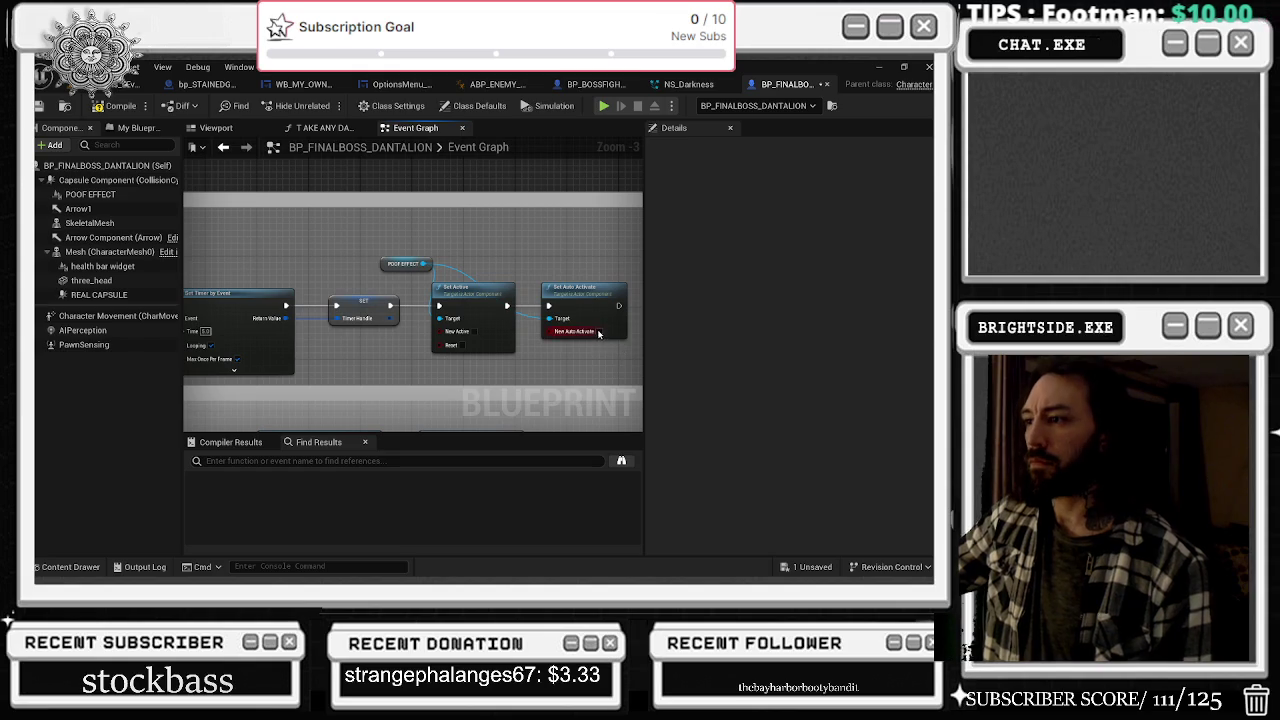
pyautogui.click(600, 331)
pyautogui.scroll(2, 480, 229)
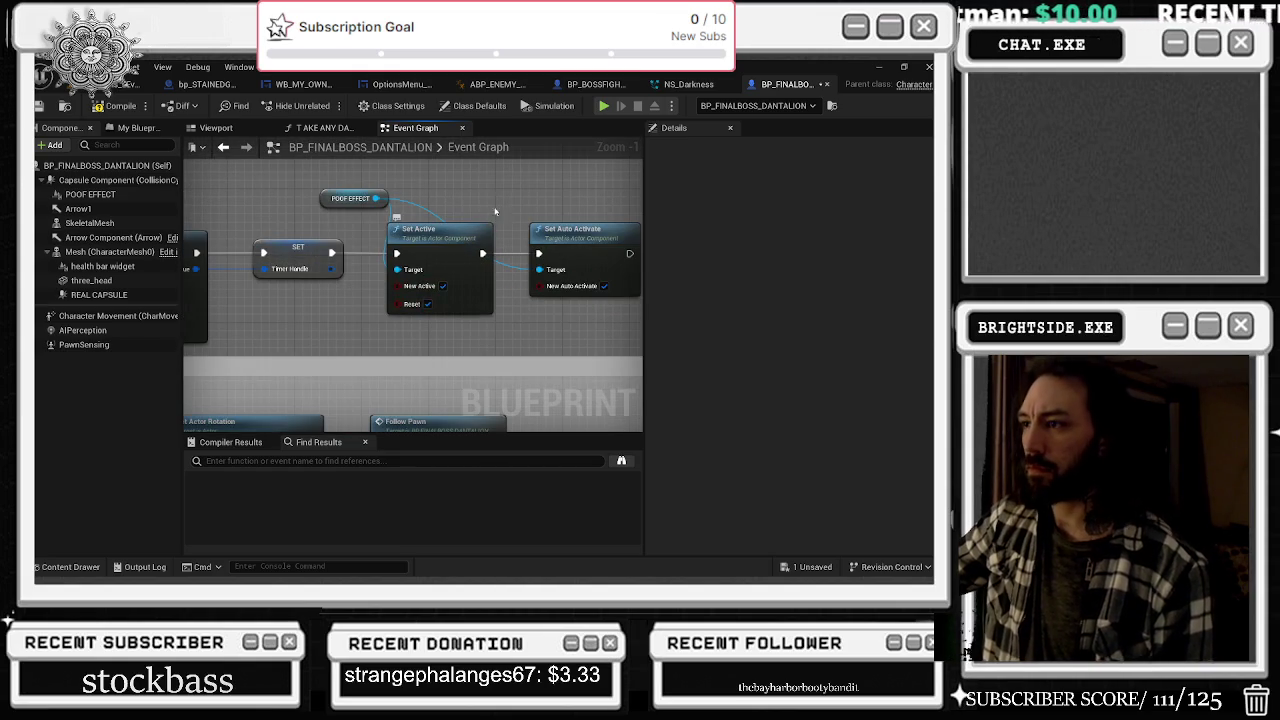
pyautogui.moveTo(523, 241); pyautogui.dragTo(493, 274)
# - Turn off POOF EFFECT's Auto Activate property and compile the final boss blueprint
pyautogui.click(410, 265)
pyautogui.keyDown('ctrl'); pyautogui.click(555, 265); pyautogui.keyUp('ctrl')
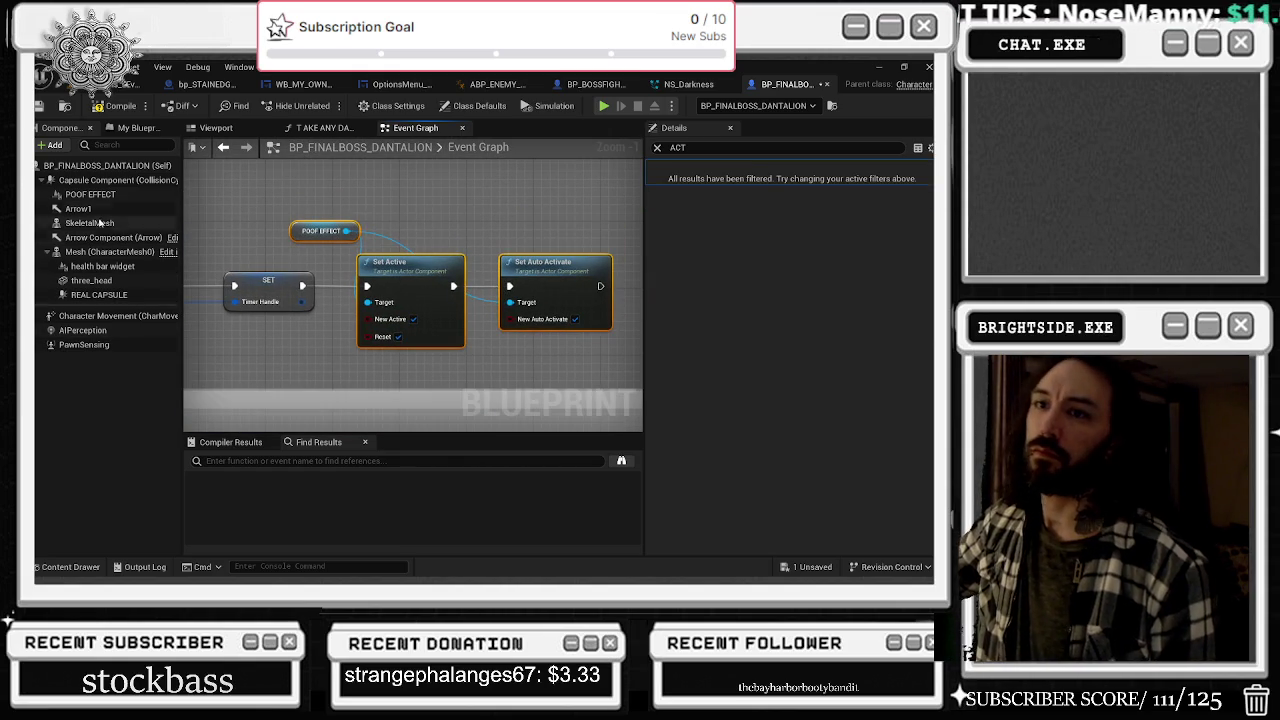
pyautogui.click(92, 194)
pyautogui.click(765, 231)
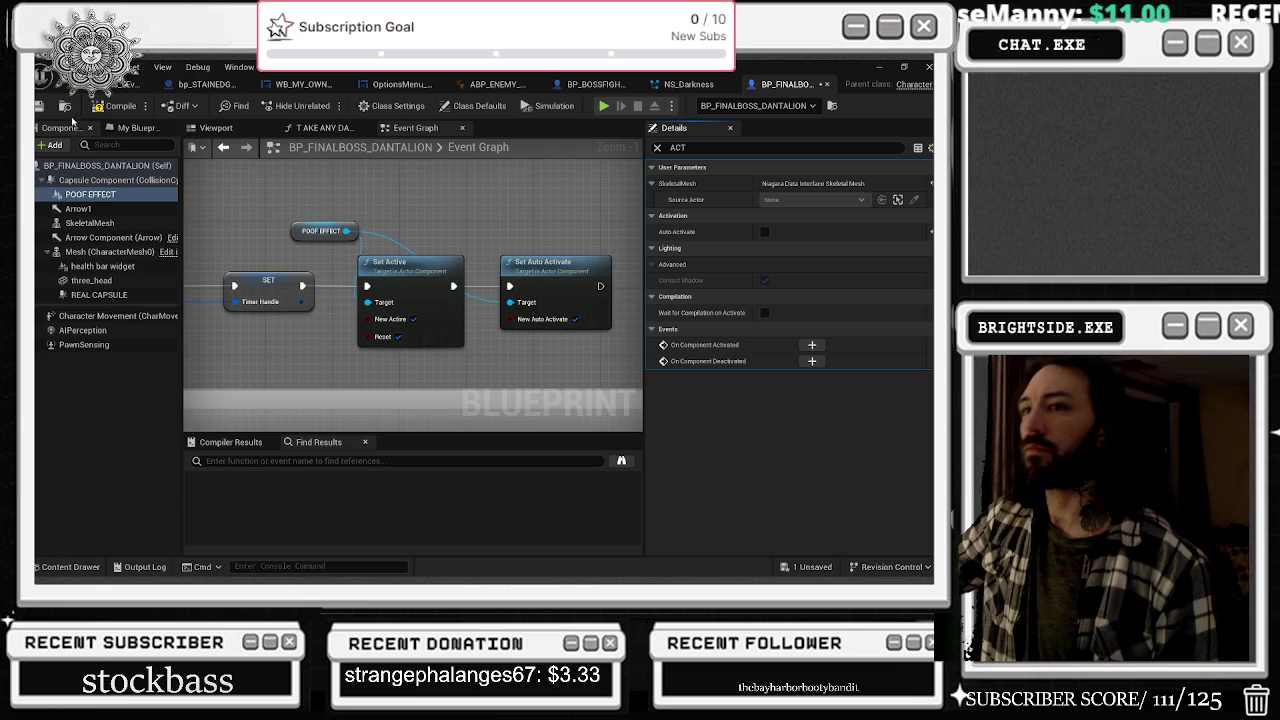
pyautogui.click(119, 108)
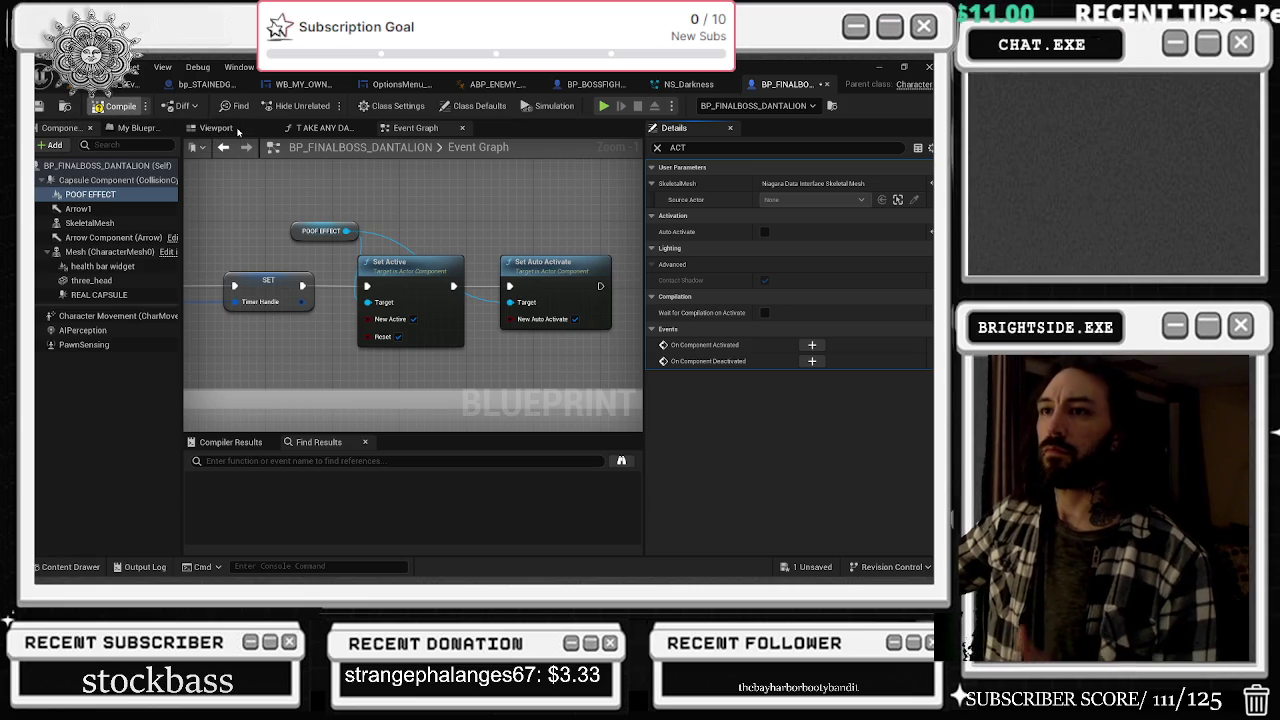
# - Switch to BP_BOSSFIGHT, select its POOF EFFECT component and open its event graph
pyautogui.click(225, 128)
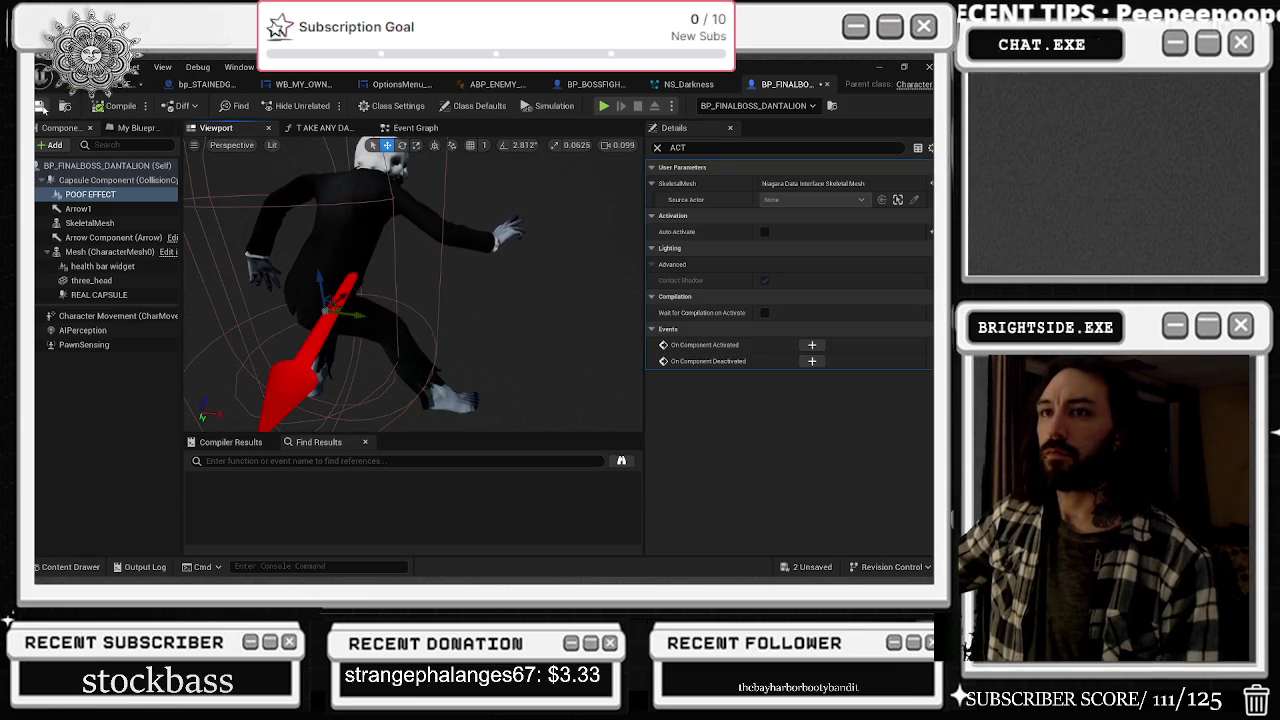
pyautogui.click(596, 84)
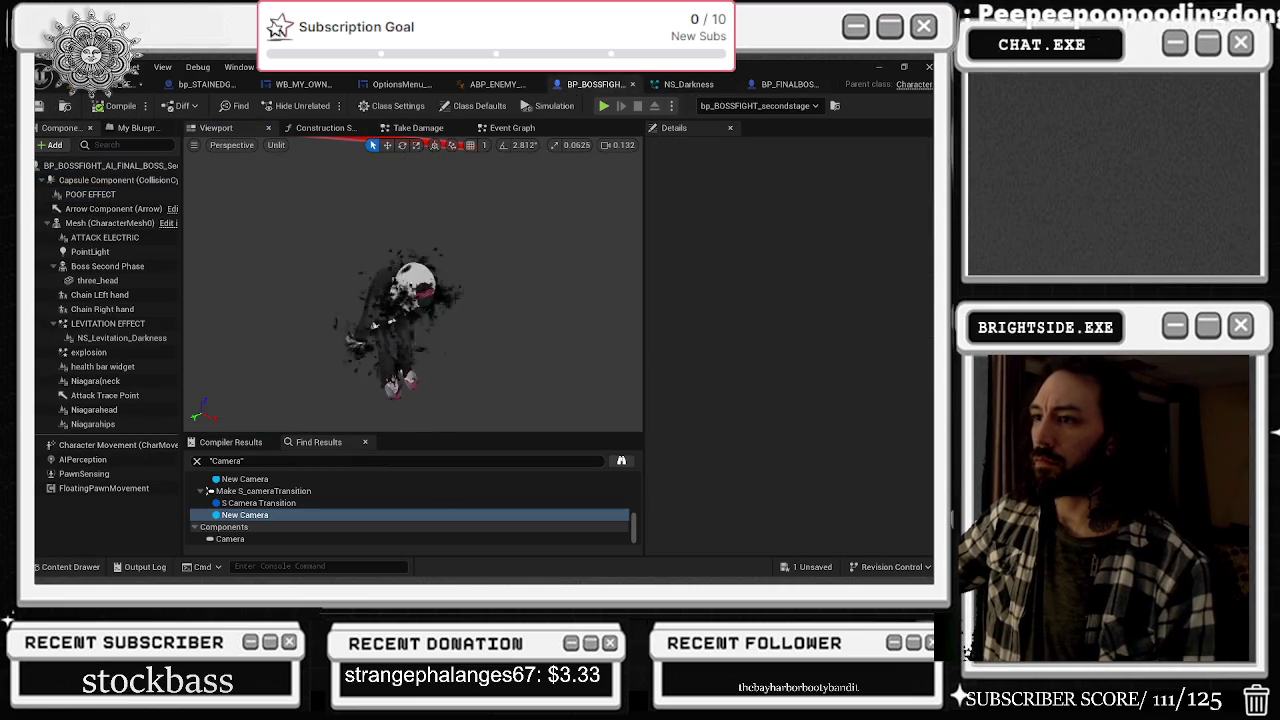
pyautogui.click(405, 295)
pyautogui.click(512, 128)
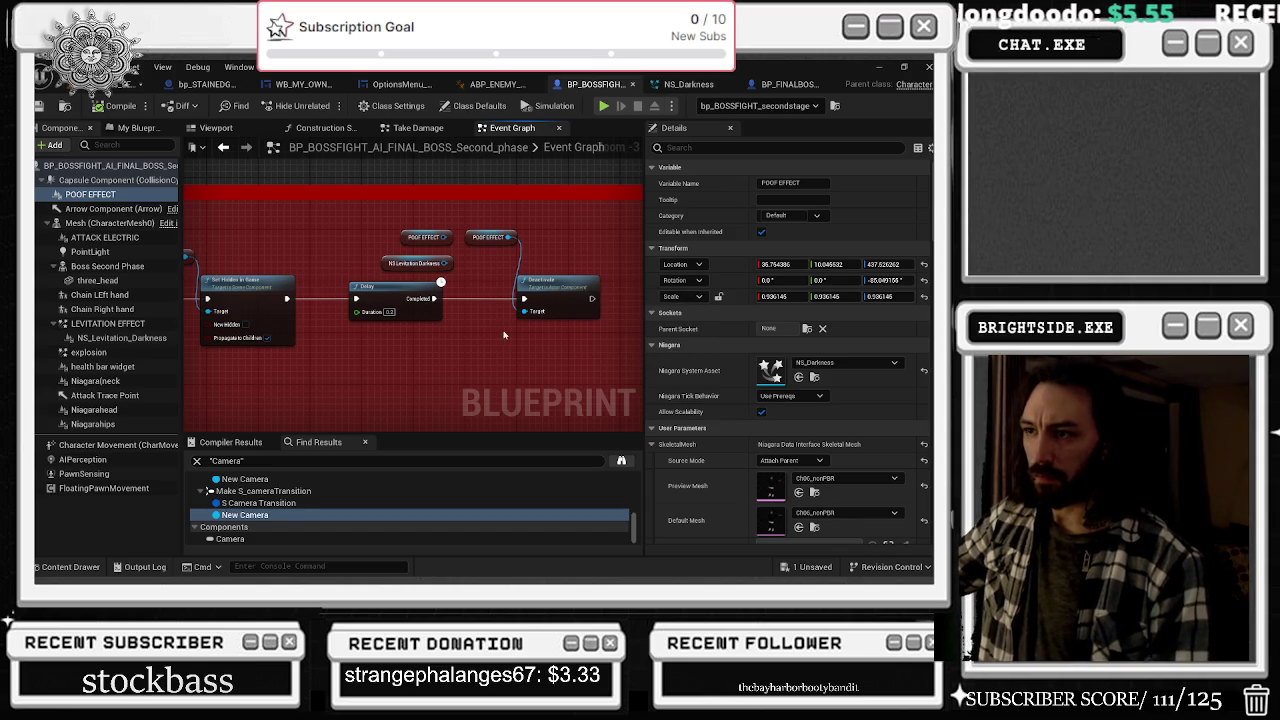
# - Add a Set Auto Activate node for POOF EFFECT after its Set Active node
pyautogui.moveTo(501, 337)
pyautogui.mouseDown()
pyautogui.moveTo(254, 191)
pyautogui.moveTo(366, 229)
pyautogui.mouseUp()
pyautogui.click(300, 204)
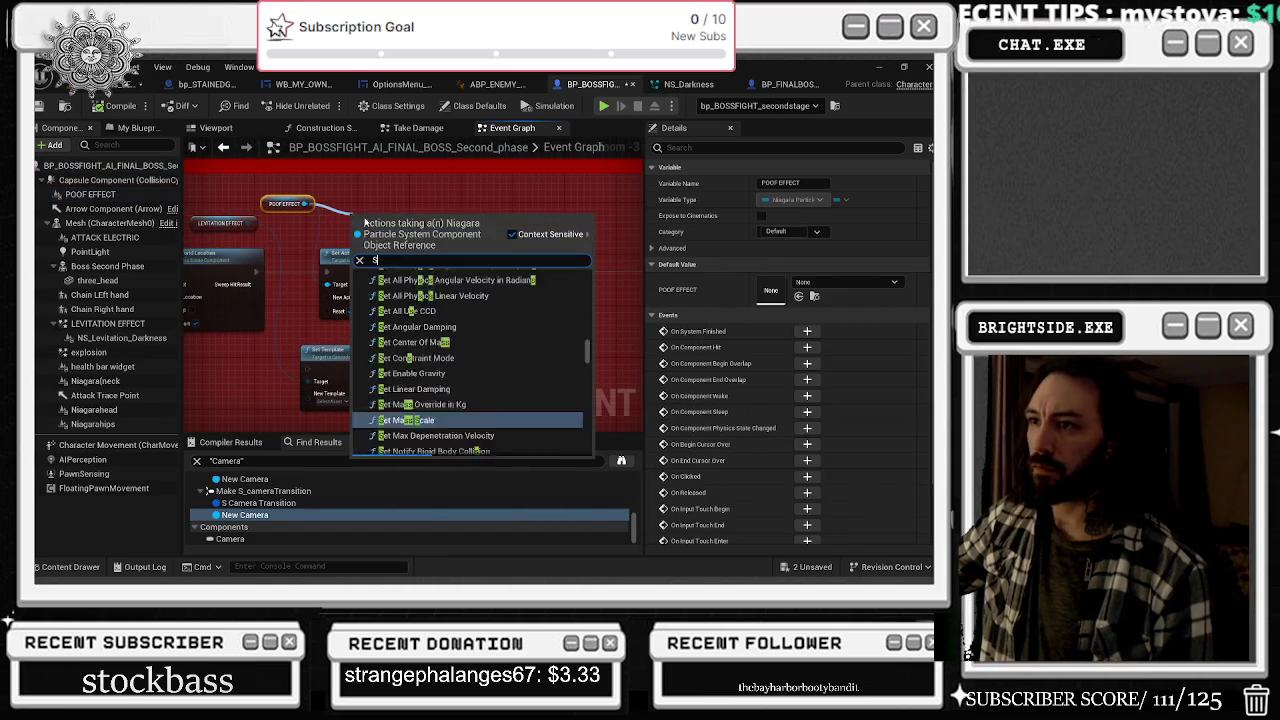
pyautogui.write('set auto')
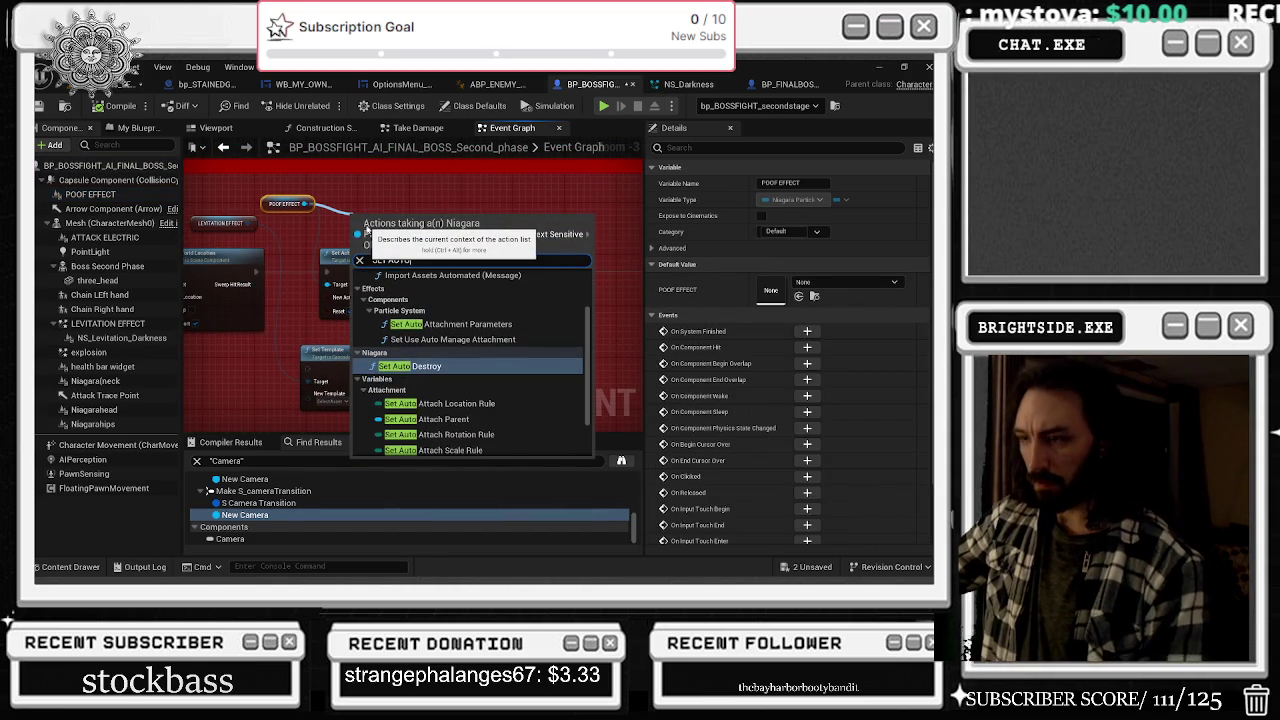
pyautogui.write(' ac')
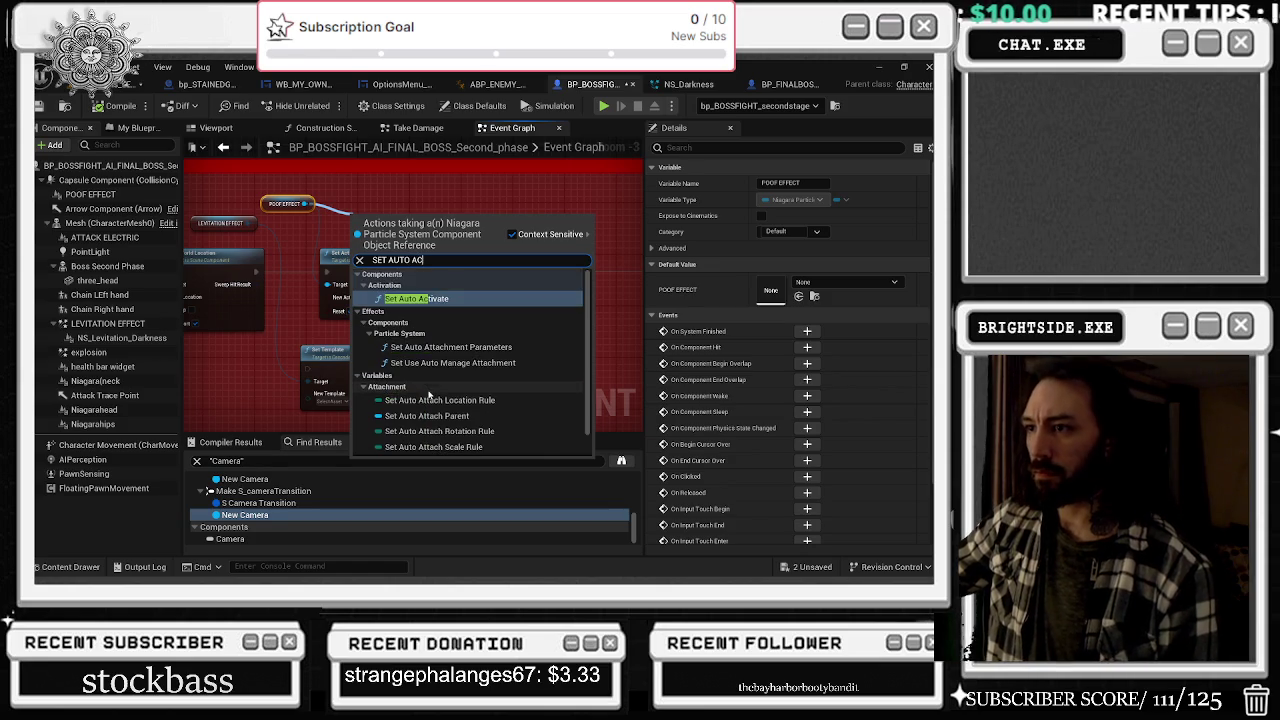
pyautogui.click(411, 300)
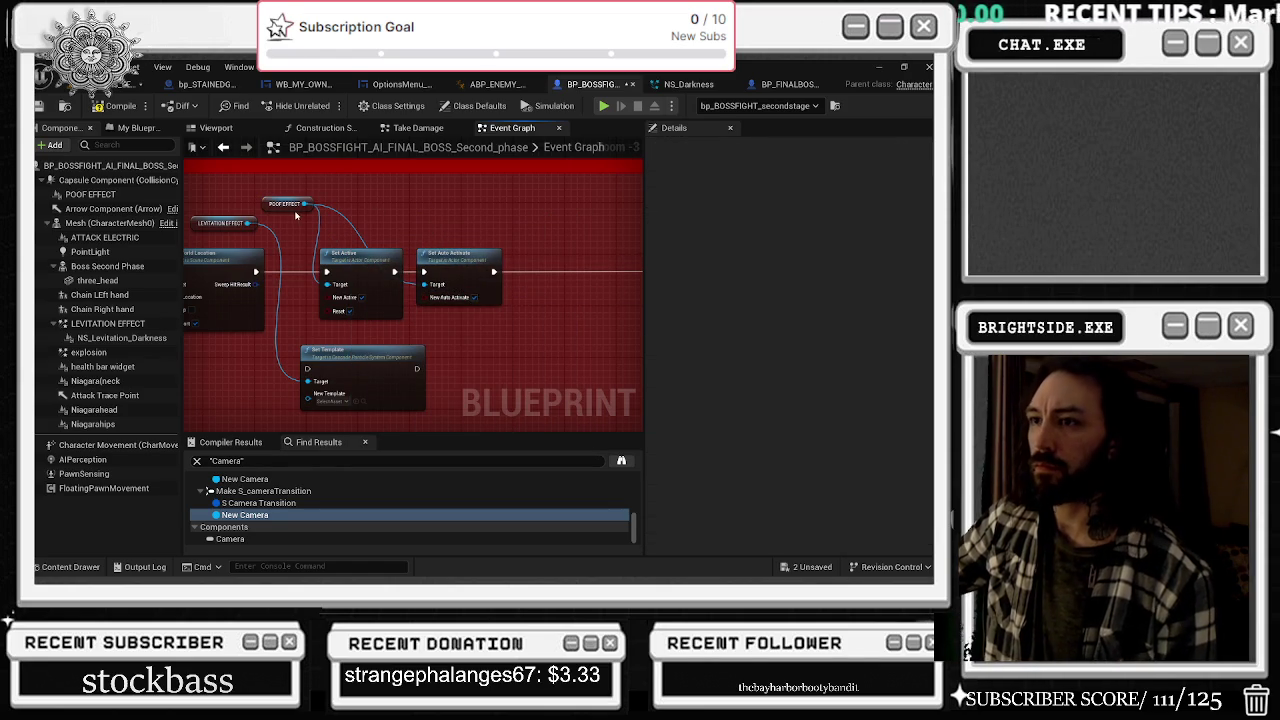
# - Review POOF EFFECT's properties and survey the attack 2, FAILED, reset time and fires sections
pyautogui.click(90, 194)
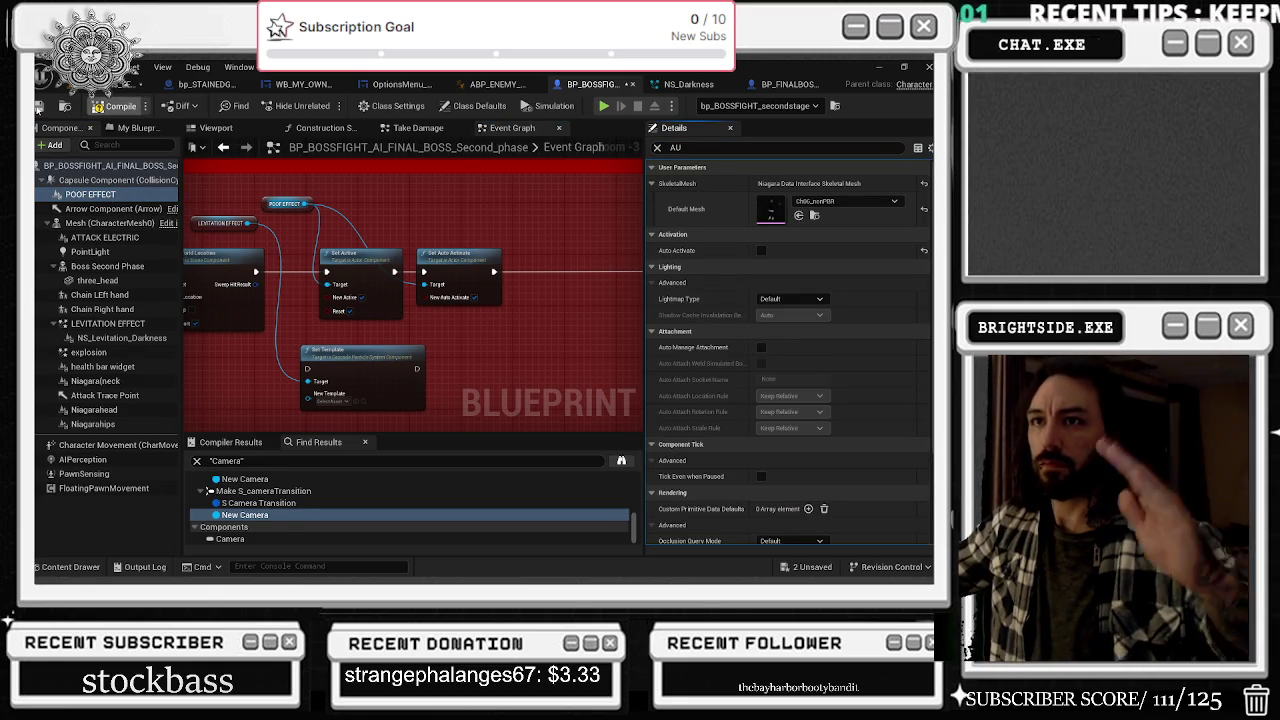
pyautogui.scroll(-5, 390, 298)
pyautogui.moveTo(390, 298); pyautogui.dragTo(301, 205)
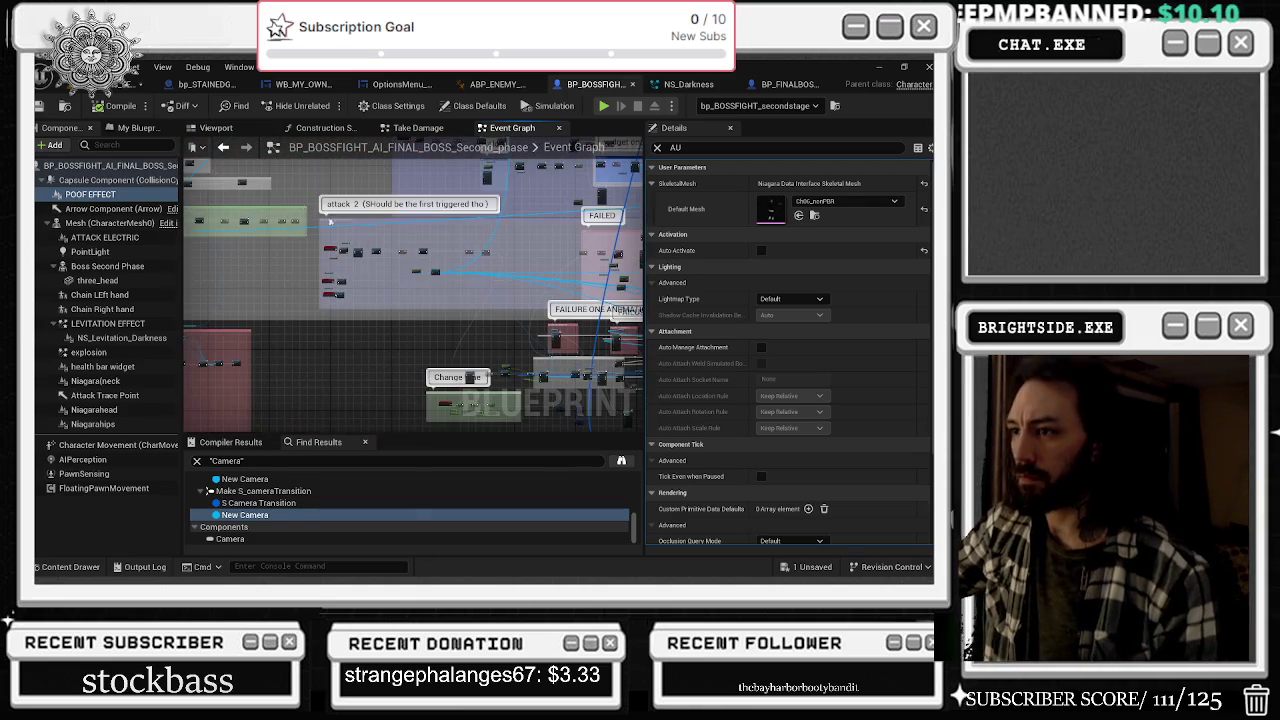
pyautogui.moveTo(415, 357); pyautogui.dragTo(276, 303)
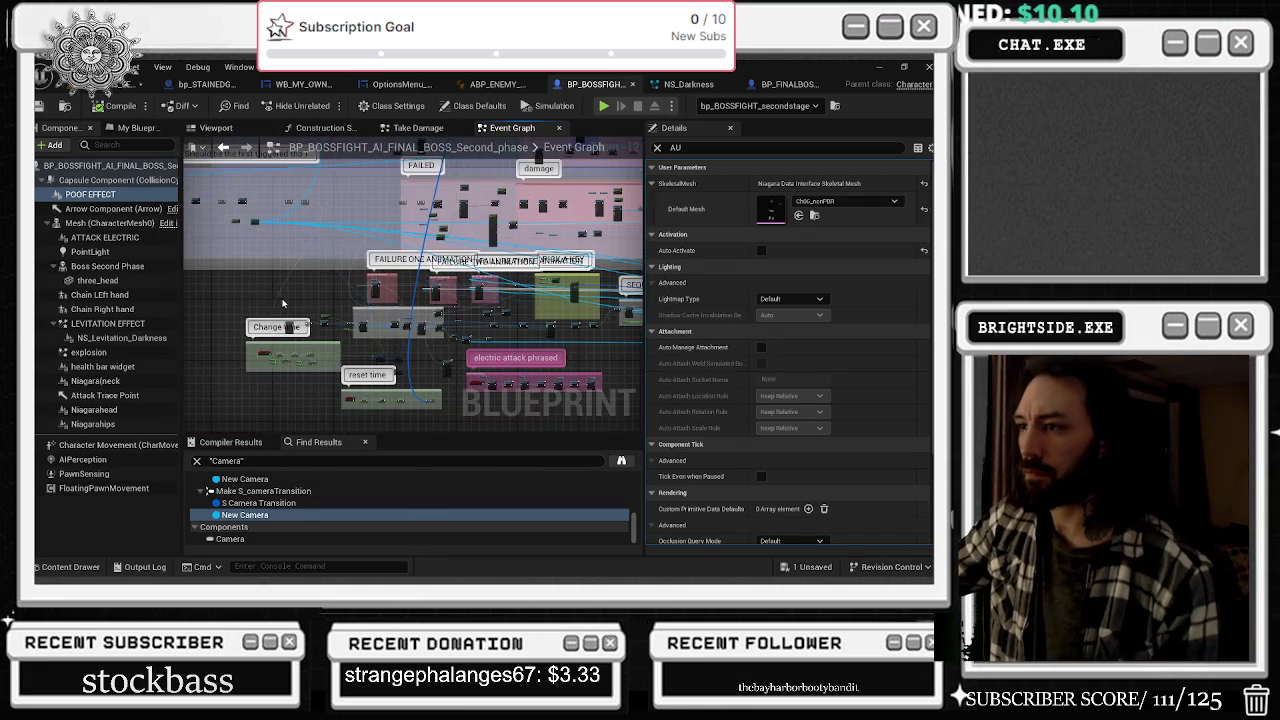
pyautogui.moveTo(408, 210); pyautogui.dragTo(338, 371)
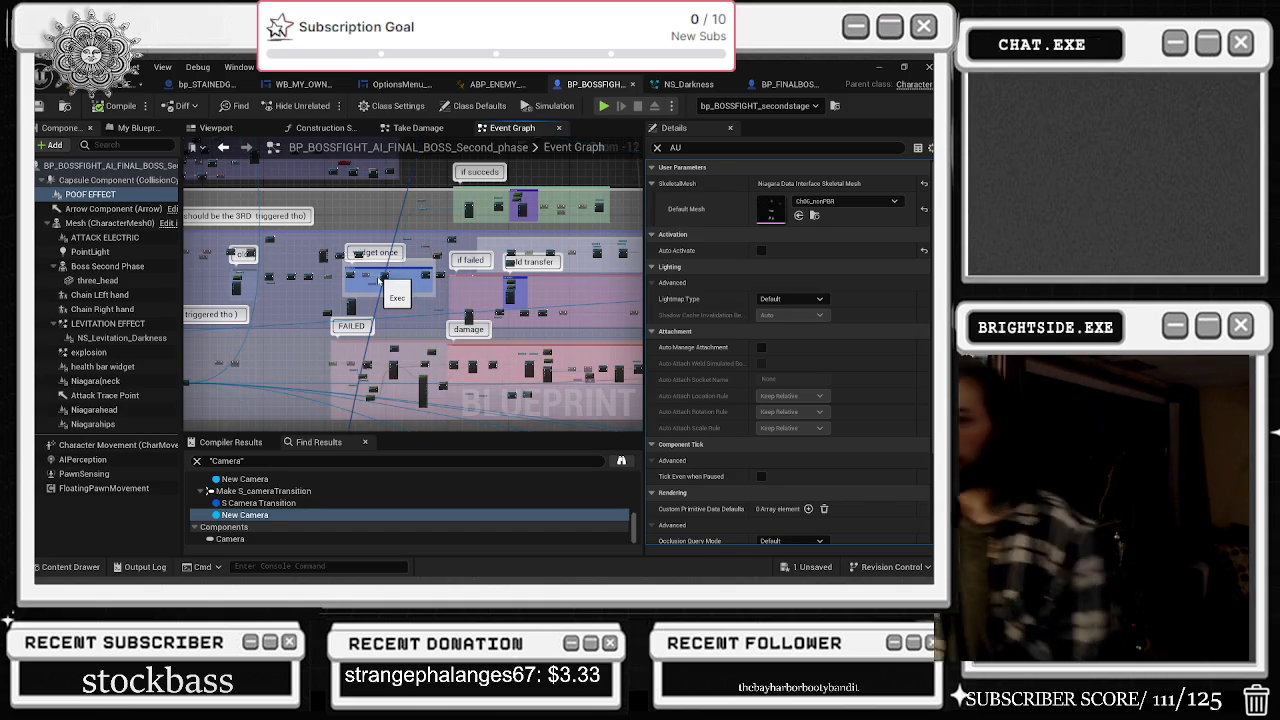
pyautogui.moveTo(410, 290)
pyautogui.mouseDown()
pyautogui.moveTo(450, 230)
pyautogui.moveTo(470, 300)
pyautogui.mouseUp()
pyautogui.moveTo(555, 333); pyautogui.dragTo(625, 407)
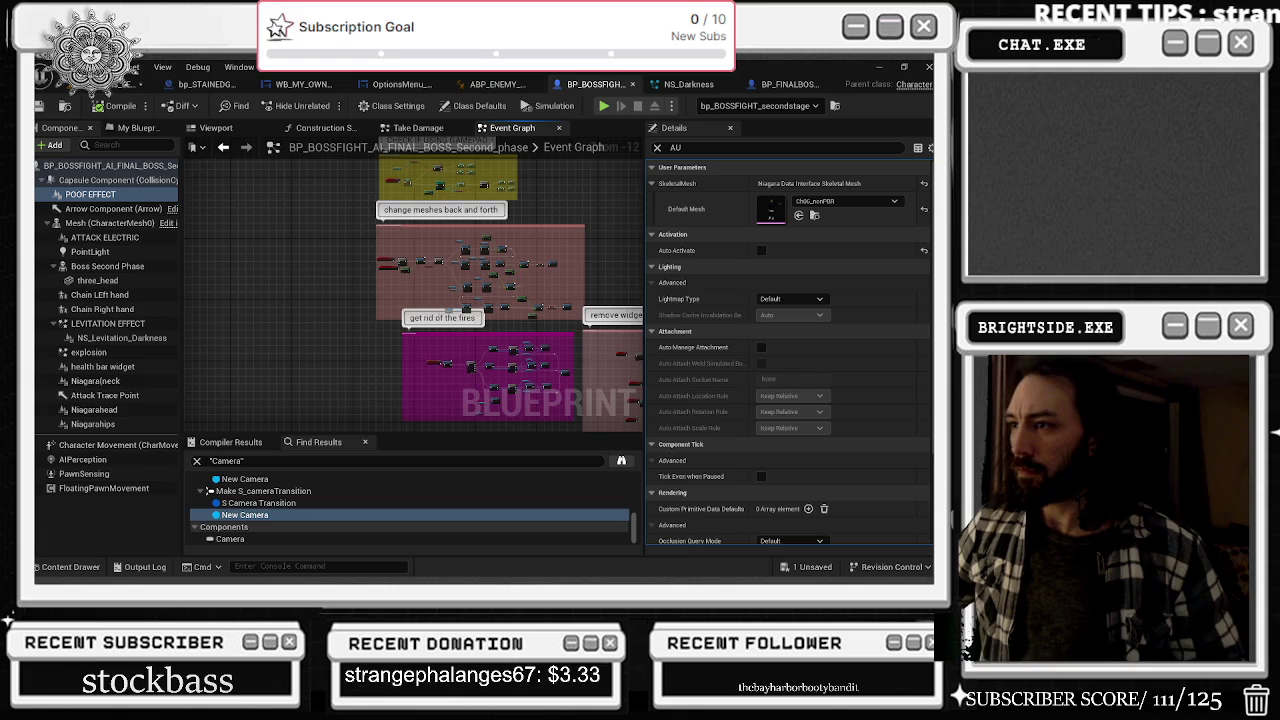
# - Survey the follow player, perception and attack 2 areas and locate the level sequence asset
pyautogui.moveTo(540, 160)
pyautogui.mouseDown()
pyautogui.moveTo(237, 157)
pyautogui.moveTo(420, 300)
pyautogui.moveTo(470, 250)
pyautogui.moveTo(140, 200)
pyautogui.moveTo(97, 168)
pyautogui.moveTo(452, 240)
pyautogui.moveTo(483, 41)
pyautogui.moveTo(552, 23)
pyautogui.mouseUp()
pyautogui.moveTo(432, 302); pyautogui.dragTo(515, 296)
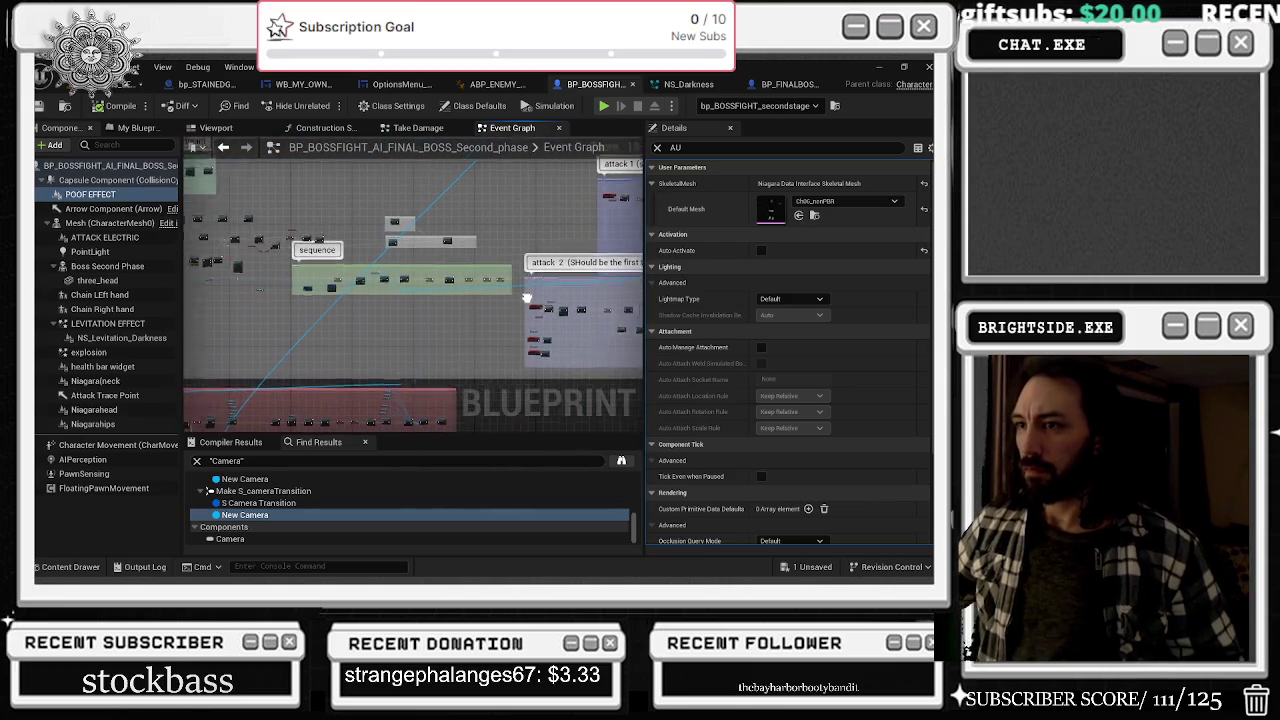
pyautogui.scroll(8, 487, 318)
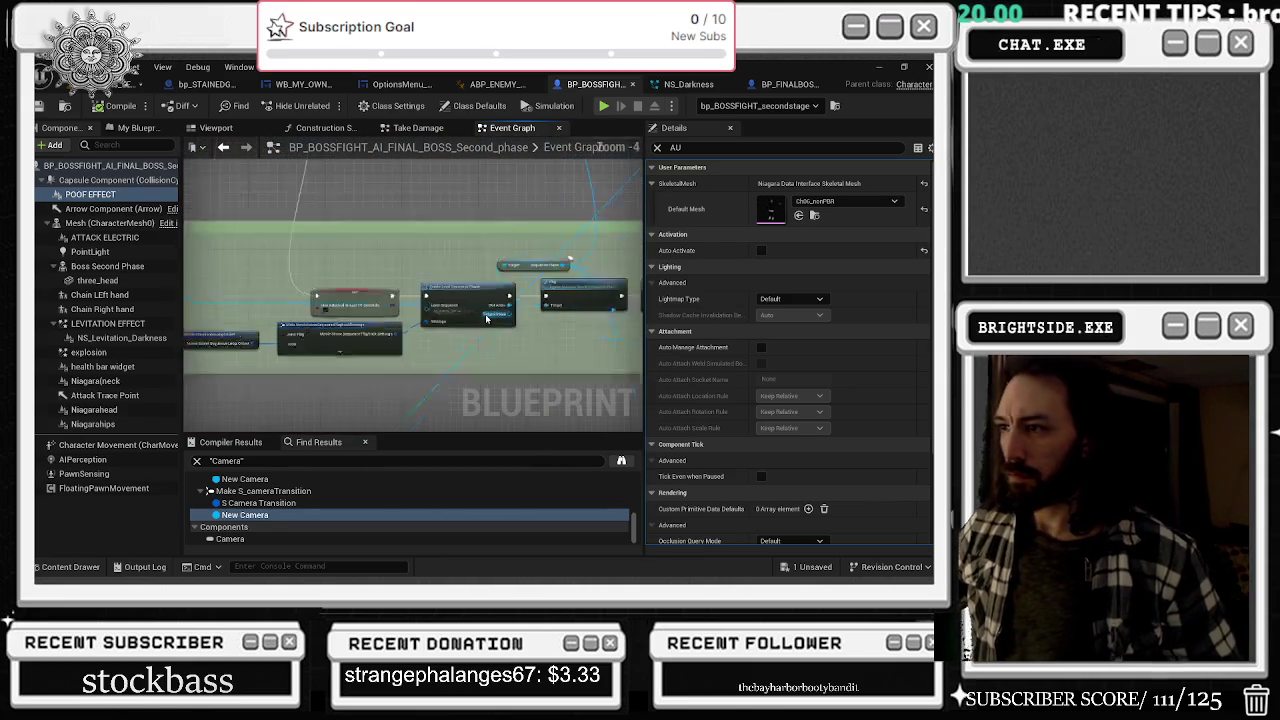
pyautogui.scroll(2, 487, 318)
pyautogui.click(465, 310)
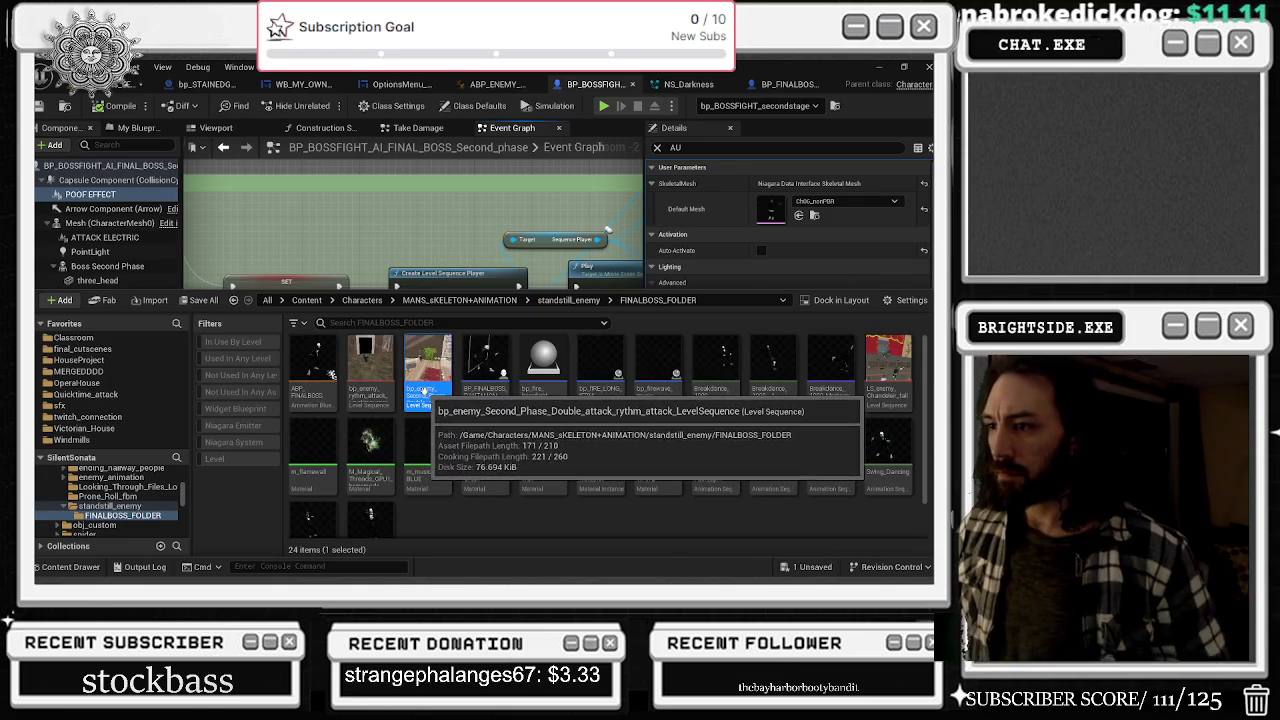
pyautogui.hotkey('ctrl', 'space')
# - Search the graph for WIDGET and jump to the Create WB Quicktime Attack widget node
pyautogui.hotkey('ctrl', 'f')
pyautogui.write('C')
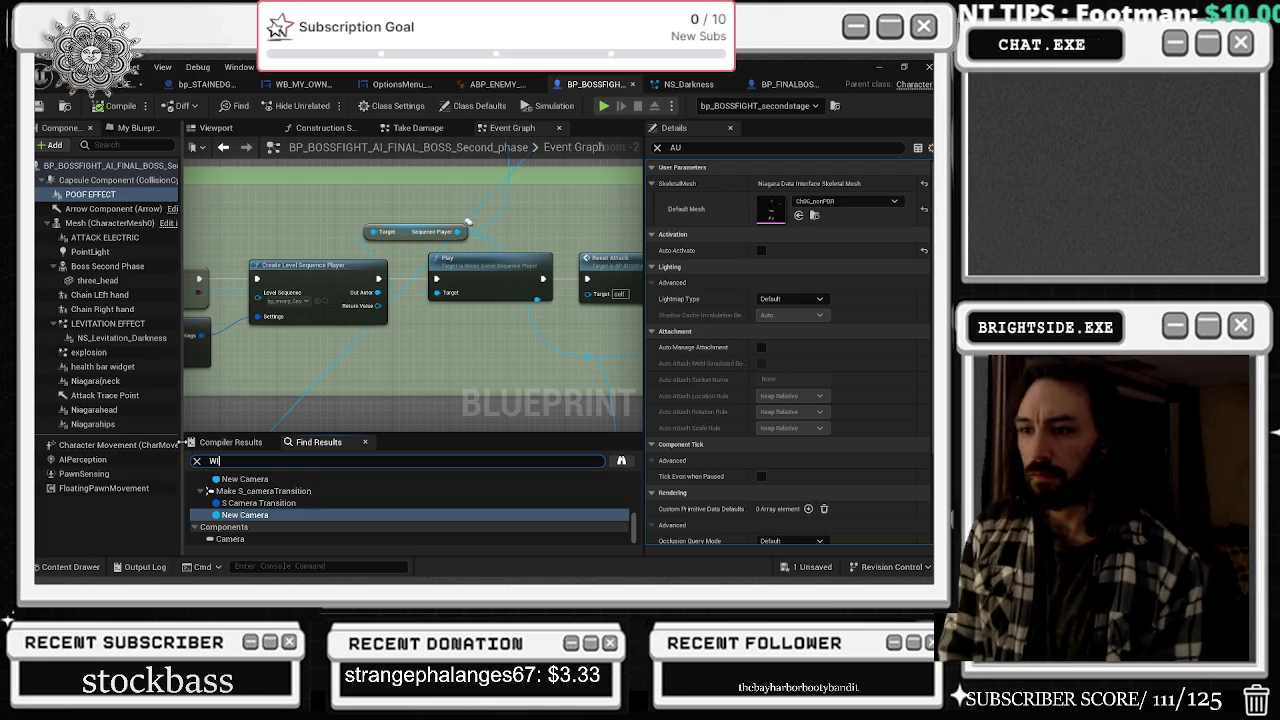
pyautogui.press('Return')
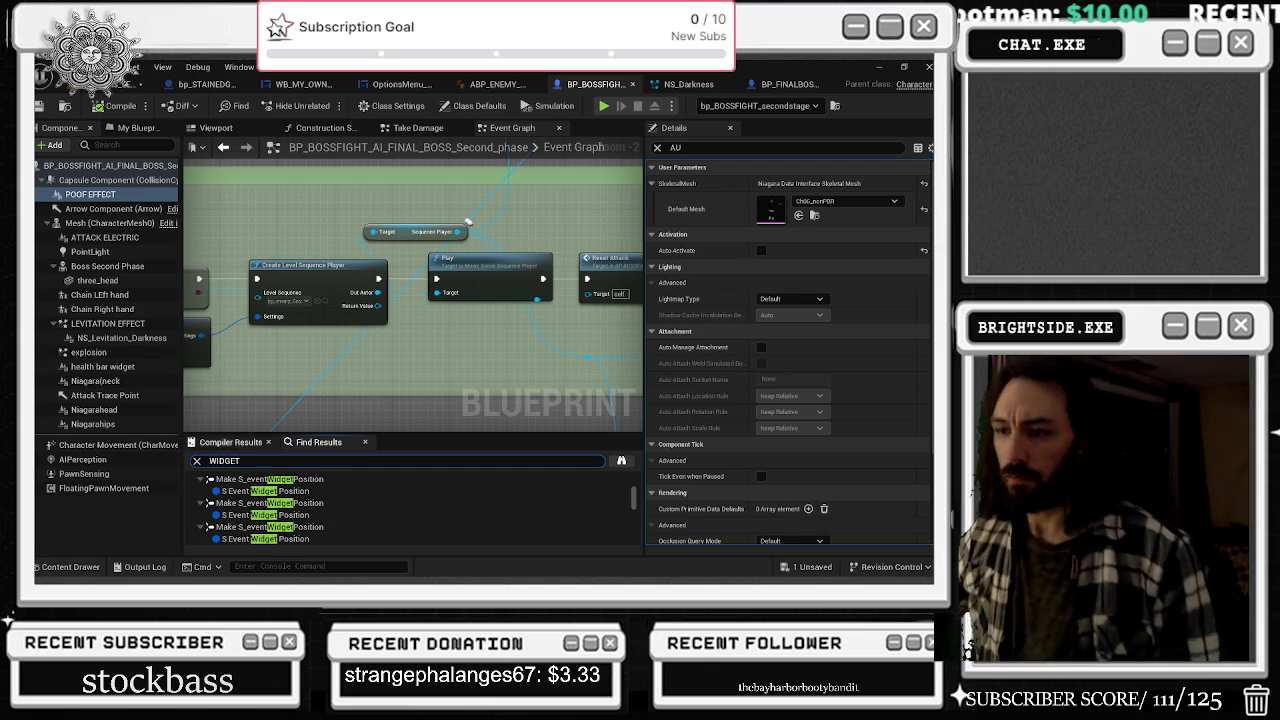
pyautogui.scroll(-3, 317, 537)
pyautogui.doubleClick(255, 515)
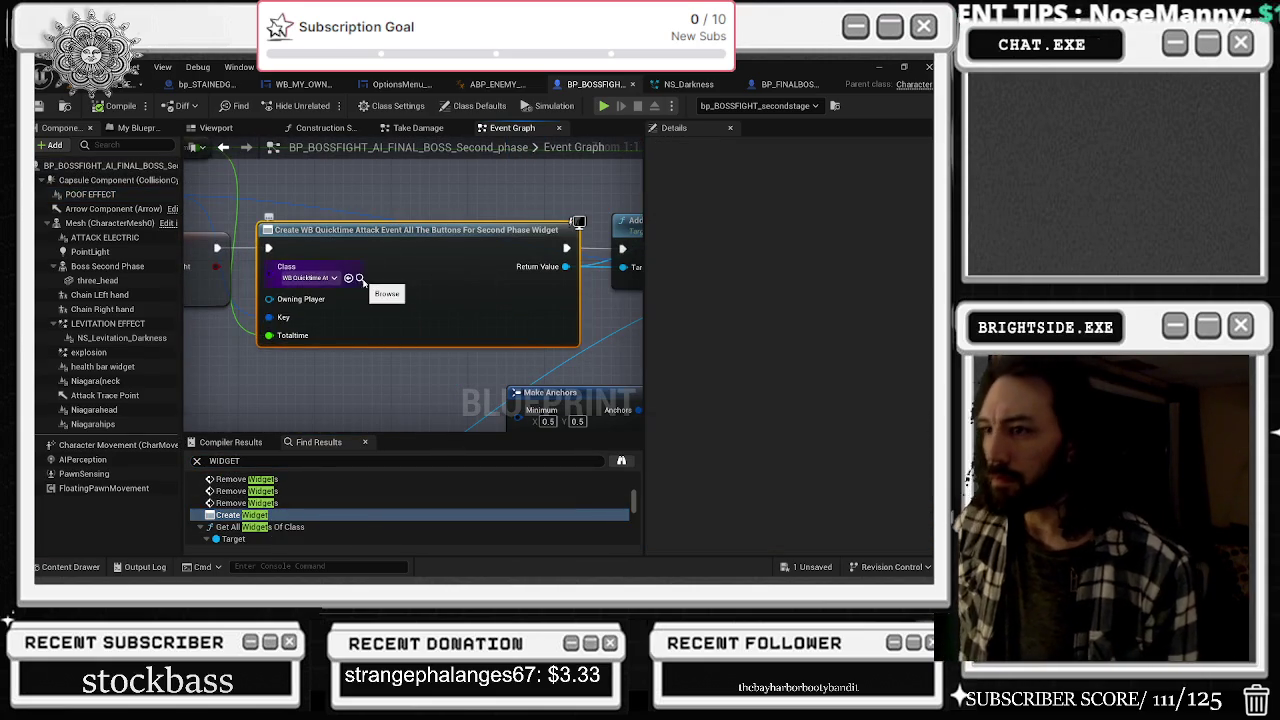
pyautogui.click(360, 279)
# - Open the quicktime attack widget blueprint and inspect the keytext label and vertical box anchors
pyautogui.doubleClick(313, 474)
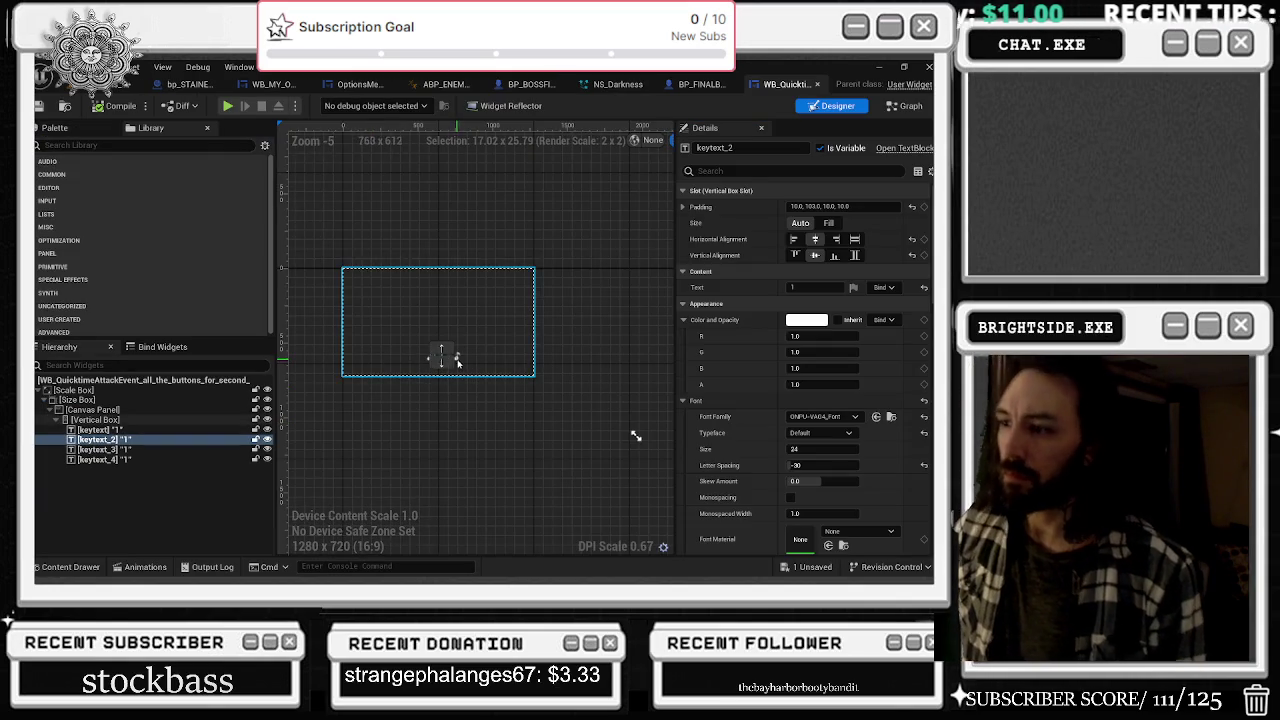
pyautogui.scroll(4, 440, 355)
pyautogui.click(170, 430)
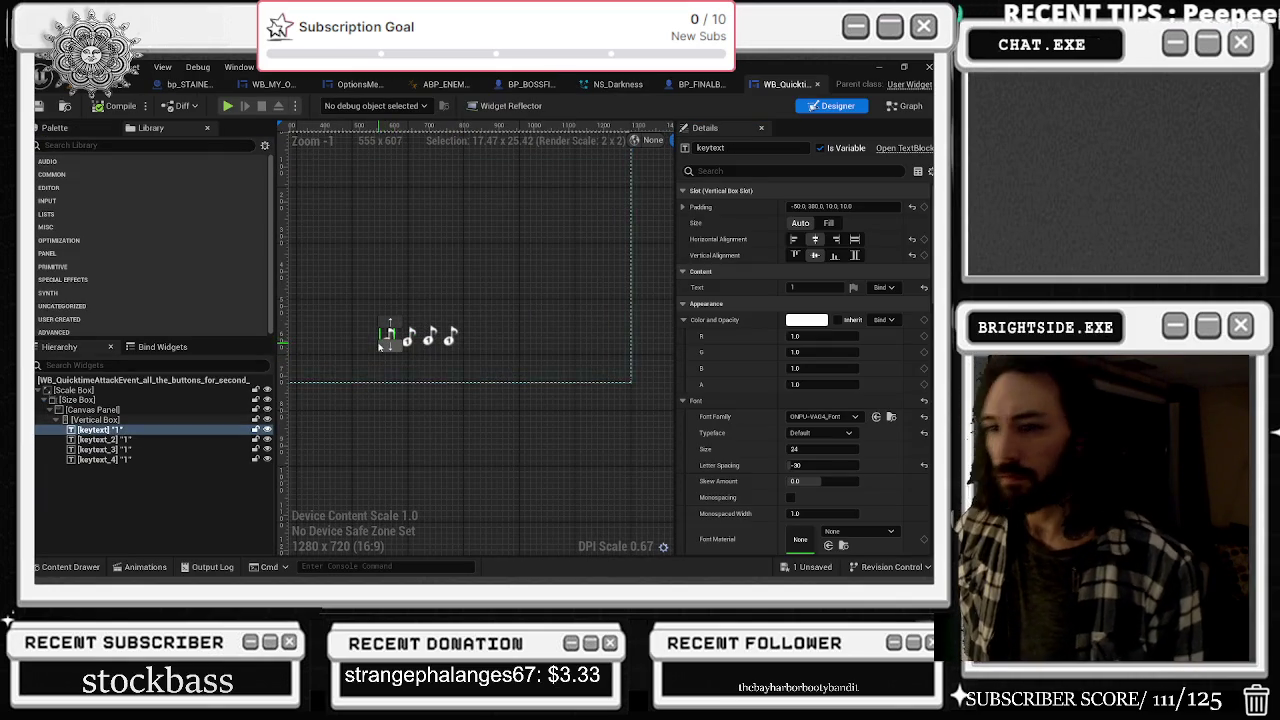
pyautogui.click(178, 419)
pyautogui.scroll(-2, 450, 300)
pyautogui.click(805, 207)
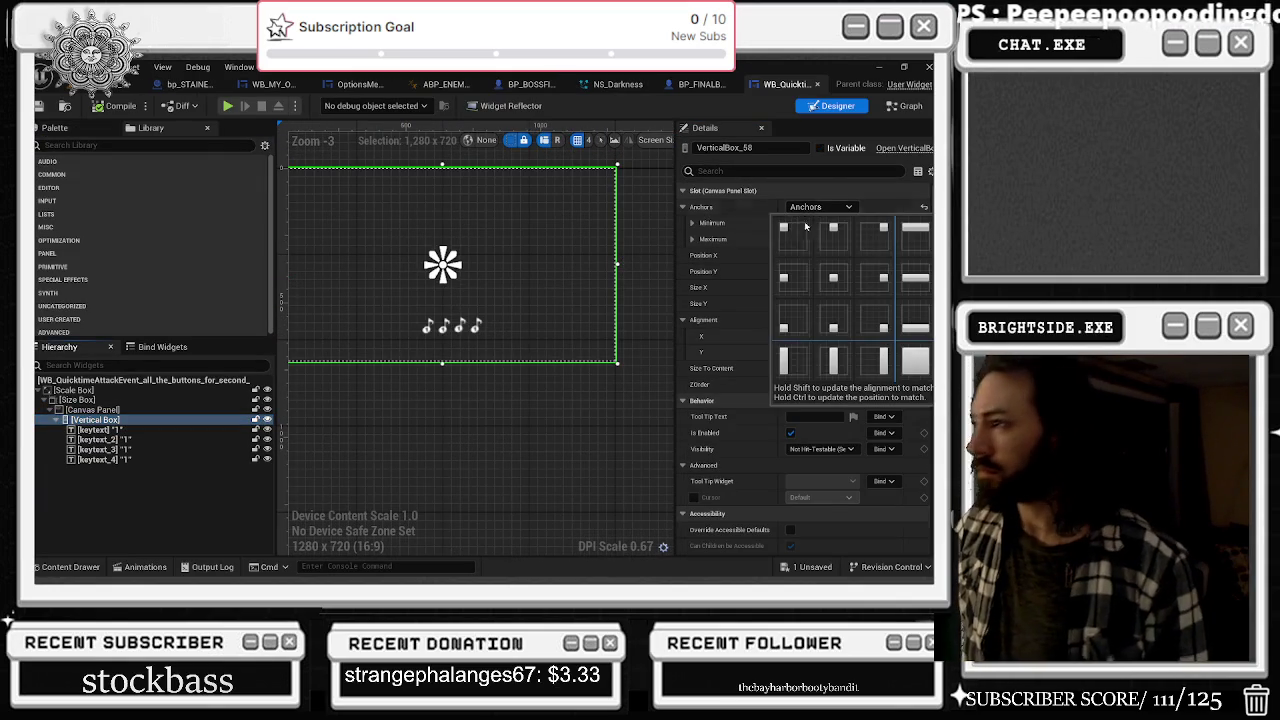
# - Step through Canvas Panel, Size Box, Scale Box and keytext labels, then show the Animations list
pyautogui.click(93, 409)
pyautogui.scroll(-3, 583, 360)
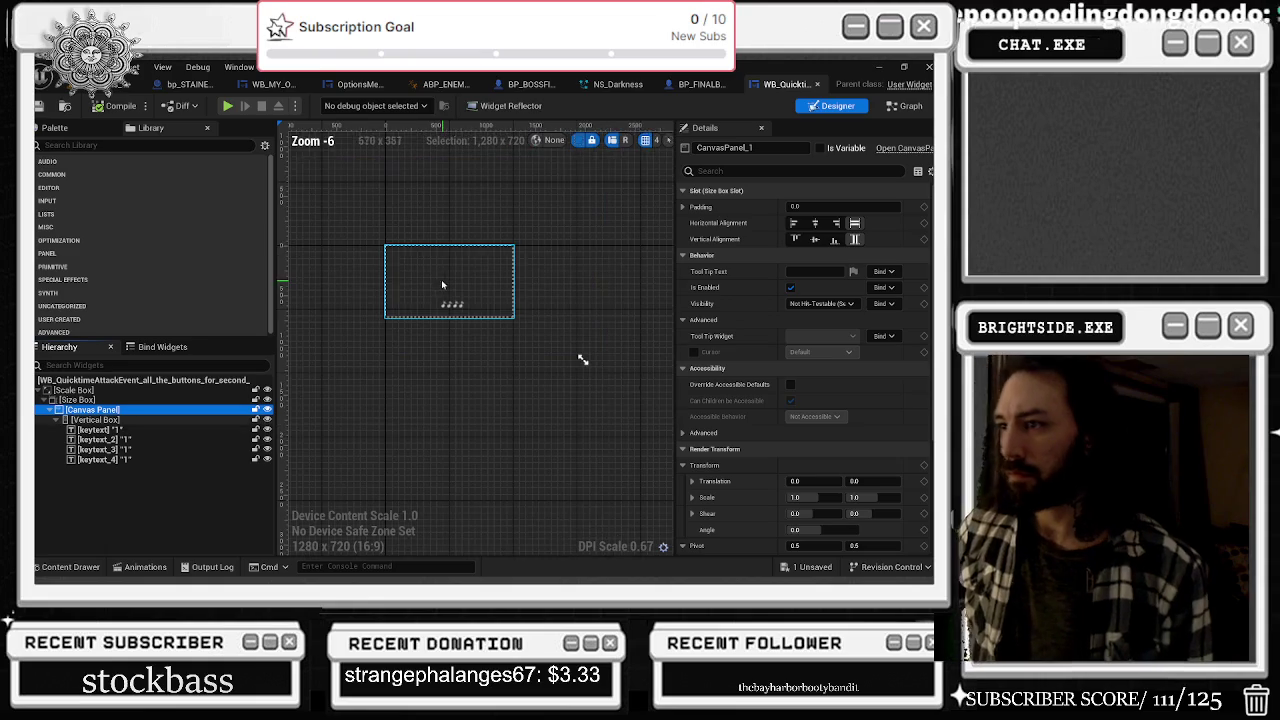
pyautogui.click(78, 400)
pyautogui.click(76, 390)
pyautogui.click(117, 420)
pyautogui.click(121, 430)
pyautogui.click(100, 440)
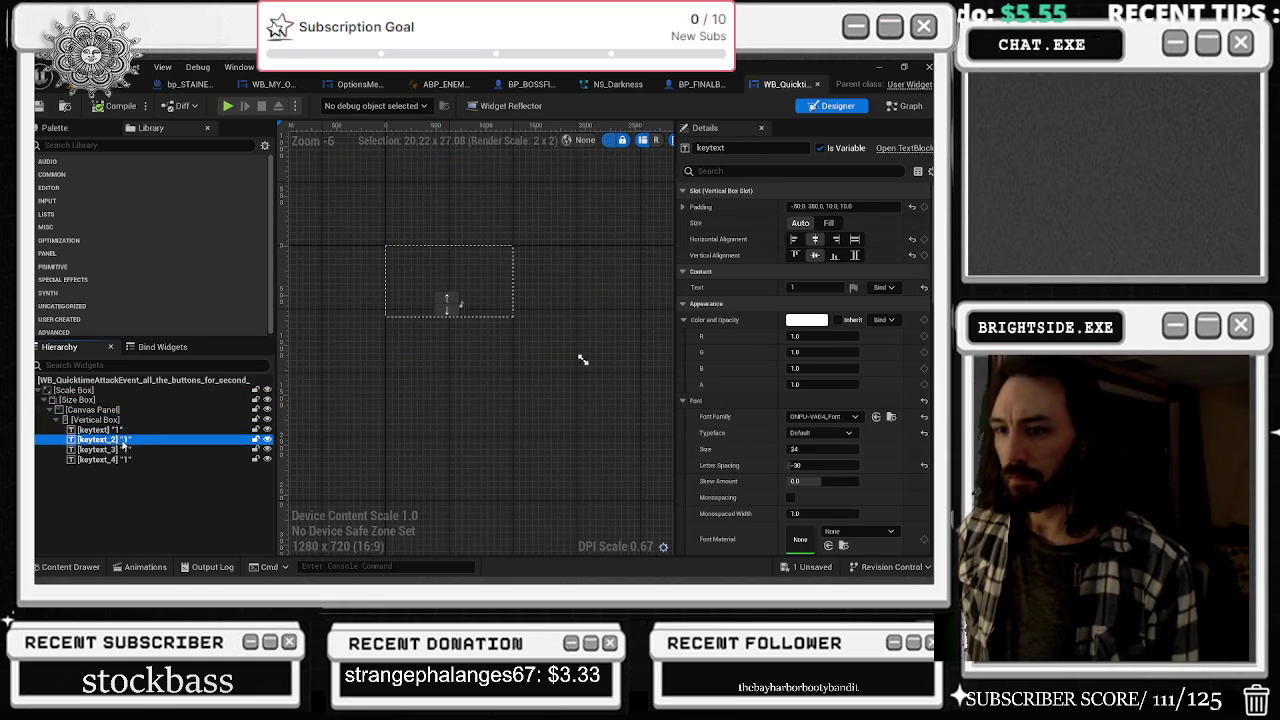
pyautogui.click(100, 459)
pyautogui.scroll(6, 516, 274)
pyautogui.scroll(-2, 516, 274)
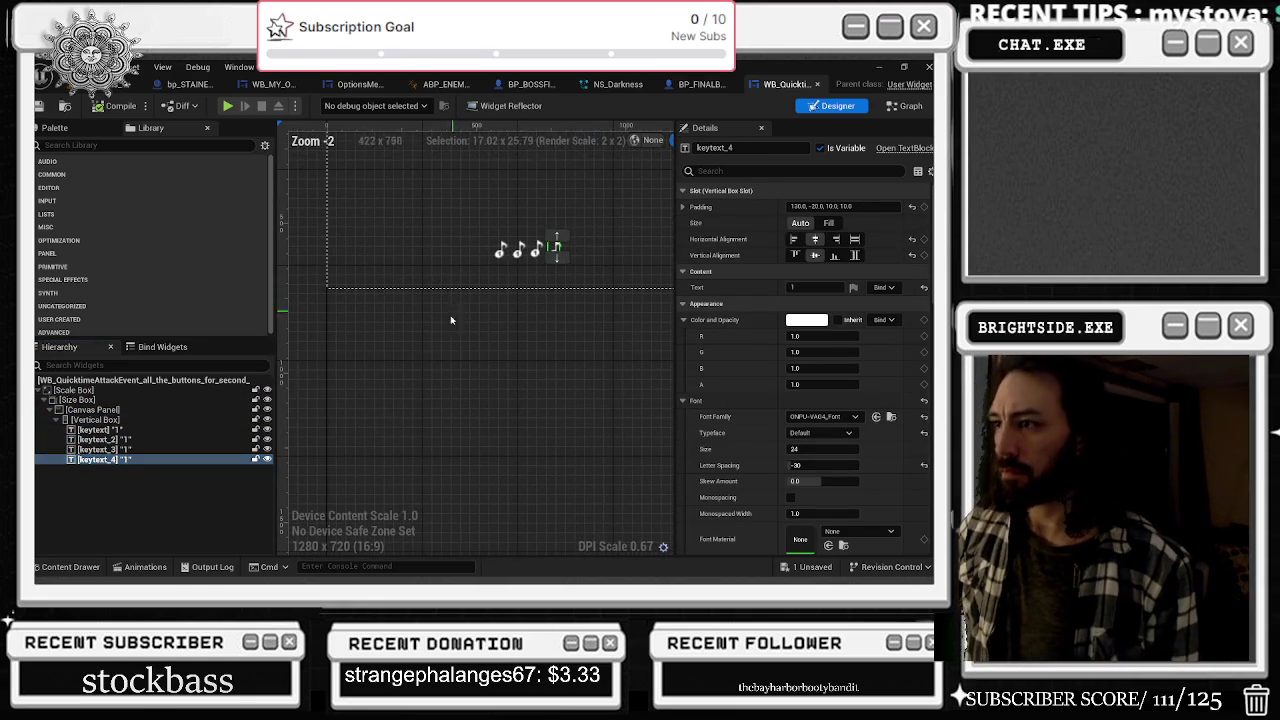
pyautogui.click(140, 566)
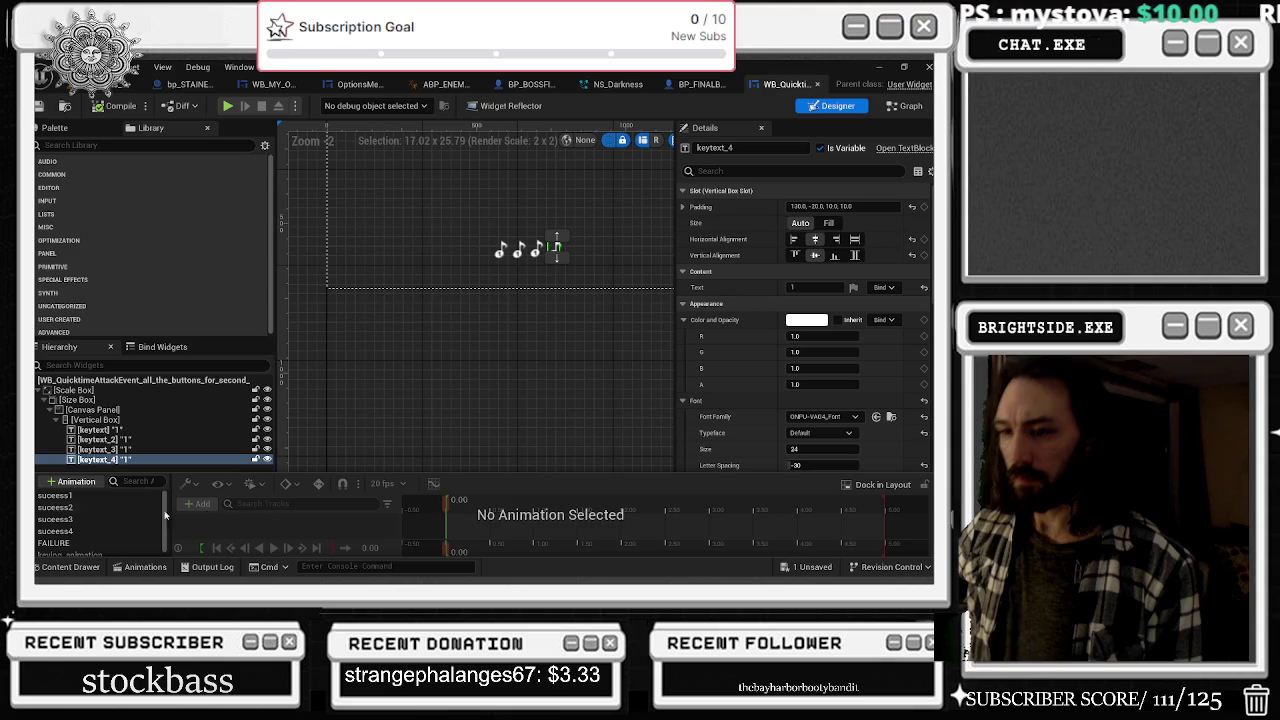
# - Load the sucess1 animation tracks, then inspect the vertical box and first keytext label
pyautogui.click(72, 498)
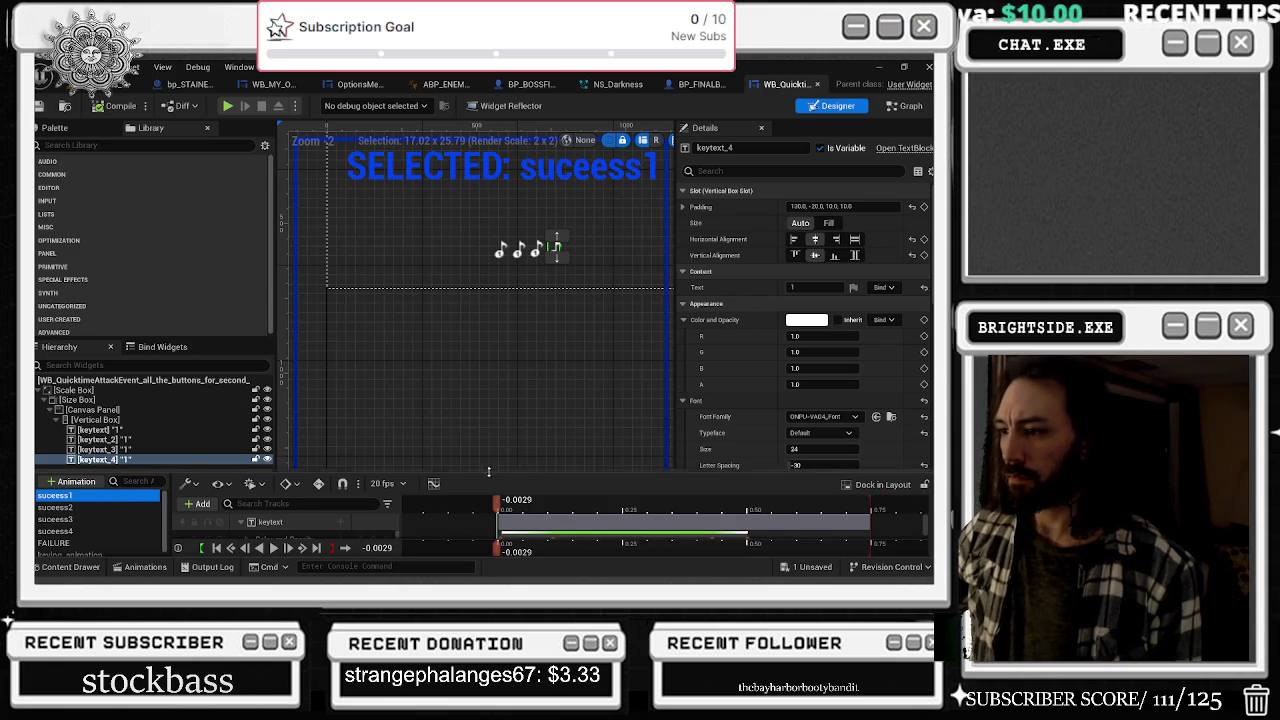
pyautogui.moveTo(492, 471); pyautogui.dragTo(506, 403)
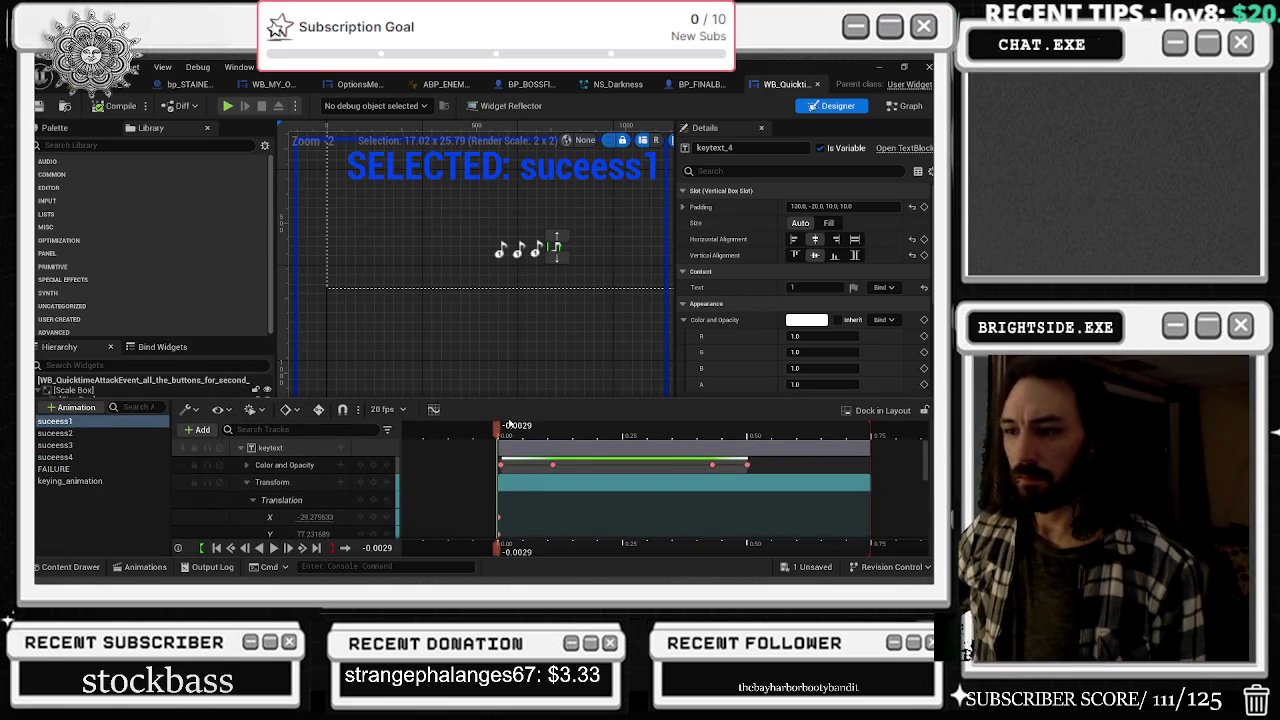
pyautogui.click(386, 349)
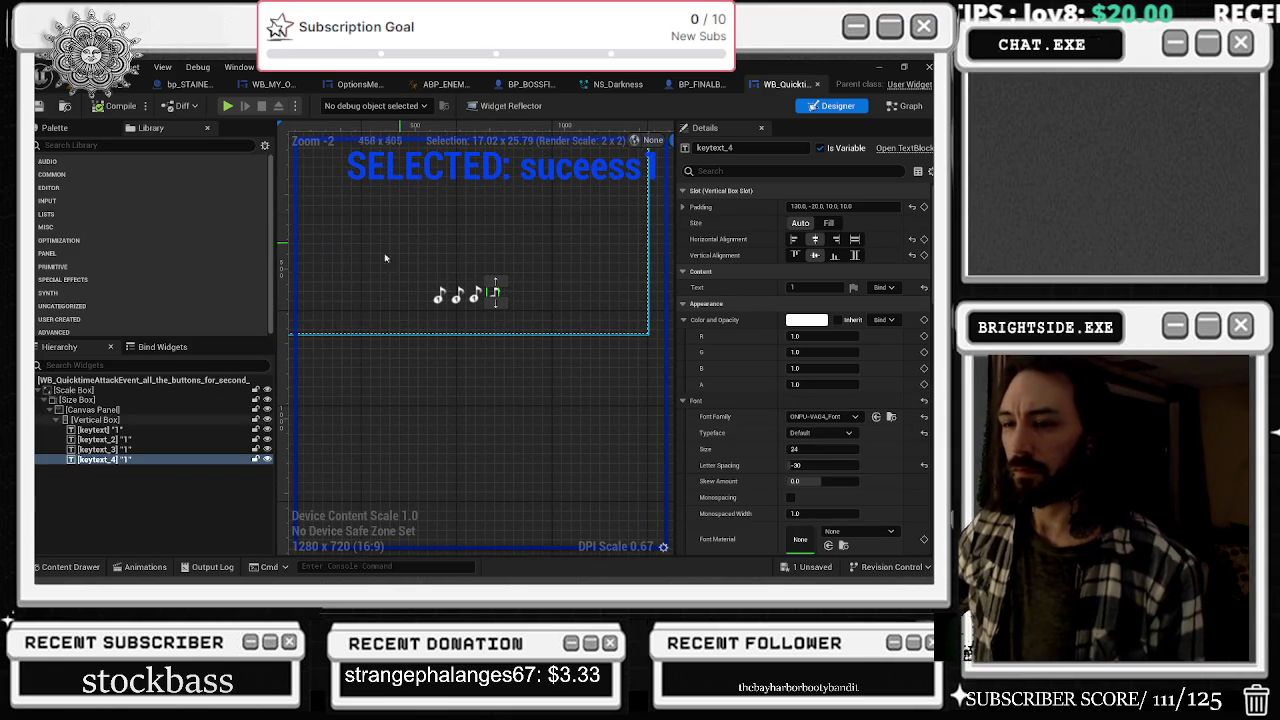
pyautogui.click(112, 421)
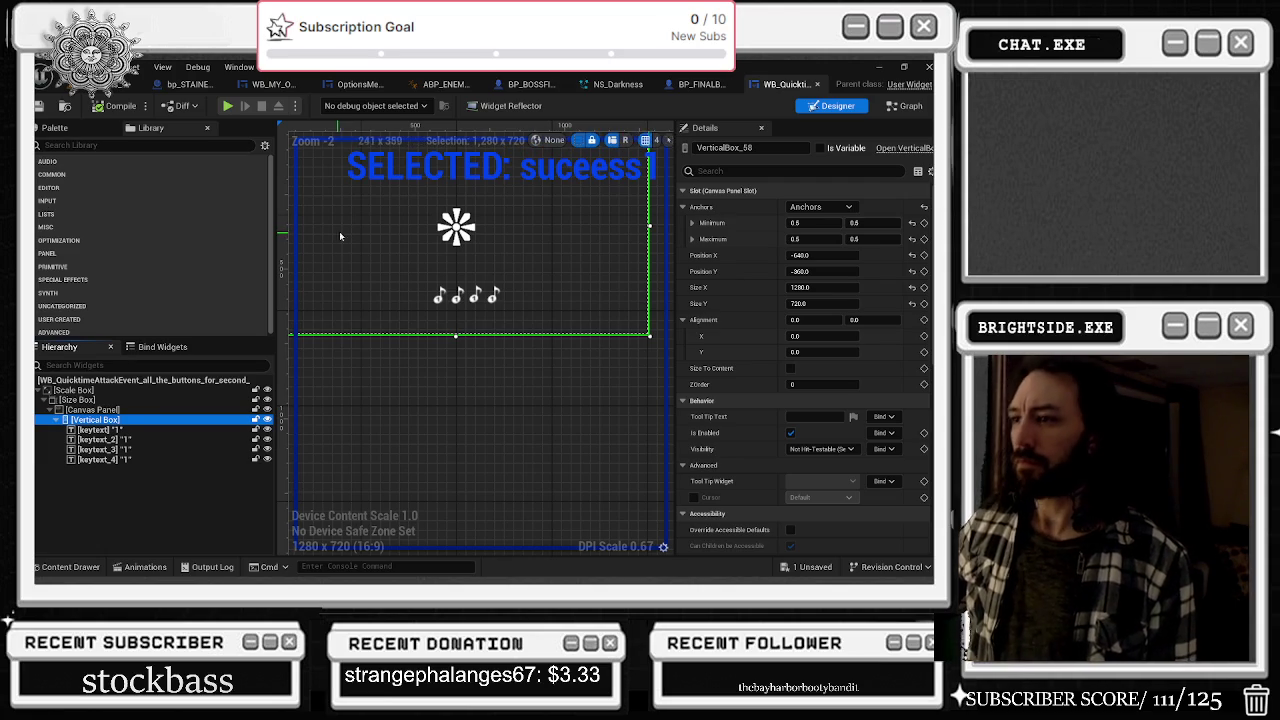
pyautogui.click(100, 429)
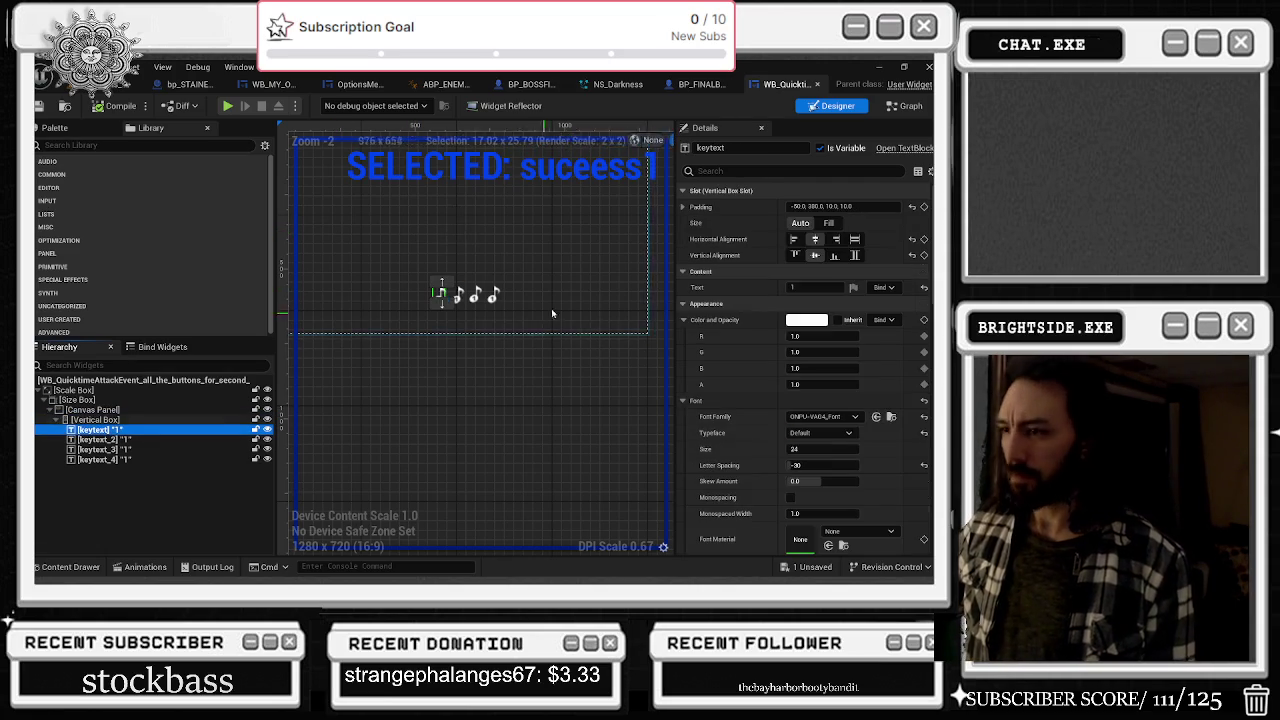
pyautogui.scroll(-1, 507, 321)
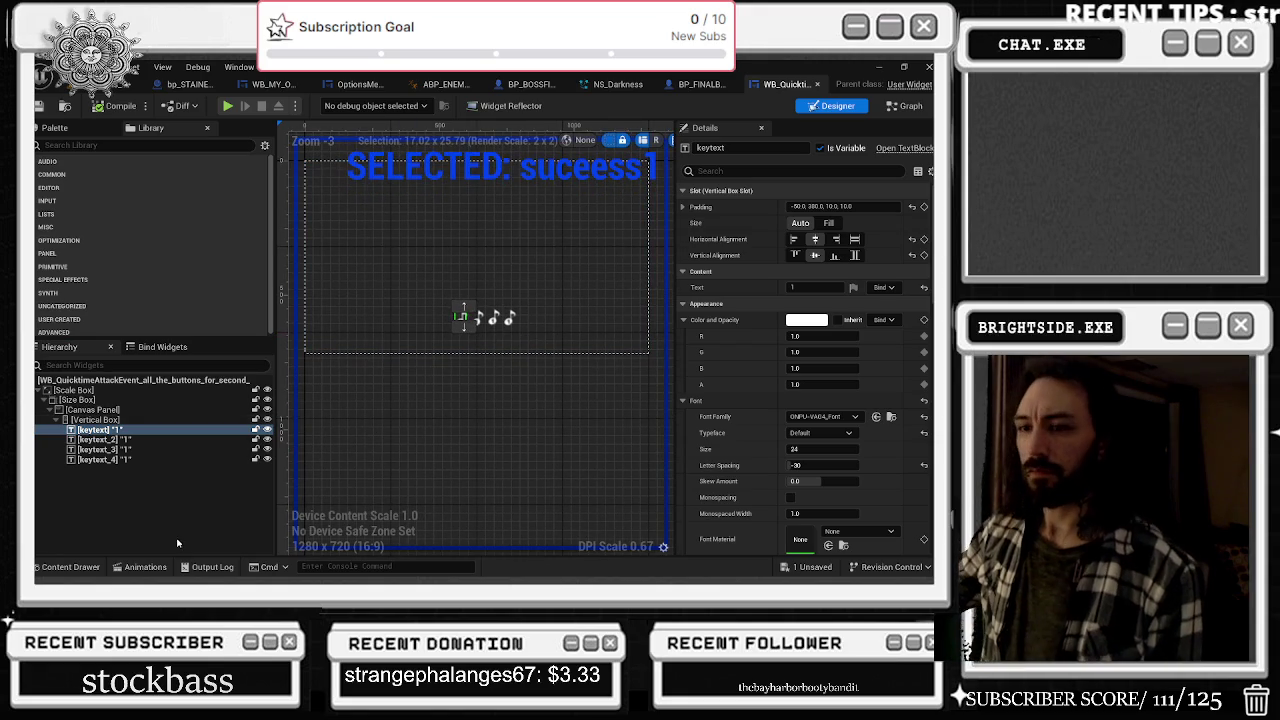
pyautogui.click(165, 568)
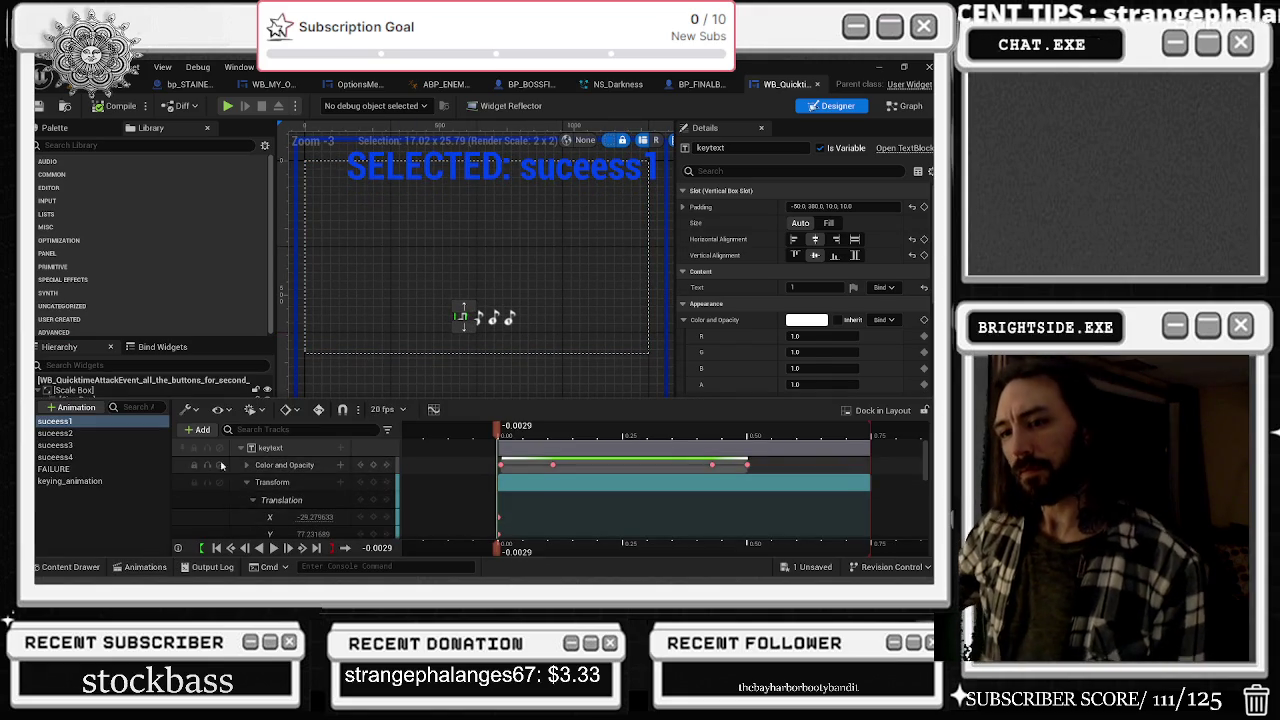
# - Preview the keying_animation, FAILURE and sucess4 animations, then return to sucess1
pyautogui.click(120, 481)
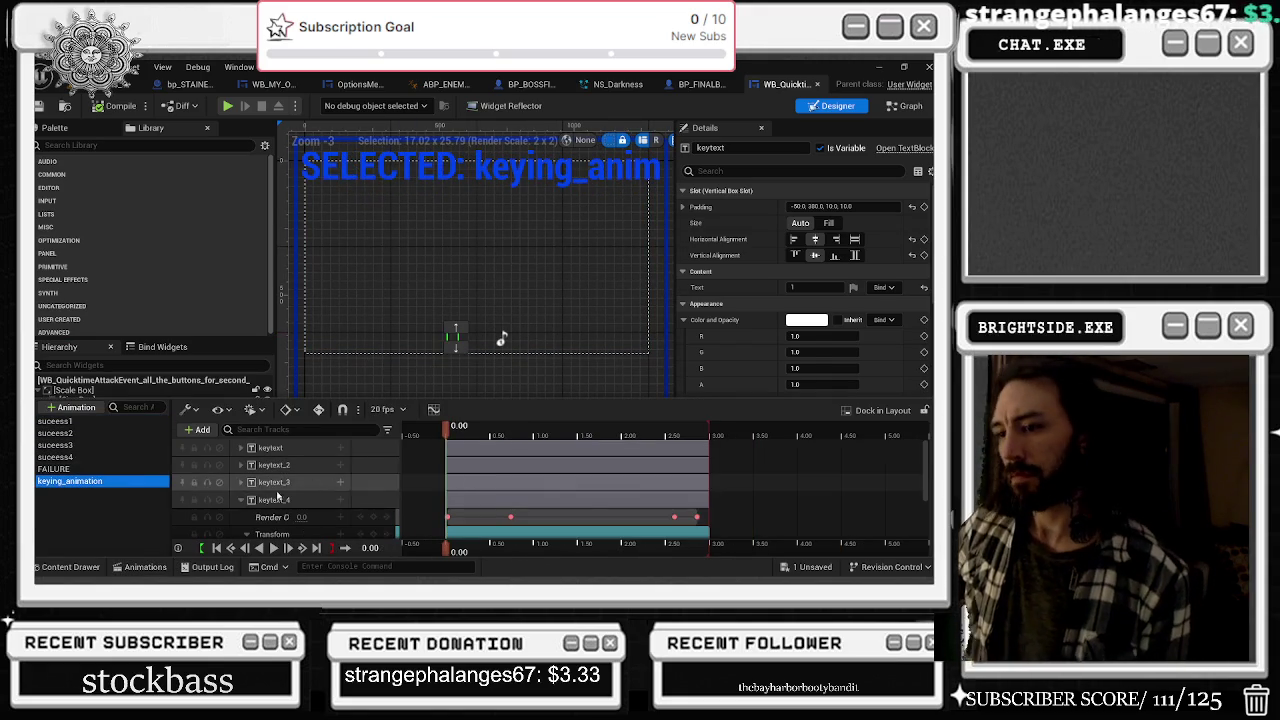
pyautogui.scroll(-1, 311, 482)
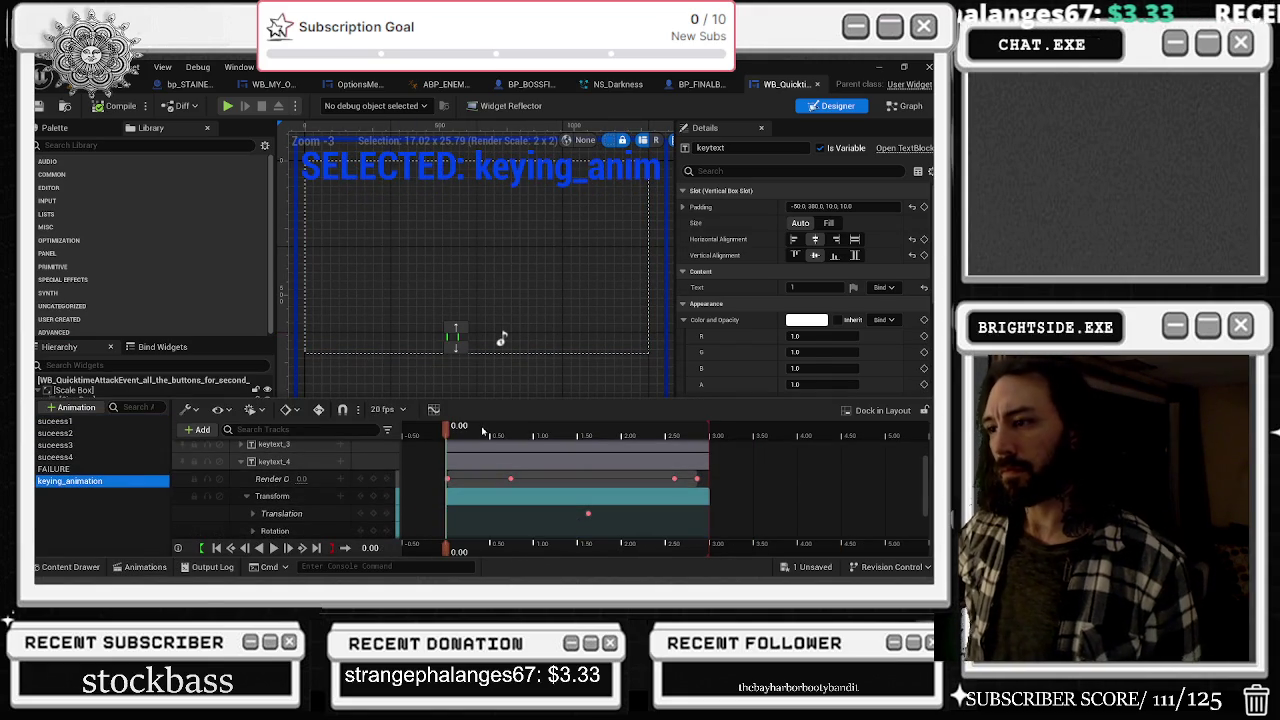
pyautogui.press('space')
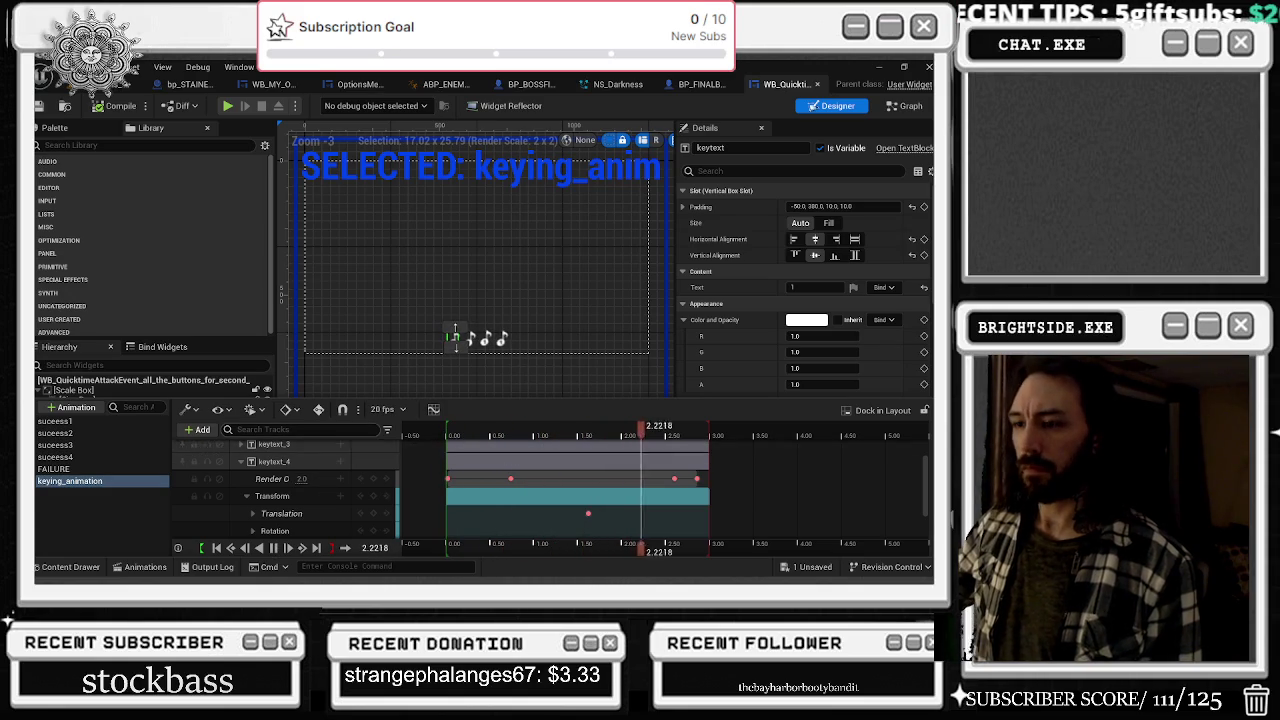
pyautogui.click(55, 469)
pyautogui.click(451, 437)
pyautogui.press('space')
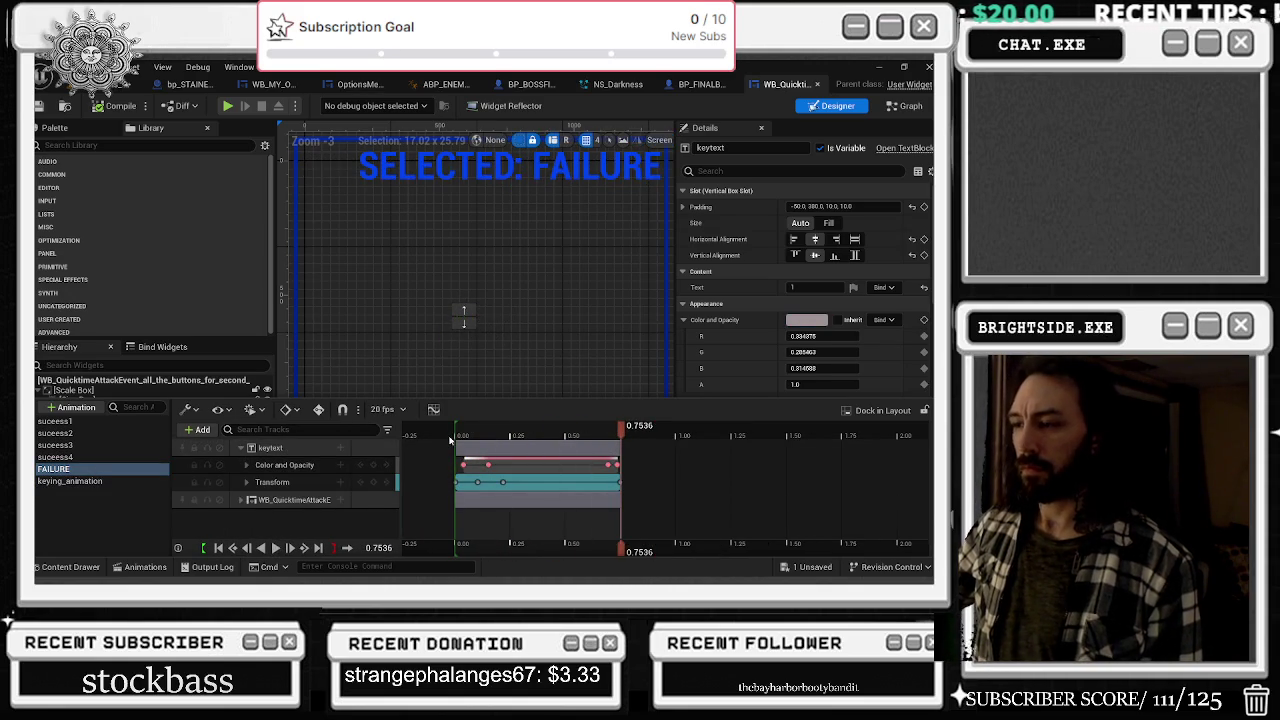
pyautogui.click(60, 457)
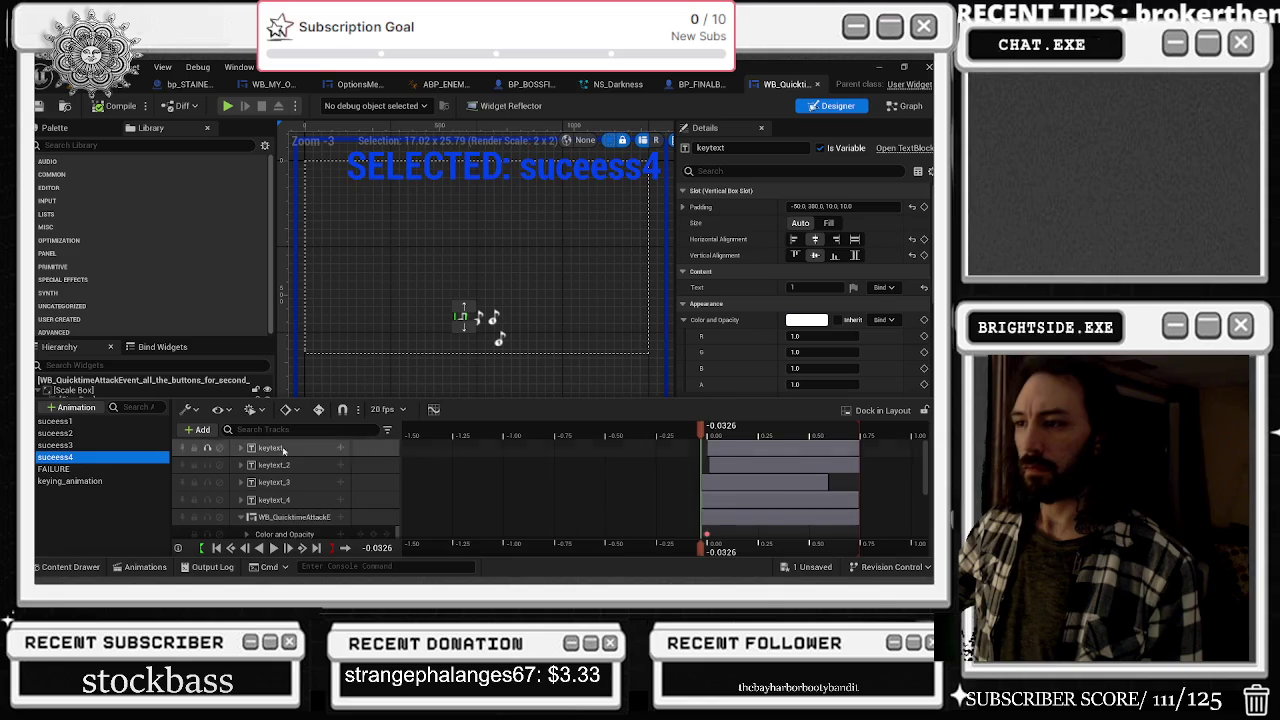
pyautogui.press('space')
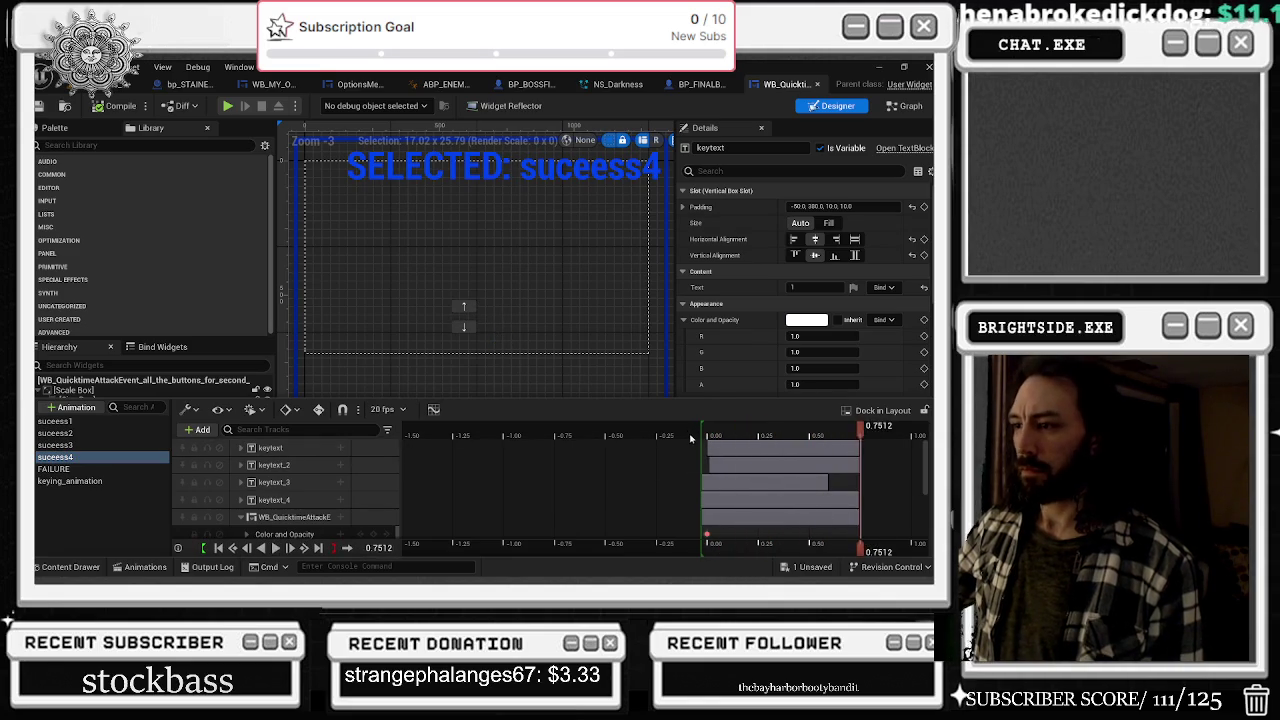
pyautogui.press('Up')
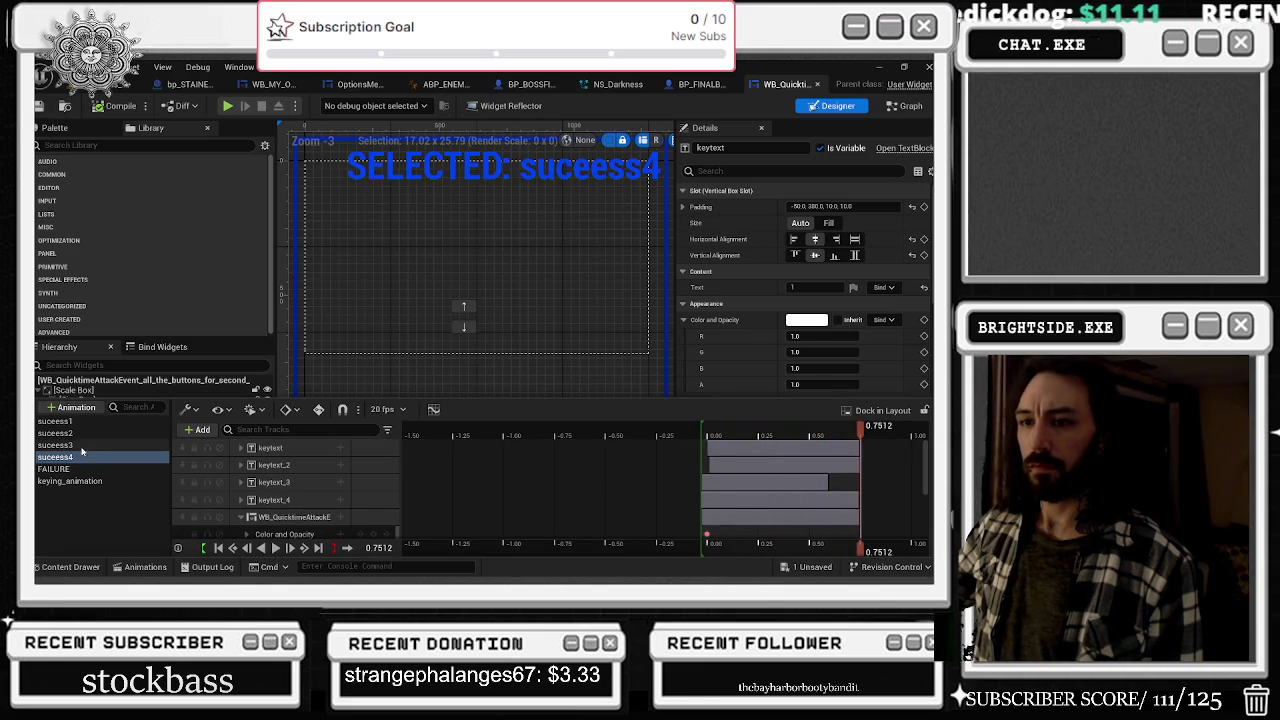
pyautogui.click(56, 423)
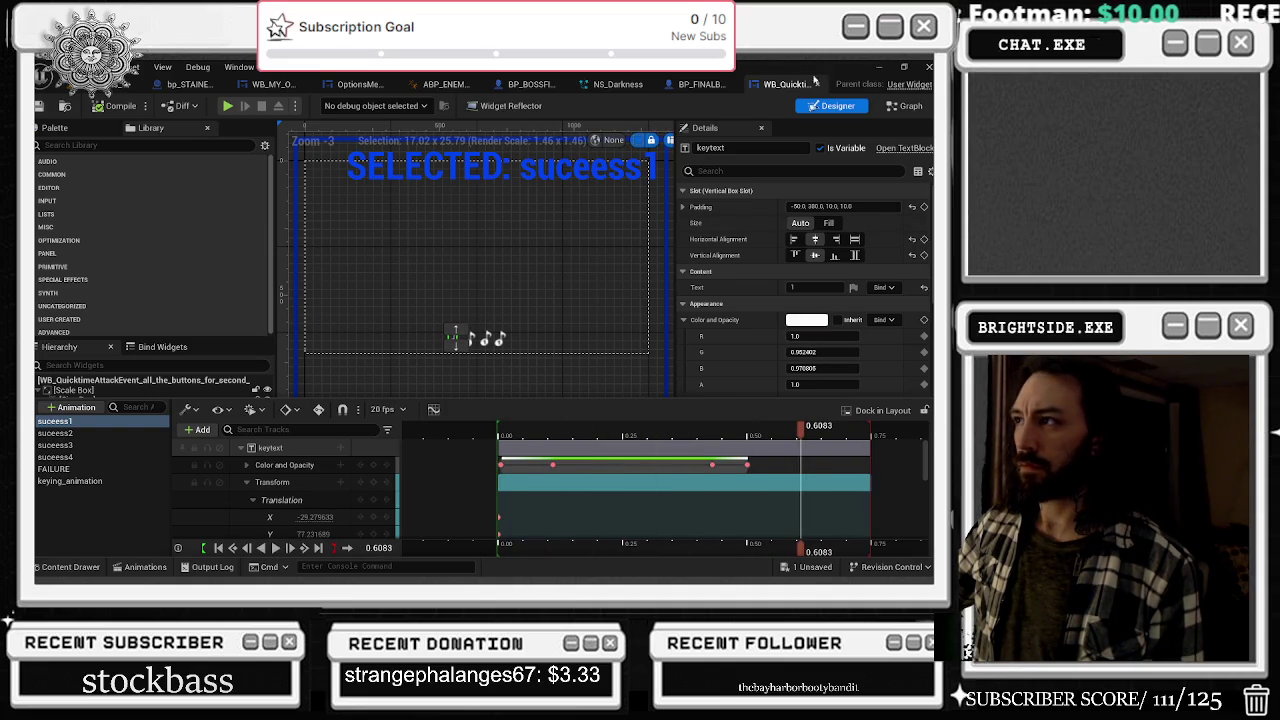
# - Save and close the BP_FINALBOSS_DANTALION blueprint
pyautogui.click(712, 84)
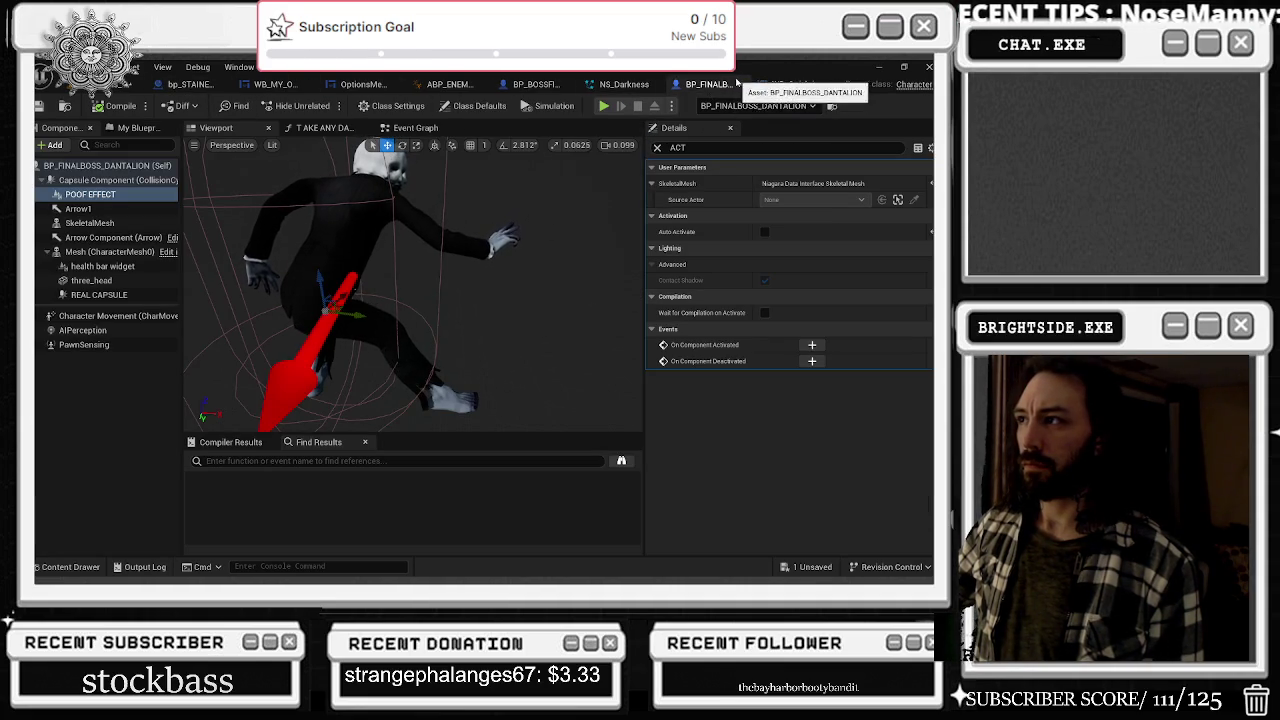
pyautogui.hotkey('ctrl', 's')
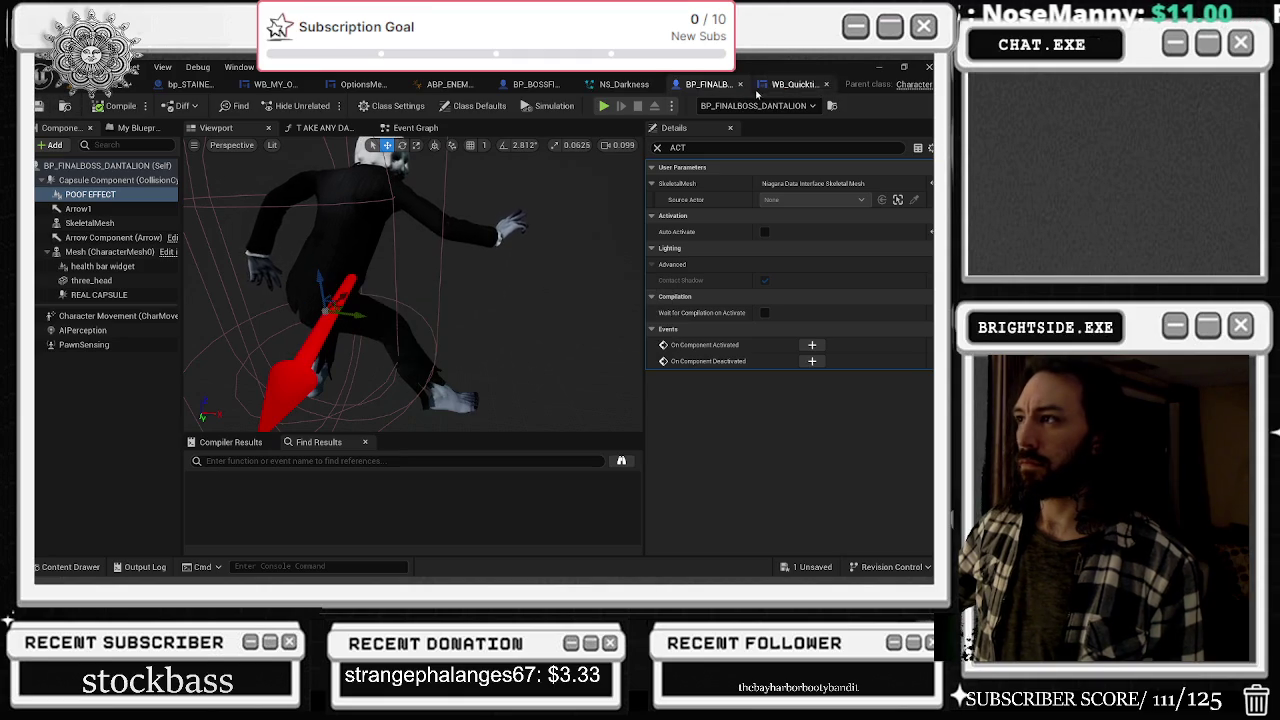
pyautogui.click(740, 84)
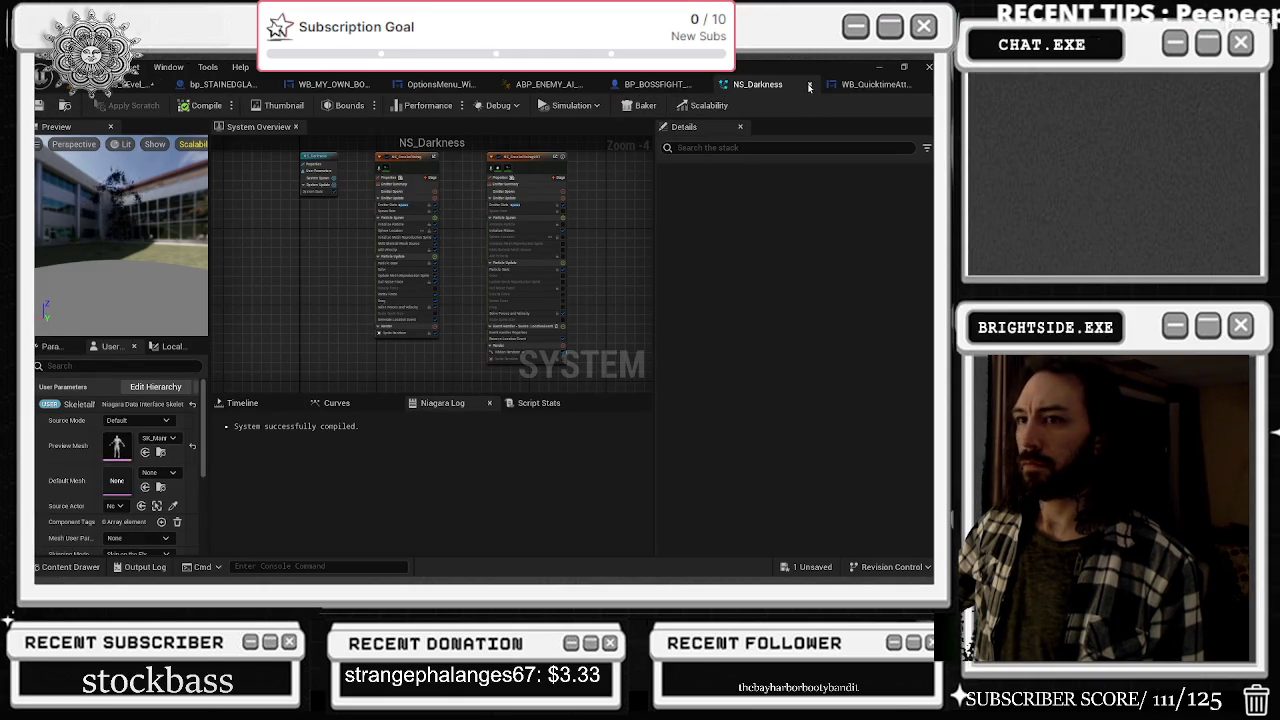
# - Recompile NS_Darkness and lower the NE_SmokeRising SpawnRate from 2000 to 1000
pyautogui.click(809, 84)
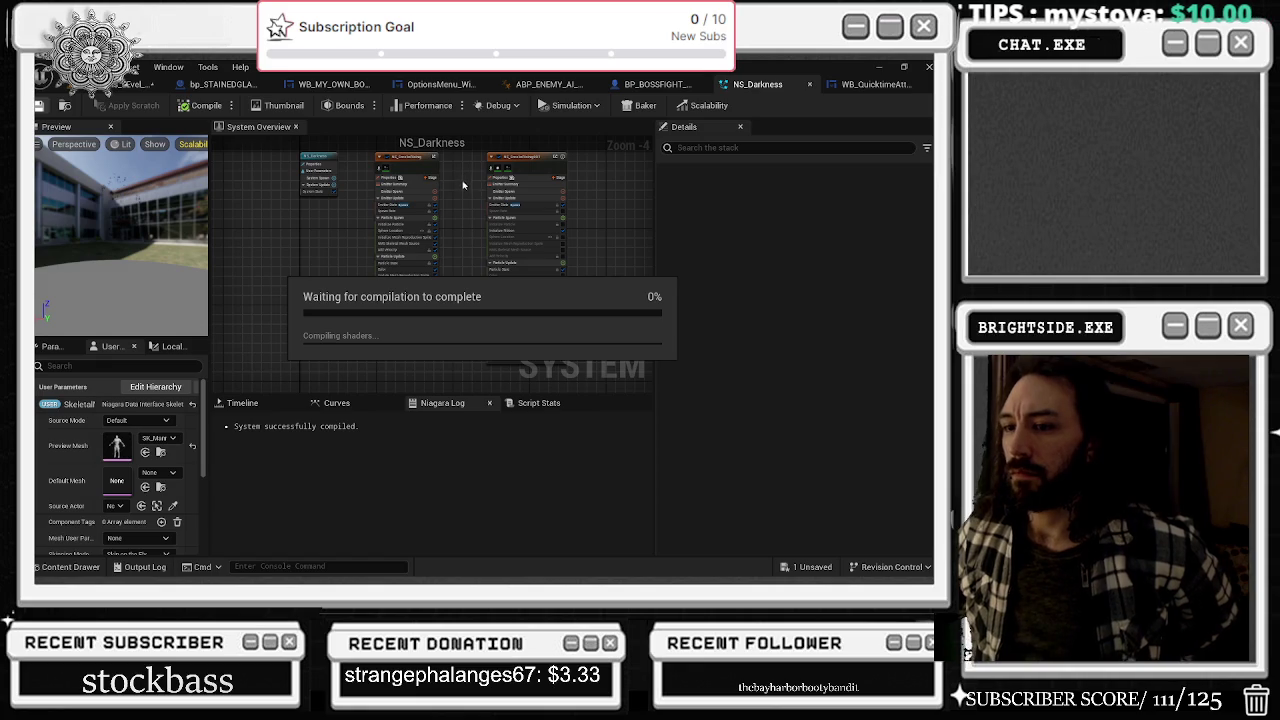
pyautogui.scroll(3, 461, 183)
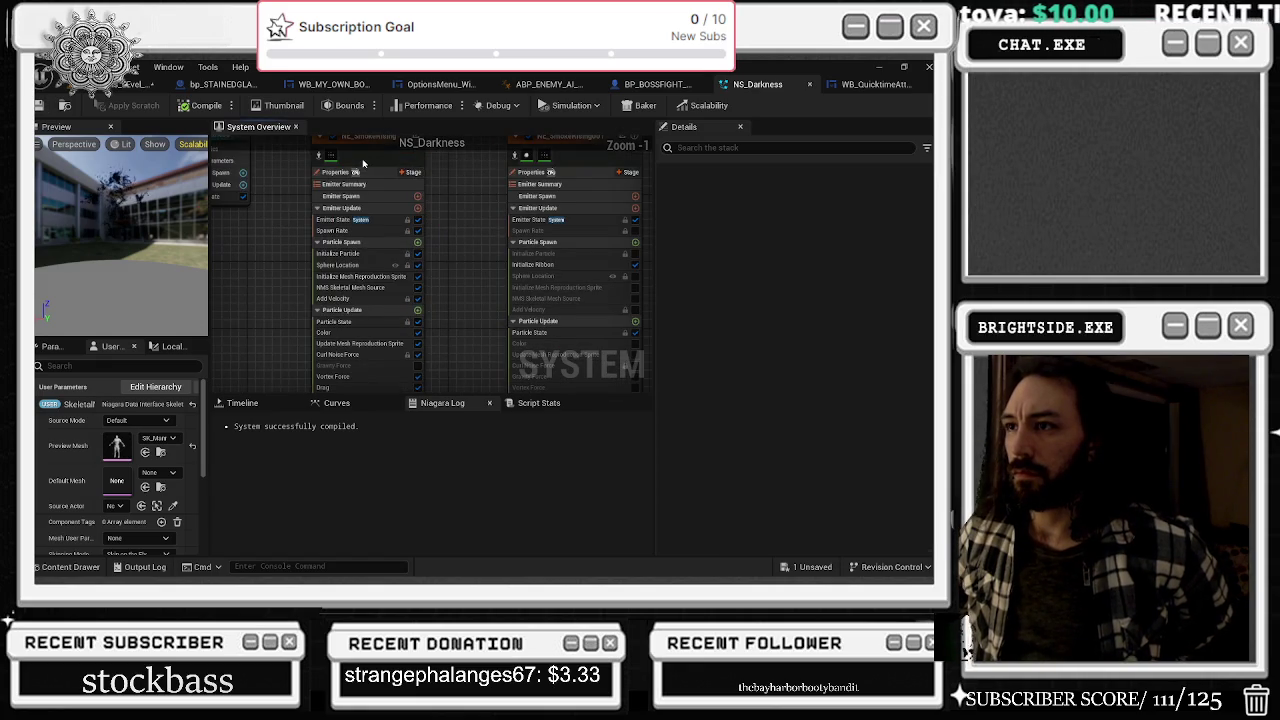
pyautogui.click(364, 164)
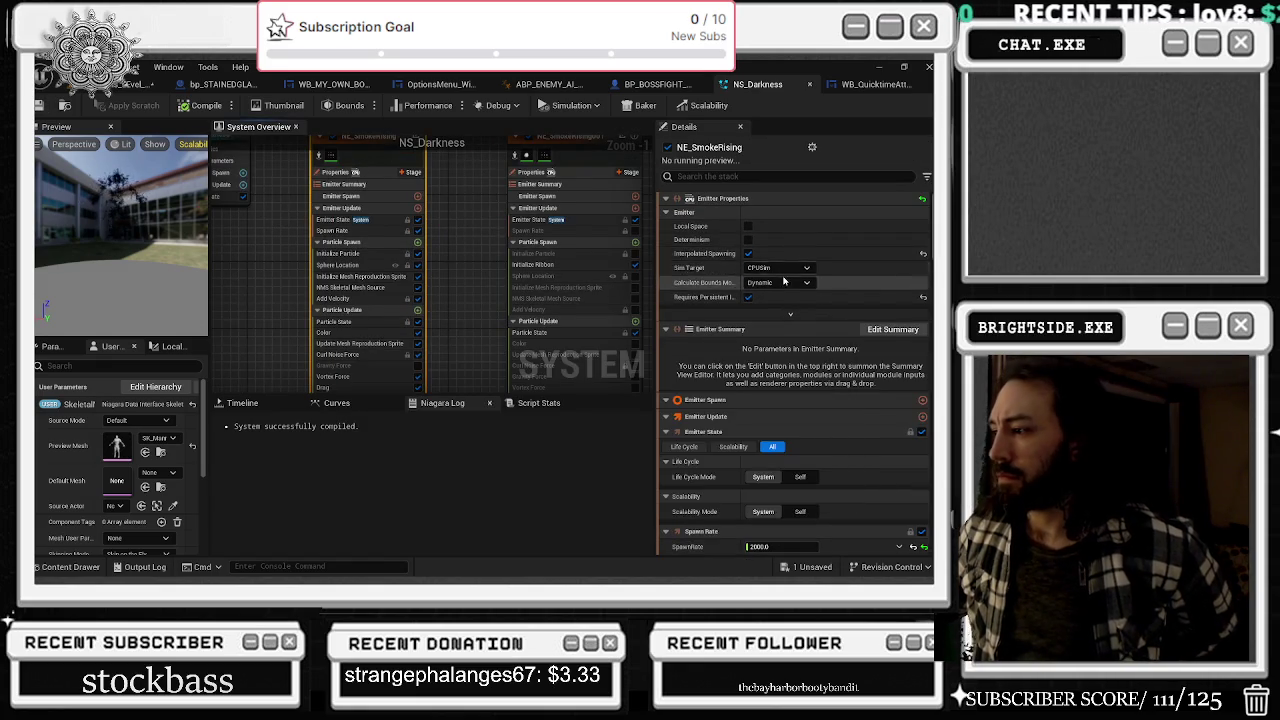
pyautogui.scroll(-2, 785, 283)
pyautogui.click(790, 471)
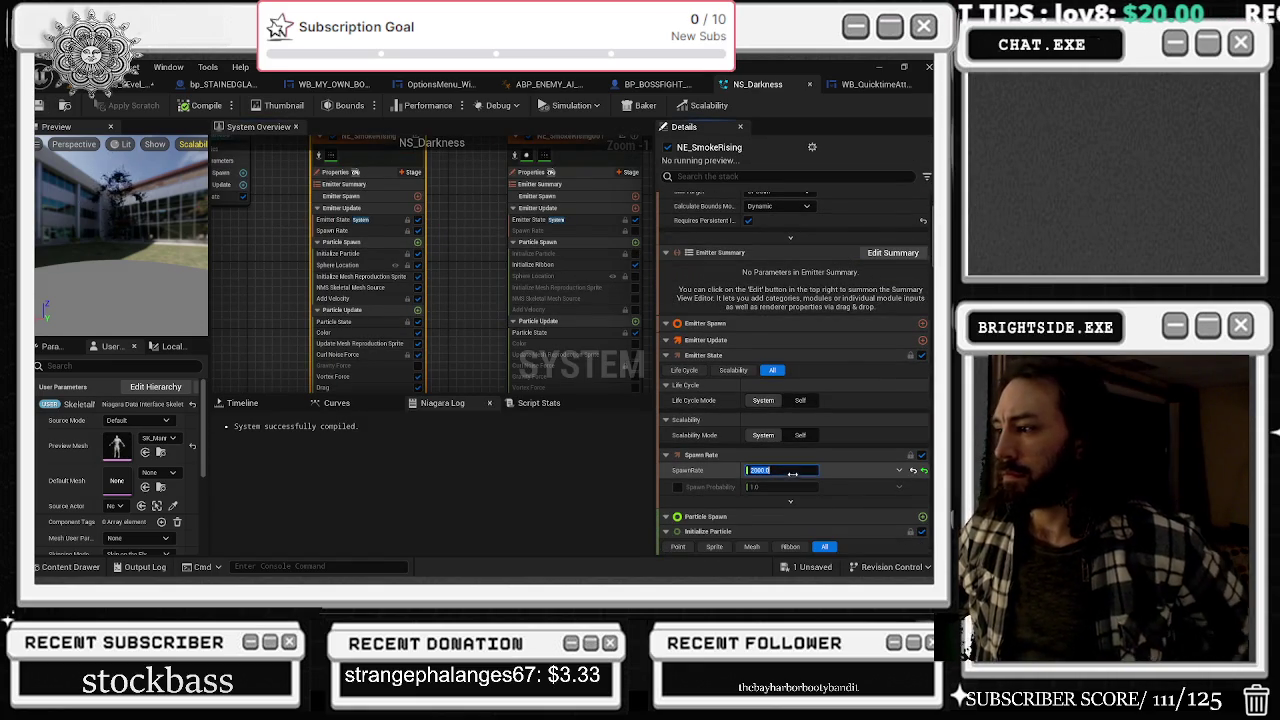
pyautogui.write('1000')
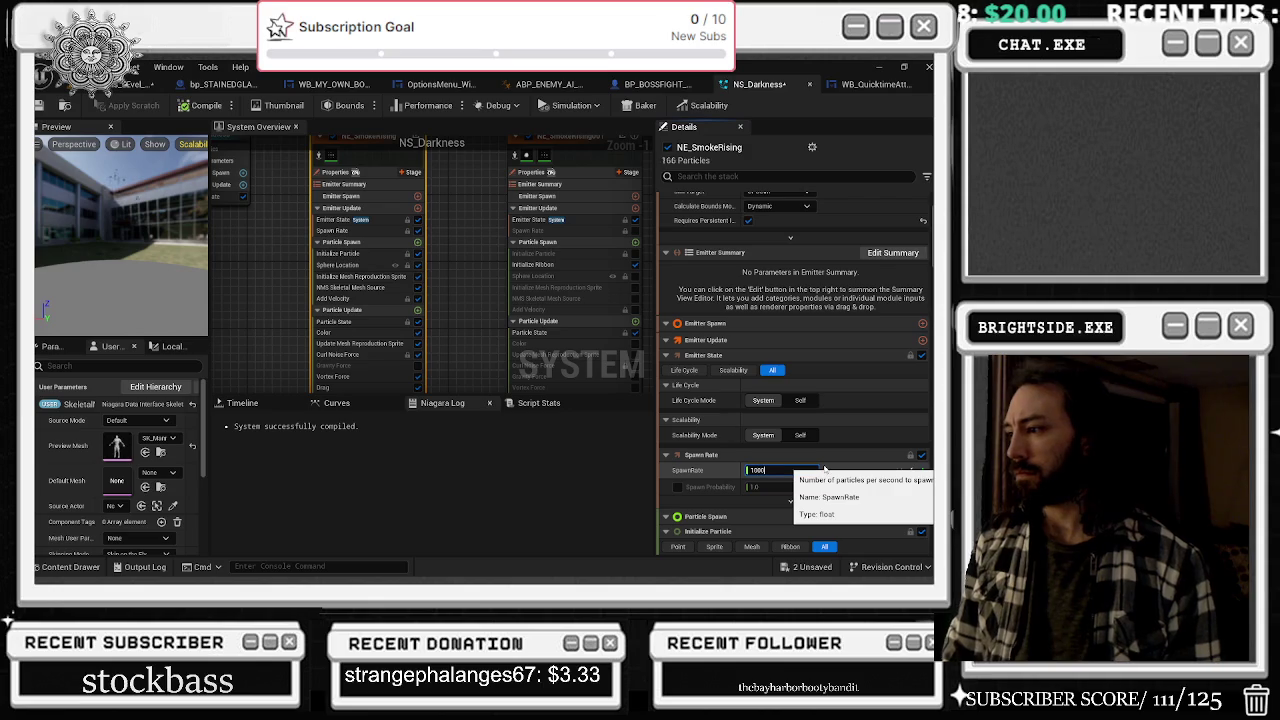
pyautogui.press('Return')
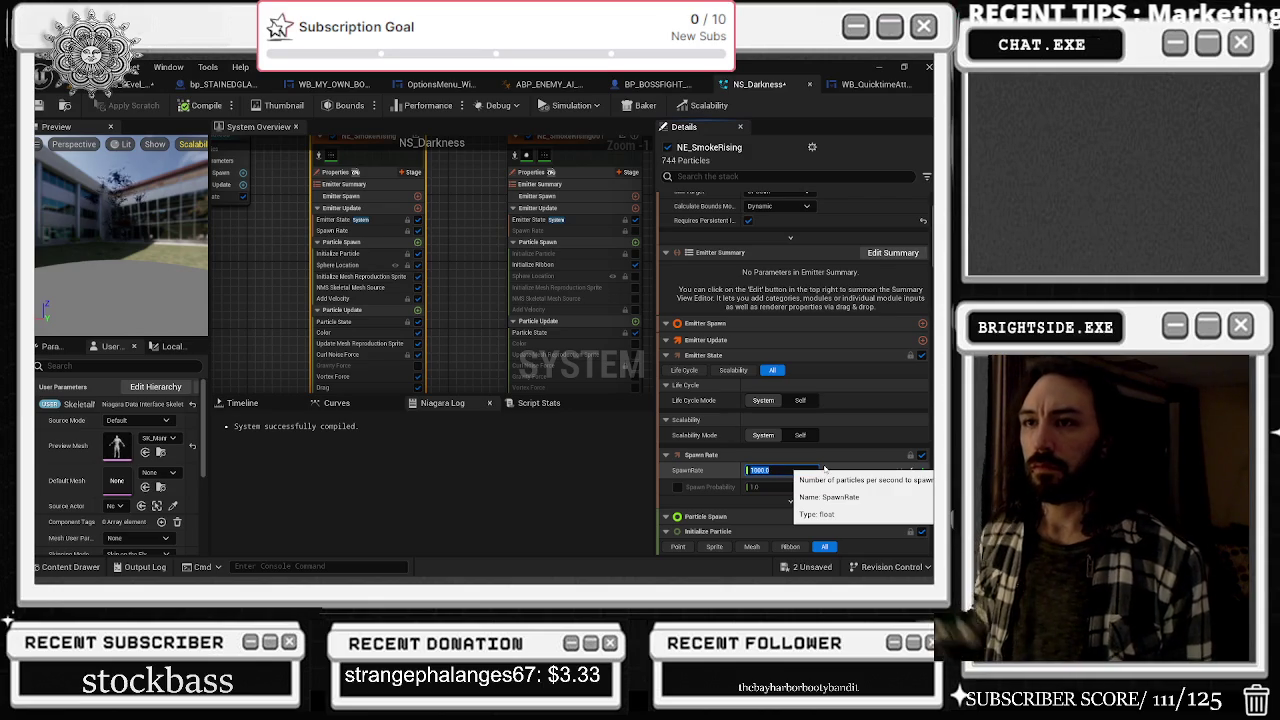